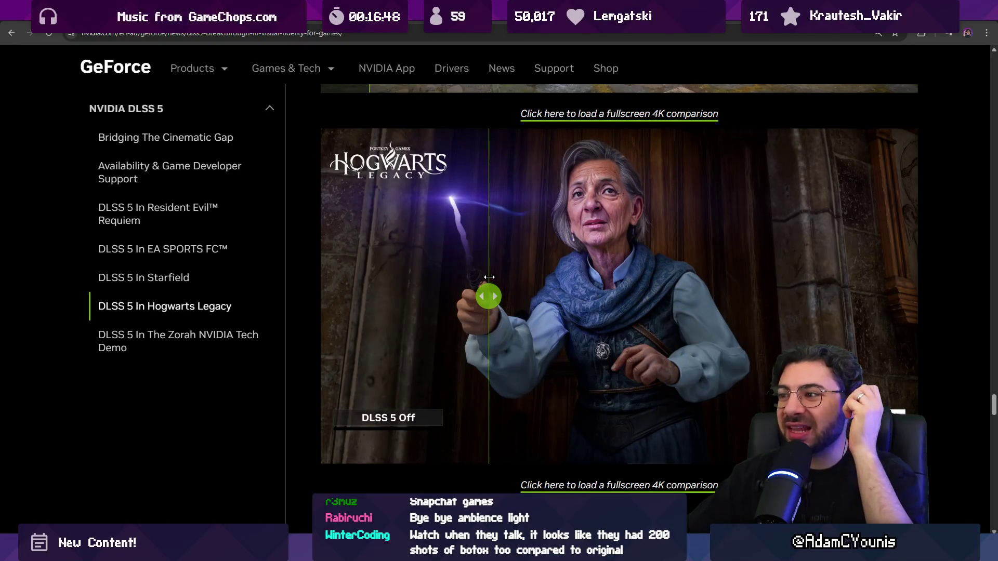
- Scroll through the DLSS 5 comparisons and slide the divider to reveal more of the woman's DLSS 5 On image
scroll(486, 278, "down", 5)
scroll(486, 279, "up", 7)
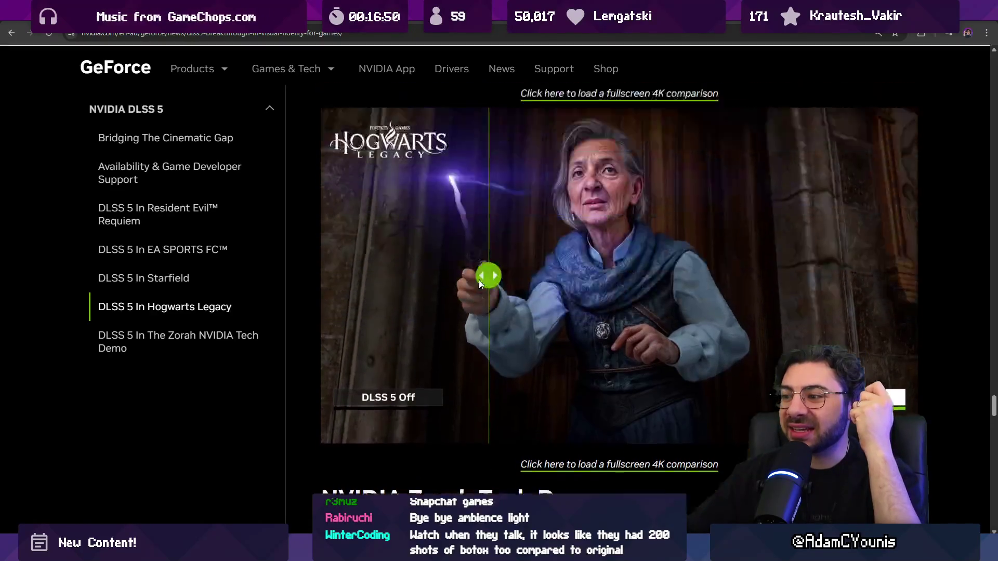
scroll(479, 279, "down", 2)
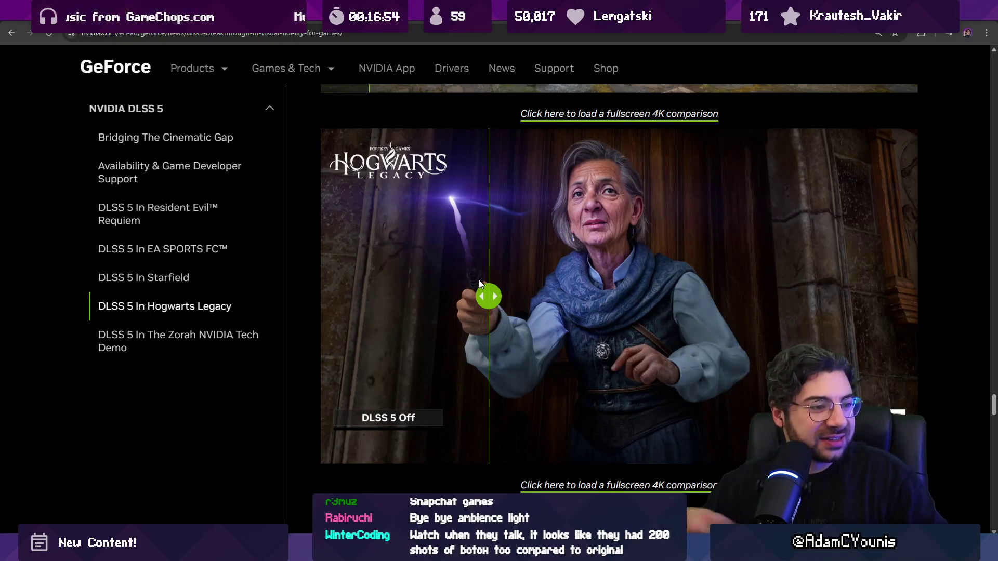
scroll(549, 243, "down", 5)
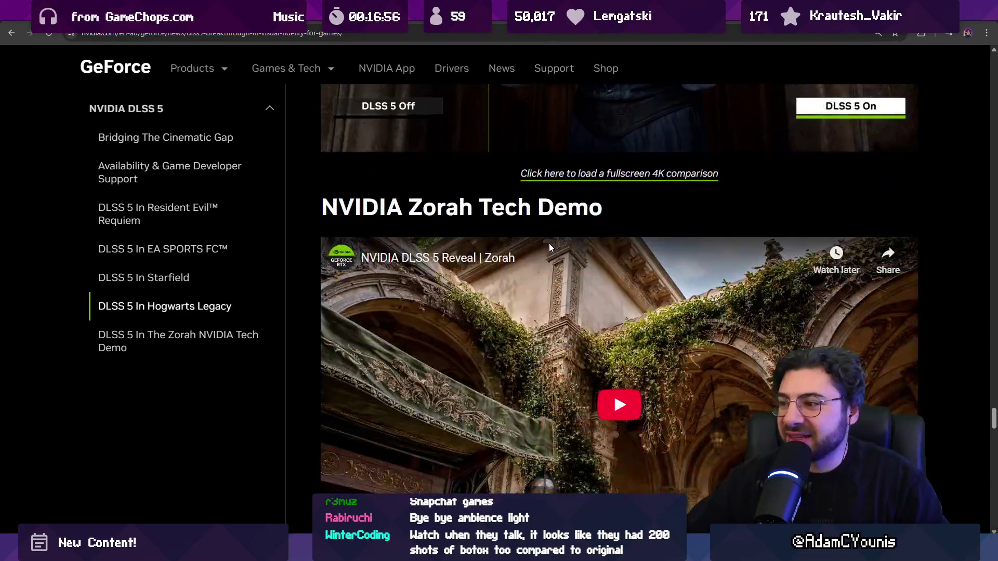
scroll(549, 243, "down", 15)
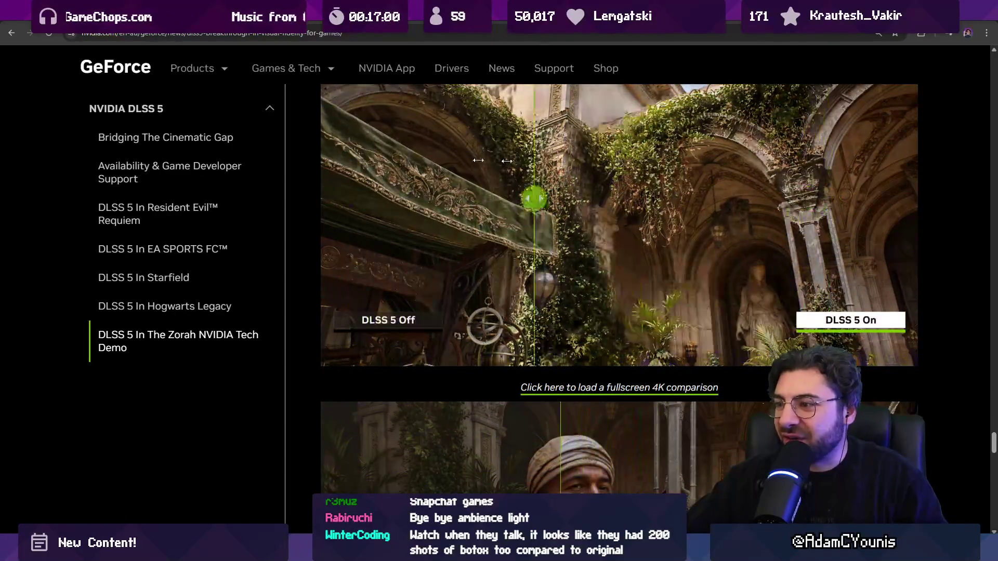
scroll(522, 181, "down", 4)
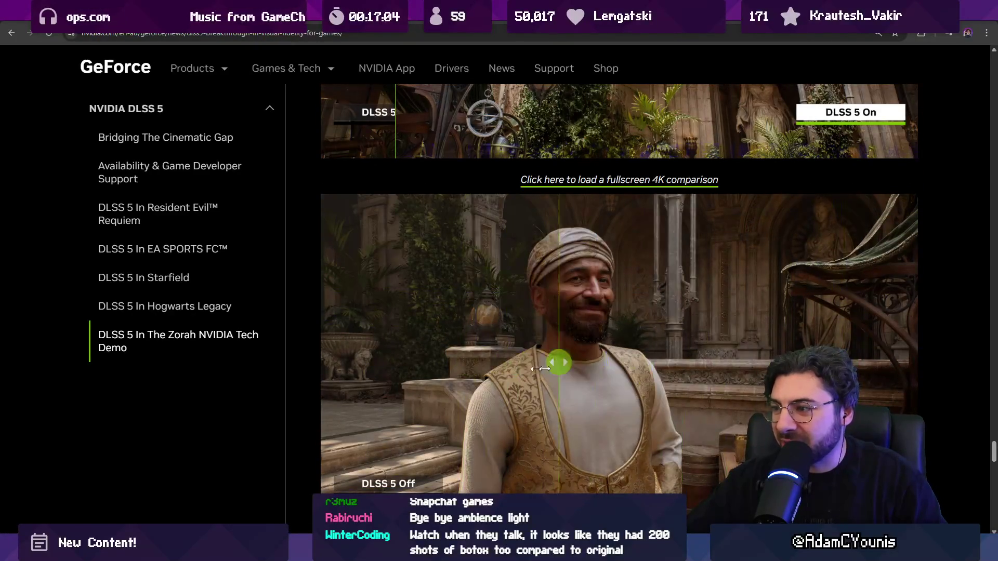
scroll(452, 292, "up", 3)
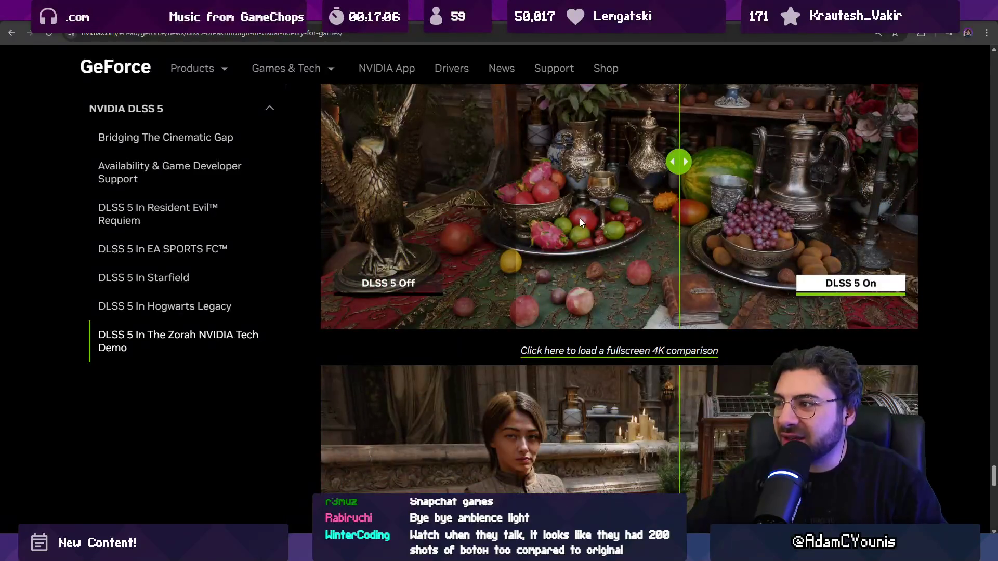
scroll(576, 228, "down", 4)
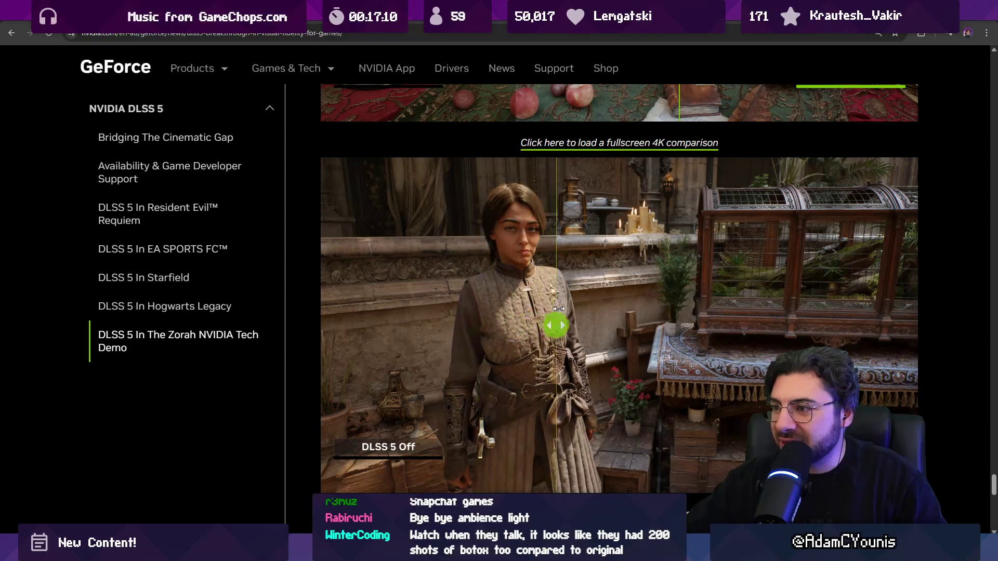
left_click_drag(484, 311, 431, 325)
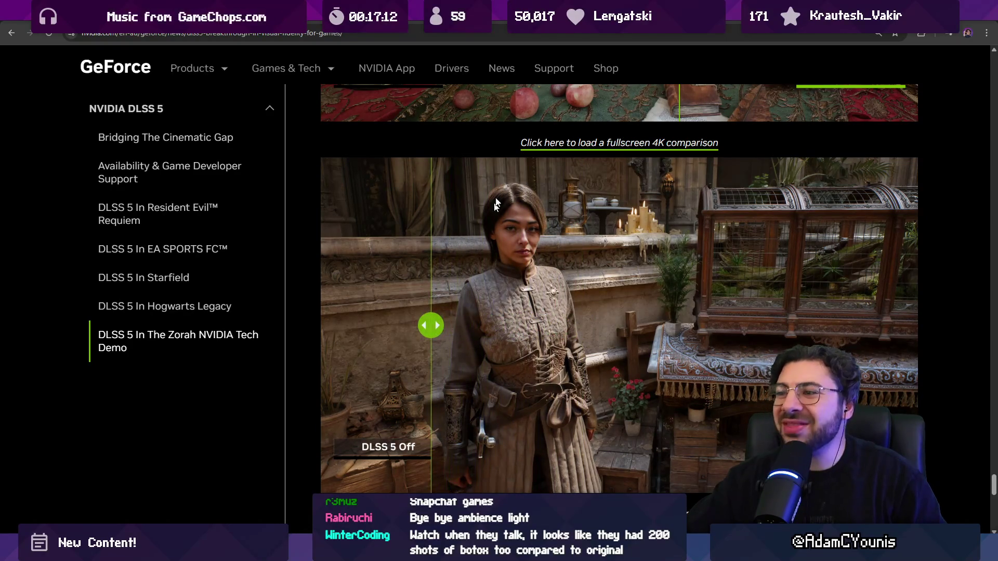
- Reset the page zoom to 100% and scroll to the Hogwarts Legacy reveal video
scroll(487, 206, "down", 10)
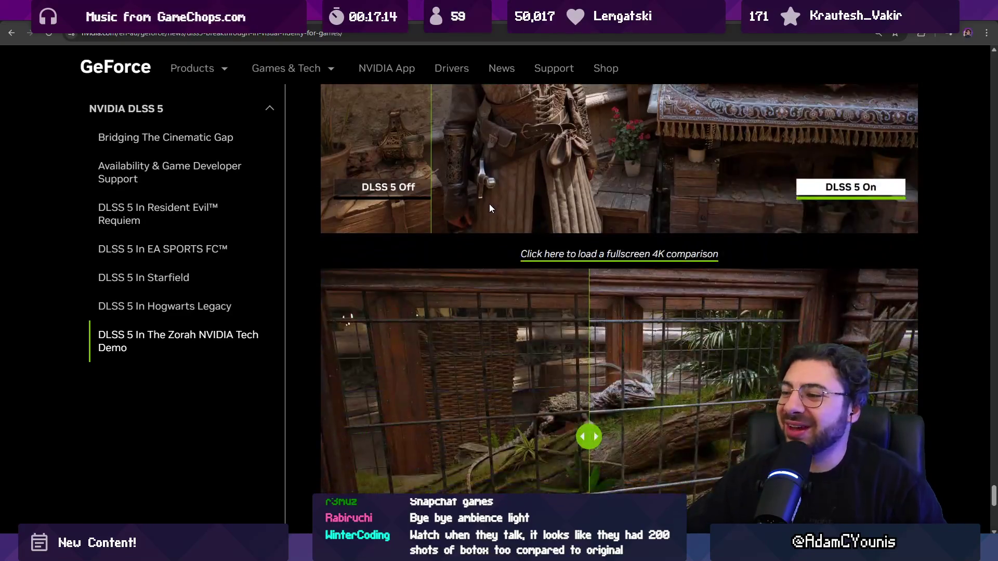
scroll(487, 208, "down", 4)
scroll(505, 213, "up", 15)
scroll(482, 195, "down", 5)
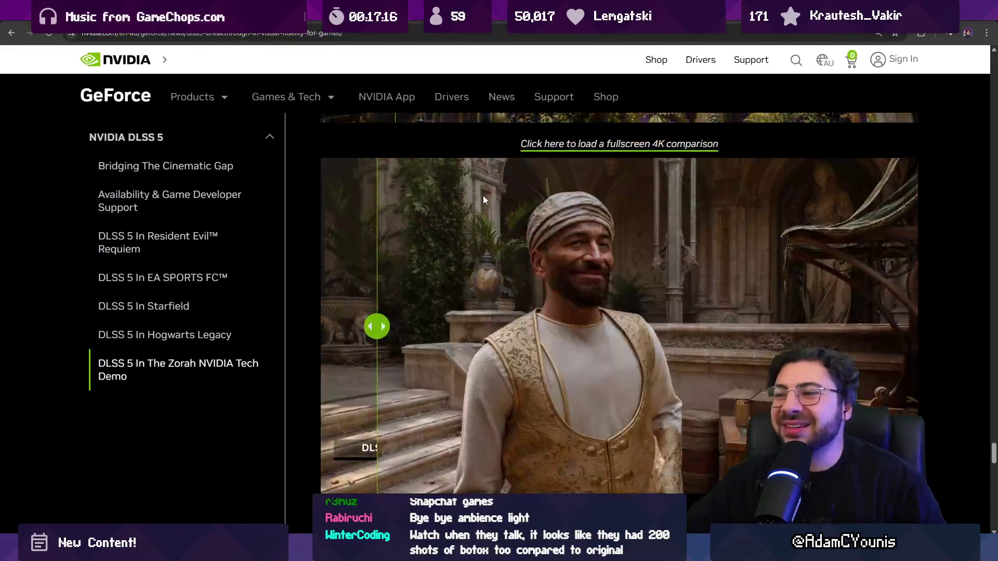
key("ctrl+minus")
key("ctrl+minus")
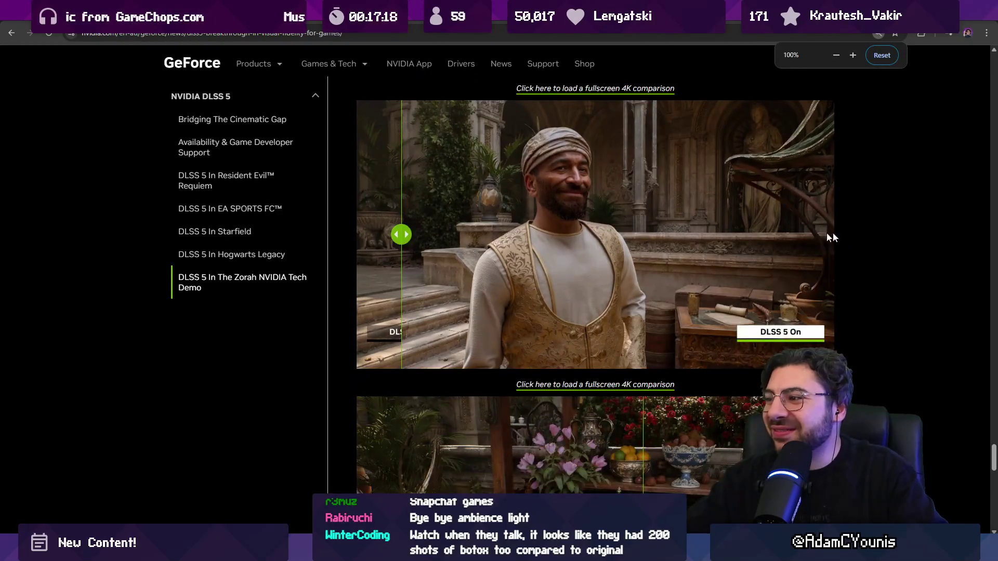
scroll(865, 267, "up", 2)
scroll(865, 271, "up", 15)
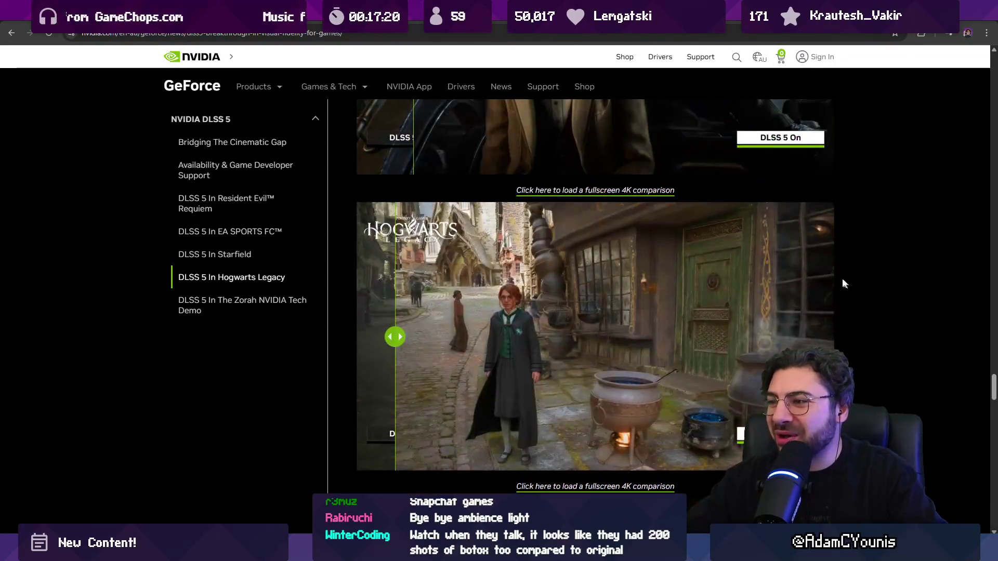
scroll(860, 267, "up", 18)
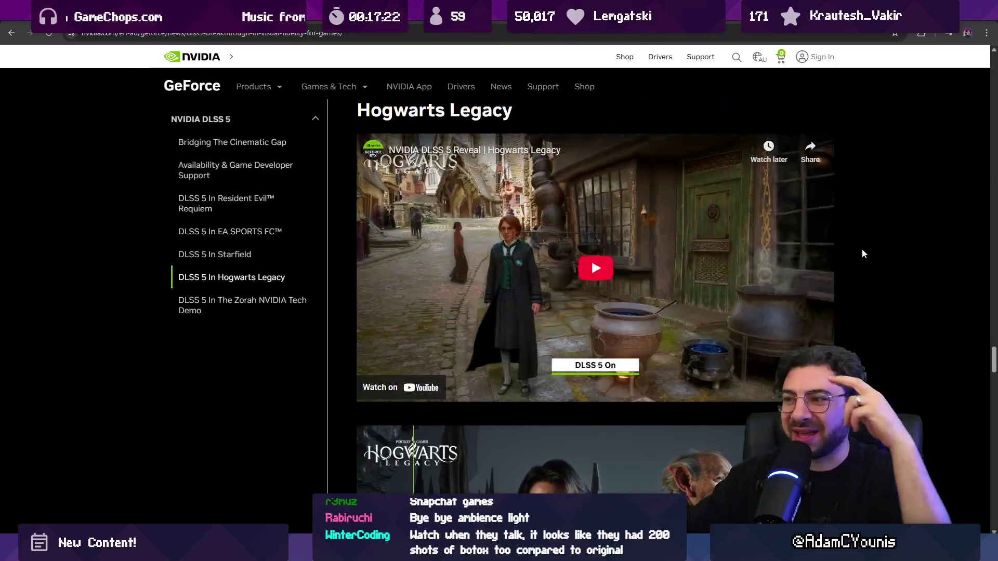
scroll(851, 258, "down", 5)
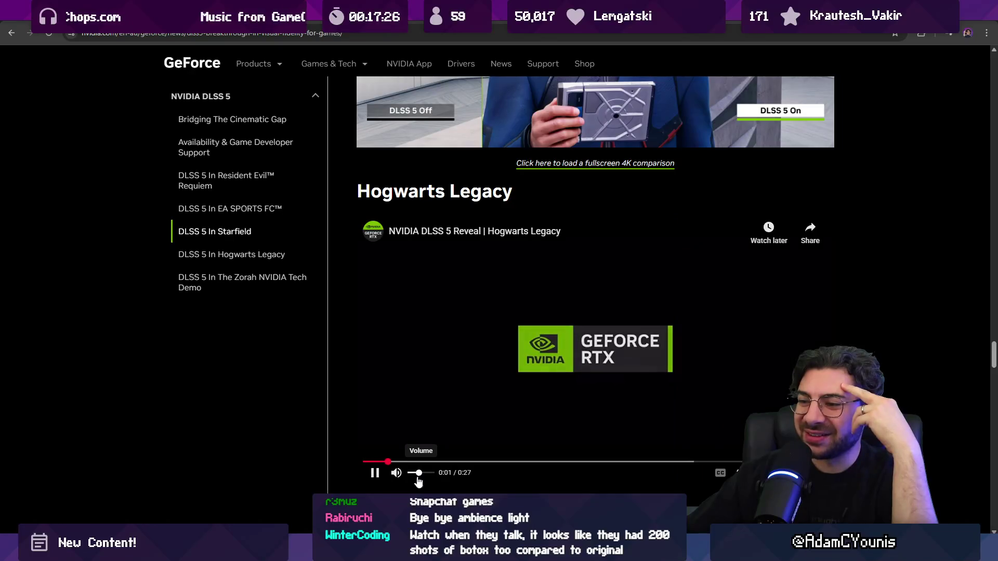
- Unmute the Hogwarts Legacy video, skip past its title card, pause it, and go full screen
left_click(418, 474)
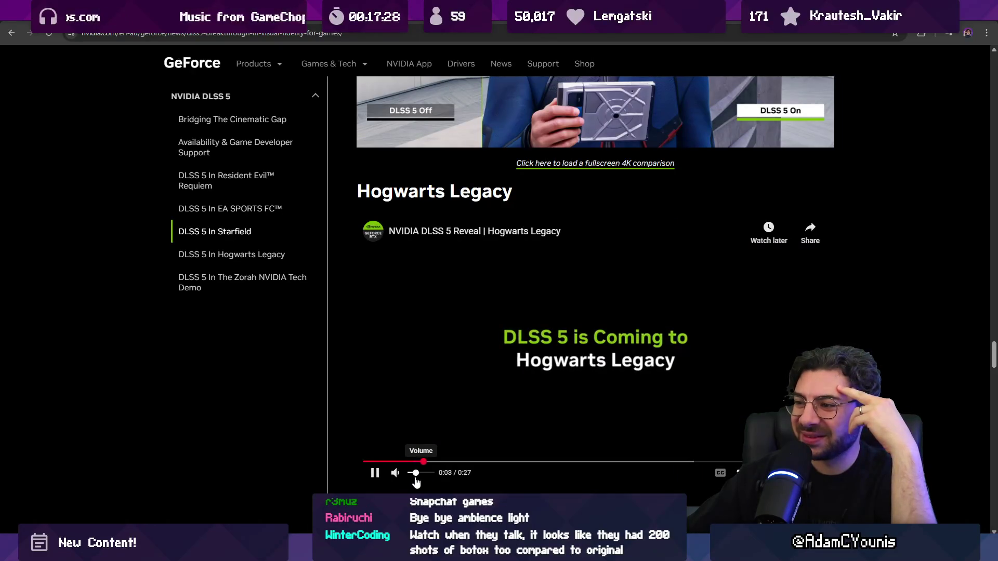
left_click(492, 462)
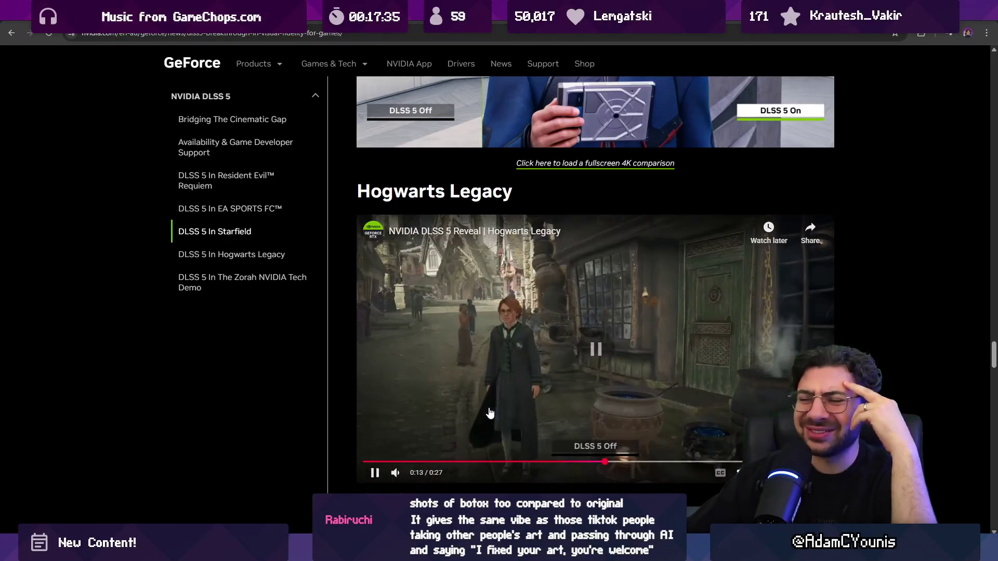
left_click(492, 415)
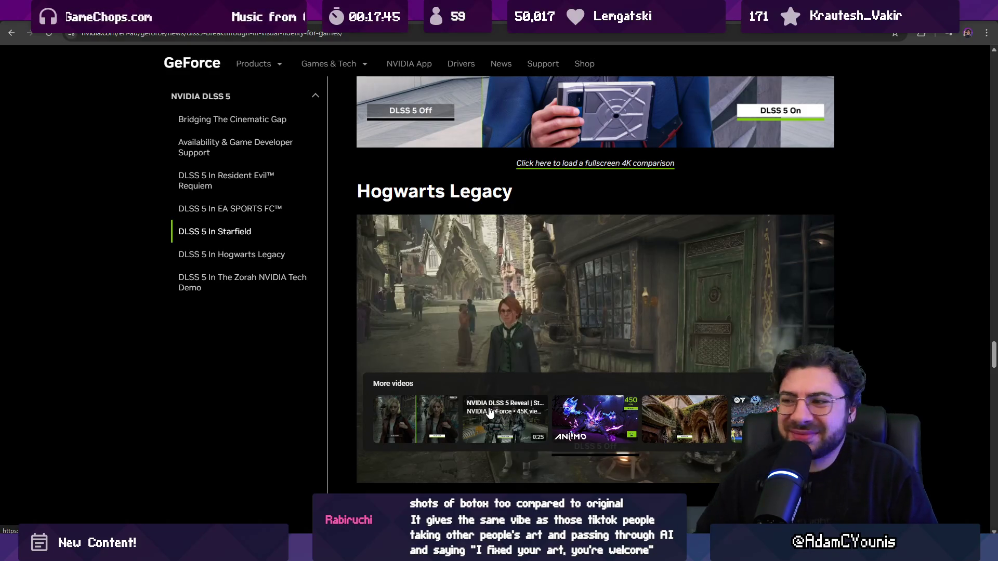
double_click(547, 364)
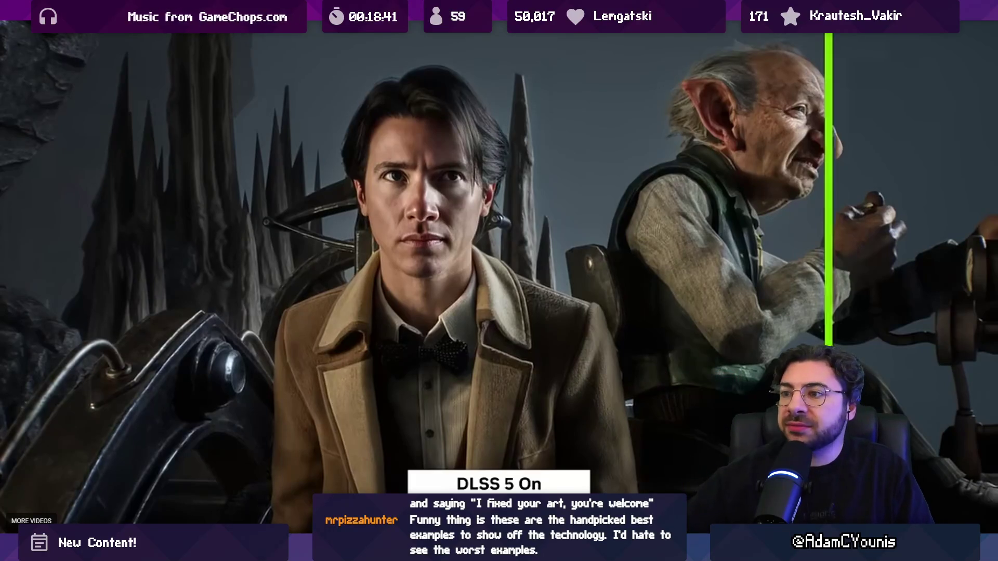
- Drag the full-screen video's seek bar back to the Hogsmeade street scene
mouse_move(516, 280)
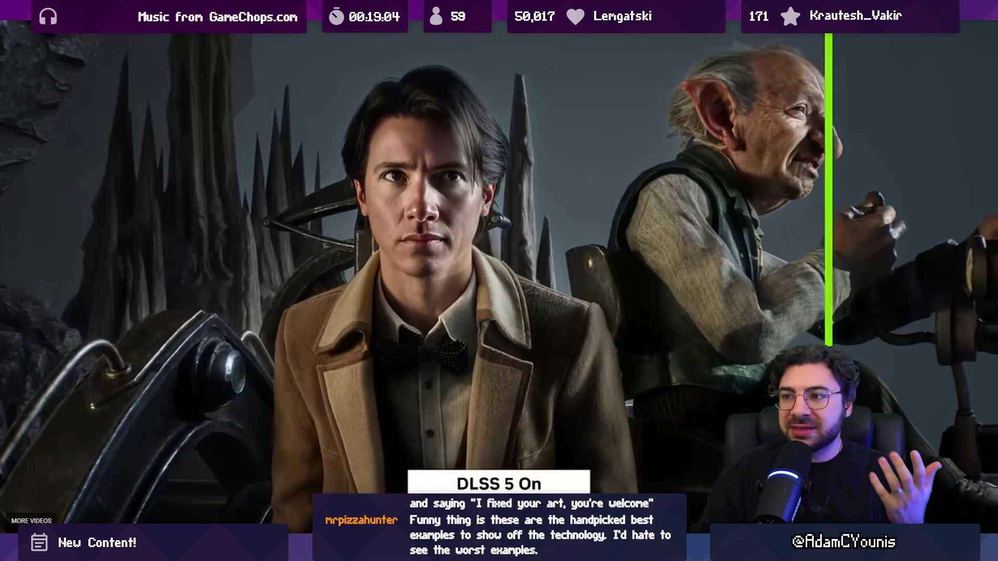
mouse_move(426, 202)
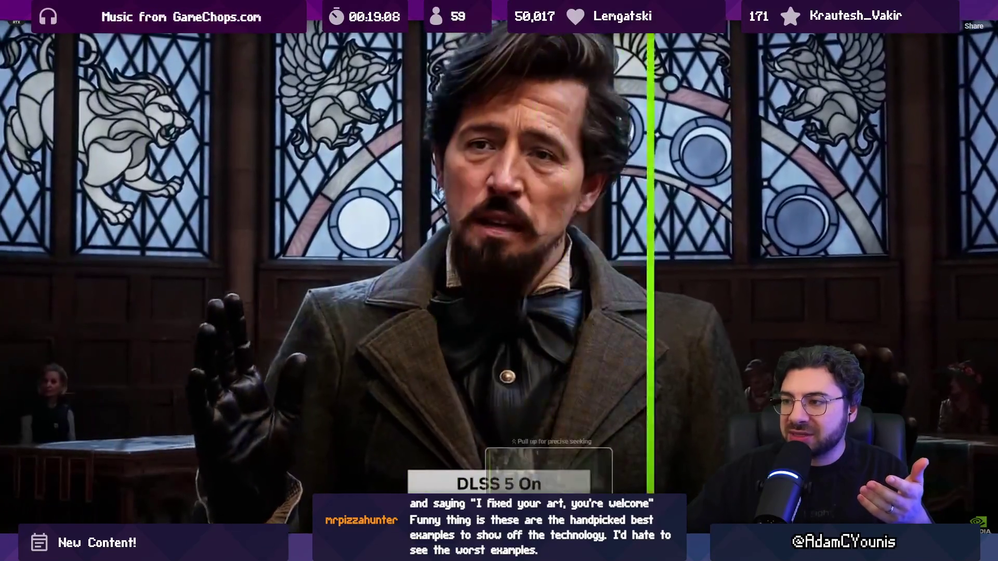
left_click_drag(598, 527, 600, 528)
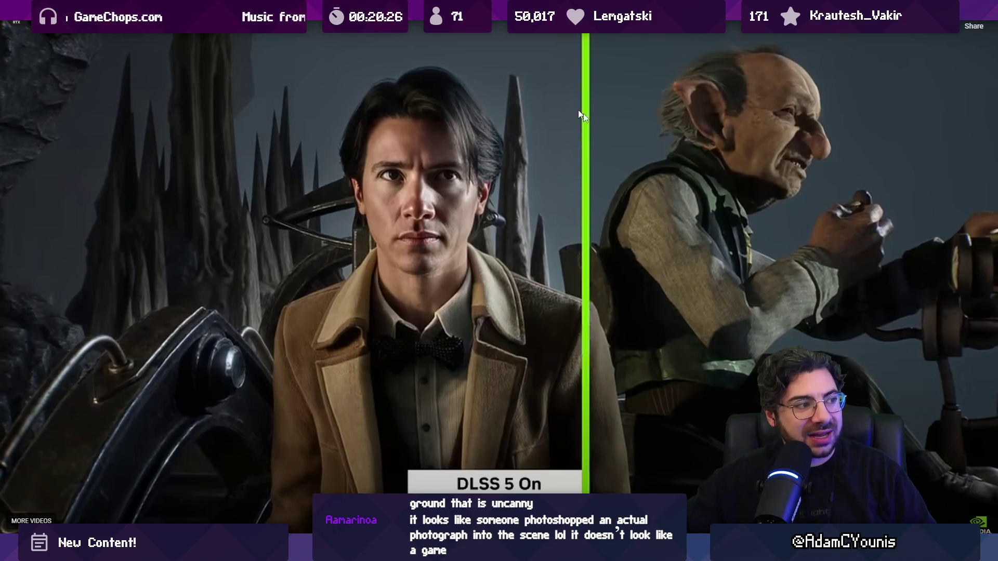
- Resume the Hogsmeade comparison footage, then exit full screen back to the DLSS 5 article
left_click(578, 225)
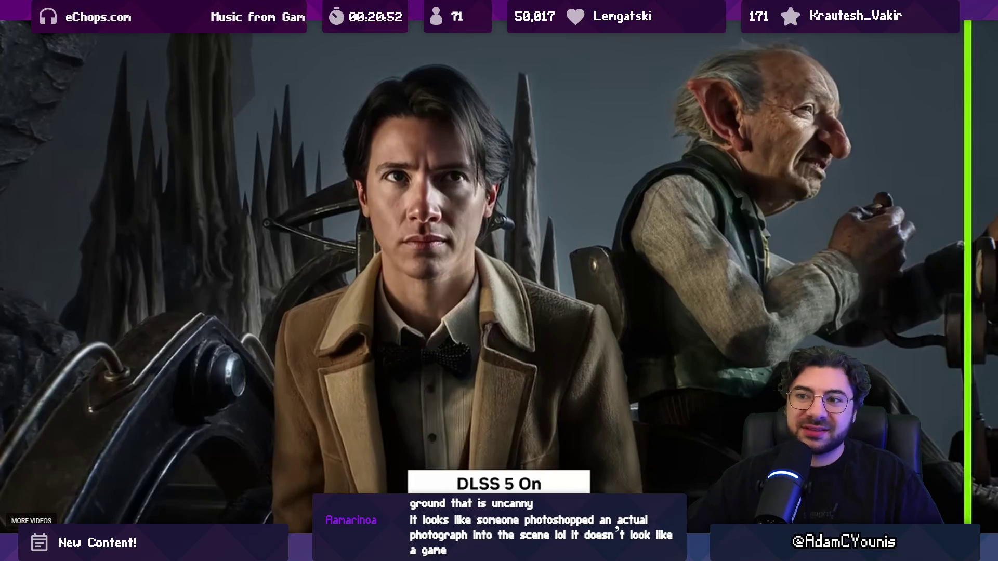
key("Escape")
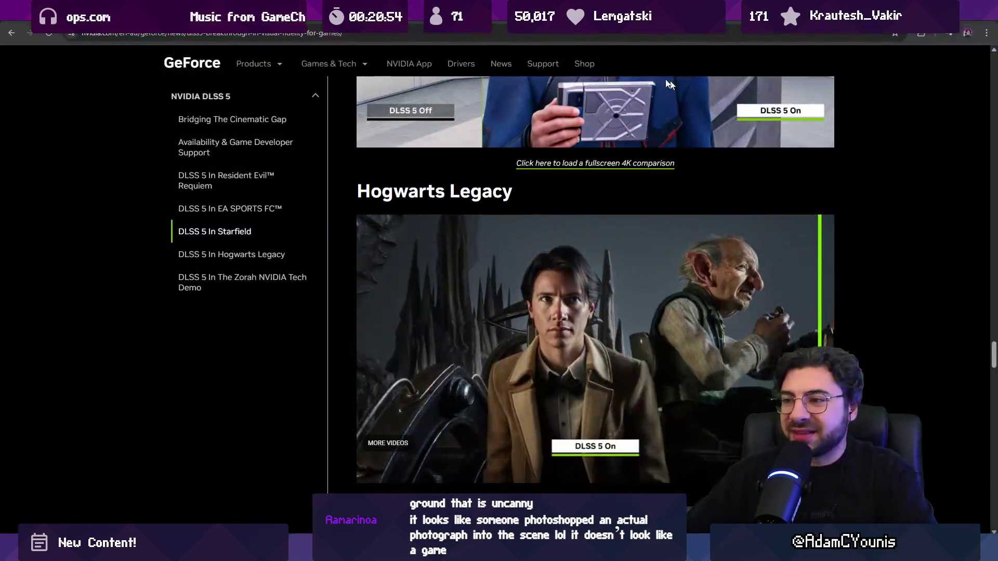
- Slide the Hogwarts scene comparison divider to compare DLSS 5 off and on
scroll(432, 222, "down", 12)
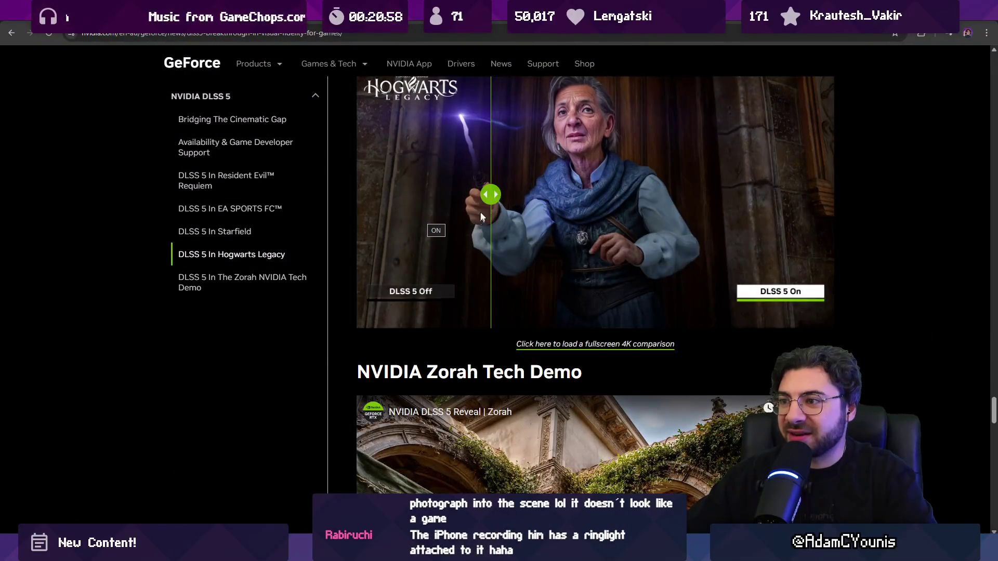
mouse_move(483, 215)
left_mouse_down()
mouse_move(656, 208)
mouse_move(509, 192)
left_mouse_up()
scroll(364, 200, "down", 9)
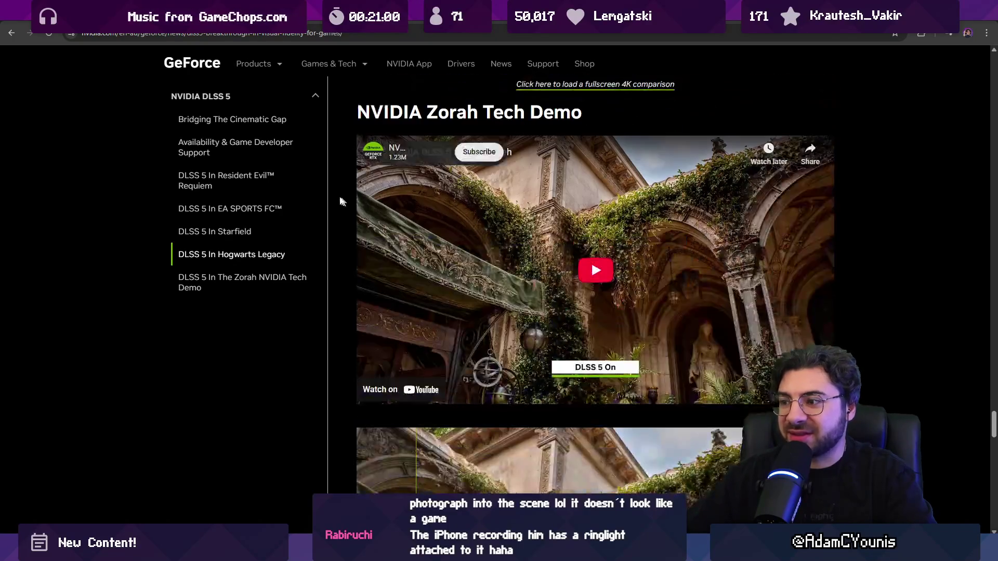
scroll(111, 188, "up", 15)
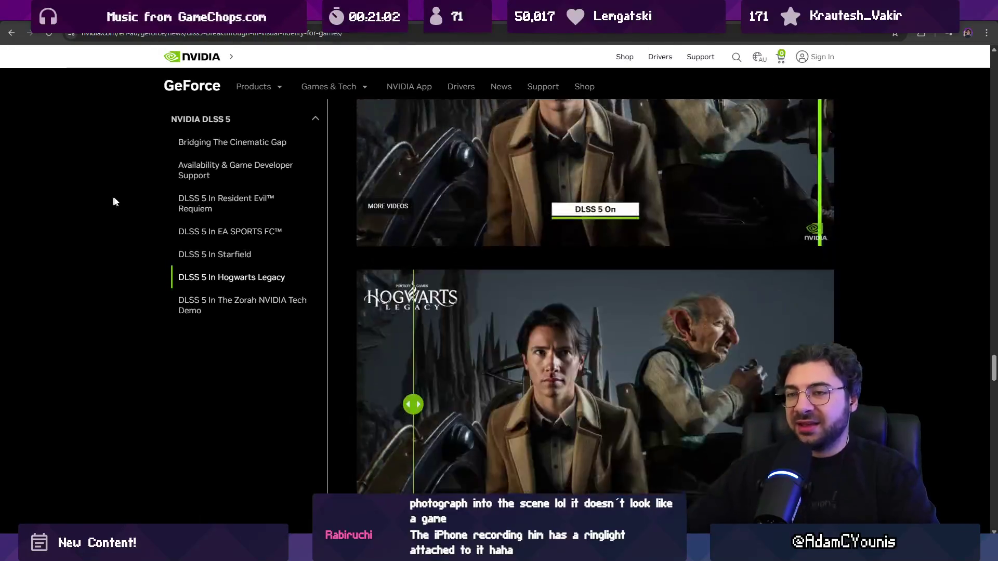
scroll(114, 145, "up", 15)
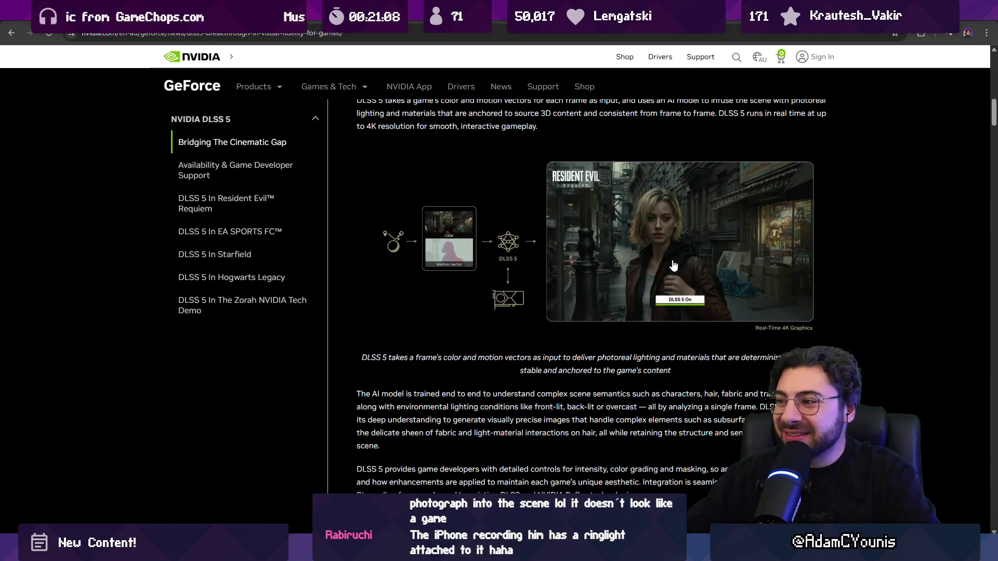
scroll(542, 243, "down", 12)
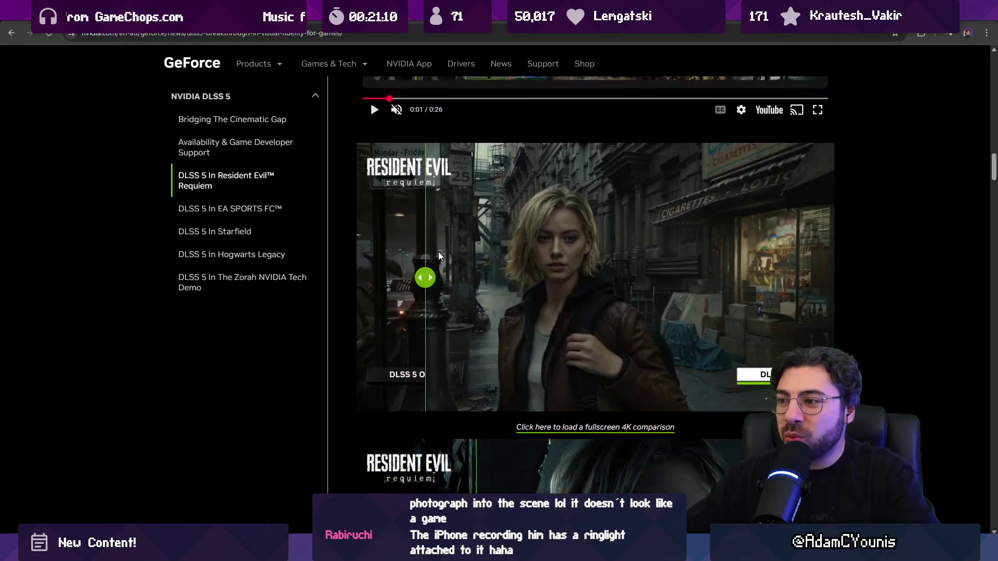
- Sweep the Resident Evil Requiem DLSS 5 off/on divider across the scene, then zoom the page to 125%
mouse_move(439, 255)
left_mouse_down()
mouse_move(421, 258)
mouse_move(676, 260)
mouse_move(446, 265)
left_mouse_up()
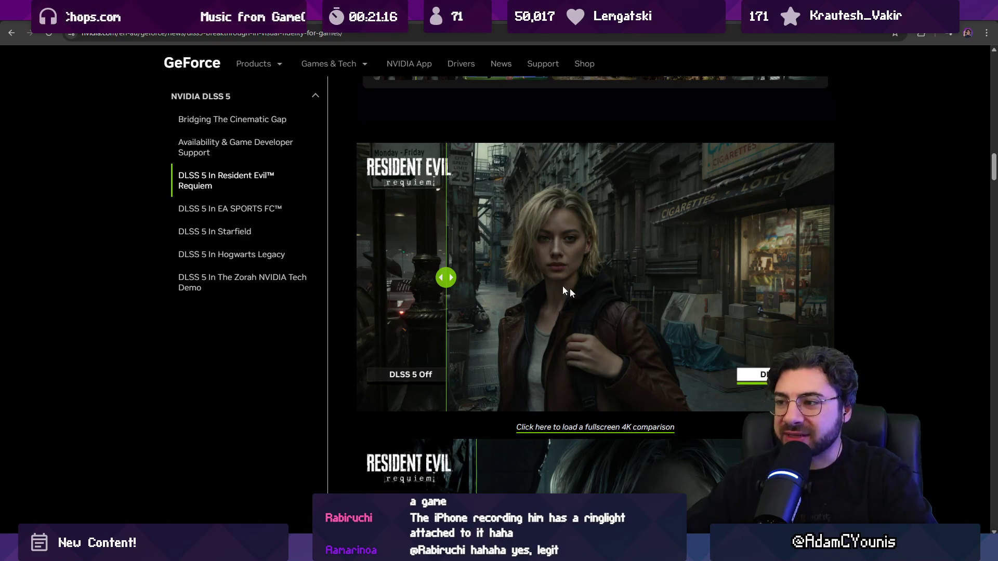
mouse_move(446, 277)
left_mouse_down()
mouse_move(707, 262)
mouse_move(482, 275)
left_mouse_up()
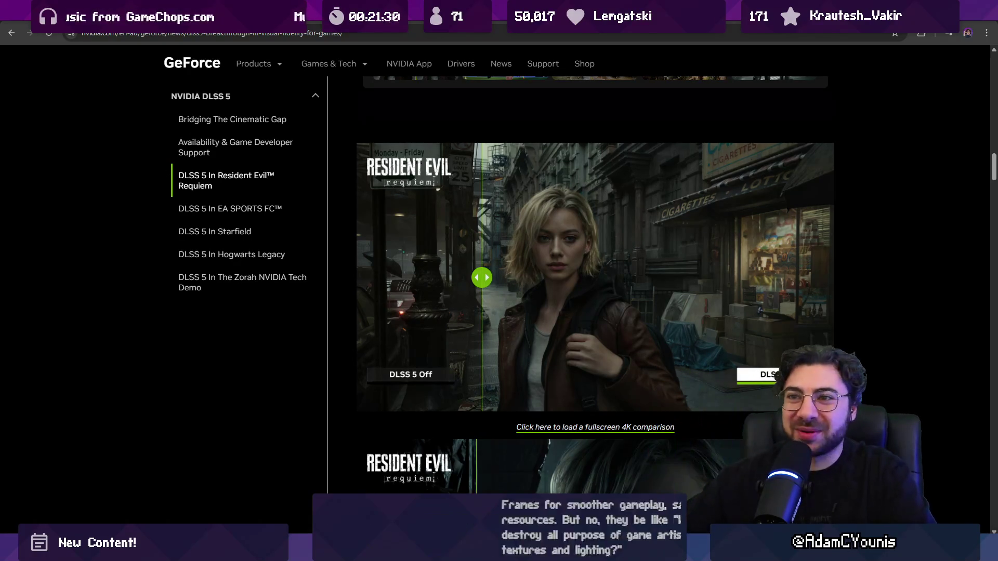
mouse_move(254, 78)
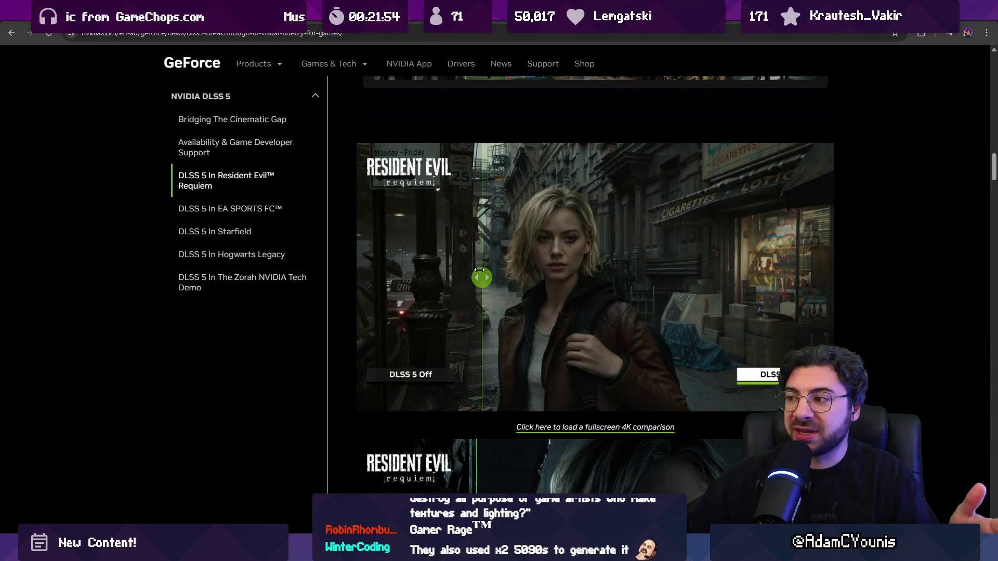
left_click(716, 273)
left_click(458, 280)
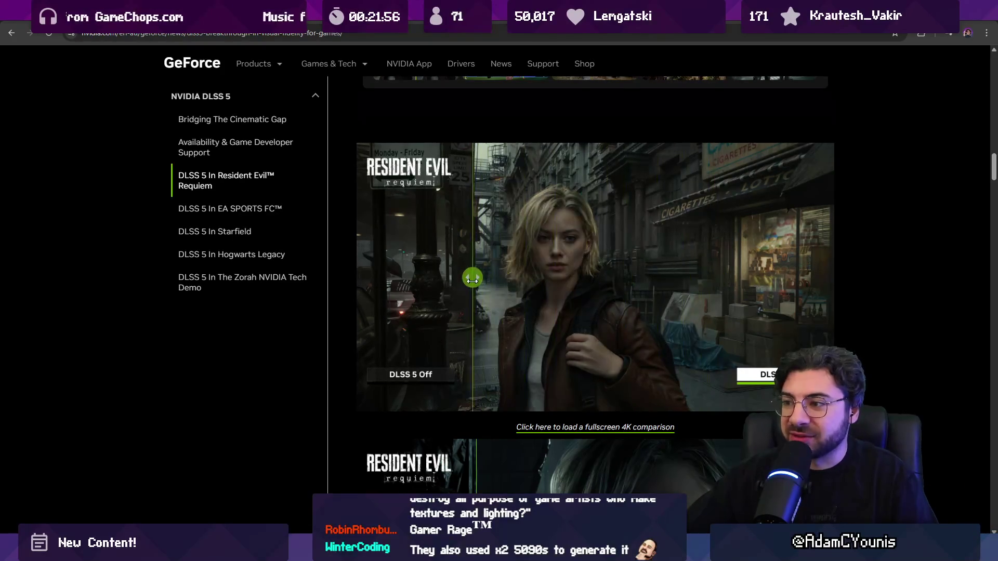
key("ctrl+plus")
key("ctrl+plus")
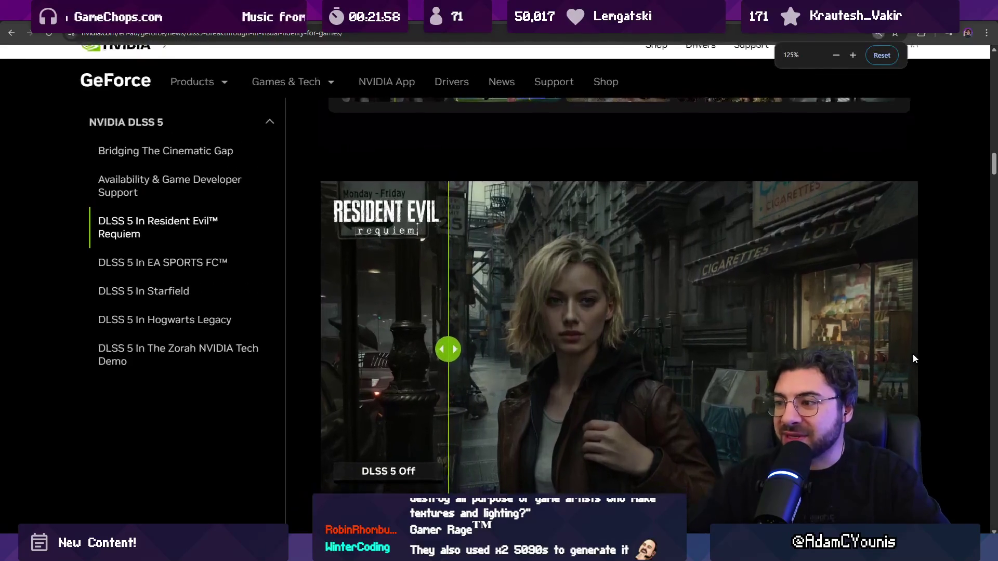
- Sweep the divider across her face to show mostly DLSS 5 Off, then switch to the YouTube tab
left_click(742, 285)
left_click(470, 284)
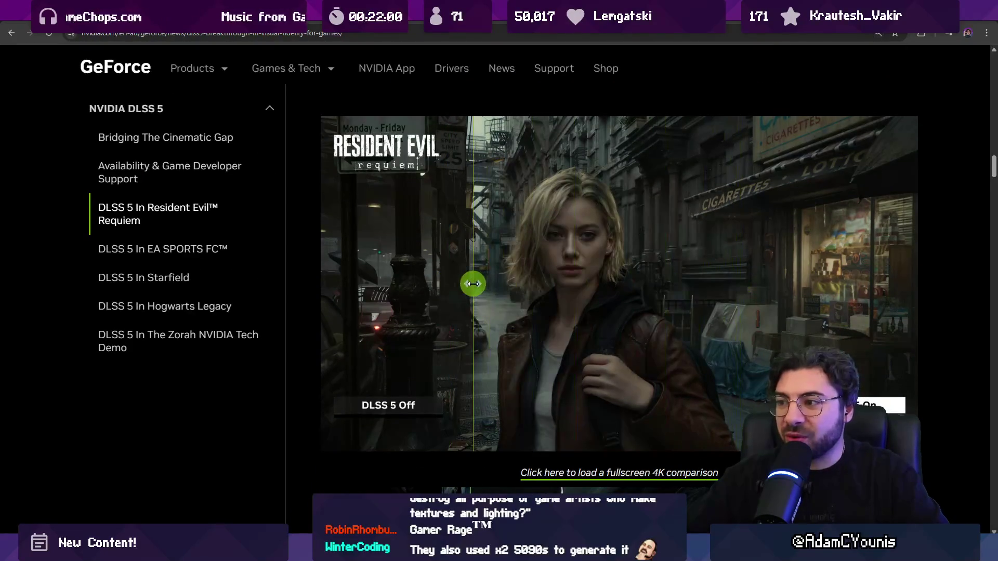
mouse_move(472, 284)
left_mouse_down()
mouse_move(330, 284)
mouse_move(673, 283)
mouse_move(456, 284)
mouse_move(437, 305)
mouse_move(463, 284)
mouse_move(778, 283)
mouse_move(475, 285)
left_mouse_up()
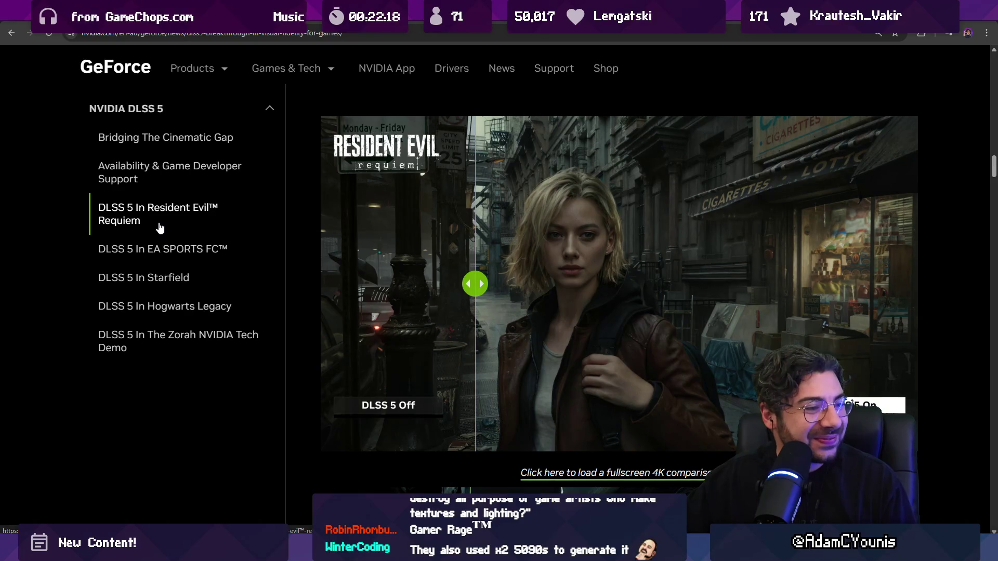
mouse_move(475, 284)
left_mouse_down()
mouse_move(327, 283)
mouse_move(883, 281)
mouse_move(429, 269)
left_mouse_up()
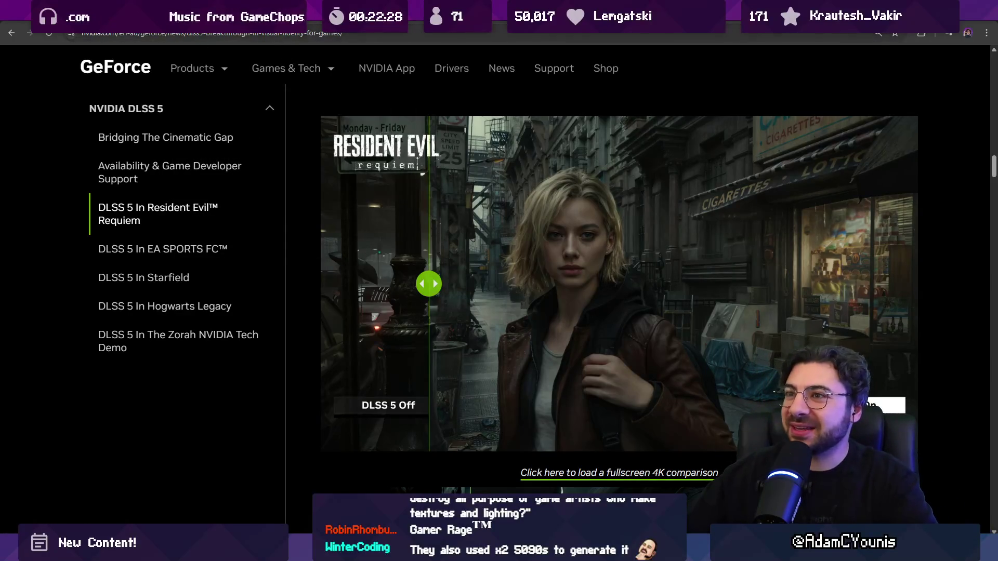
key("ctrl+Tab")
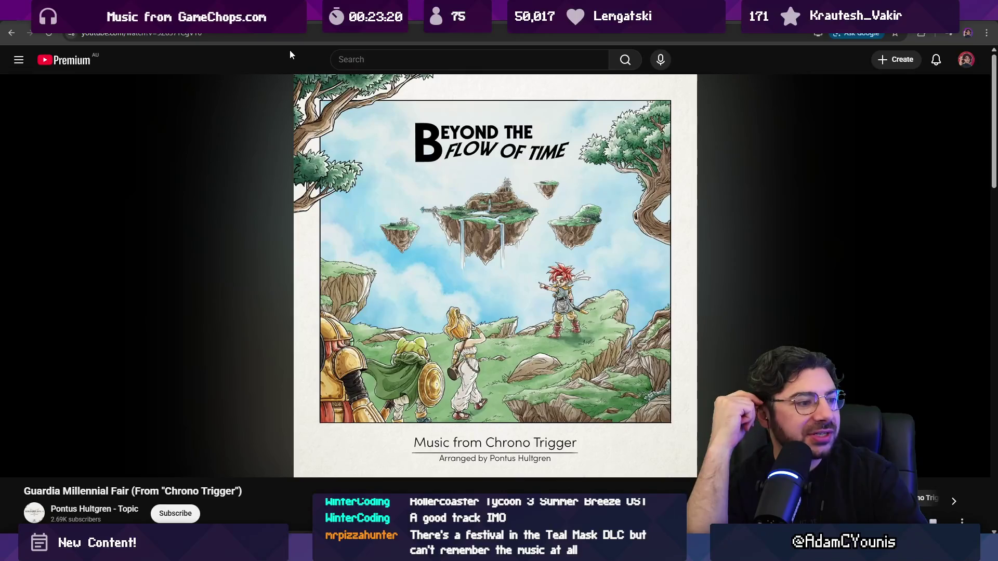
left_click(361, 59)
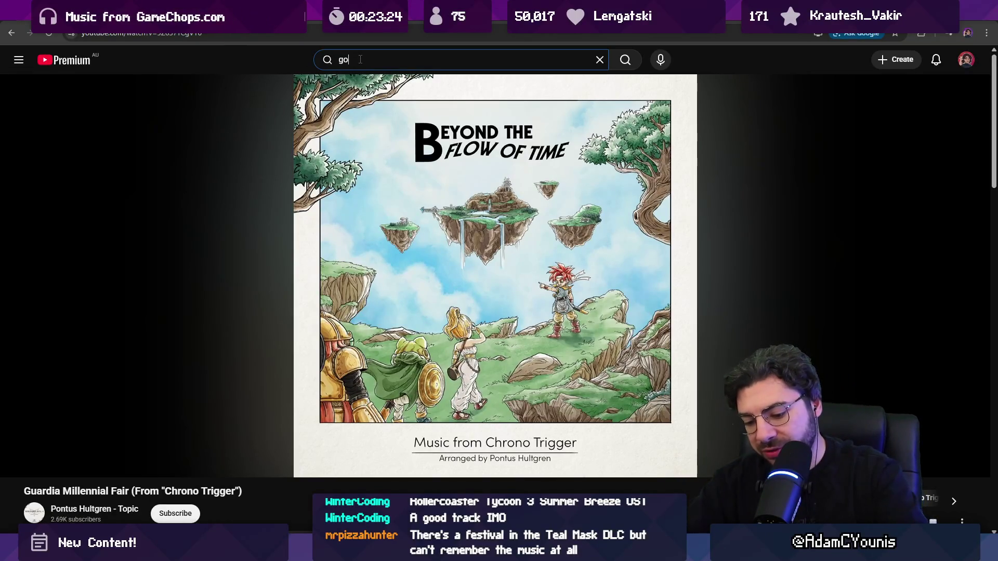
- Search YouTube for 'golden saucer theme' and play Gold Saucer - Final Fantasy VII Music (Extended)
type("lden saucer the")
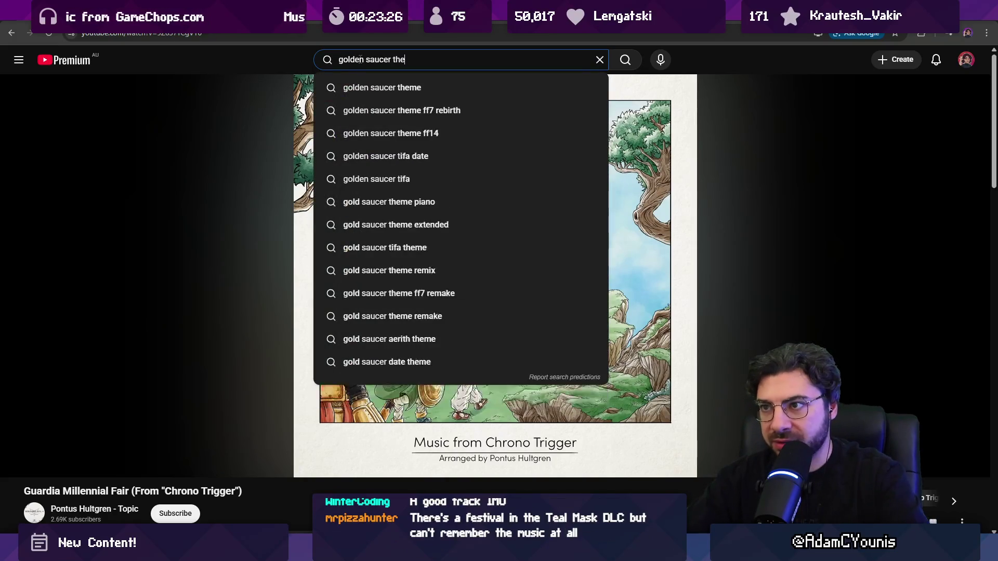
type("me")
key("Return")
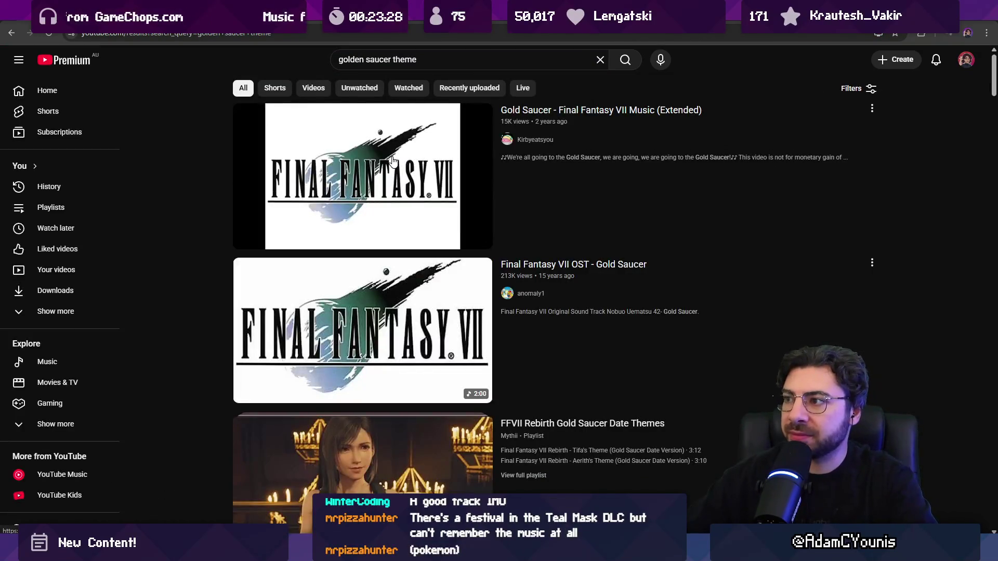
left_click(393, 161)
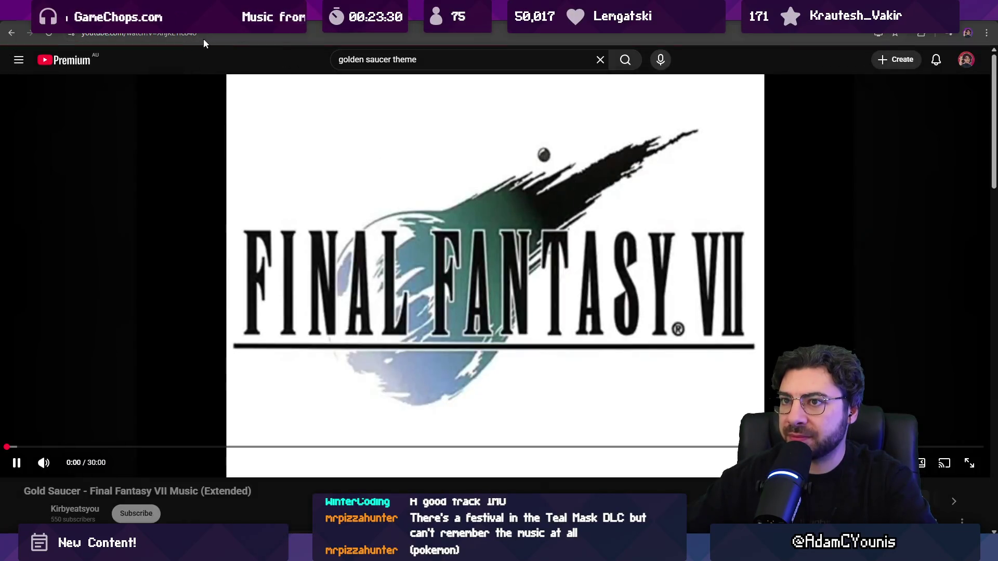
mouse_move(59, 470)
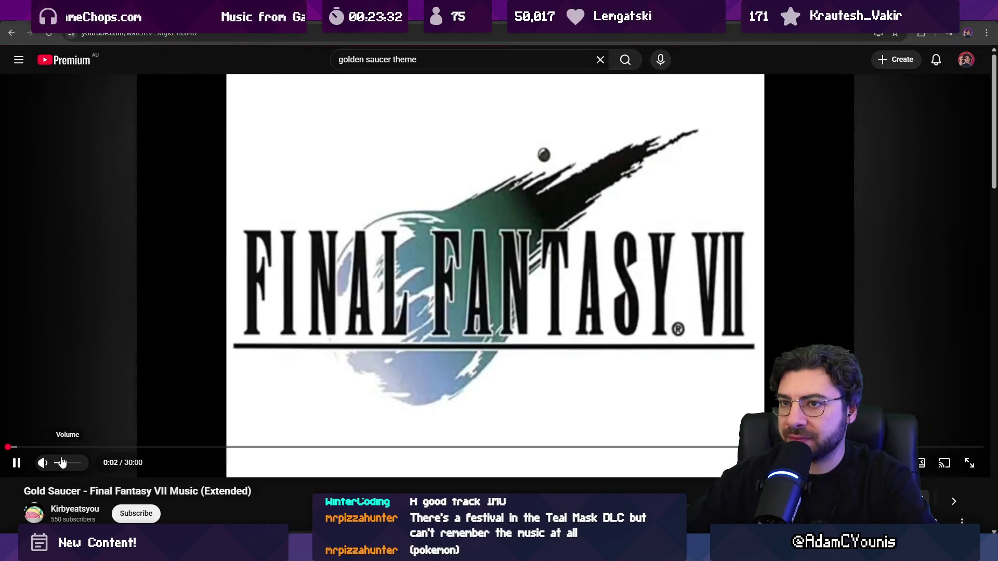
key("alt+Tab")
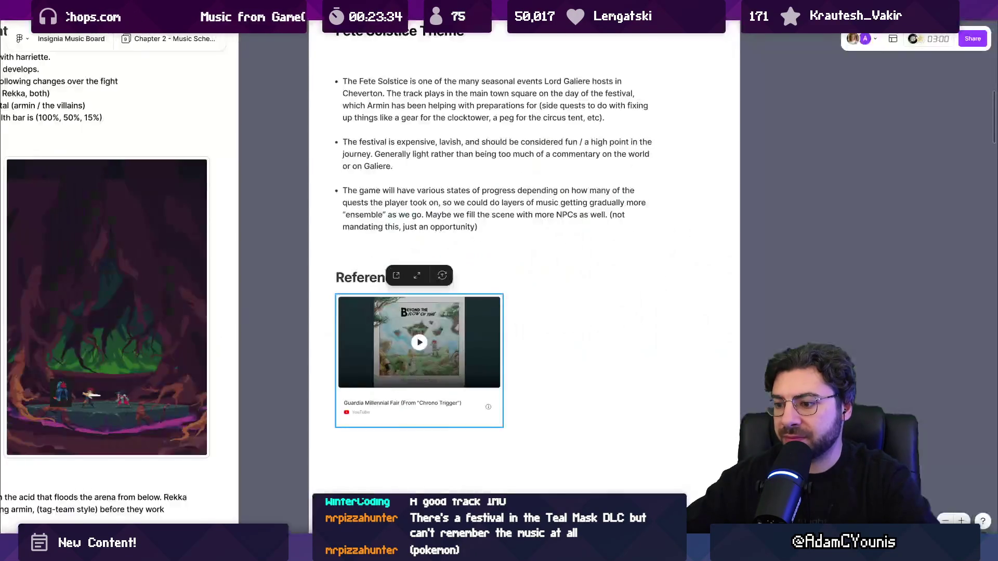
- Paste the Gold Saucer video link as a card beside the Chrono Trigger card, then return to YouTube
key("ctrl+v")
left_click_drag(503, 310, 555, 359)
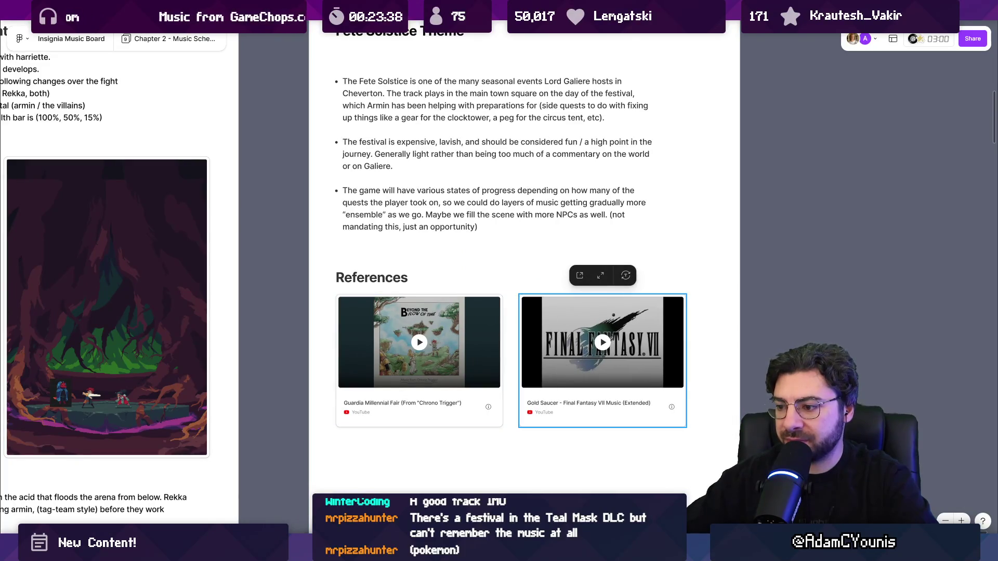
key("alt+Tab")
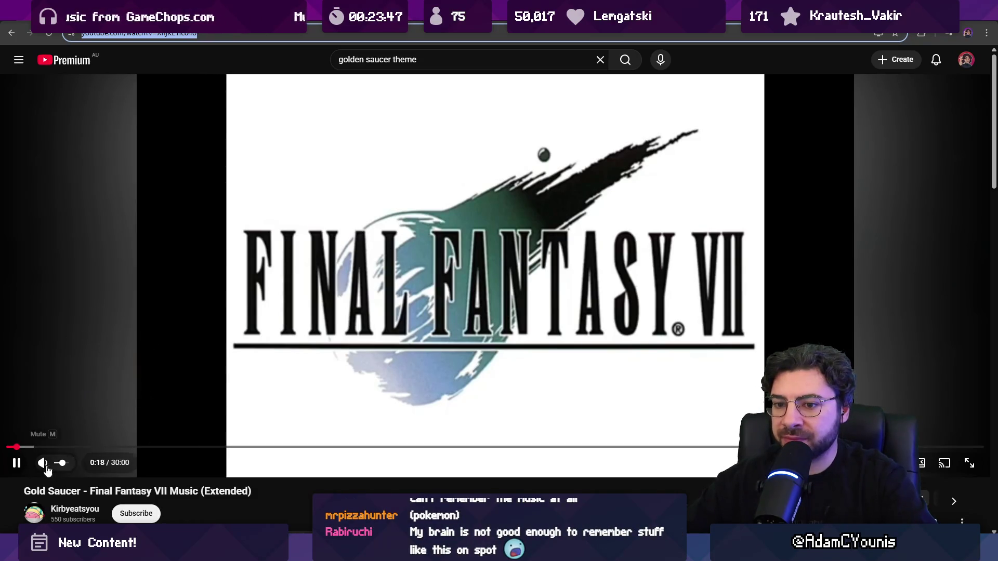
left_click(61, 467)
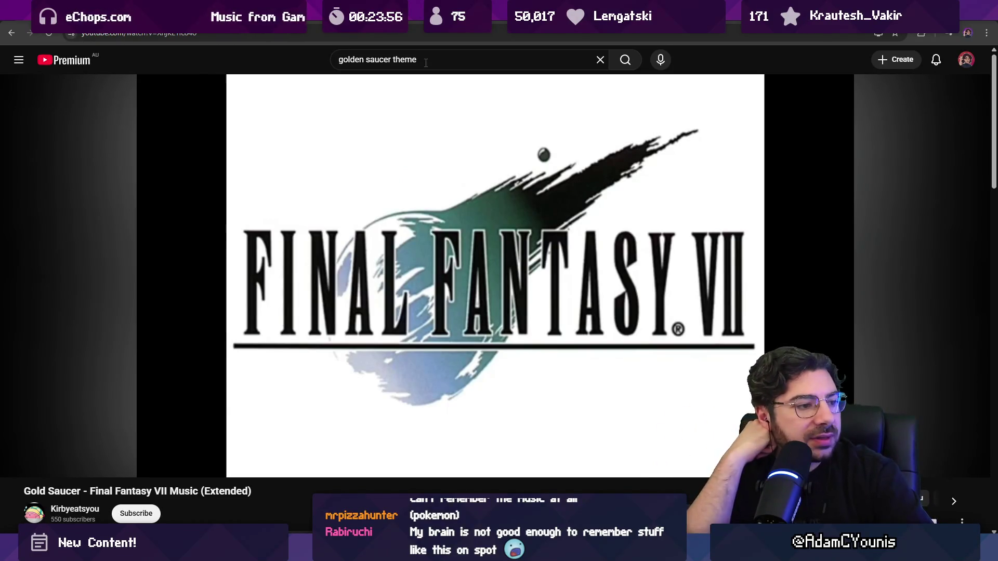
- Replace the old YouTube query with 'pokemon teal mask festival'
triple_click(381, 57)
key("BackSpace")
type("pokemon ")
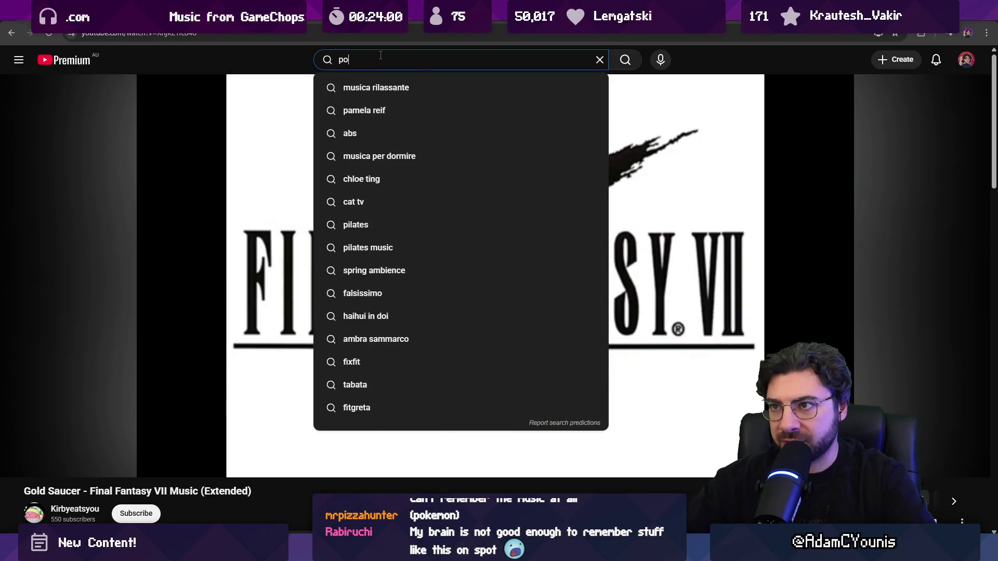
type("teal mask")
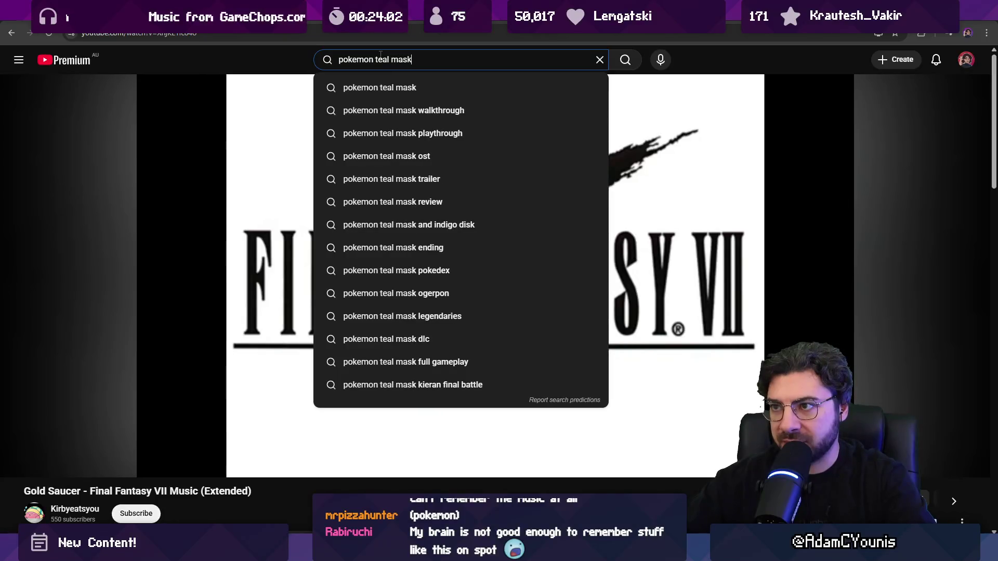
type(" festival")
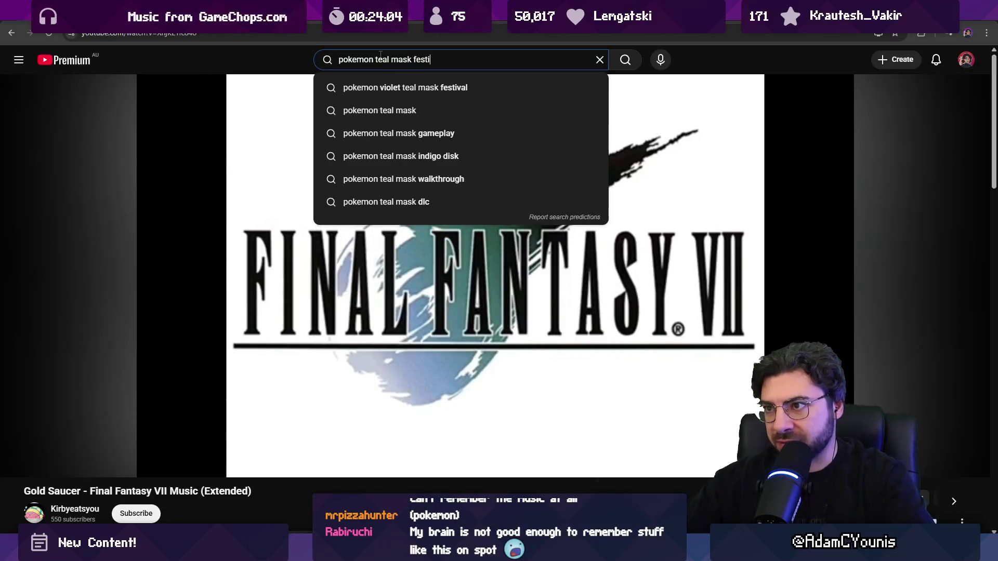
- Run the 'pokemon teal mask festival' search, open the first Short, and go back to the results
key("Return")
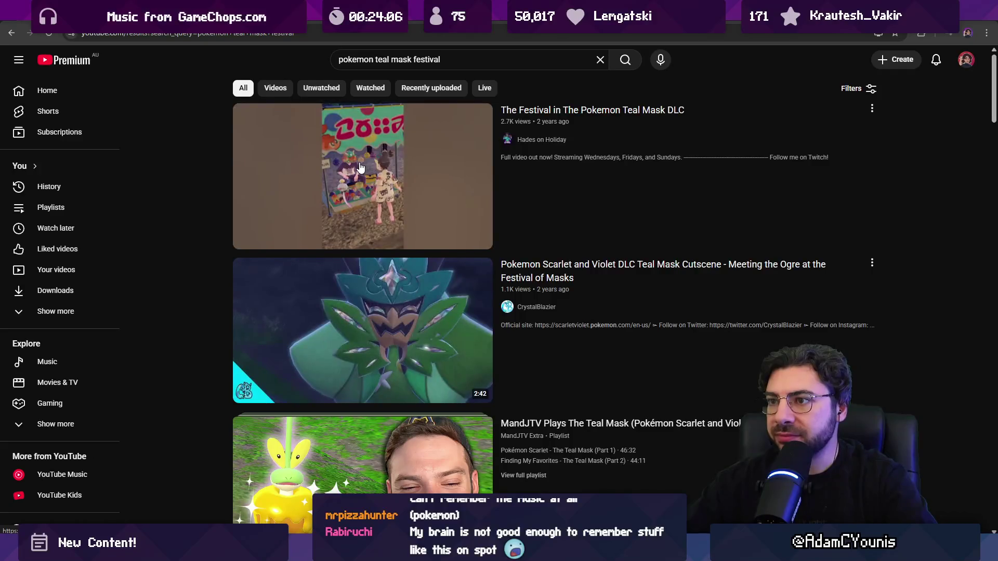
left_click(360, 167)
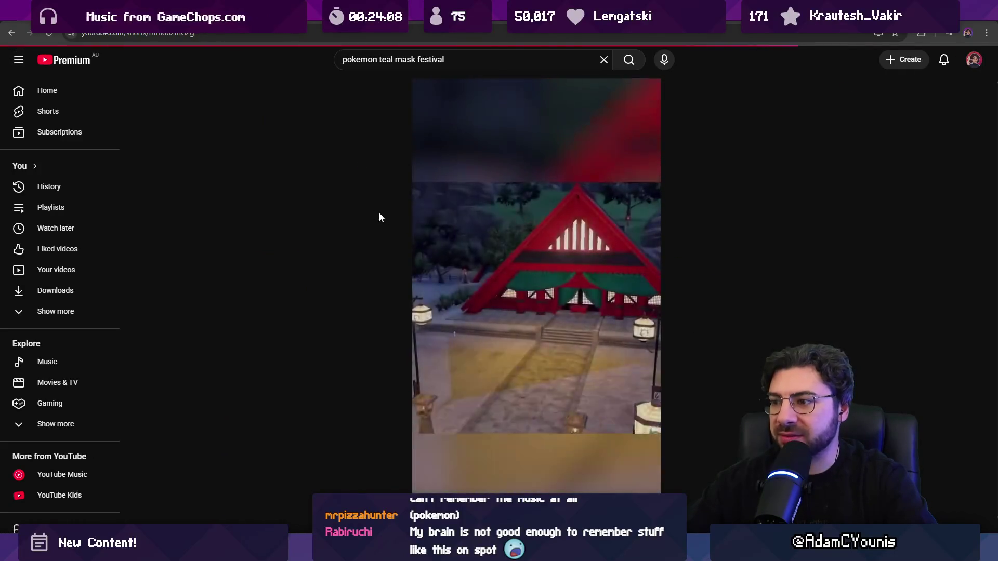
scroll(427, 208, "down", 1)
scroll(411, 198, "up", 1)
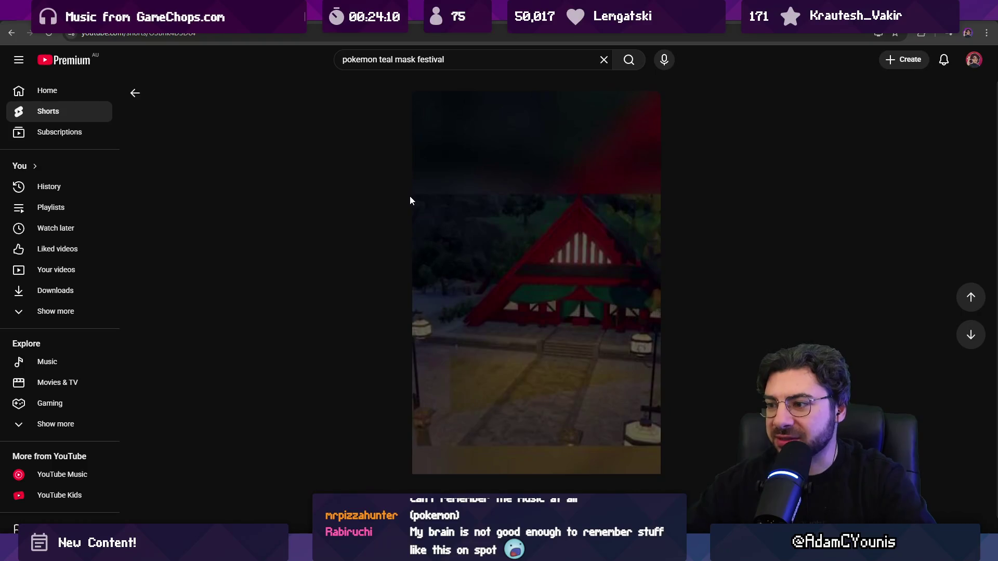
key("alt+Left")
scroll(357, 228, "down", 1)
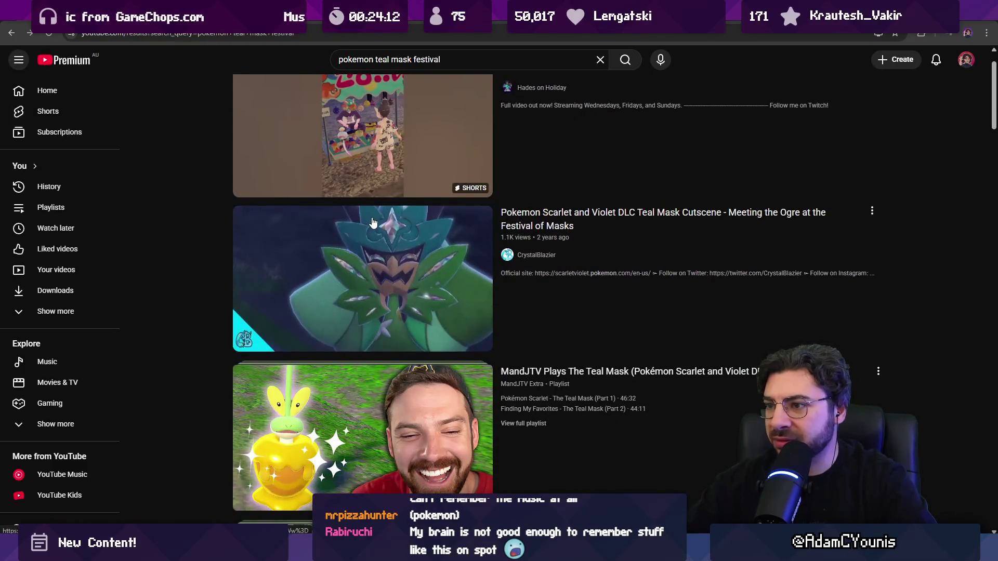
scroll(373, 222, "down", 2)
scroll(373, 222, "up", 3)
- Search 'pokemon teal mask festival theme' and play the Kitakami Overworld Theme soundtrack
left_click(453, 60)
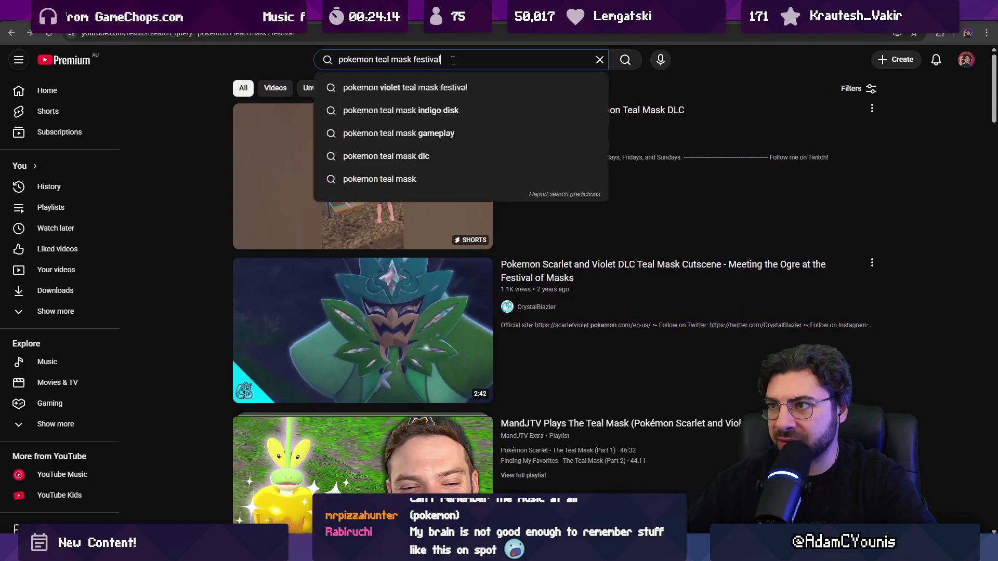
type(" theme")
key("Return")
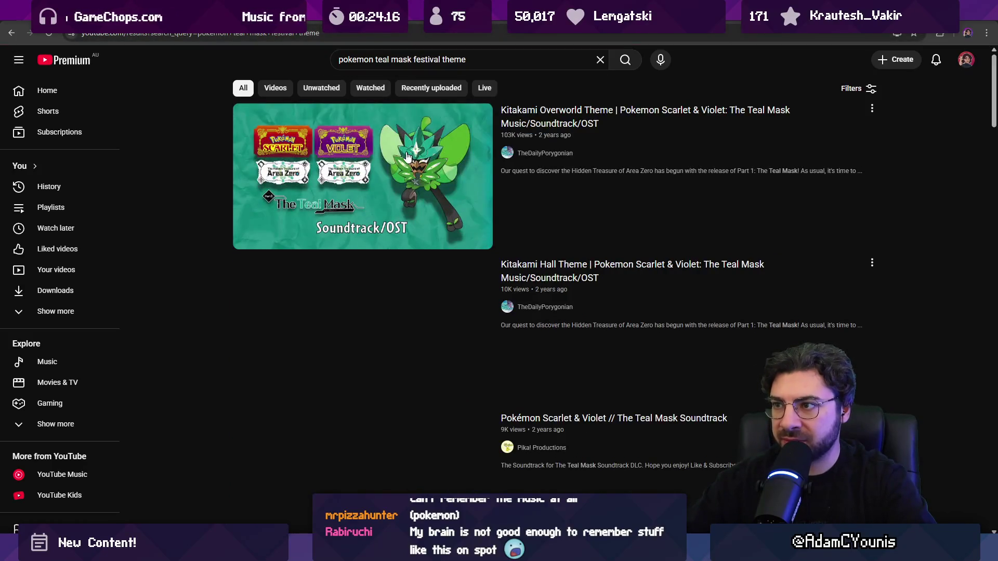
left_click(407, 156)
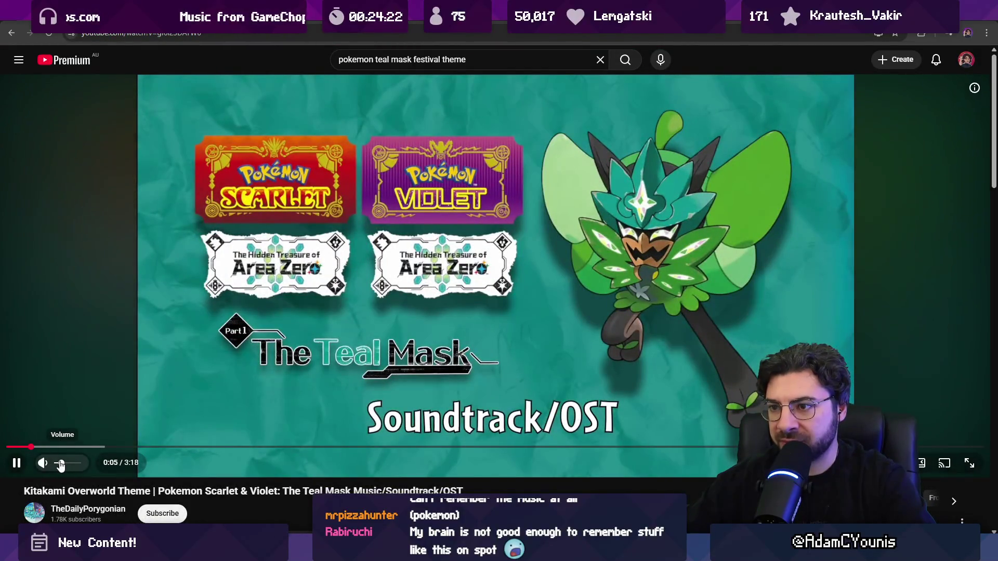
scroll(223, 461, "down", 3)
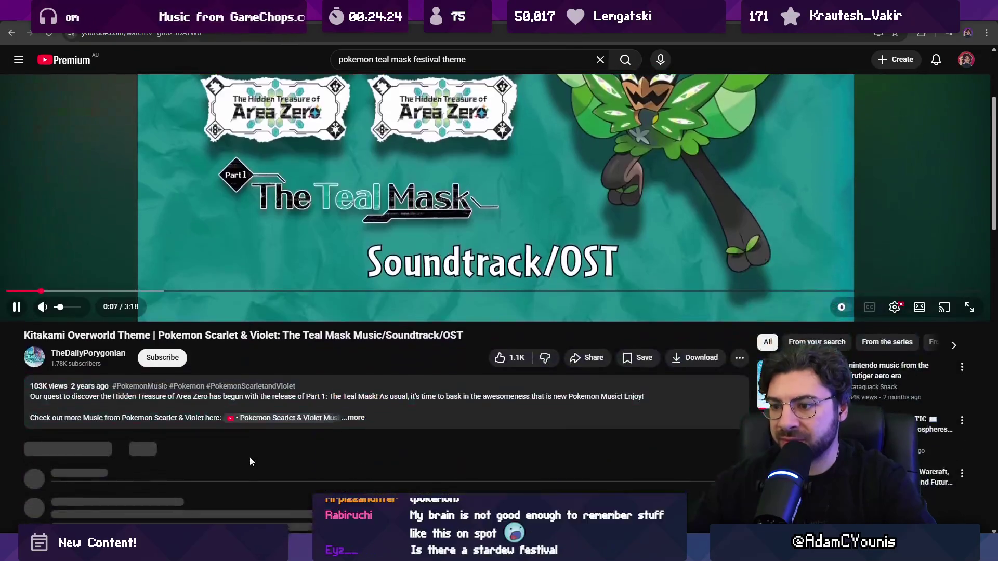
scroll(236, 448, "up", 3)
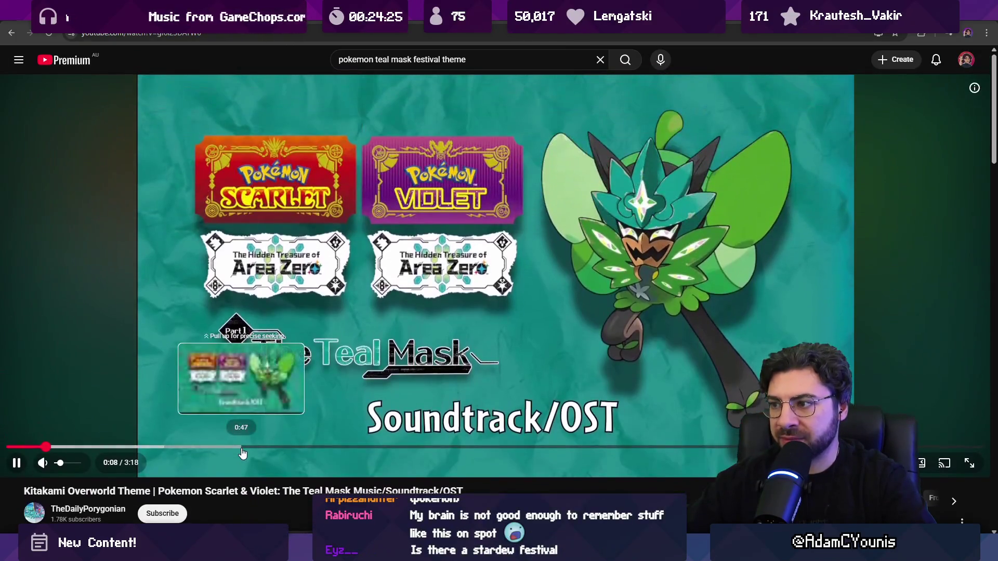
- Pause the Kitakami Overworld Theme and type 'stardew valley festival theme' as the new search
left_click(278, 286)
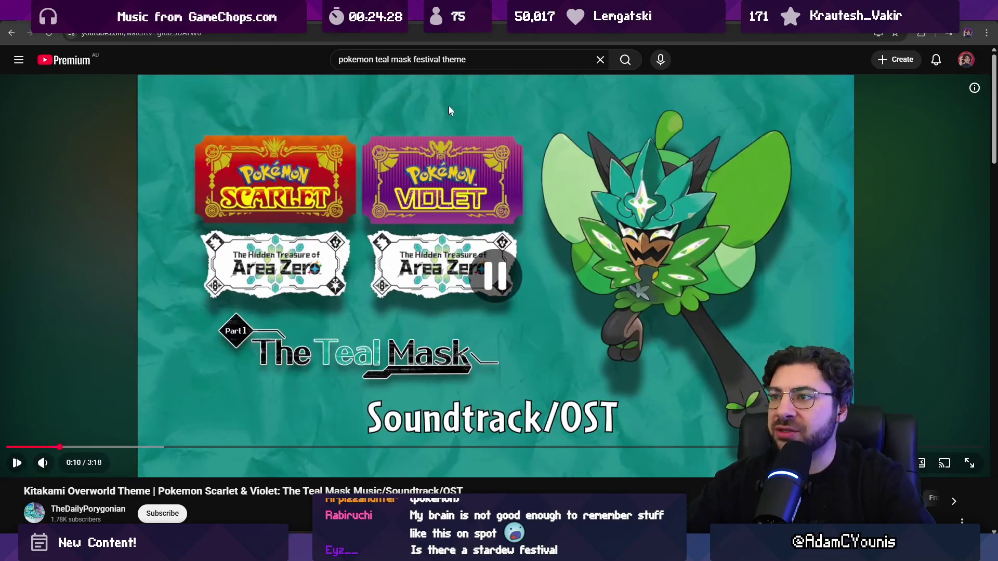
left_click(460, 61)
type("starde")
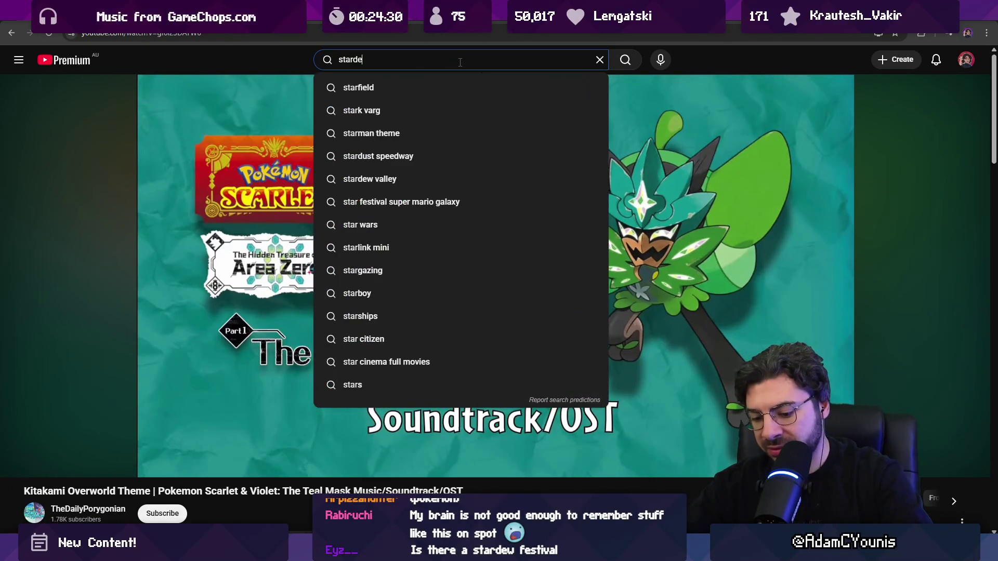
type("w valley festival theme")
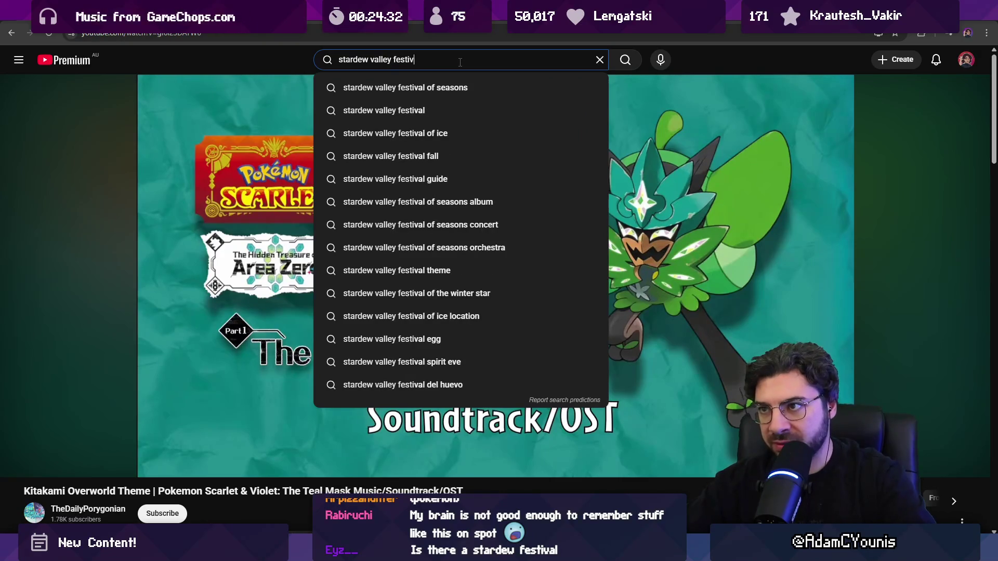
- Search 'stardew valley festival theme' and preview the first result and the Stardew Valley Fair Theme
key("Return")
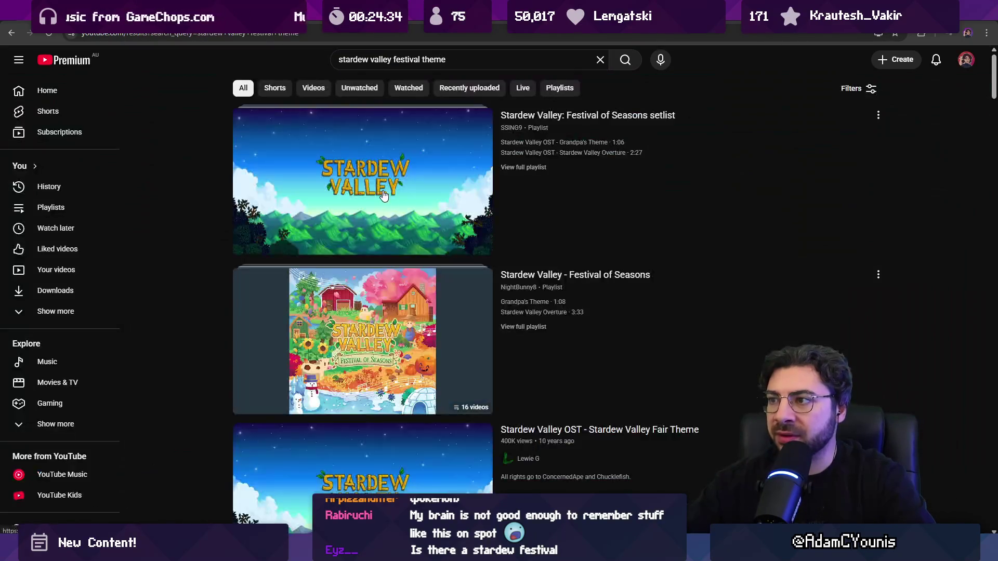
left_click(372, 193)
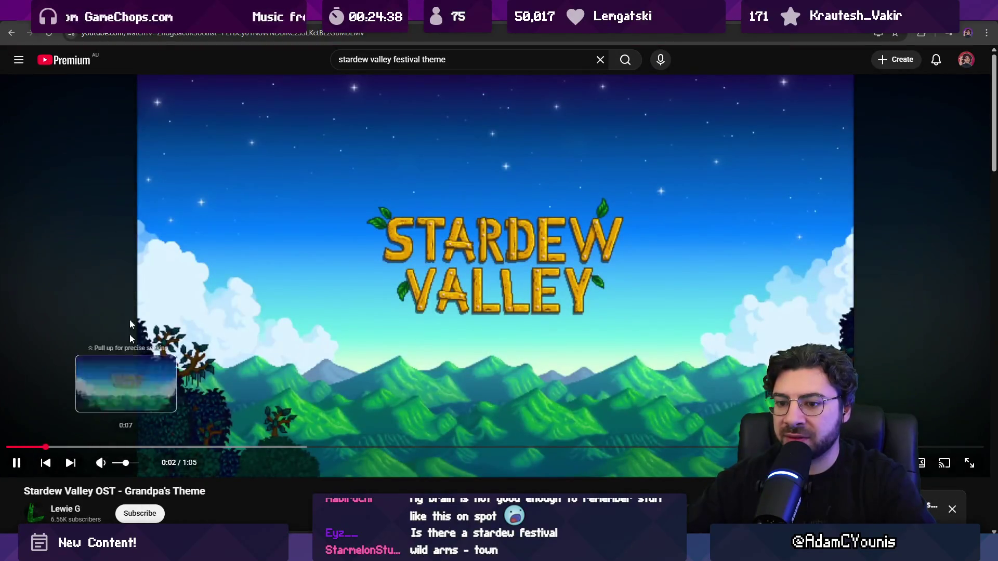
left_click(12, 33)
scroll(430, 243, "down", 1)
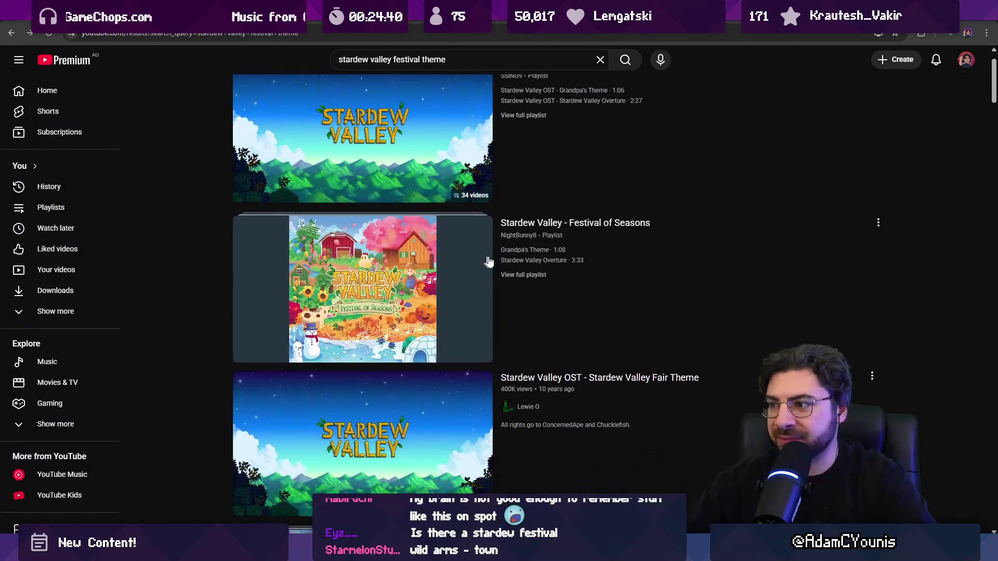
scroll(515, 254, "down", 1)
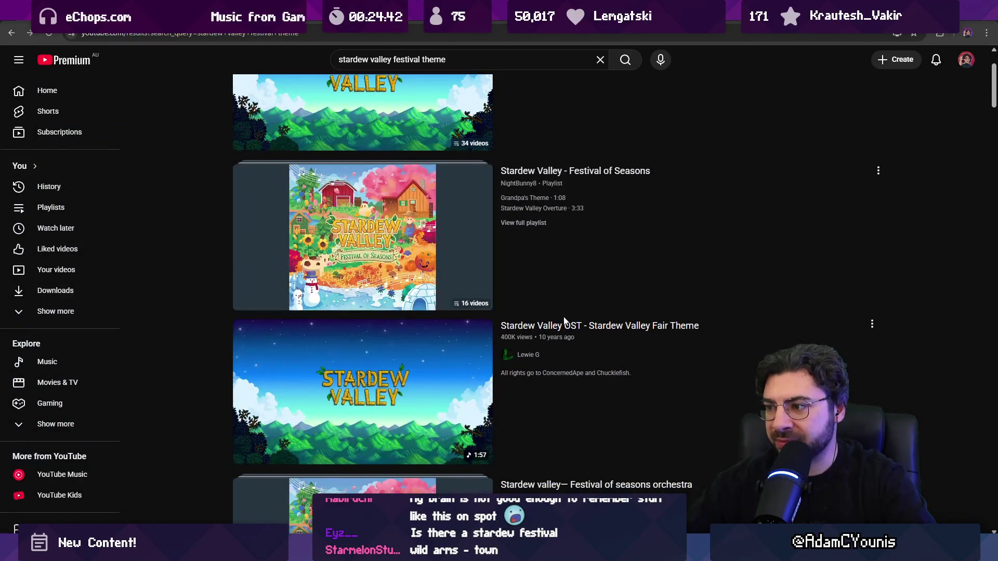
left_click(569, 329)
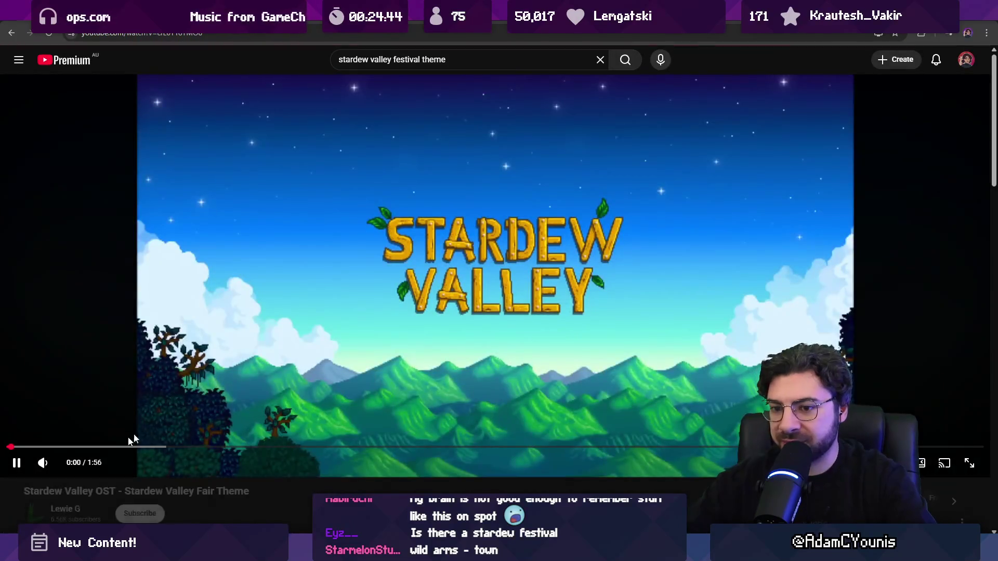
left_click_drag(66, 447, 137, 450)
left_click(242, 448)
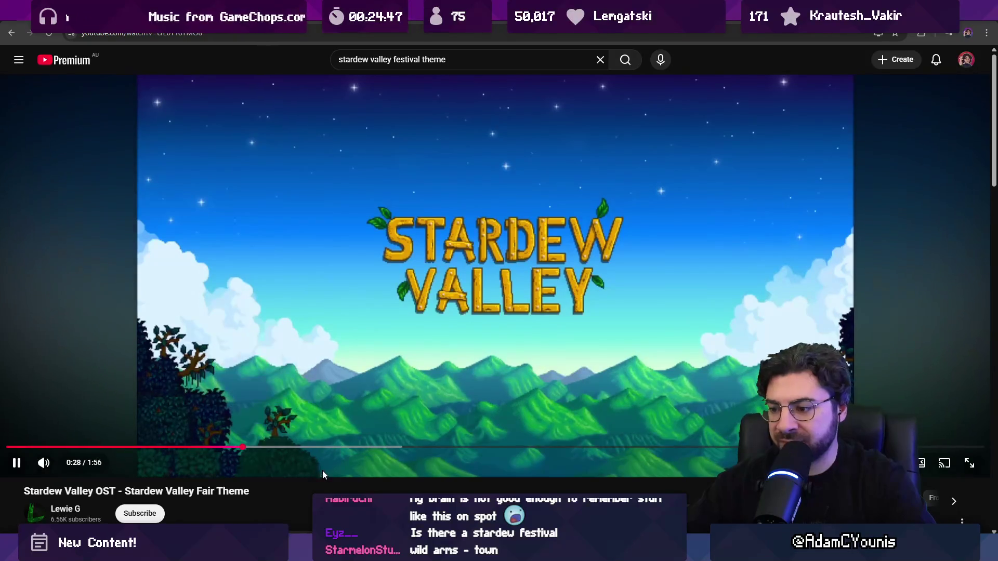
- Add 'dance' to the query, then open and pause the Stardew Valley OST - Flower Dance video
key("alt+Left")
scroll(313, 357, "down", 3)
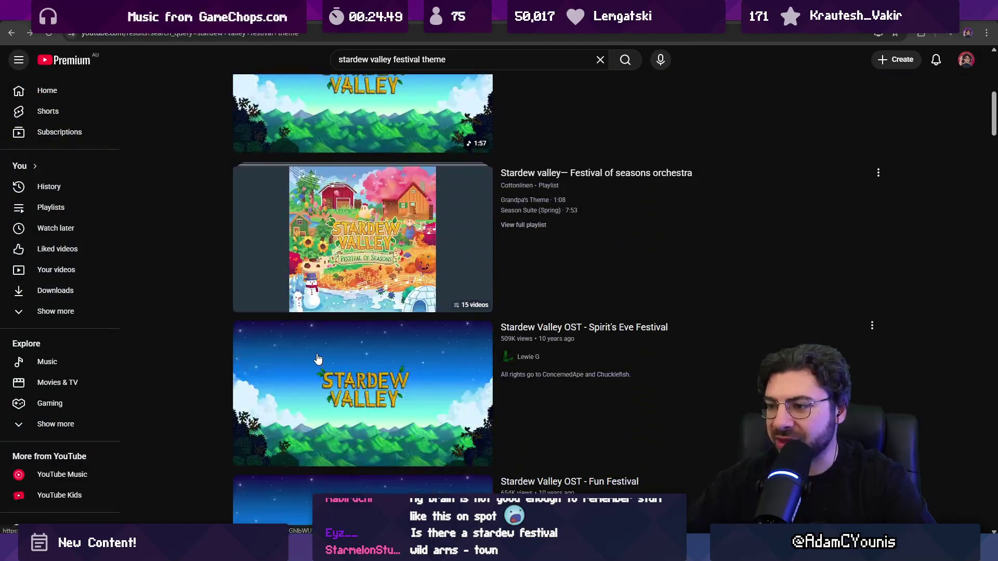
scroll(313, 357, "down", 3)
scroll(338, 319, "up", 7)
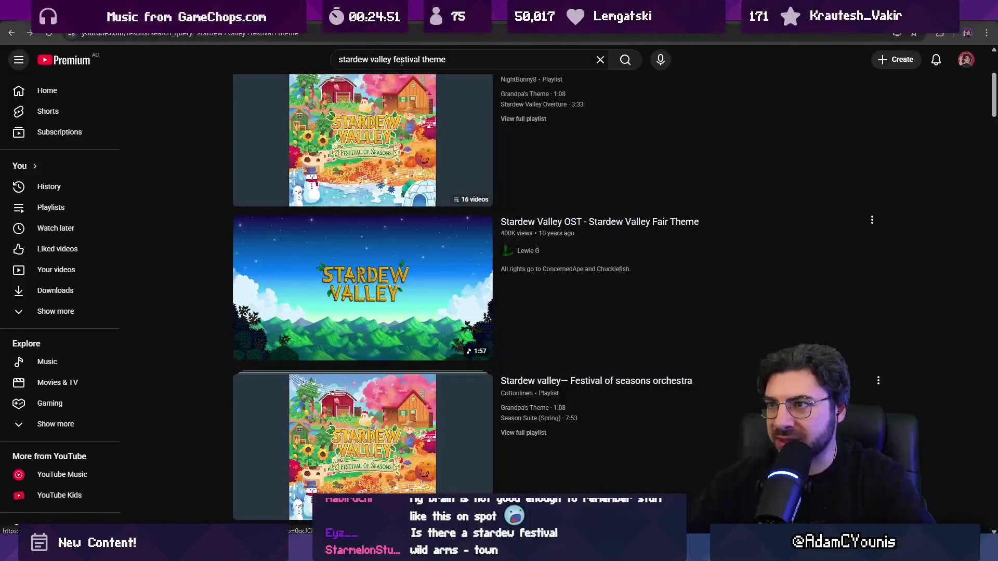
left_click(423, 59)
type("dance")
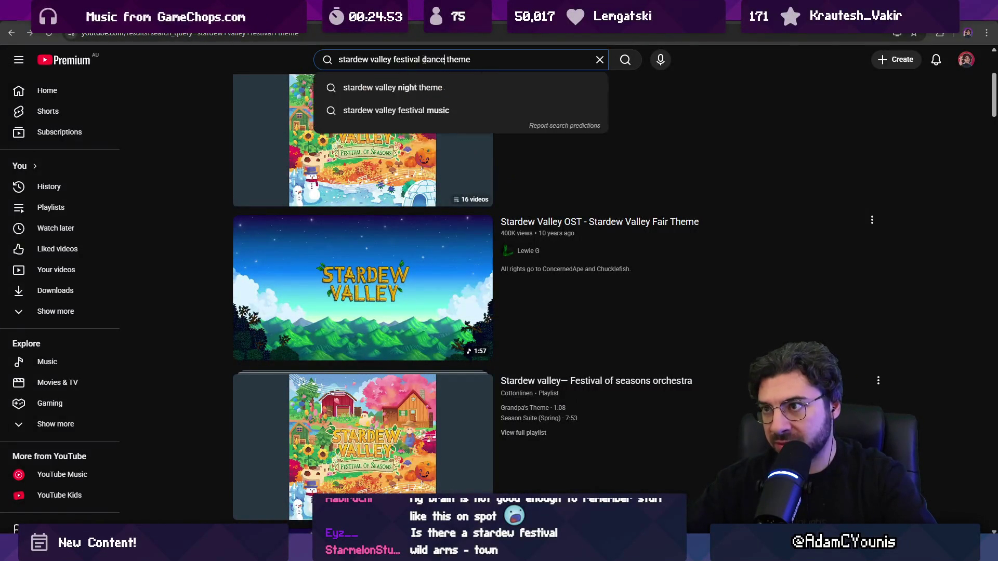
key("Return")
scroll(357, 204, "up", 4)
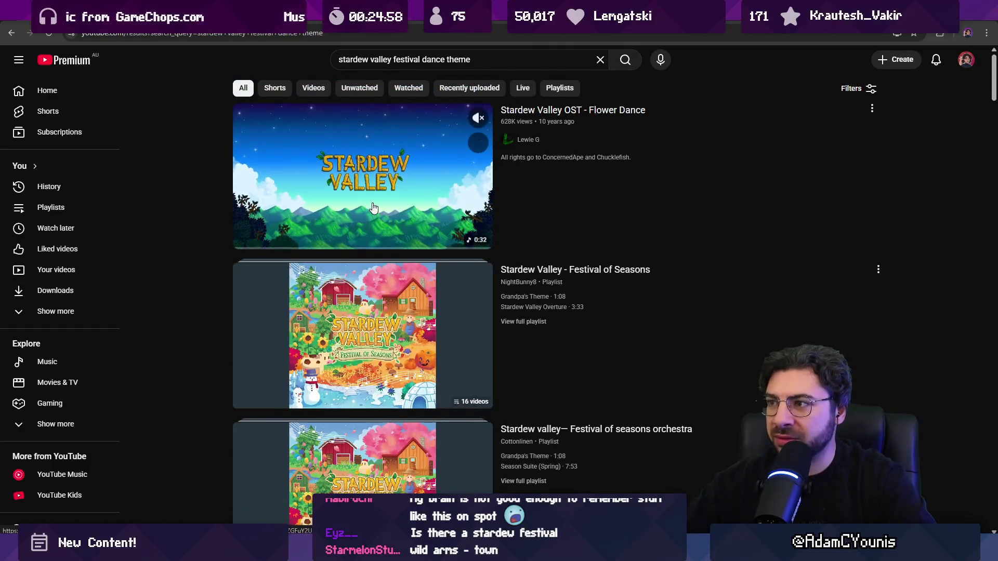
left_click(371, 230)
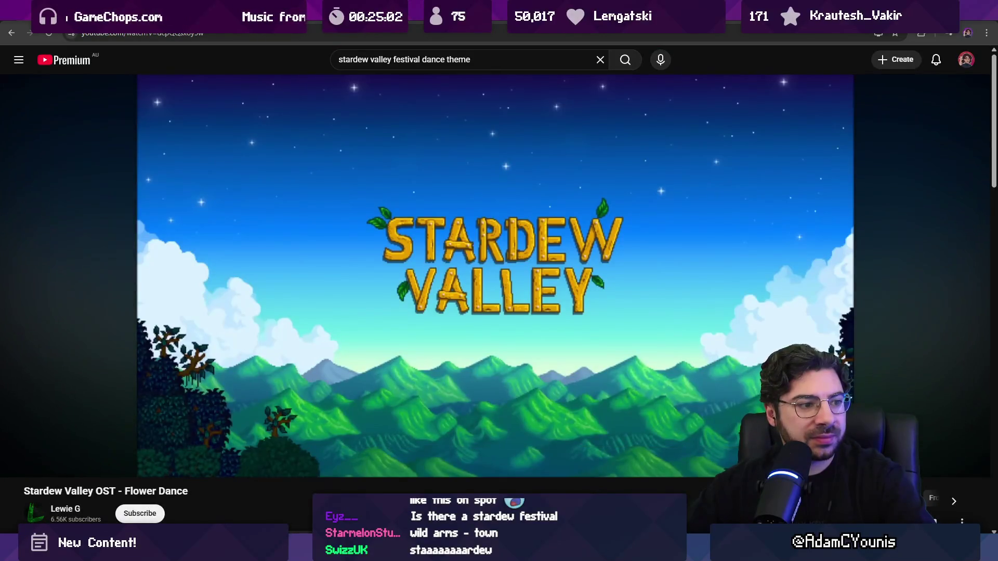
left_click(326, 216)
left_click(461, 61)
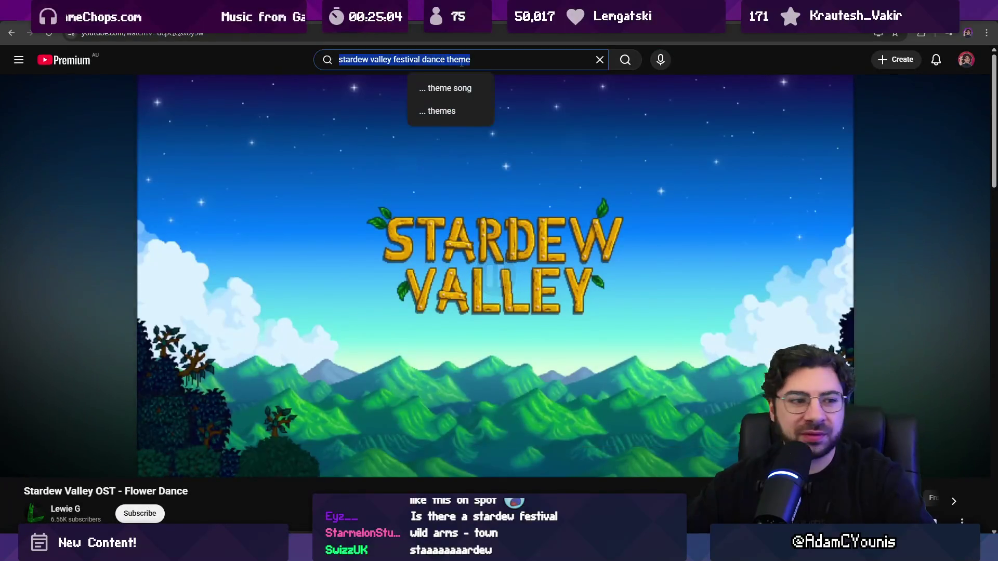
- Search 'wild arms town' and open the Wild Arms - Town Theme video
type("wild arms town")
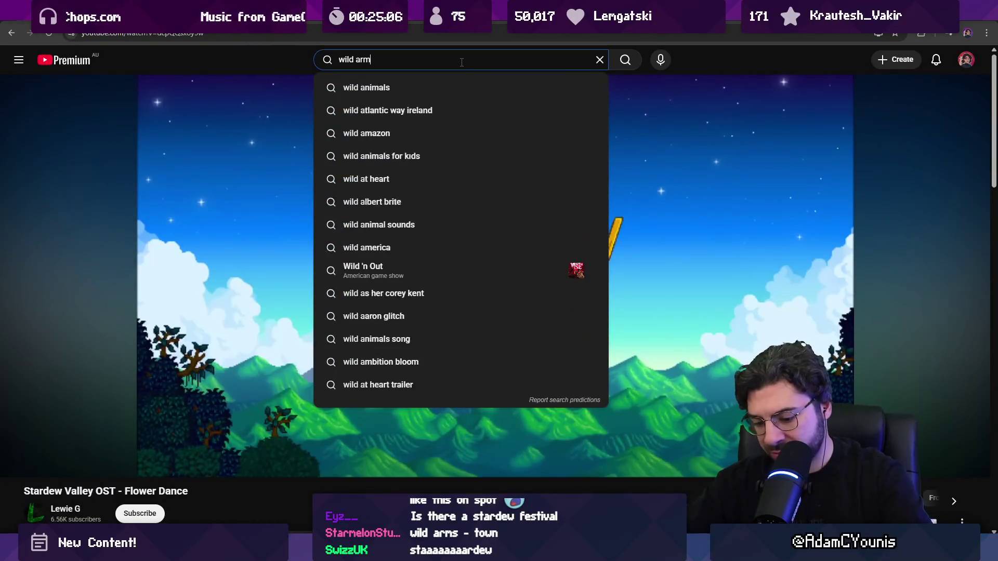
key("Return")
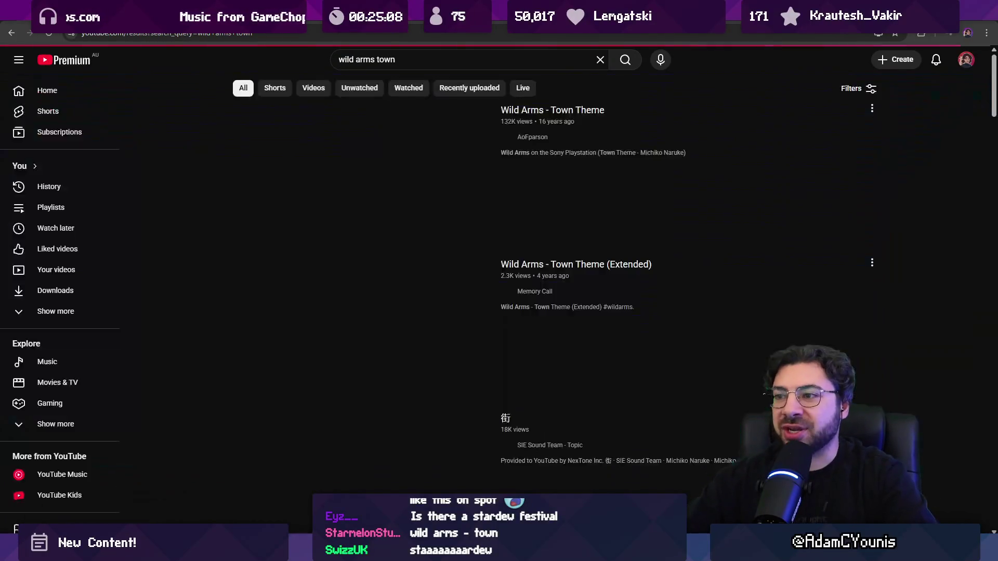
left_click(368, 191)
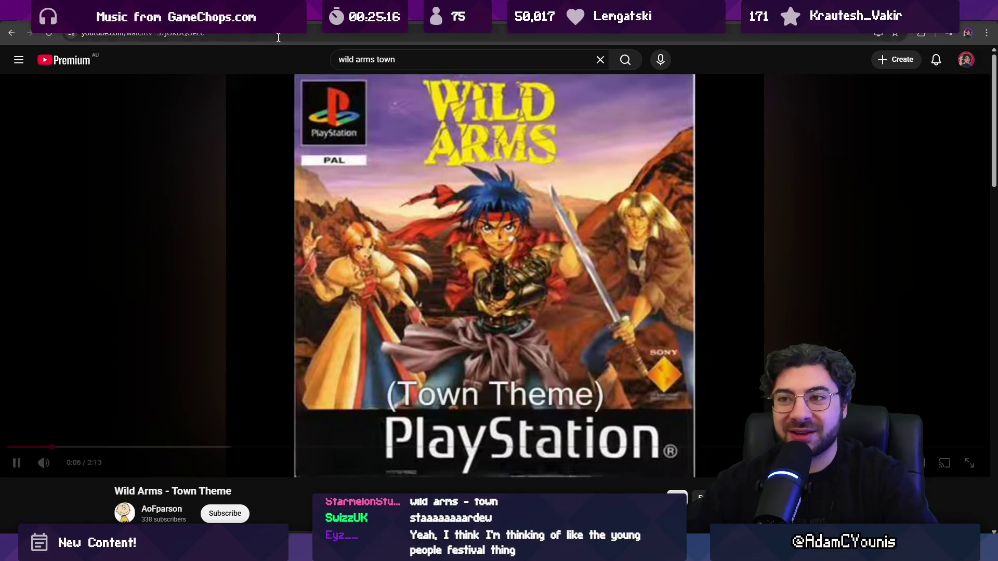
- Copy the Wild Arms video link and switch back to the Figma music board
key("ctrl+l")
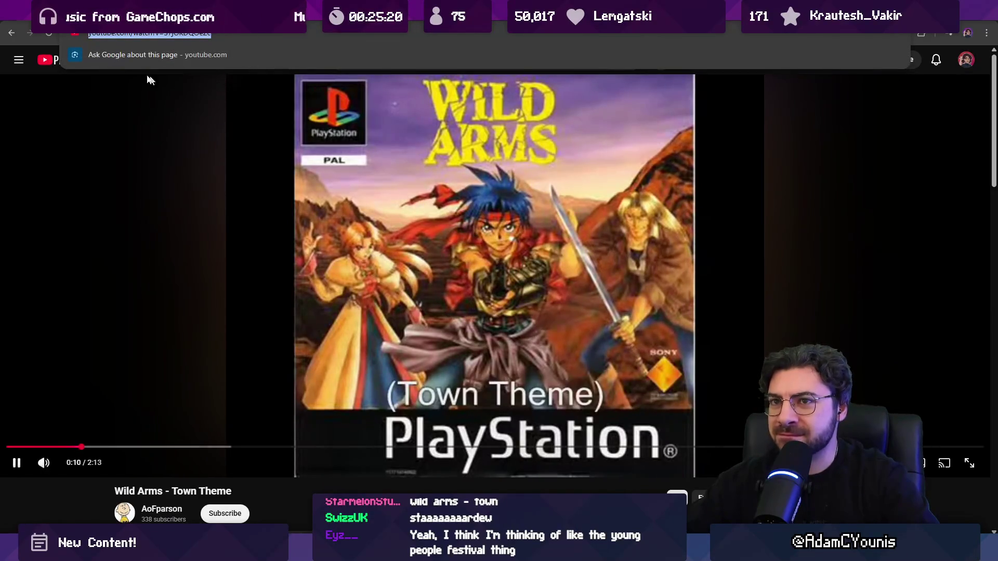
left_click(10, 71)
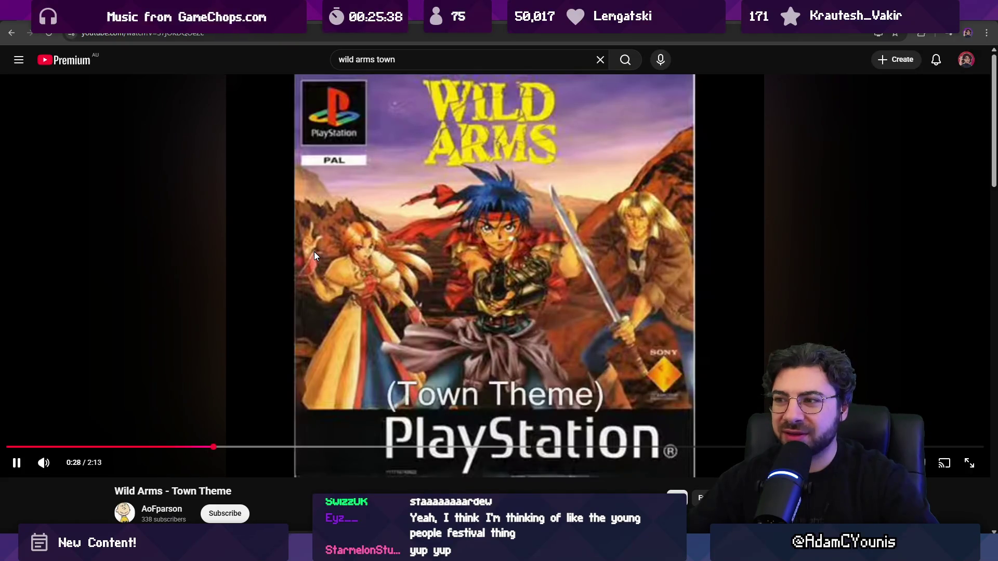
key("ctrl+l")
key("Escape")
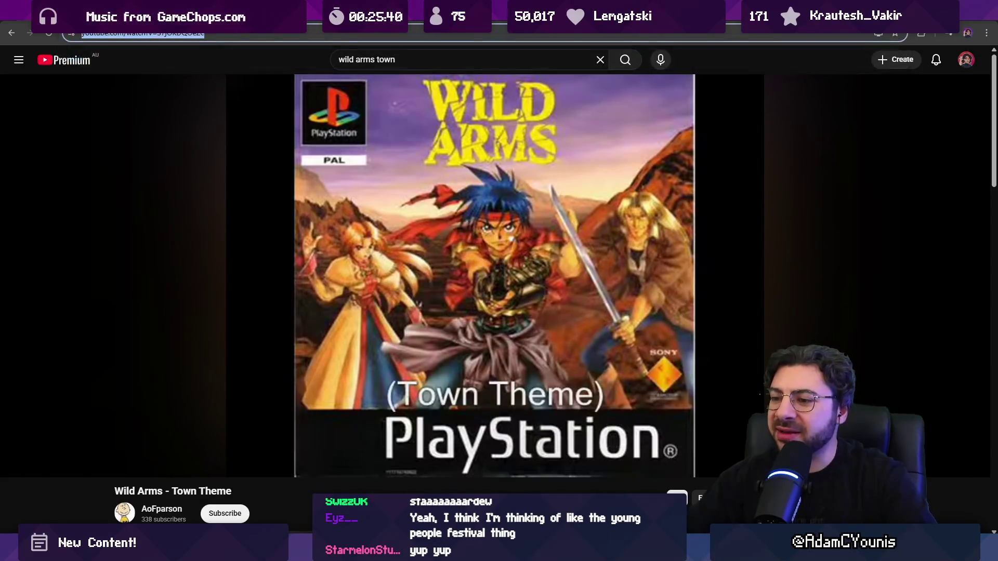
left_click(432, 553)
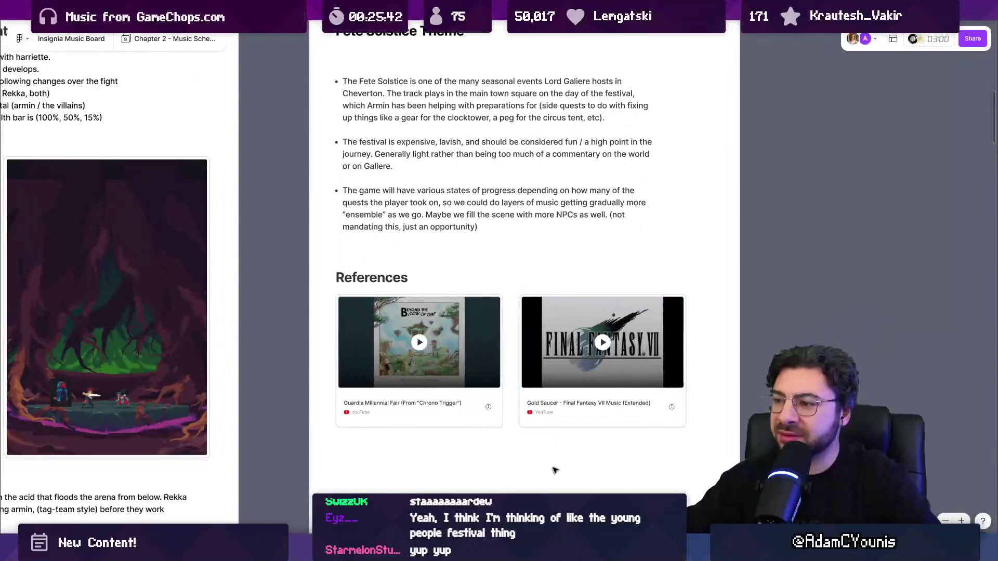
- Paste the Wild Arms link as a card under Chrono Trigger, delete it, and pause the video
scroll(592, 285, "down", 3)
key("ctrl+v")
mouse_move(503, 299)
left_mouse_down()
mouse_move(420, 356)
mouse_move(391, 331)
left_mouse_up()
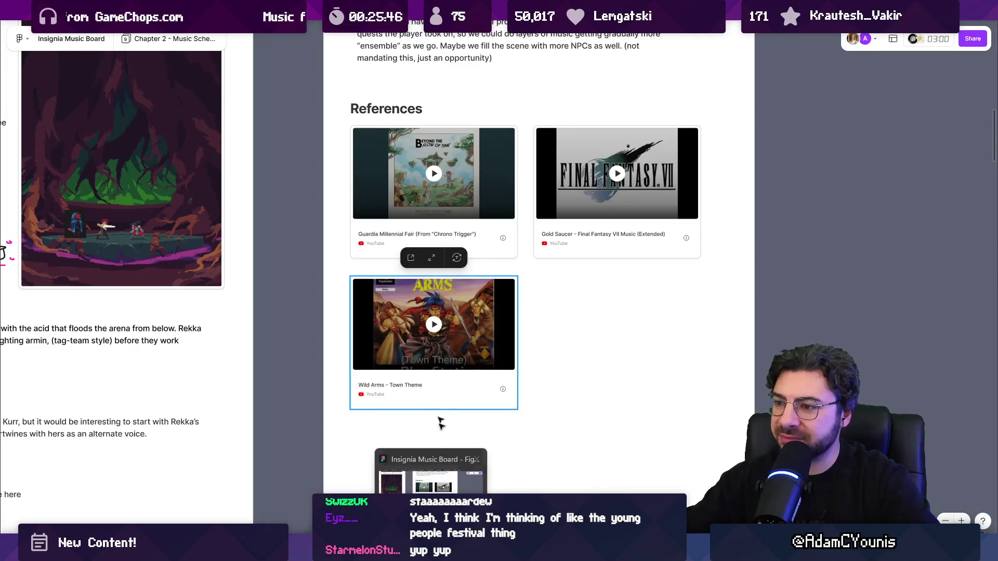
key("Delete")
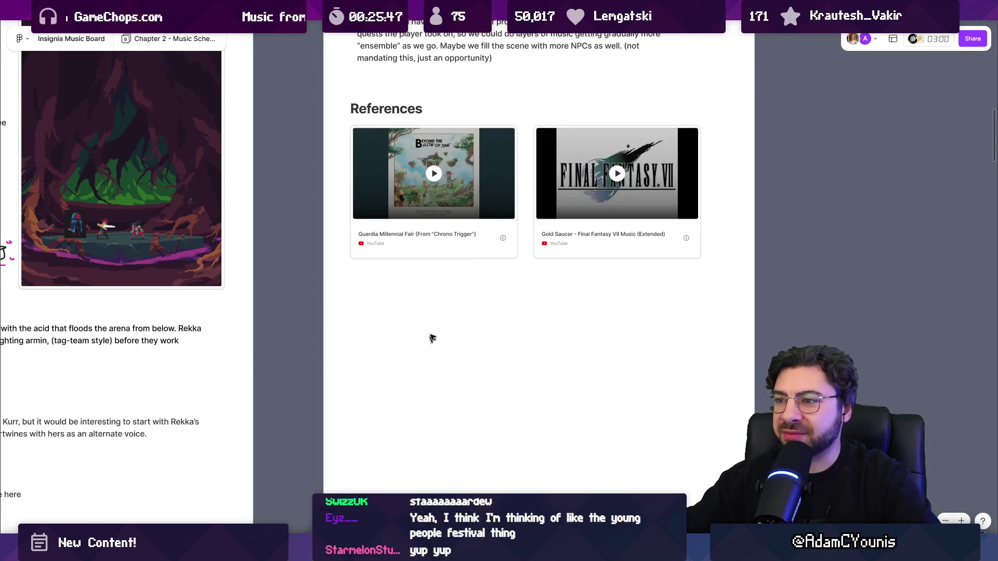
left_click(614, 465)
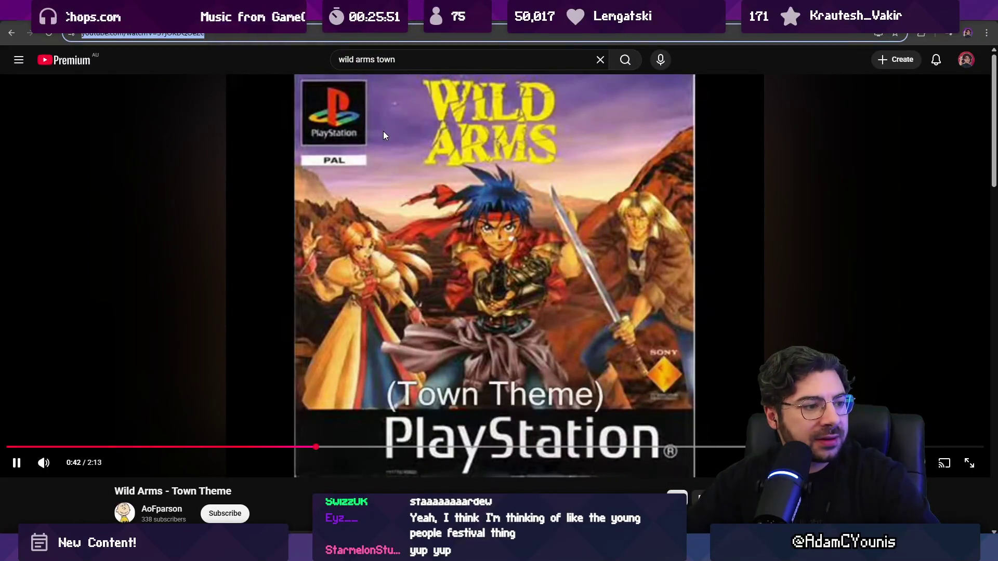
left_click(447, 137)
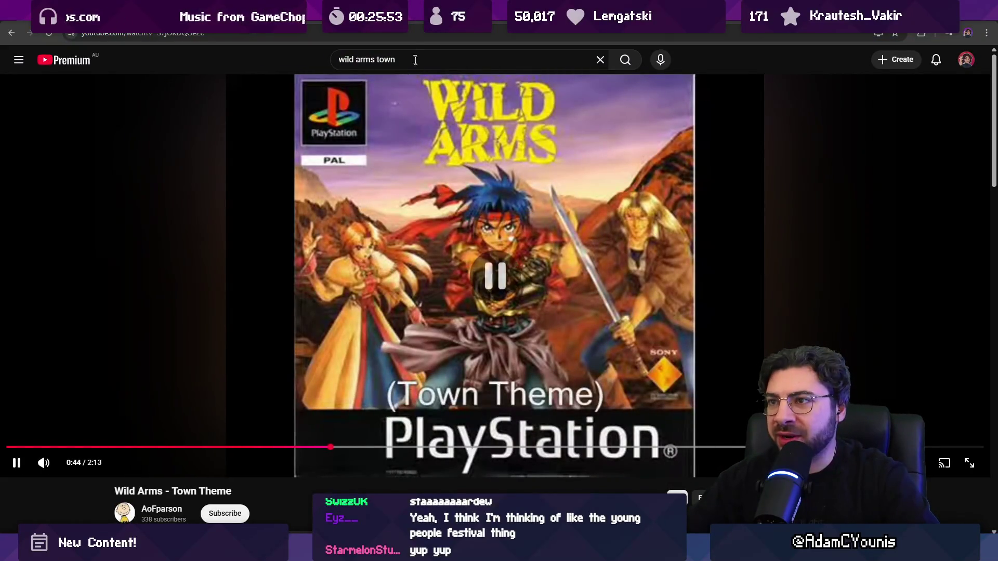
- Search for a Pokémon Mystery Dungeon town square theme and preview the Treasure Town result
left_click(408, 60)
type("pokemon r")
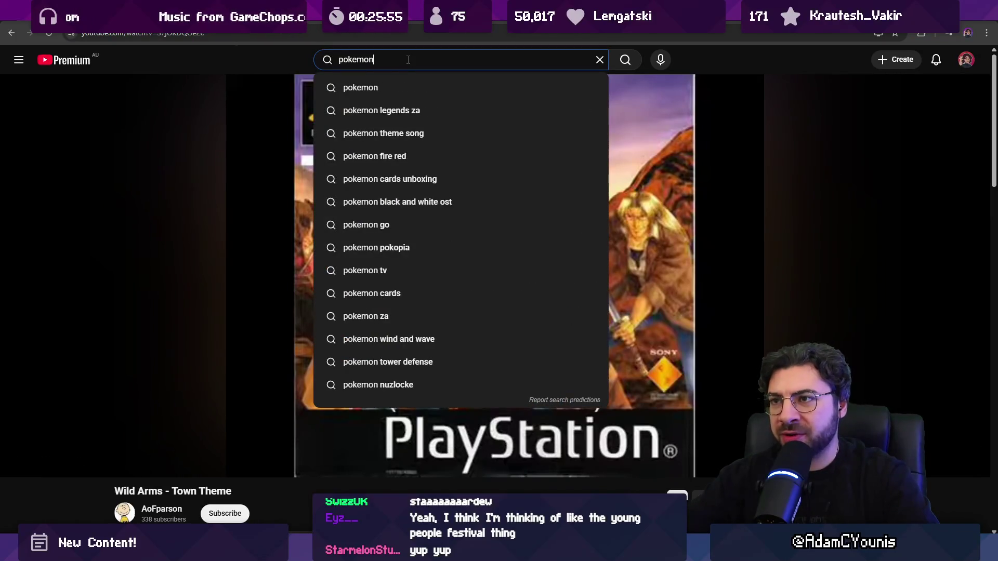
key("BackSpace")
type("myst")
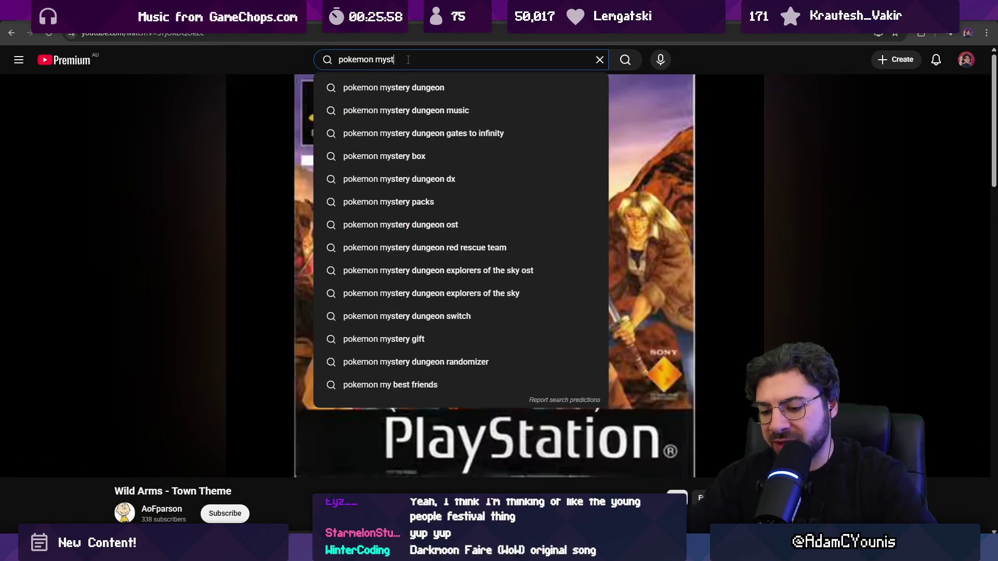
type("ery dungeon ")
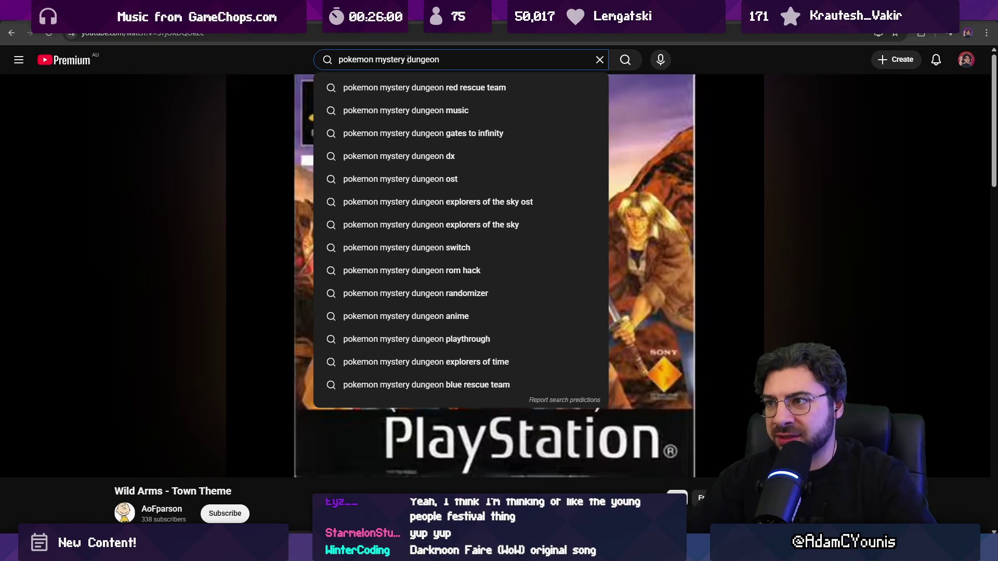
type("town")
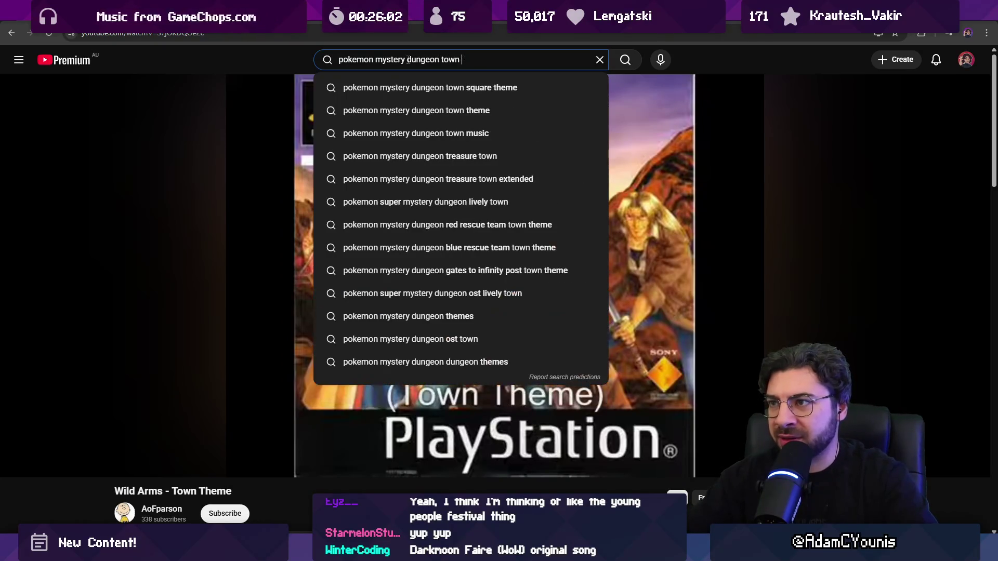
key("Down")
key("Return")
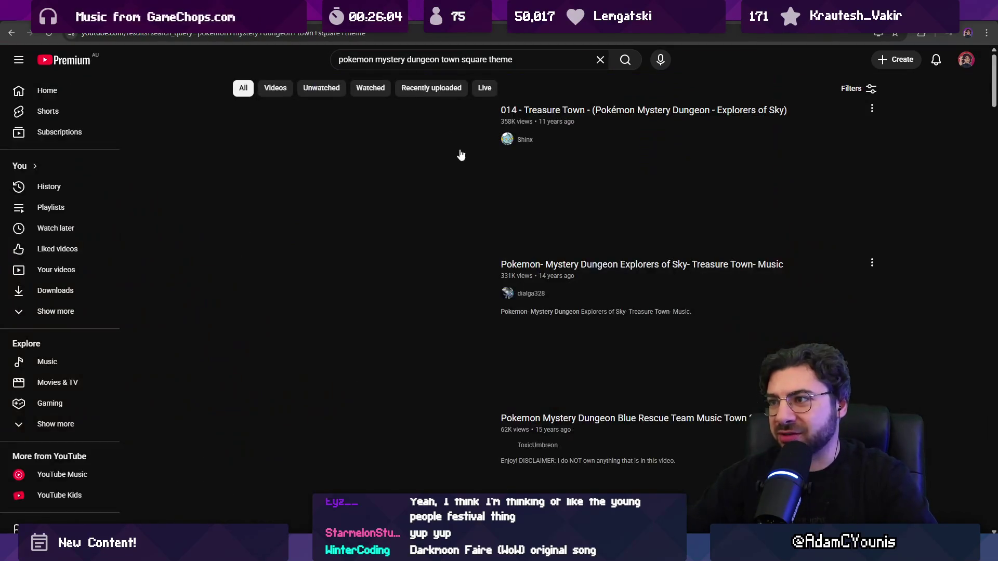
left_click(410, 164)
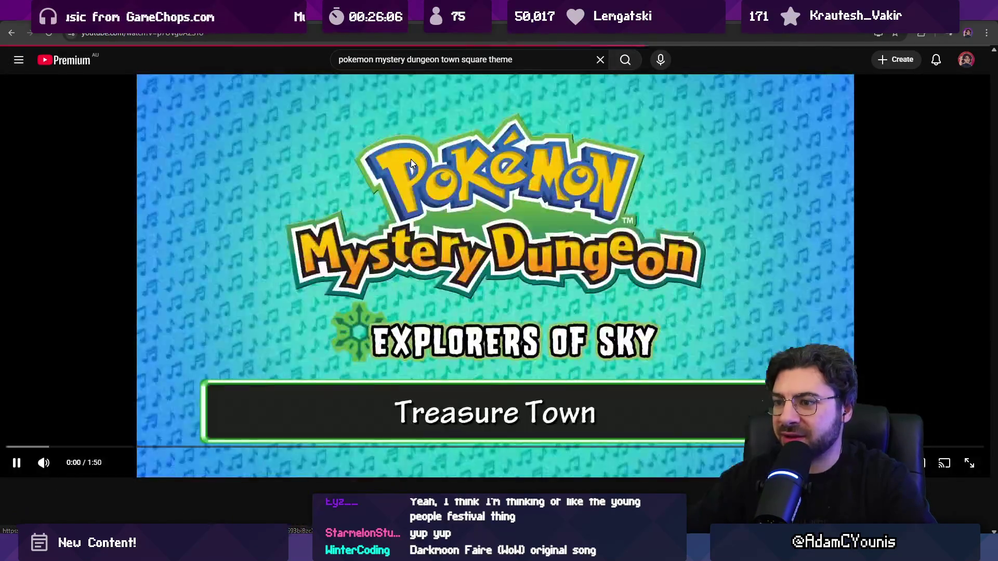
left_click(13, 39)
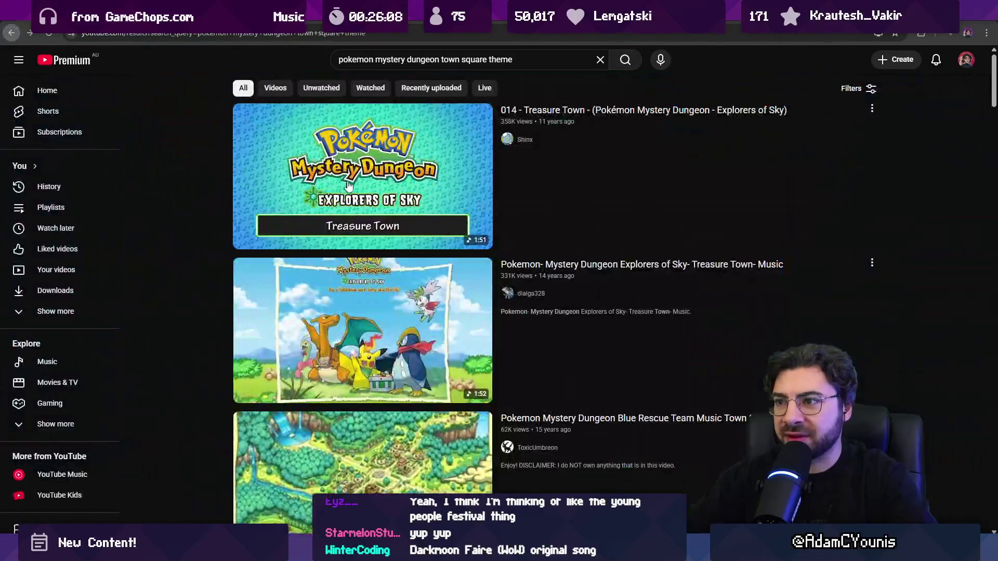
scroll(390, 201, "down", 2)
scroll(388, 195, "up", 2)
- Refine to the Red Rescue Team search, play the Pokémon Square music video, and select its address
left_click(441, 59)
type("red")
key("Return")
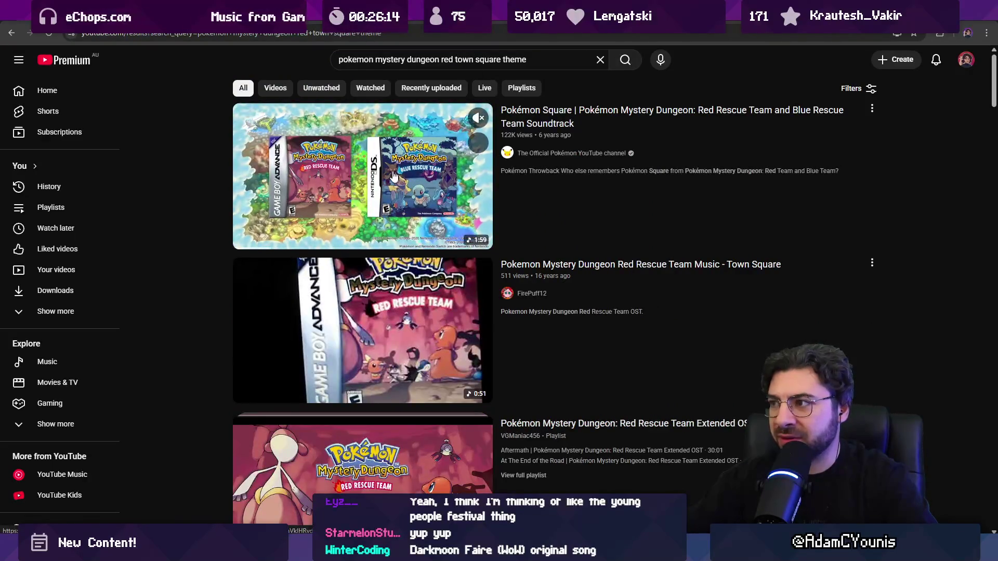
left_click(373, 303)
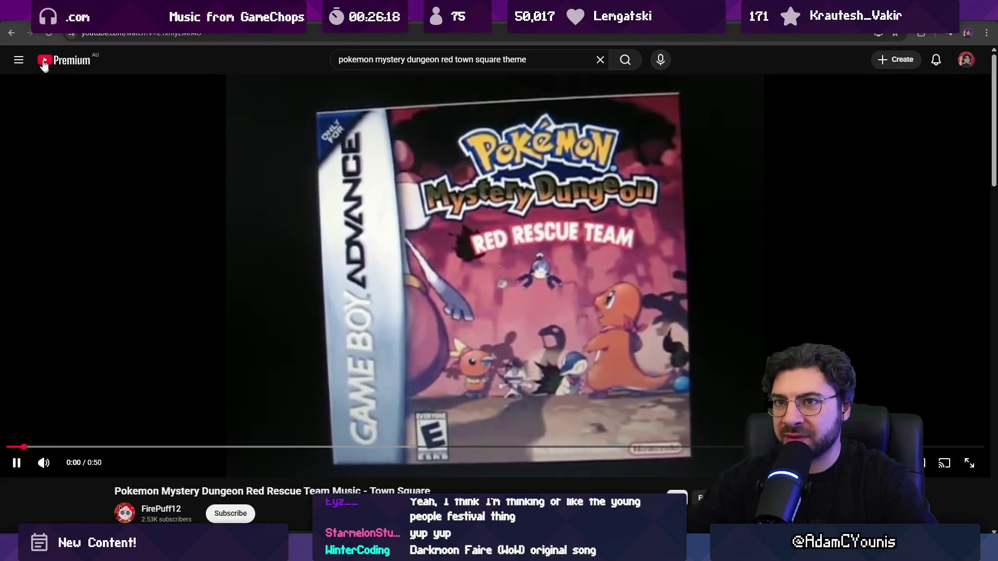
left_click(11, 33)
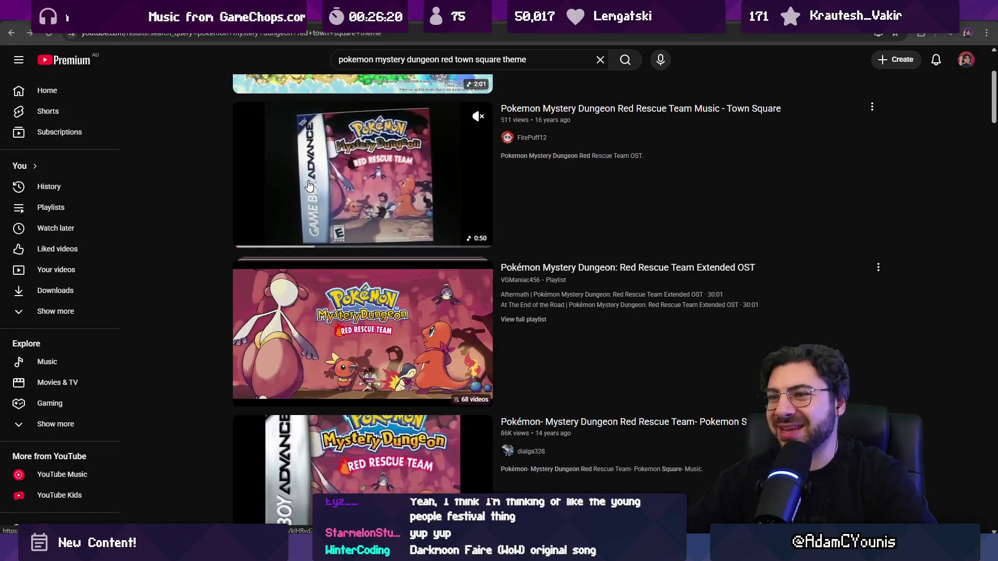
scroll(309, 191, "down", 2)
scroll(312, 195, "down", 2)
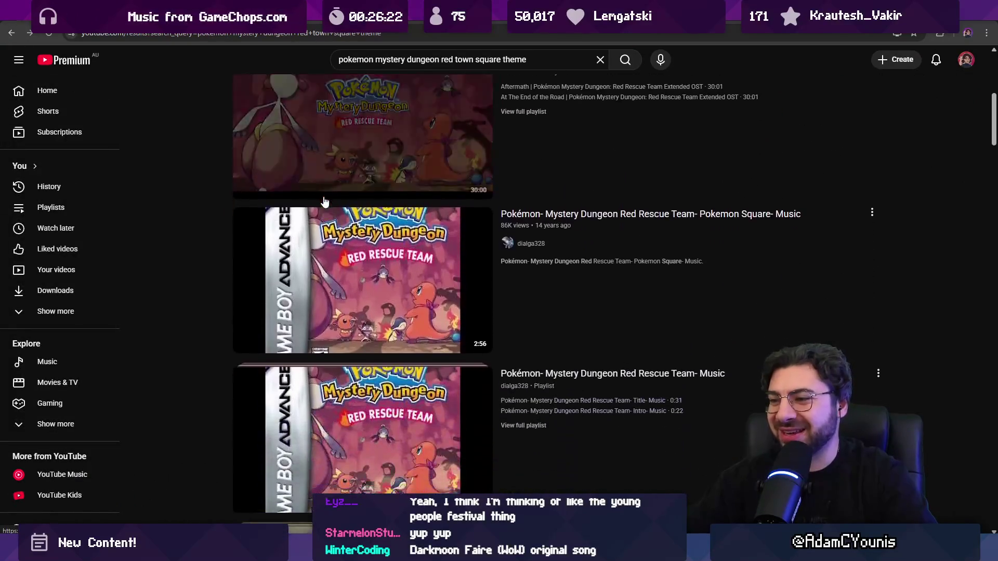
left_click(357, 258)
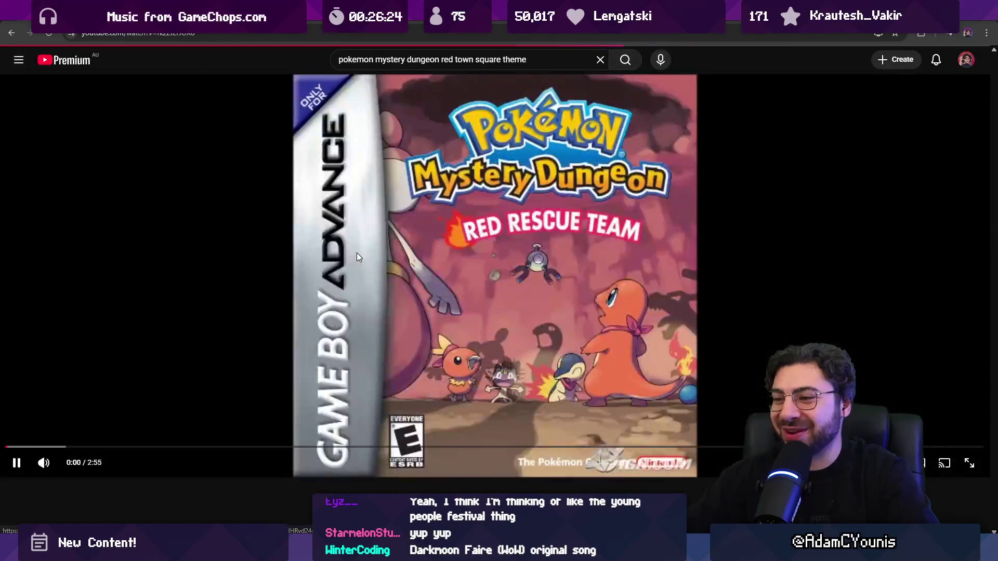
mouse_move(64, 470)
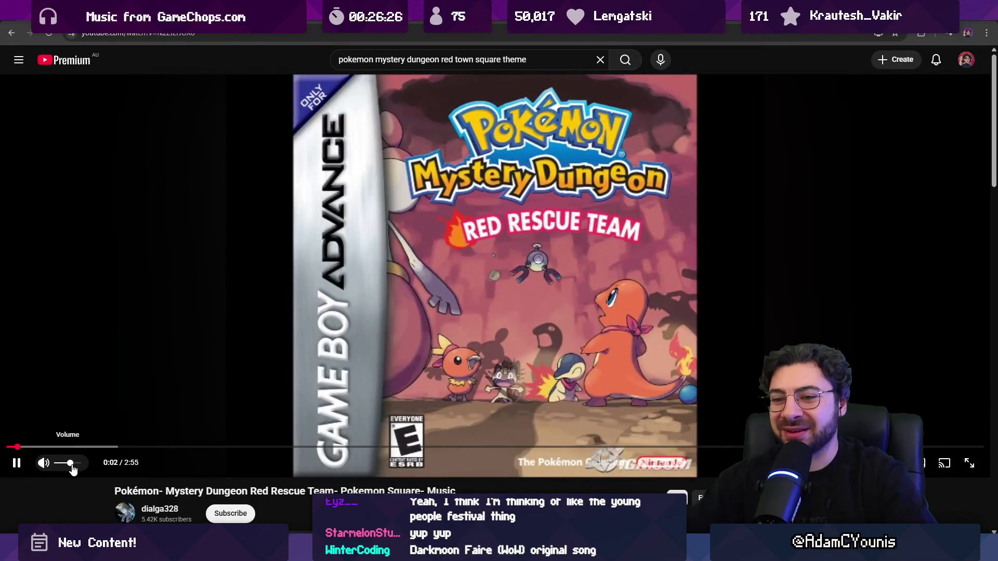
left_click(171, 34)
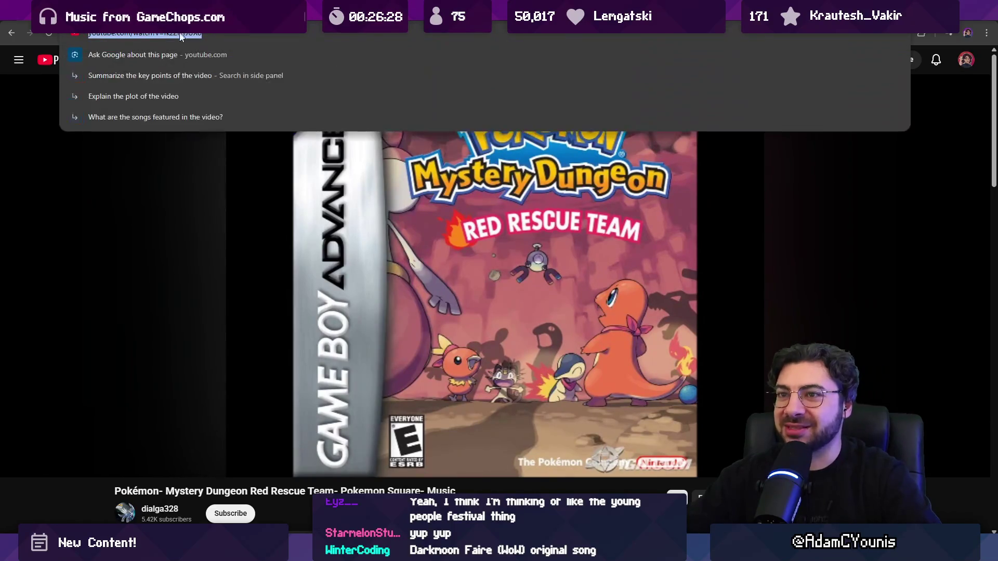
- Place the Pokémon Square card under the Chrono Trigger reference, deleting the duplicate Chrono Trigger card
key("alt+Tab")
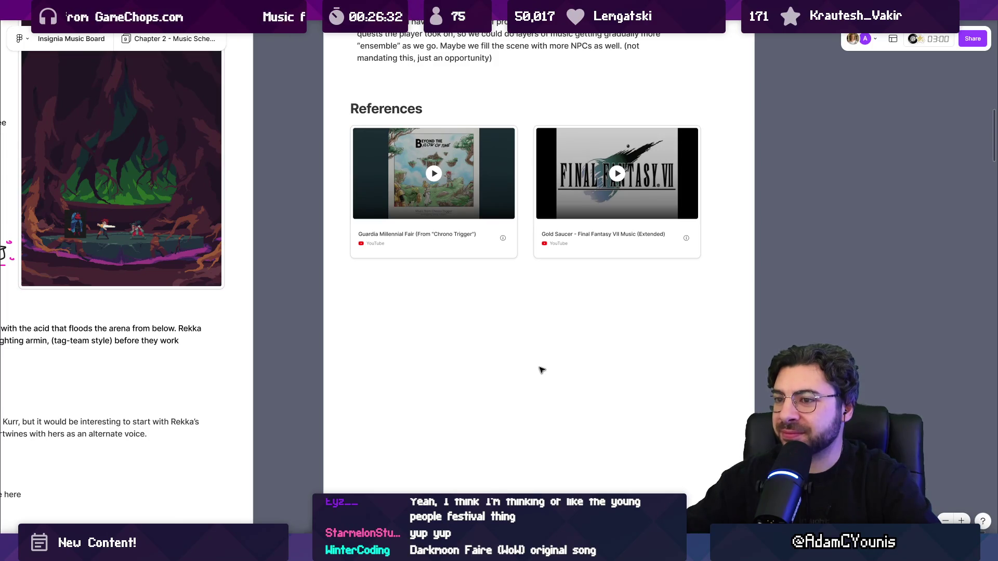
scroll(541, 369, "down", 5)
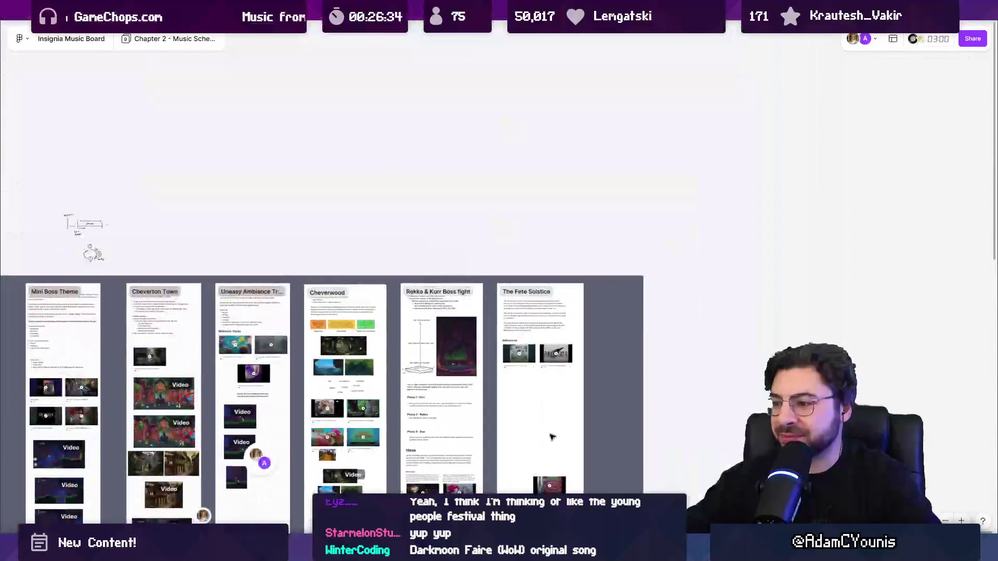
scroll(552, 437, "down", 5)
scroll(563, 309, "up", 5)
mouse_move(484, 62)
left_mouse_down()
mouse_move(485, 109)
mouse_move(453, 93)
left_mouse_up()
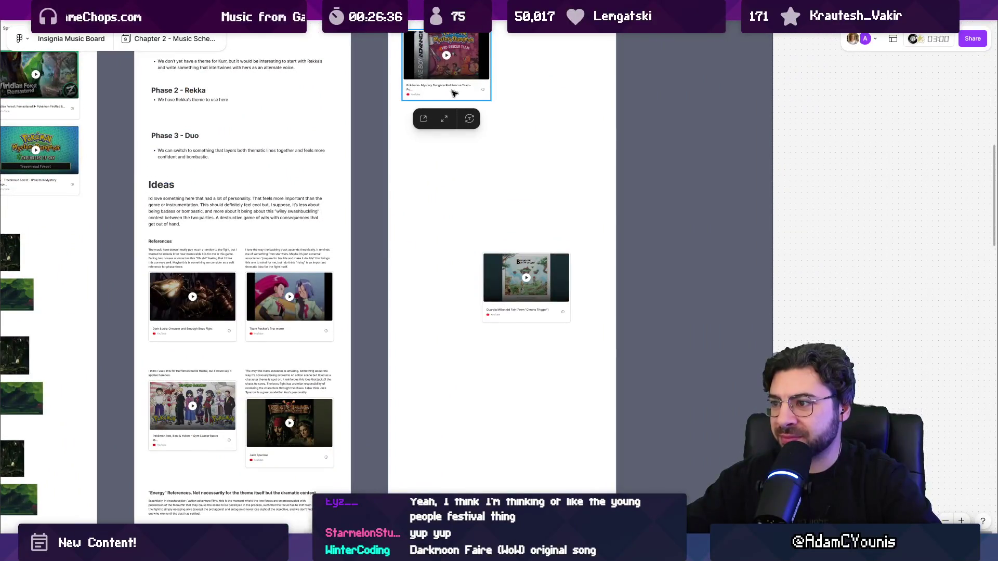
left_click_drag(503, 274, 529, 101)
scroll(536, 230, "up", 3)
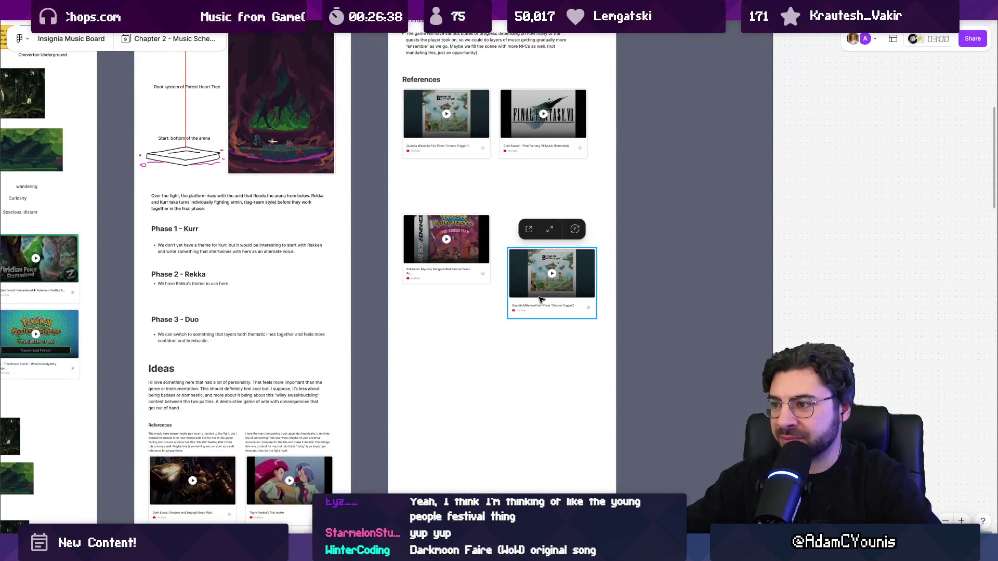
key("Delete")
left_click_drag(470, 251, 470, 209)
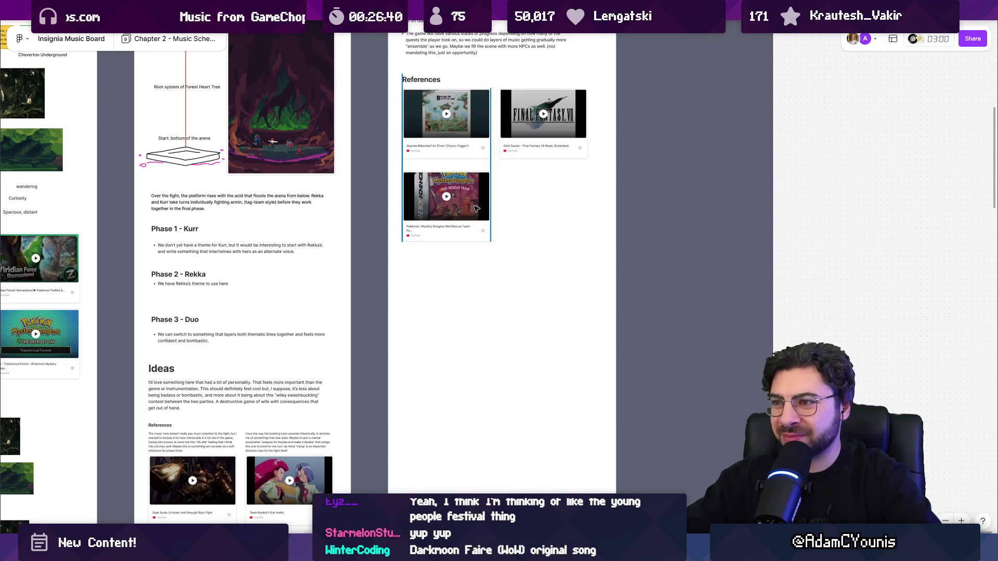
key("alt+Tab")
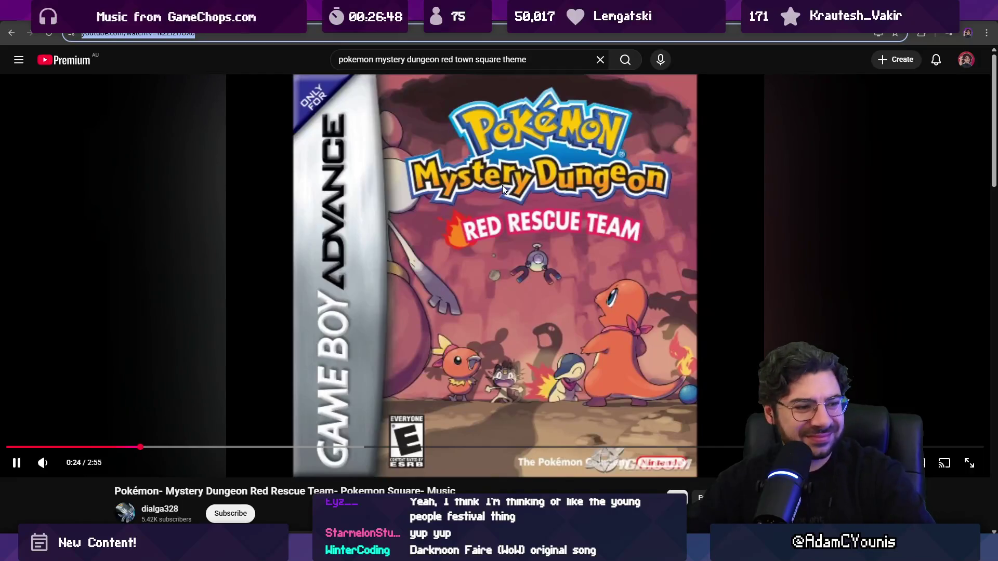
- Let the Pokémon Square track play to about 0:49, pause it, and select the old search query
left_click(734, 69)
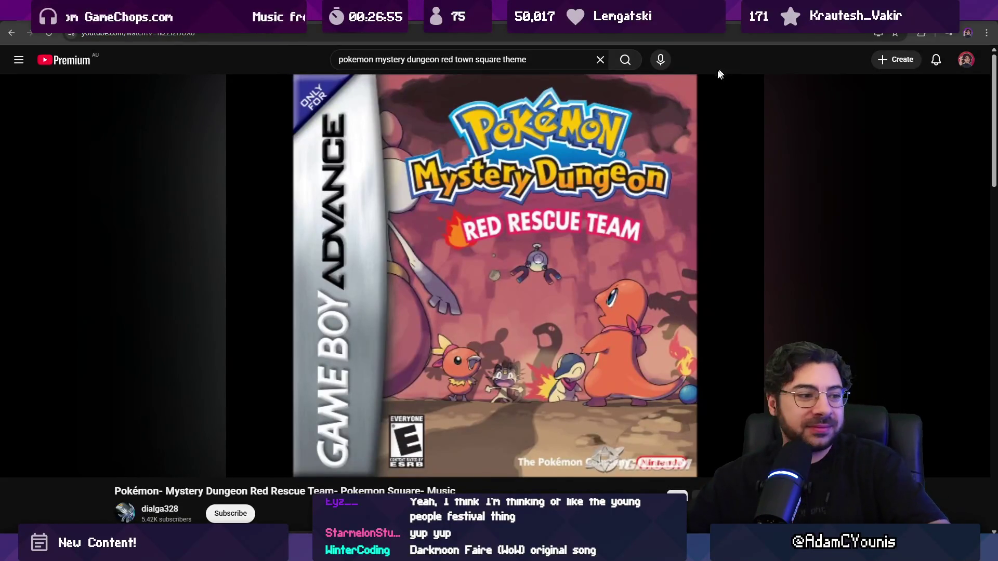
mouse_move(717, 136)
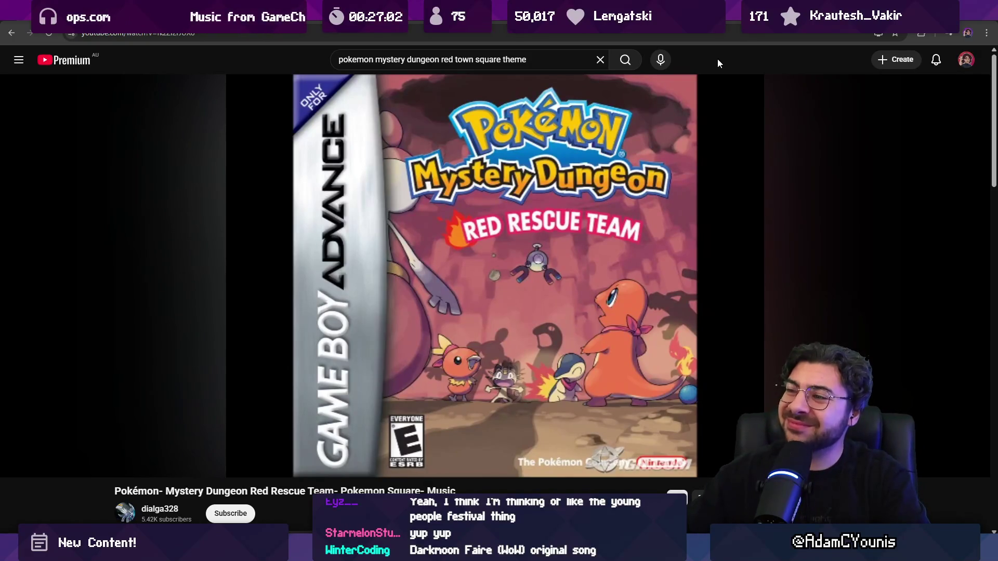
mouse_move(683, 165)
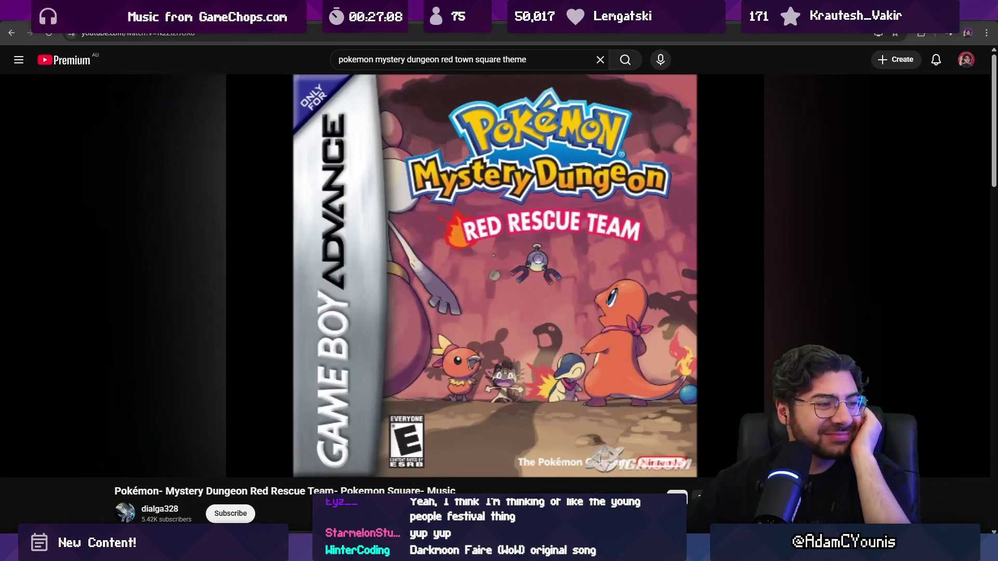
mouse_move(555, 216)
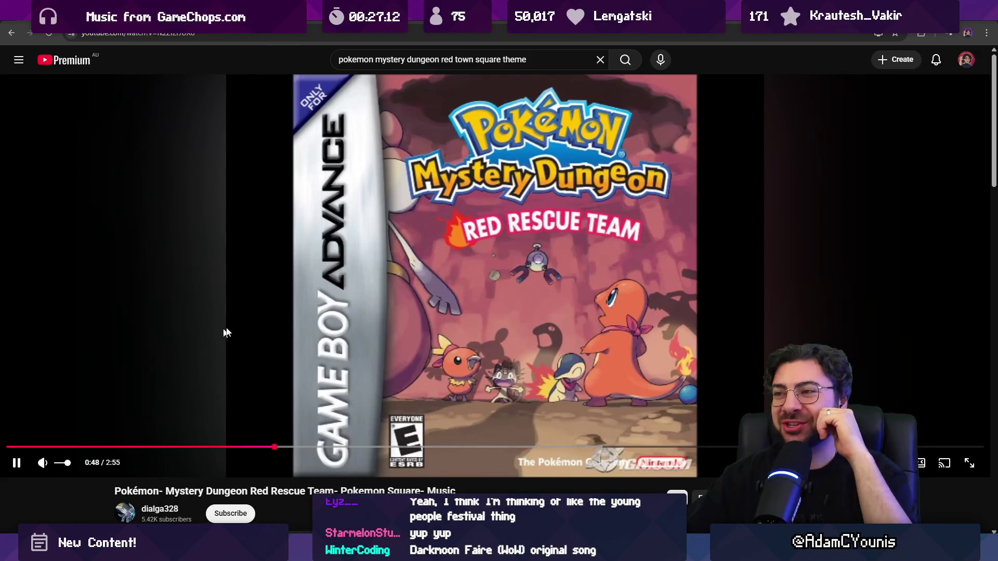
left_click(469, 243)
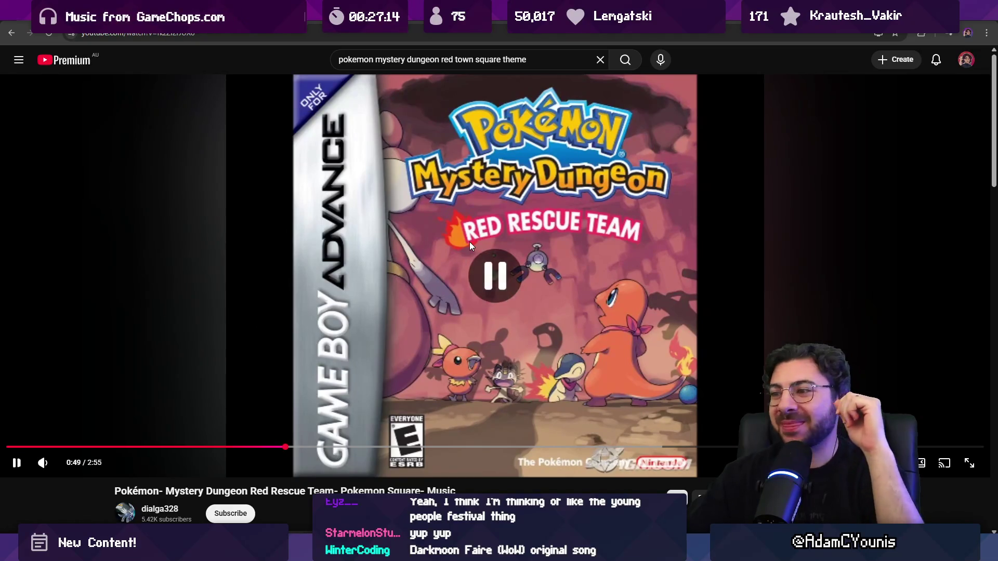
triple_click(532, 59)
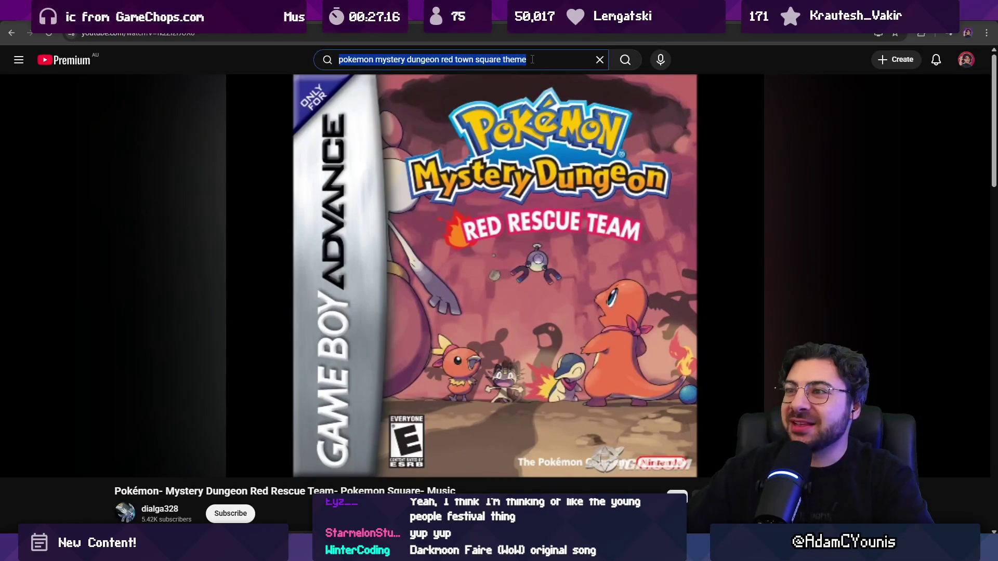
- Search 'monkey island festival theme', browse the results, and select 'Mêlée Island Spectacular' in a title
key("BackSpace")
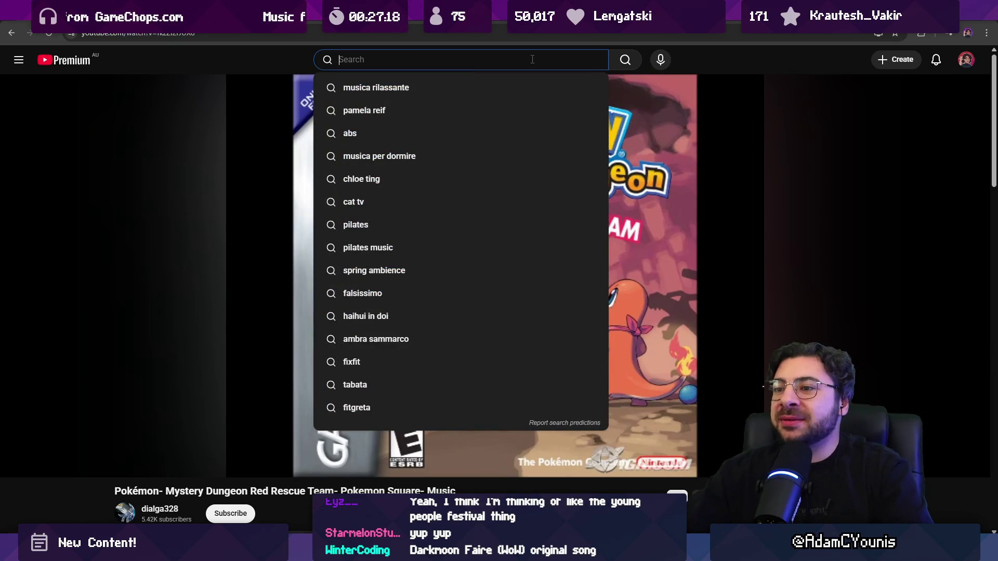
key("Escape")
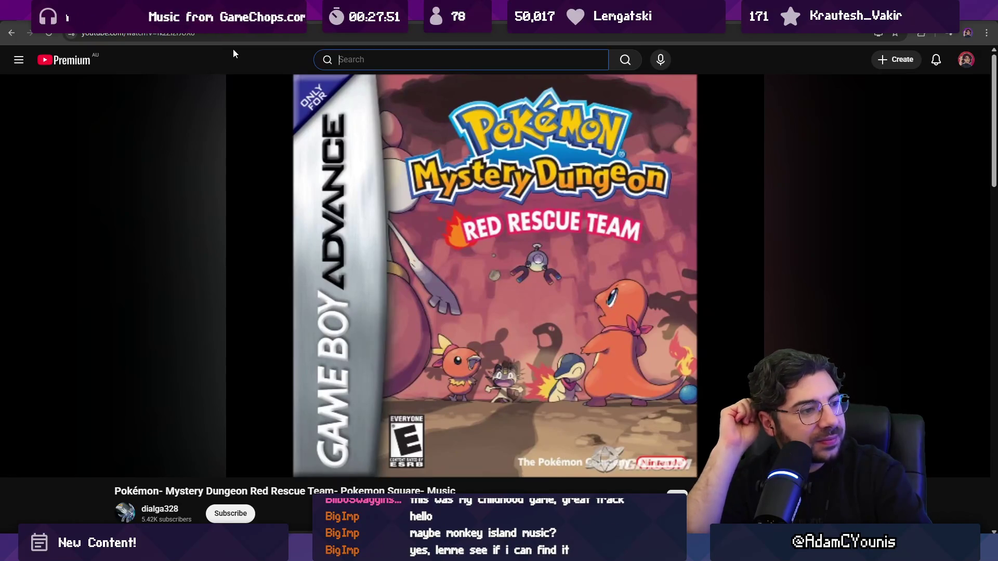
type("monkey island festiva")
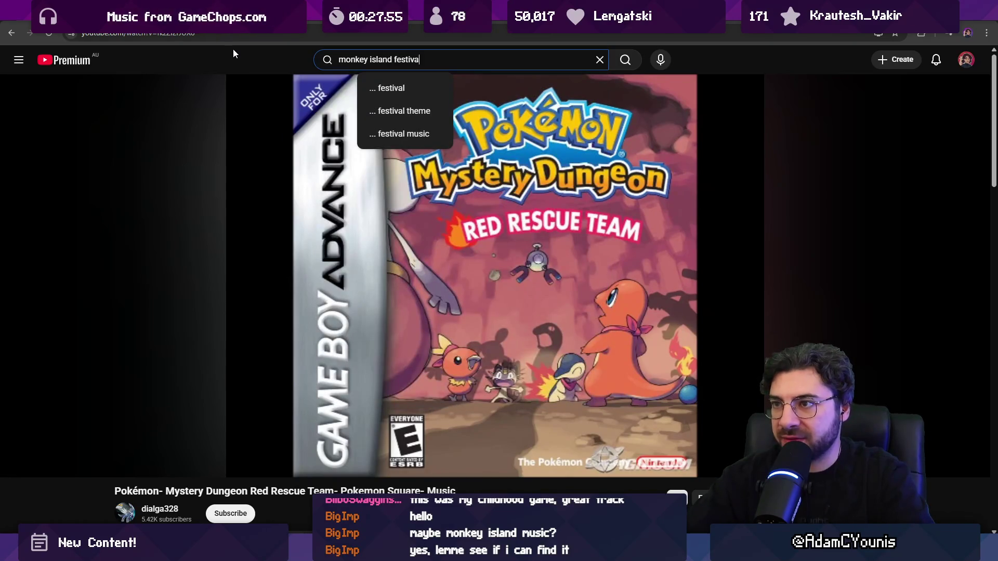
type("l theme")
key("Return")
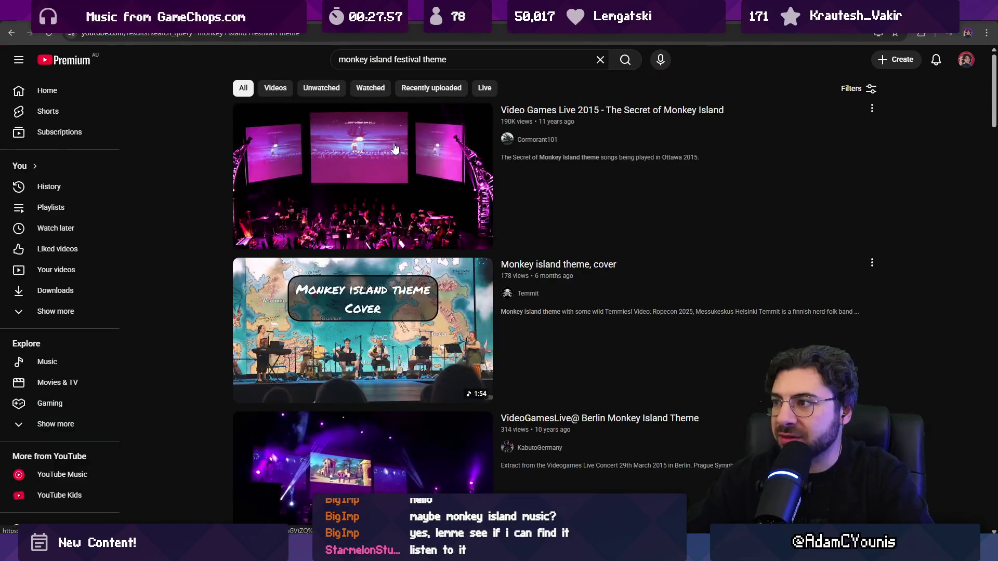
scroll(437, 237, "down", 2)
scroll(436, 238, "down", 2)
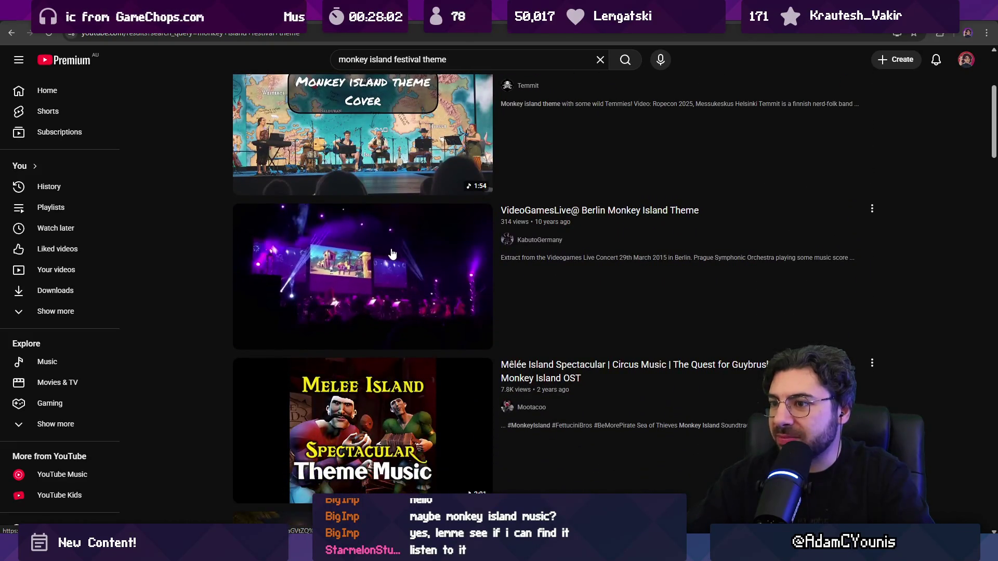
scroll(387, 253, "down", 3)
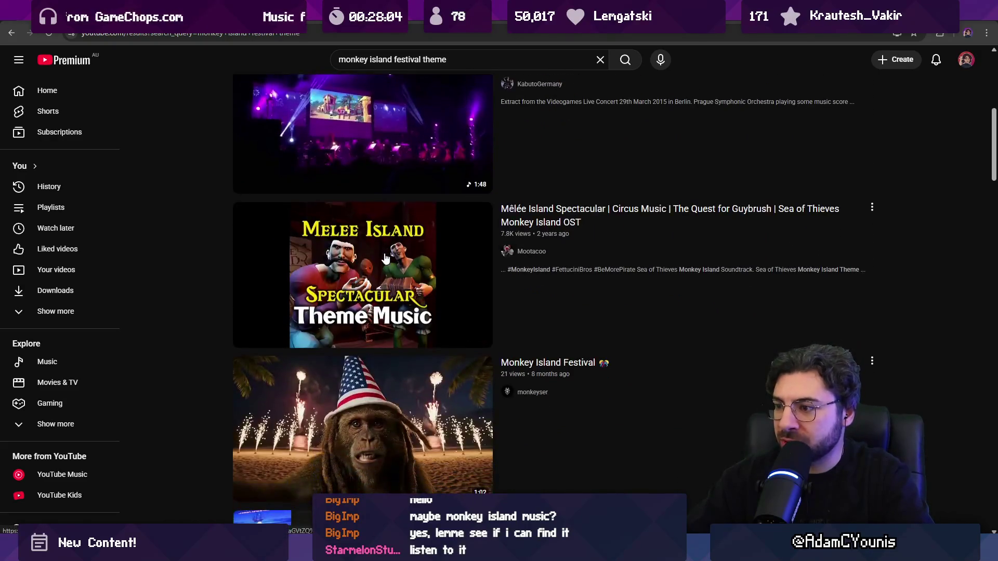
mouse_move(385, 257)
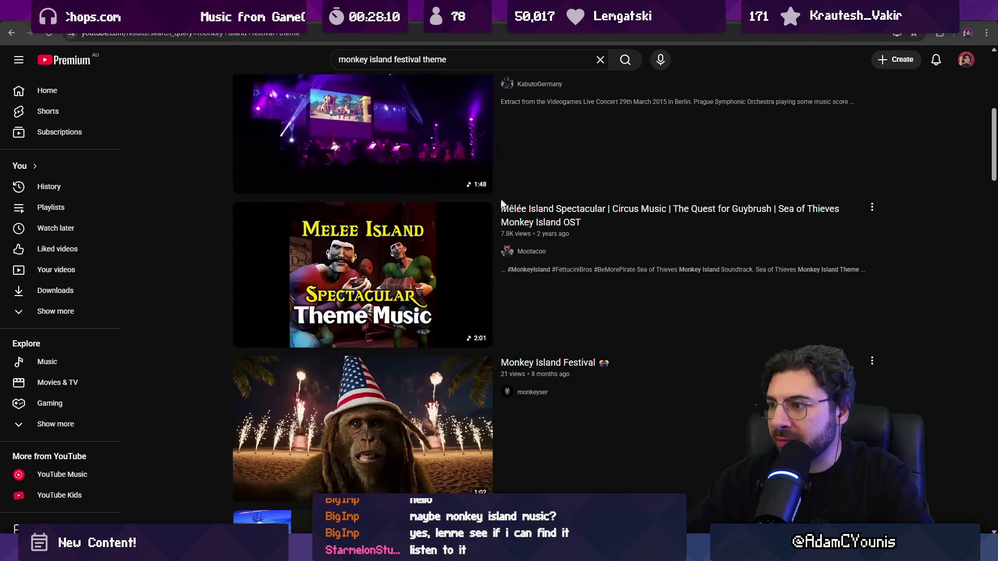
left_click_drag(501, 209, 606, 209)
key("ctrl+c")
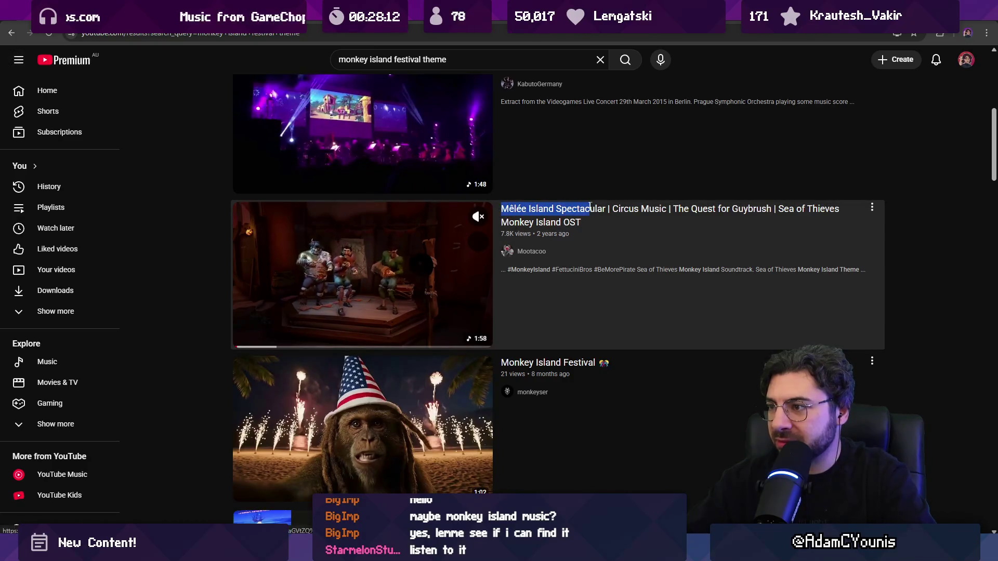
- Search 'Mêlée Island Spectacular theme' and preview the fanfare video
left_click(450, 61)
key("ctrl+a")
key("ctrl+v")
type("theme")
key("Return")
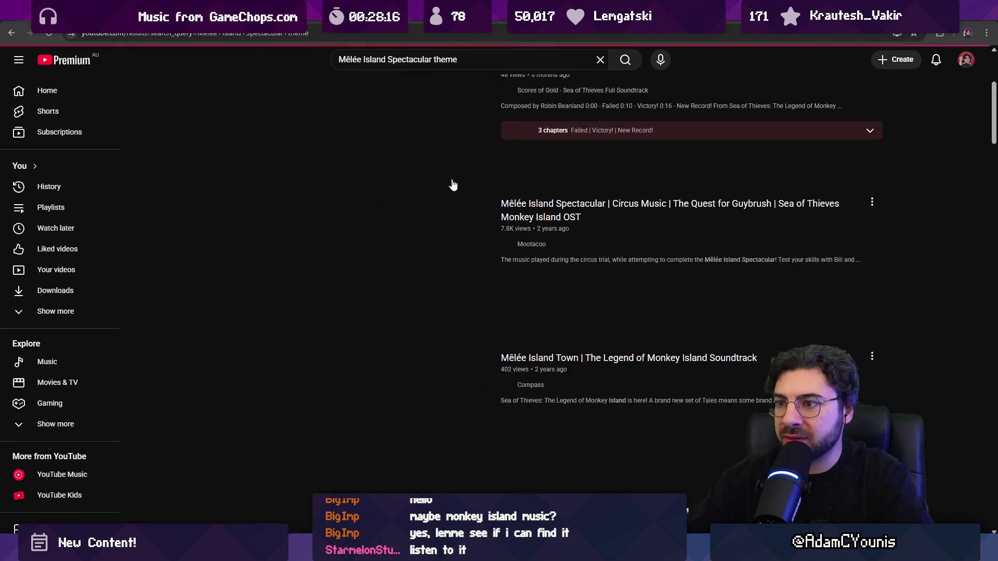
left_click(396, 156)
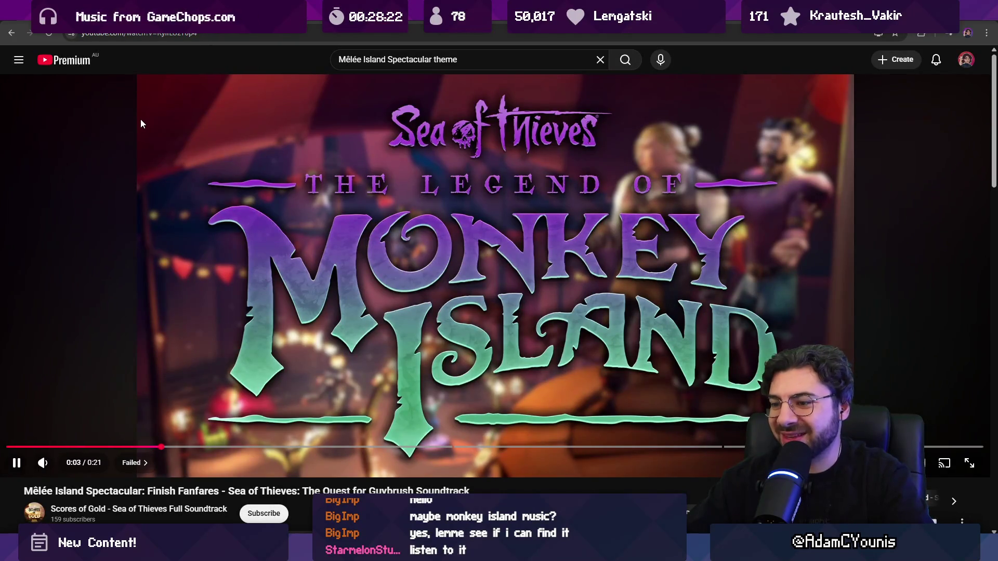
left_click(10, 32)
mouse_move(297, 239)
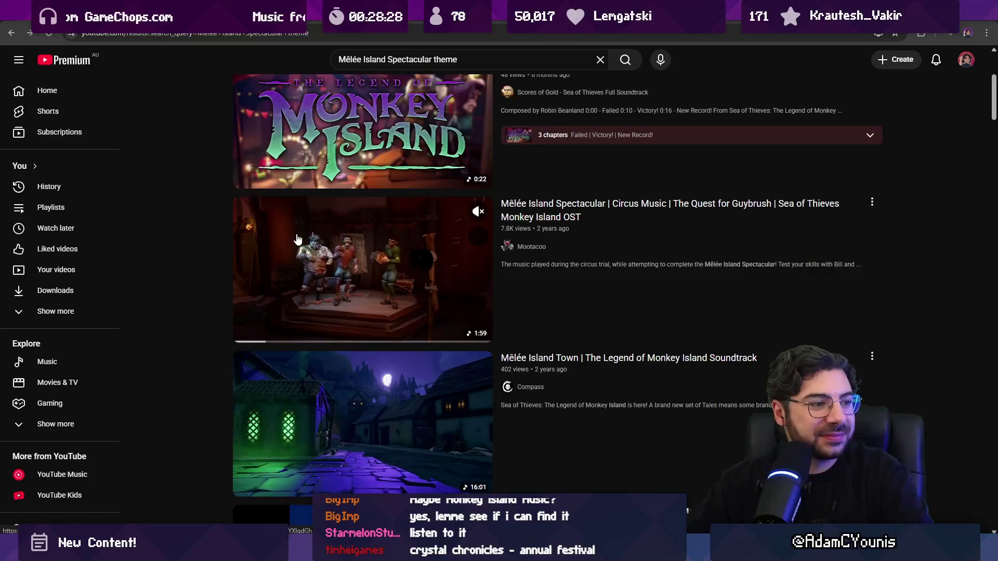
- Search 'crystal chronicles annual festival', play the first result, and copy its link
left_click(379, 61)
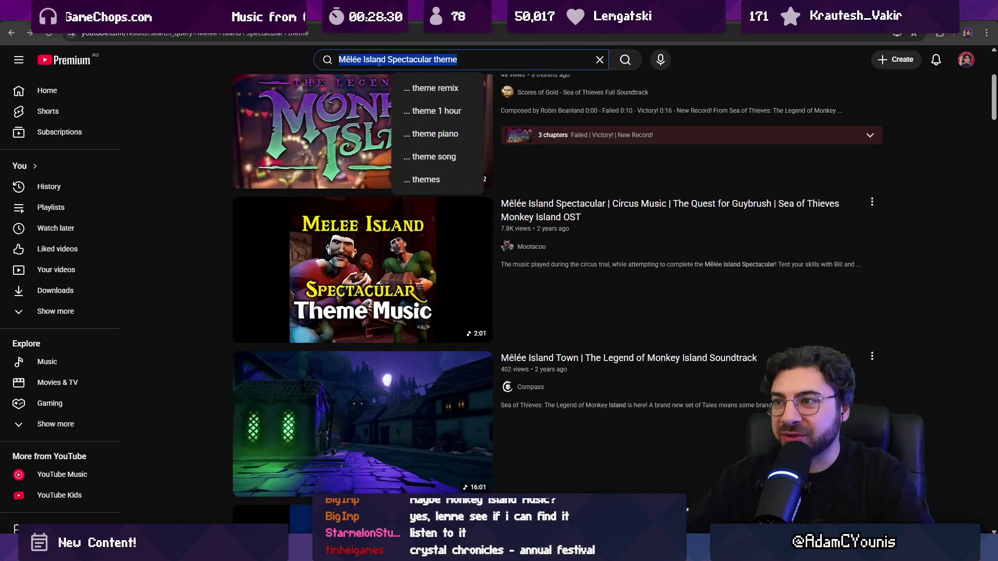
type("crystal chron")
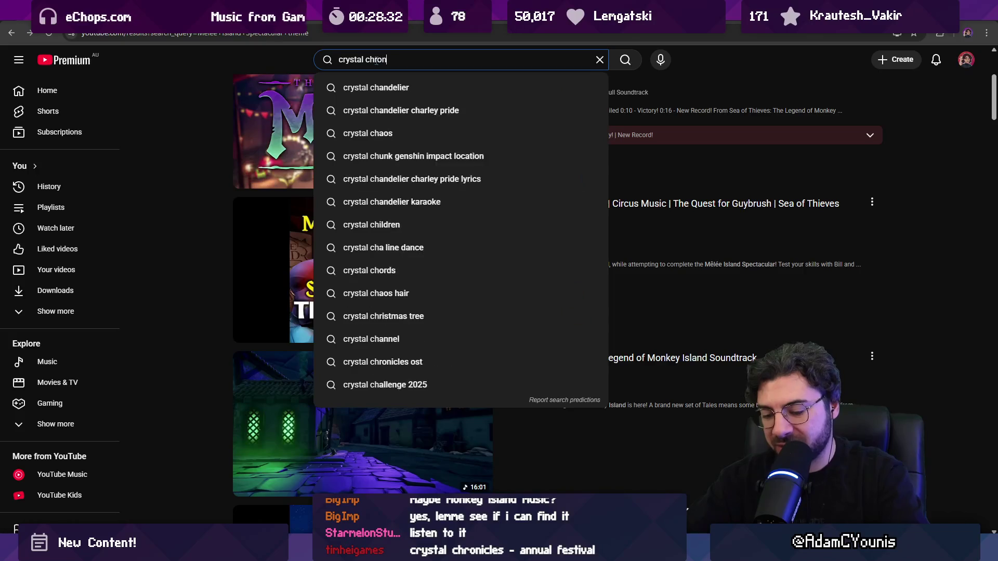
type("icles a")
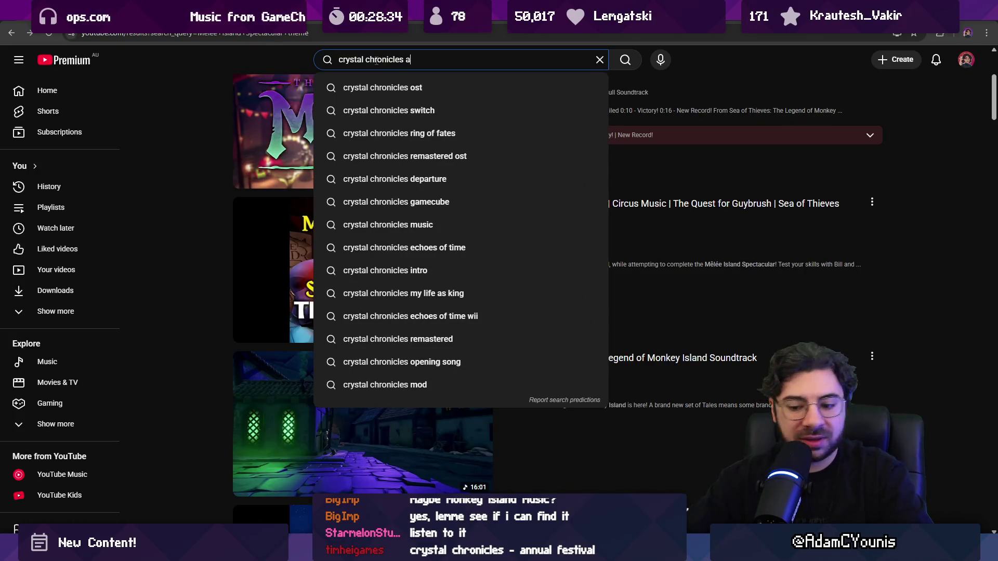
type("nnual")
key("Down")
key("Return")
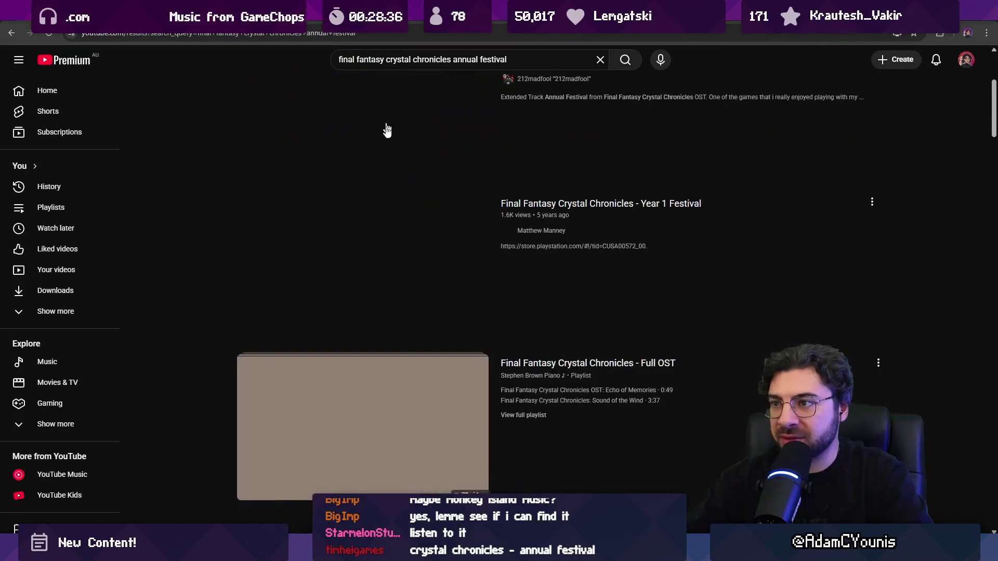
left_click(386, 131)
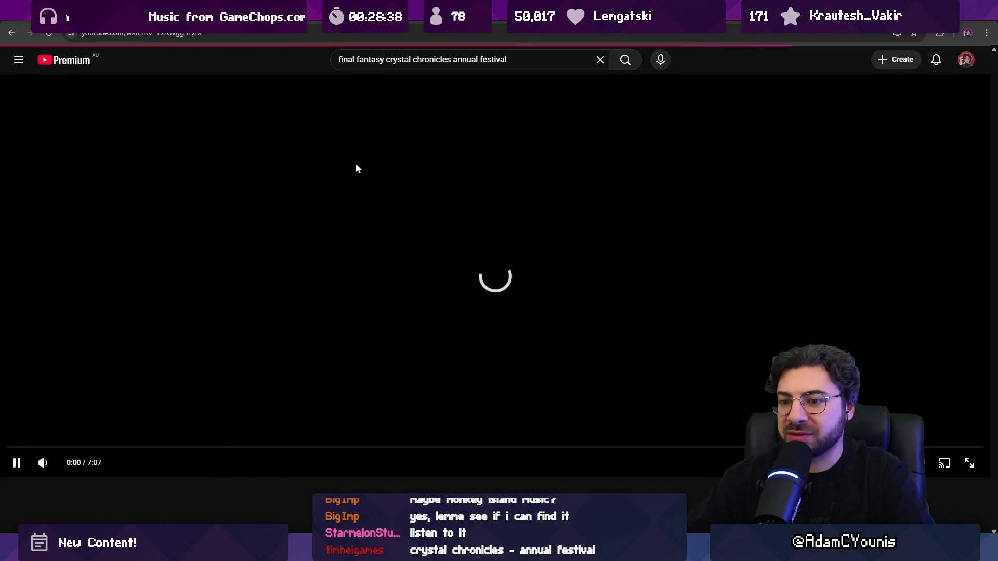
mouse_move(71, 468)
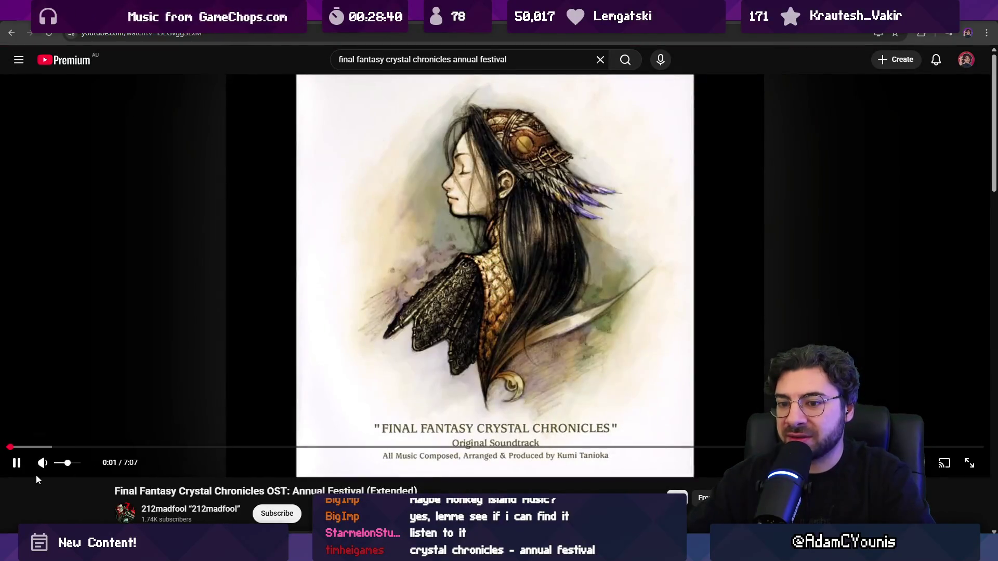
key("ctrl+l")
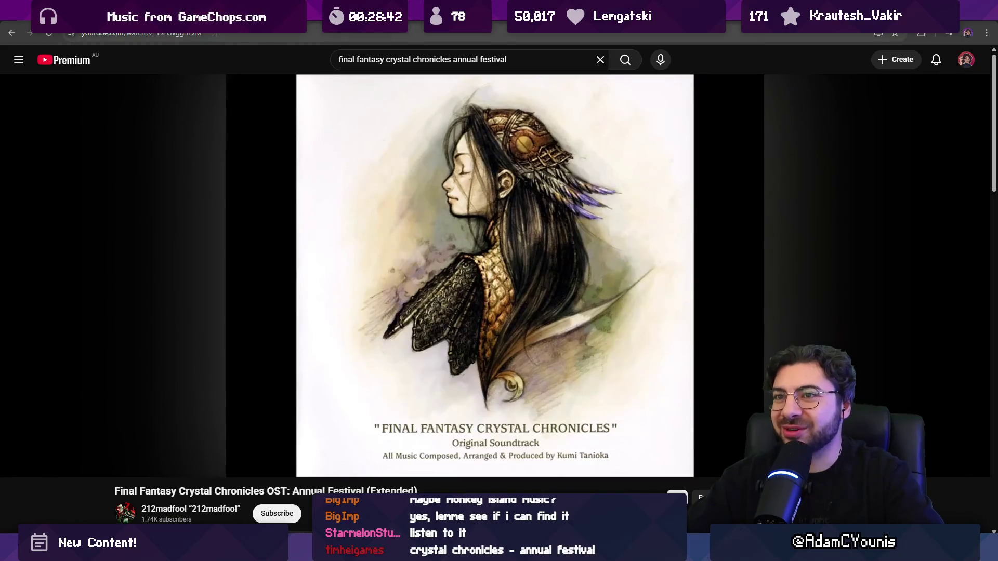
key("ctrl+c")
key("alt+Tab")
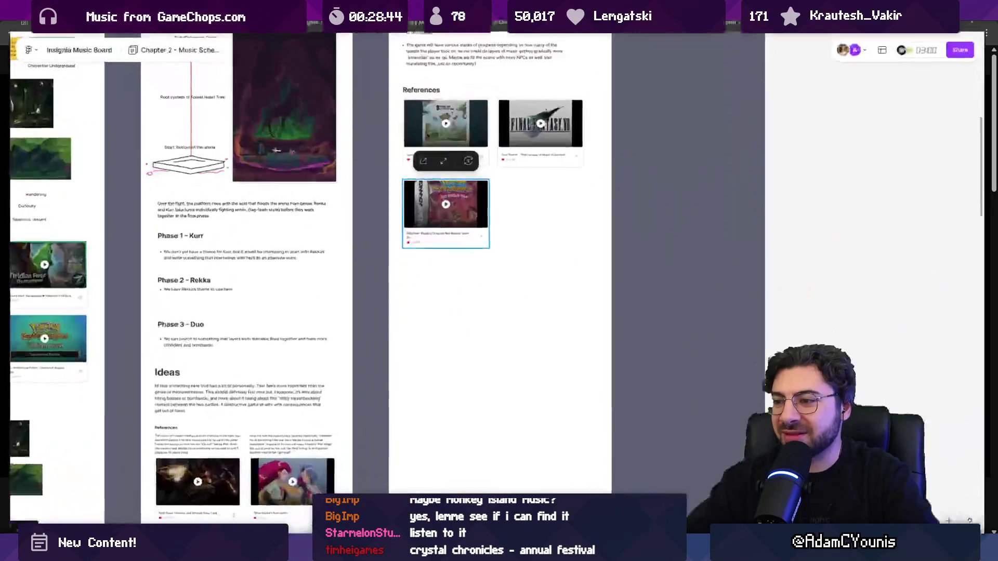
- Paste the Crystal Chronicles Annual Festival link as a reference card beside the Pokémon card
key("ctrl+v")
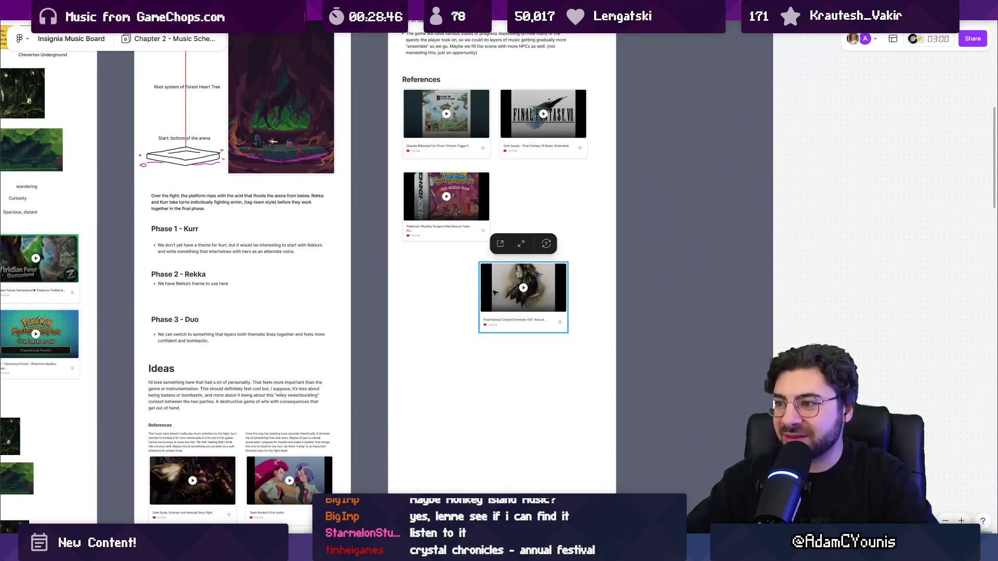
left_click_drag(492, 301, 514, 210)
scroll(496, 144, "up", 3)
scroll(496, 143, "down", 3)
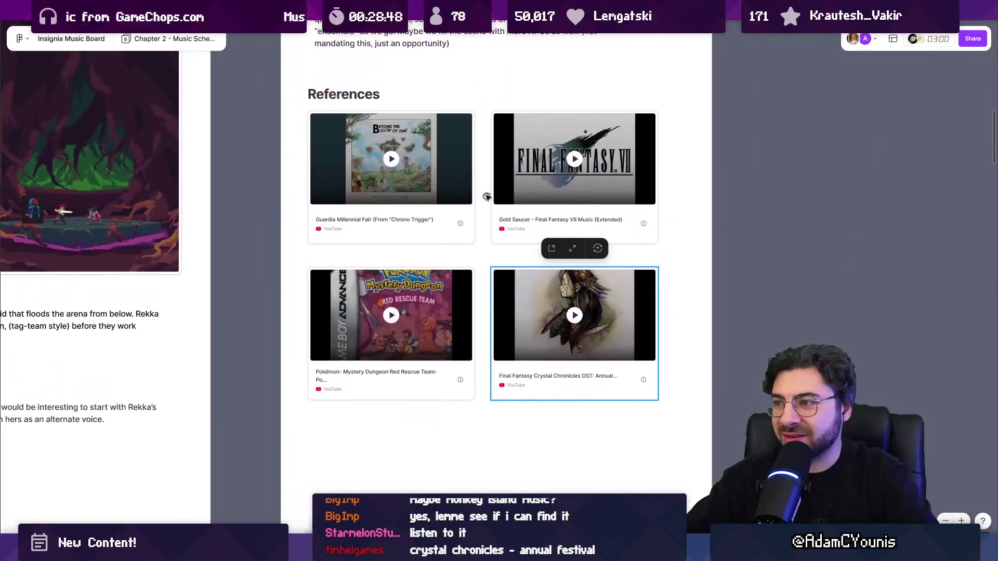
- Pause the Crystal Chronicles track on YouTube and return to the Fete Solstice board
key("alt+Tab")
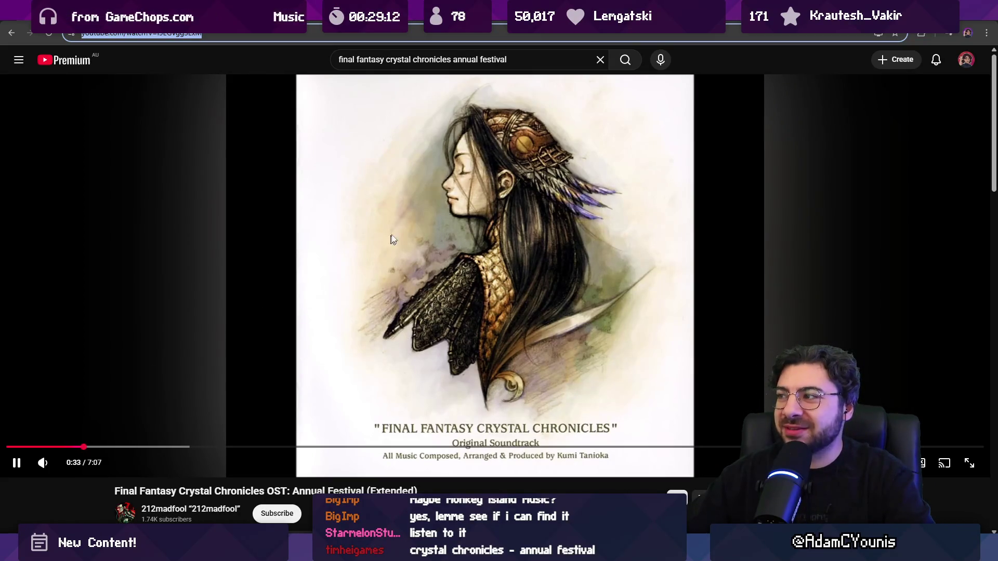
left_click(408, 229)
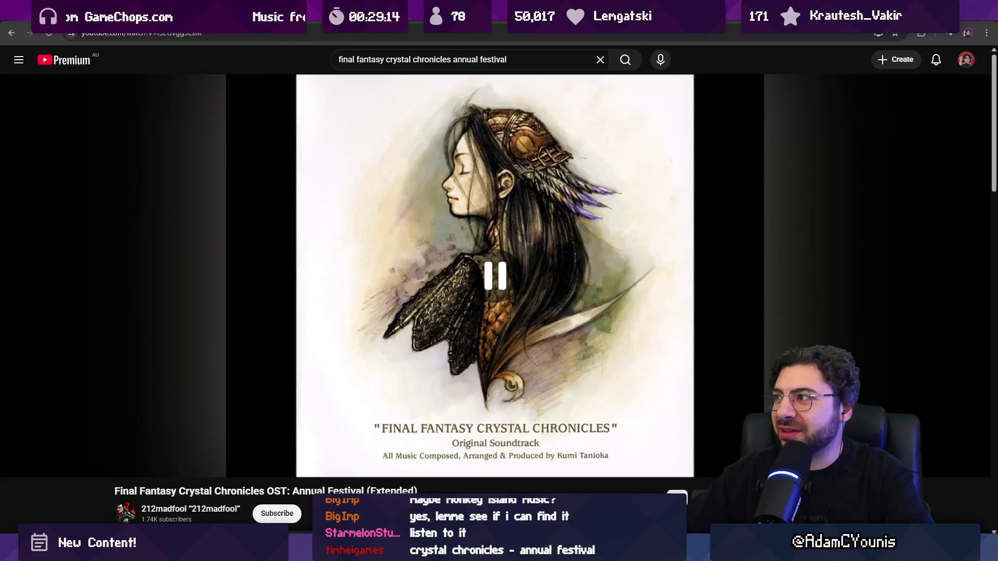
key("alt+Tab")
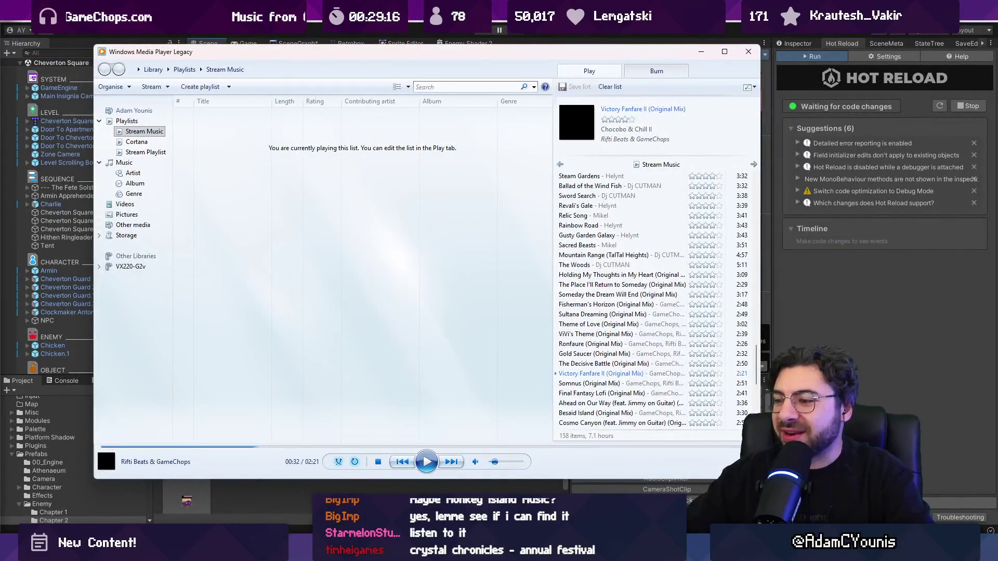
key("alt+Tab")
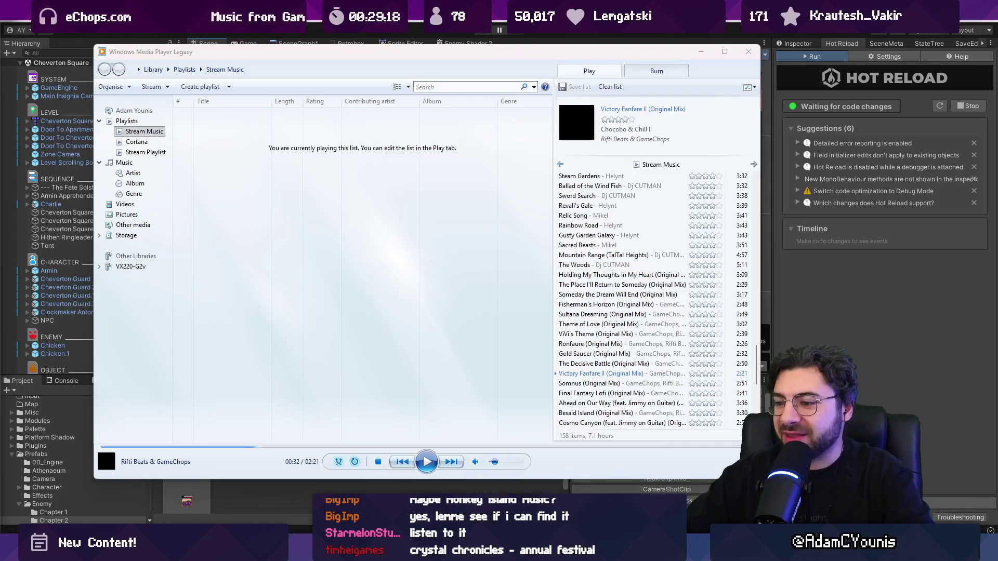
scroll(485, 338, "down", 5)
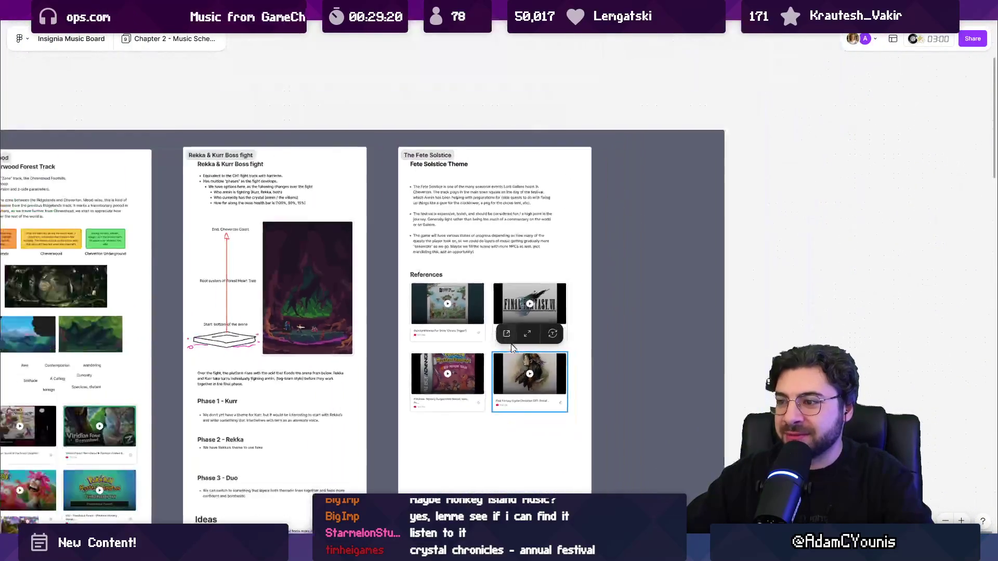
- Delete the duplicated notes text block and move the References cards further down the page
scroll(470, 300, "up", 2)
left_click(469, 223)
scroll(470, 223, "down", 2)
left_click_drag(468, 104, 460, 410)
scroll(461, 410, "up", 5)
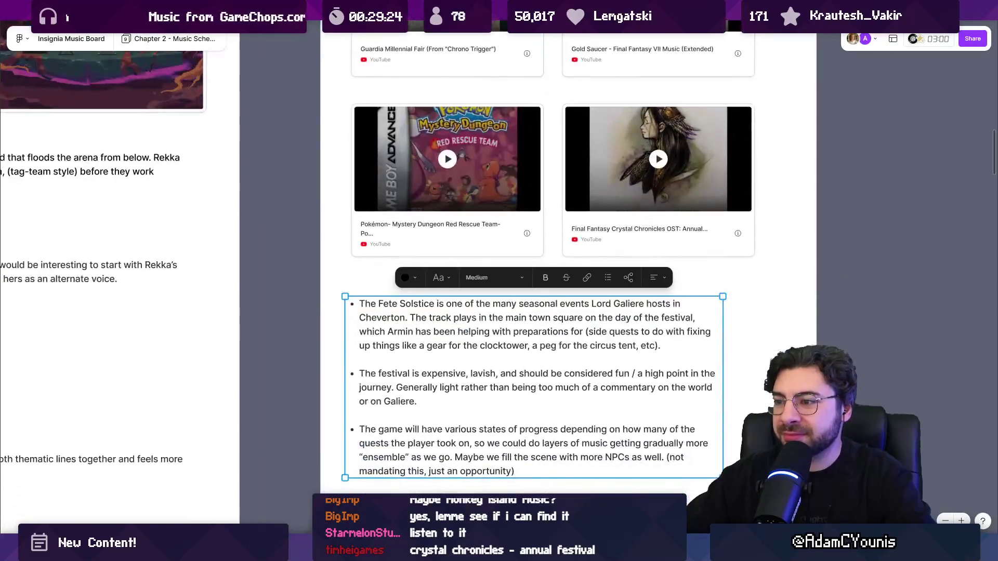
key("Return")
scroll(463, 344, "down", 3)
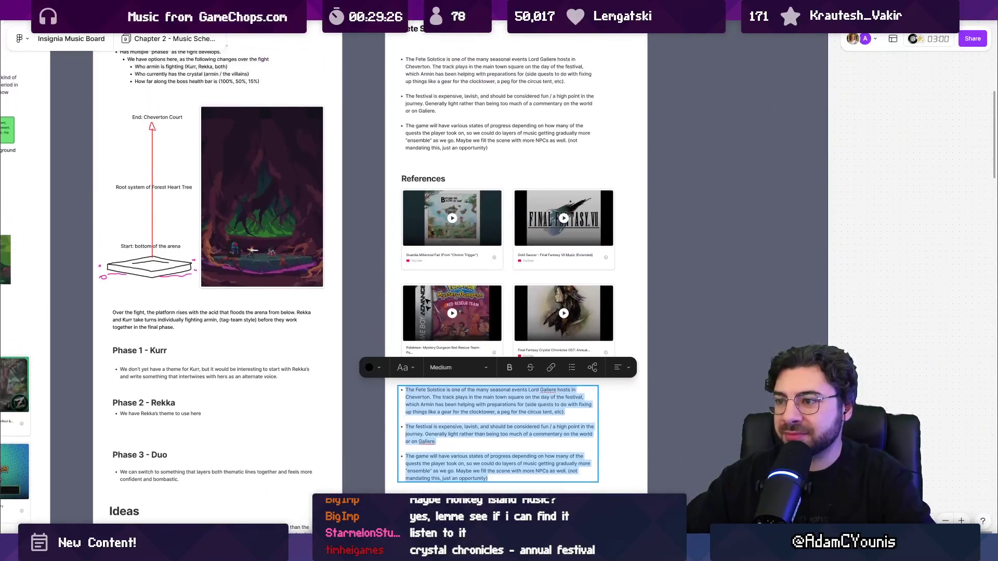
key("Delete")
left_click_drag(413, 396, 624, 171)
left_click_drag(583, 221, 582, 259)
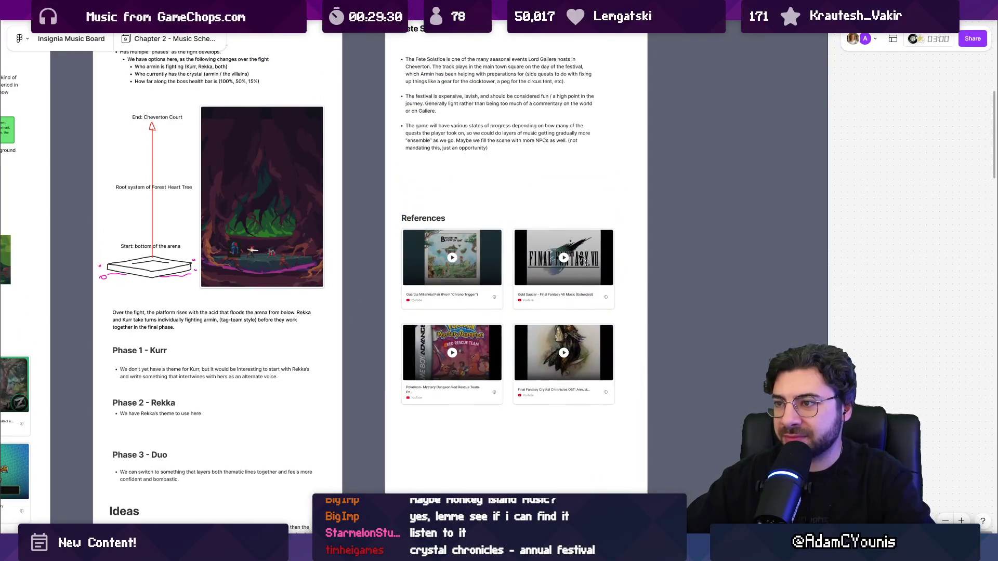
scroll(446, 134, "up", 3)
- Add a new bullet below the last Fete Solstice note and start typing it
double_click(488, 147)
left_click(487, 148)
key("Return")
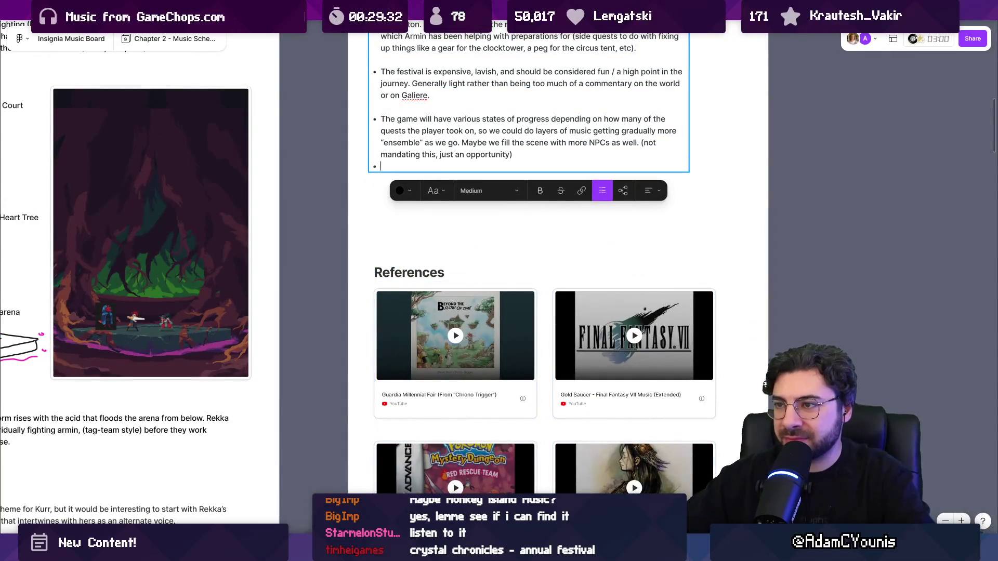
key("Return")
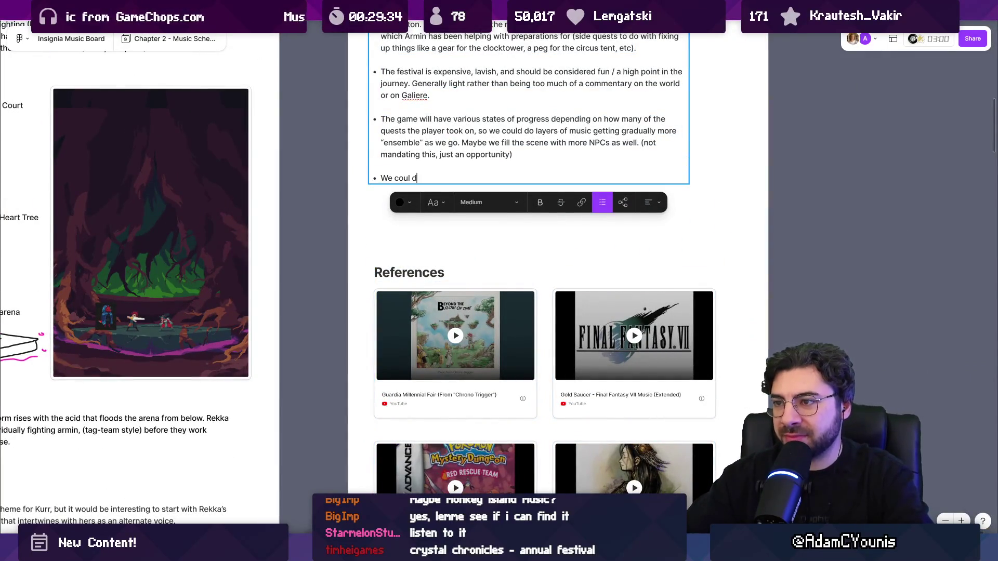
type("d also explore")
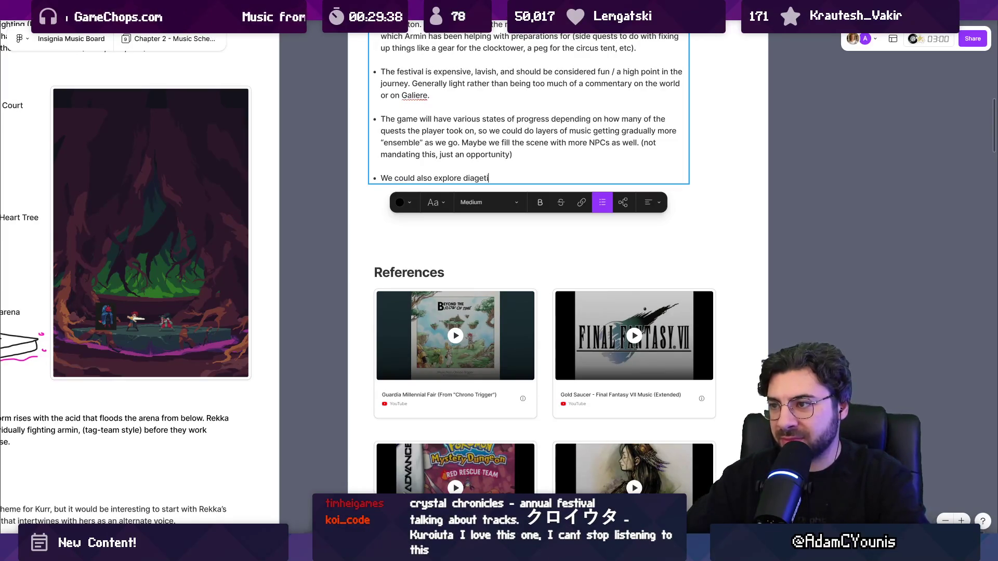
scroll(514, 88, "up", 3)
type("by ga")
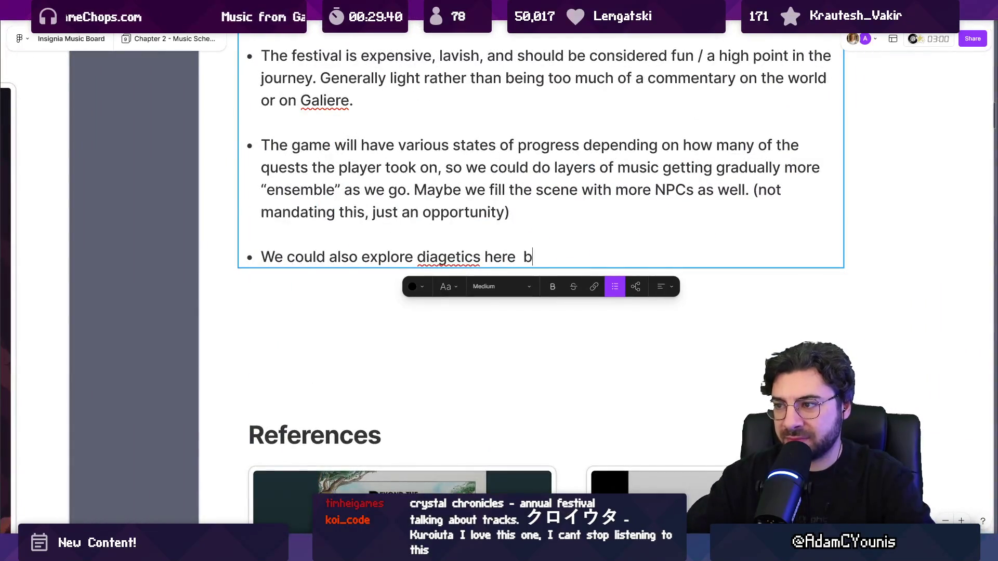
key("BackSpace")
key("BackSpace")
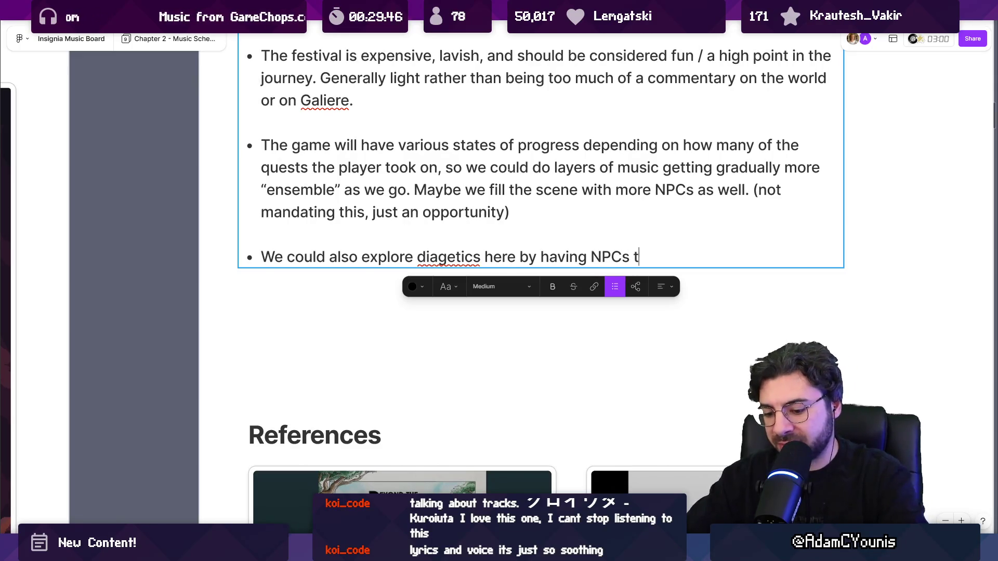
type("dancing")
- Replace 'dancing' with 'playing instruments that feature in the track.' and start another bullet
key("ctrl+shift+Left")
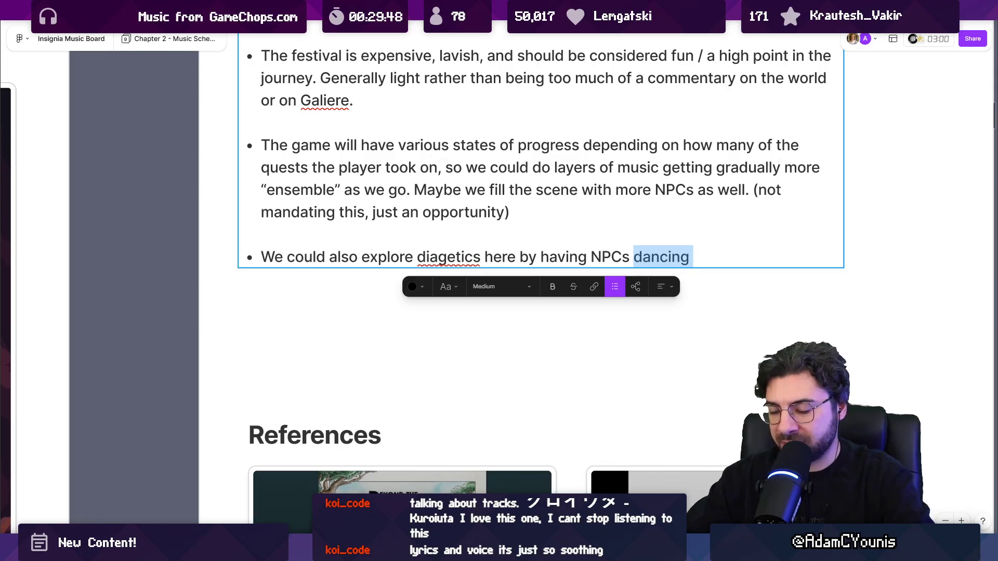
type("play")
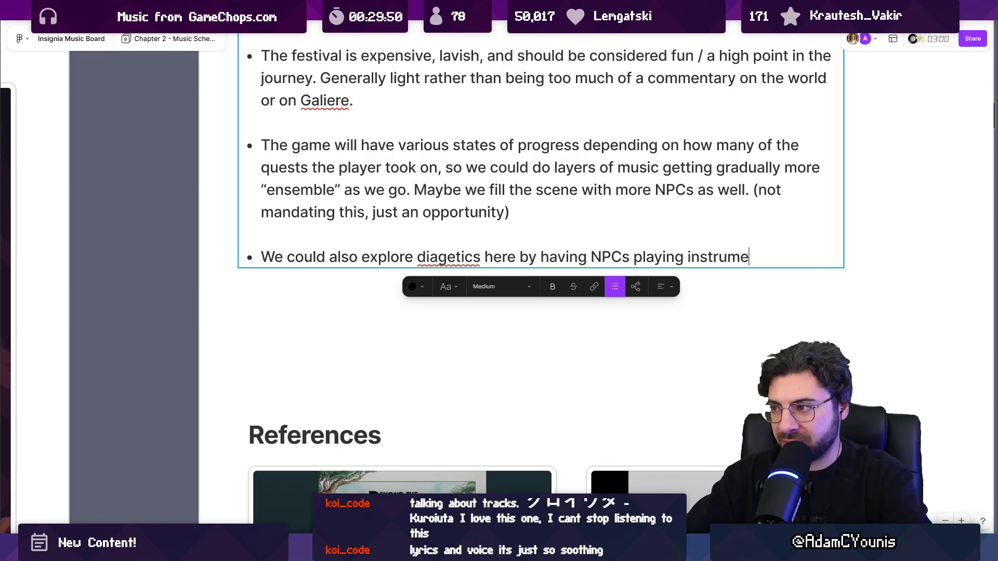
type("feature in the trc")
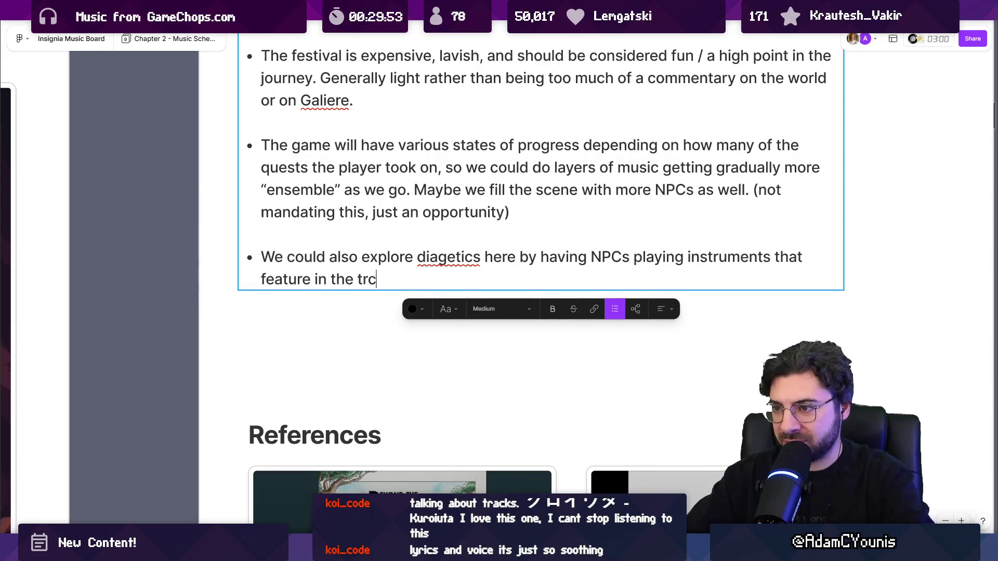
key("BackSpace")
type("ack.")
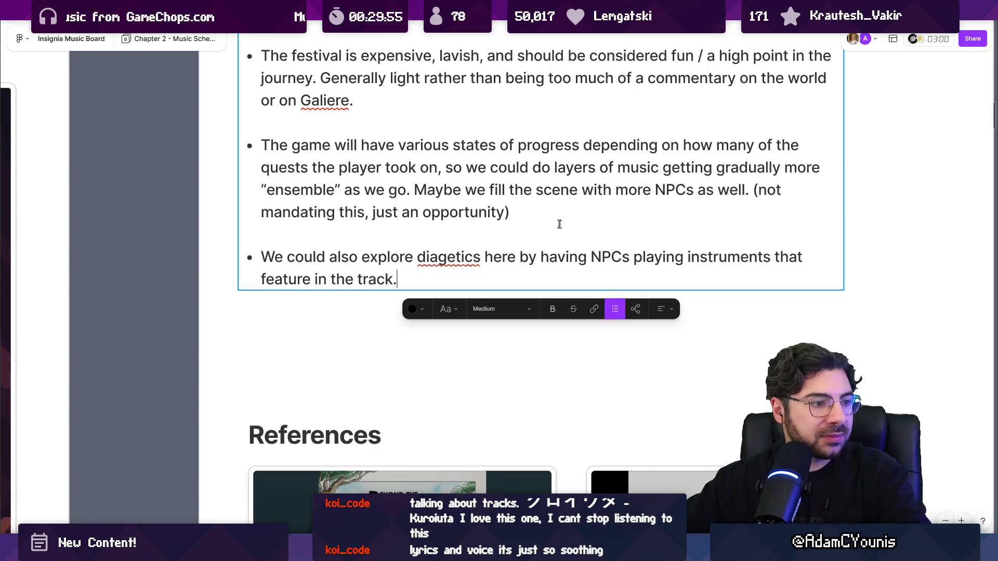
key("Escape")
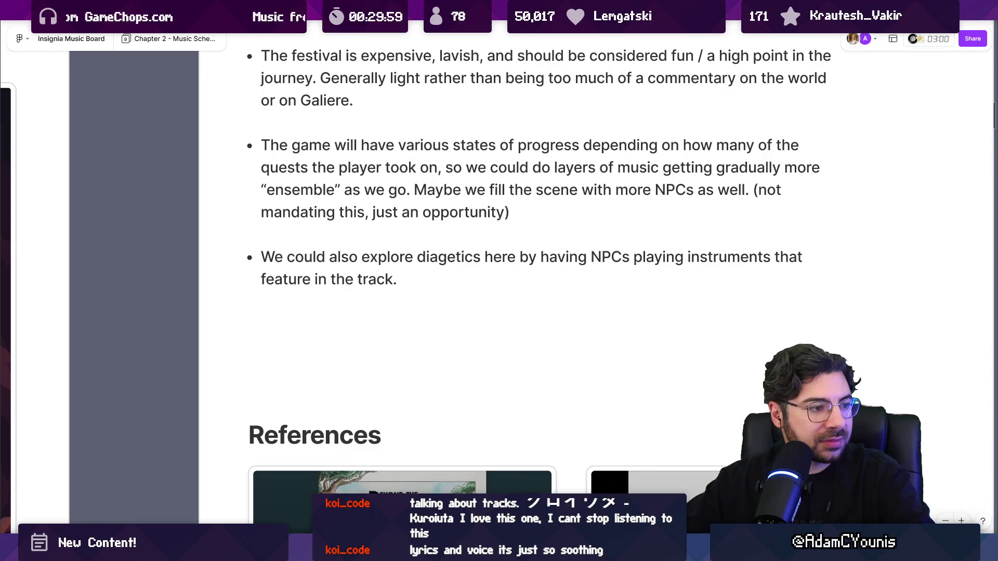
key("Return")
key("Return")
key("Return")
- Write that Galiere is carried in on his palanquin and makes a brief speech announcing Armin's conviction
type("In the s")
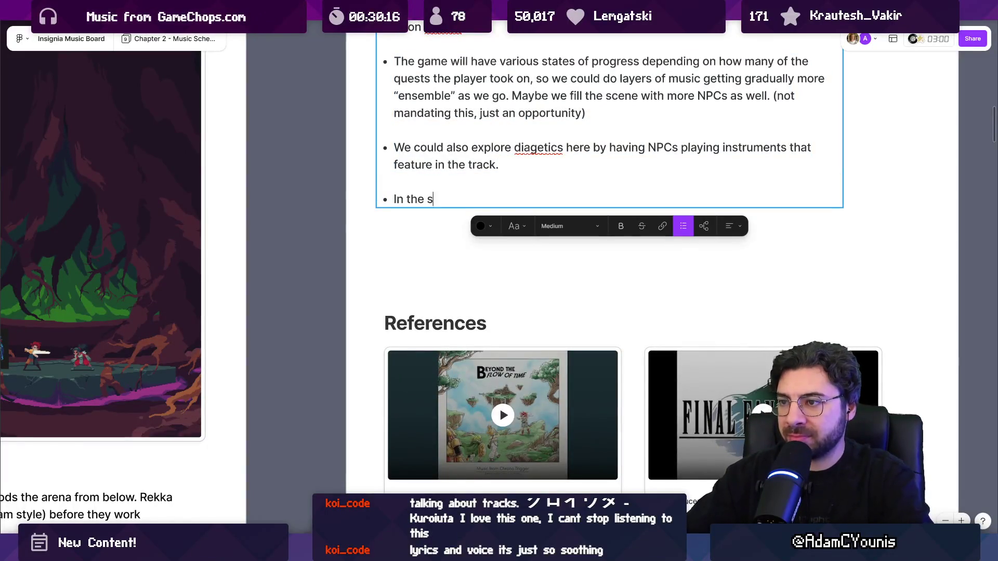
type("tory, Galiere a")
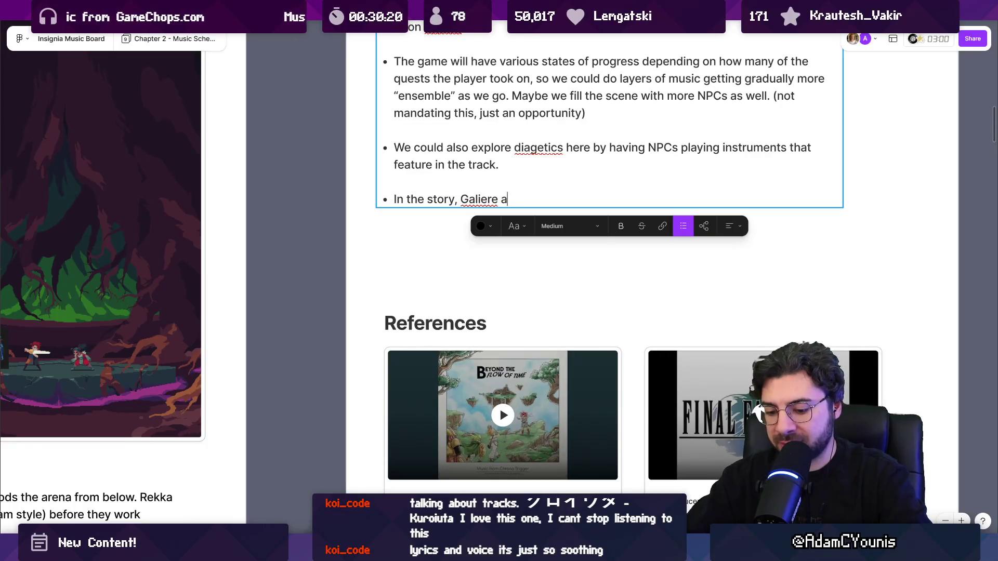
type("ppears on his")
key("BackSpace")
key("BackSpace")
key("BackSpace")
key("ctrl+shift+Left")
type("is carried in on ")
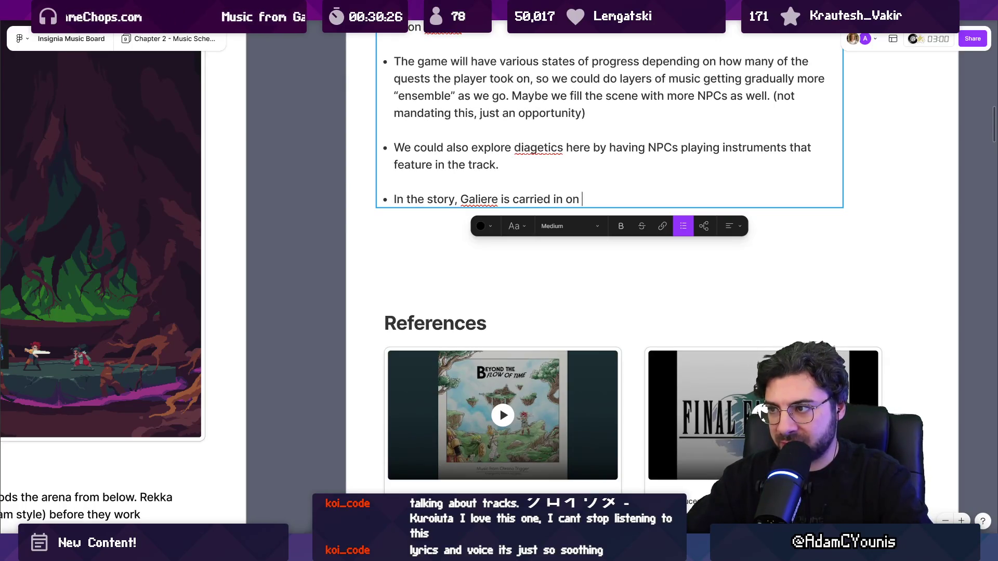
type("his palanquin and ")
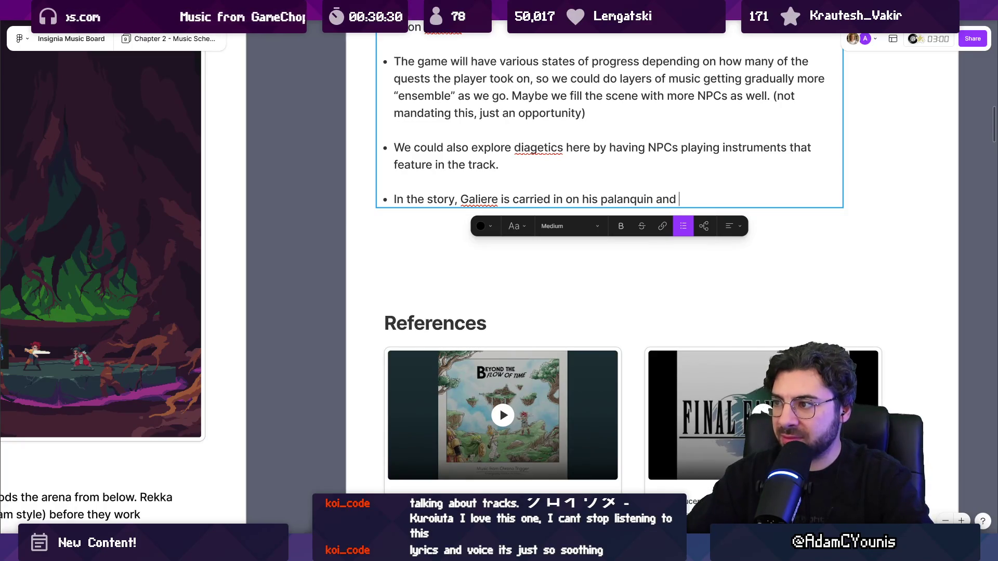
type("makes a ")
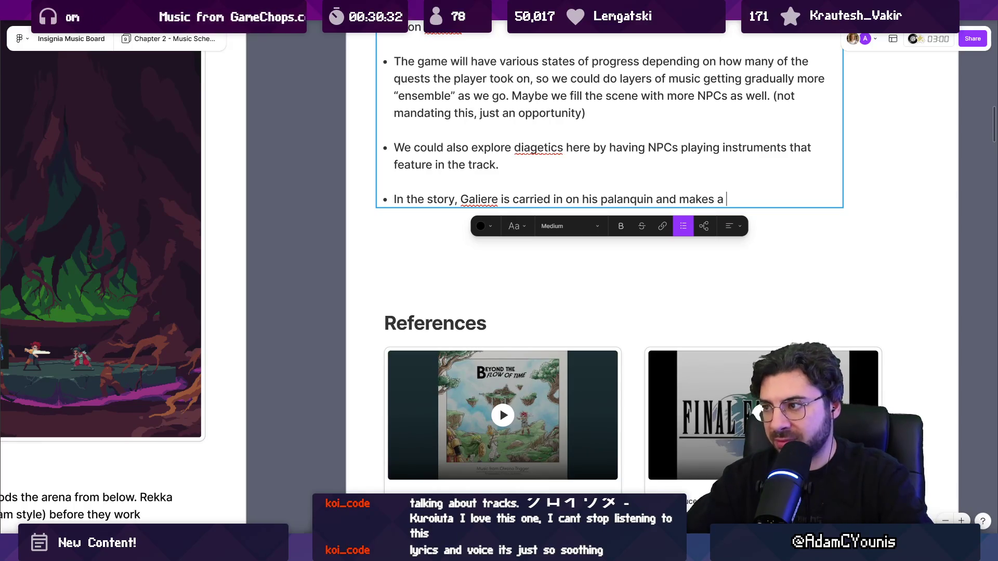
type("brief speec")
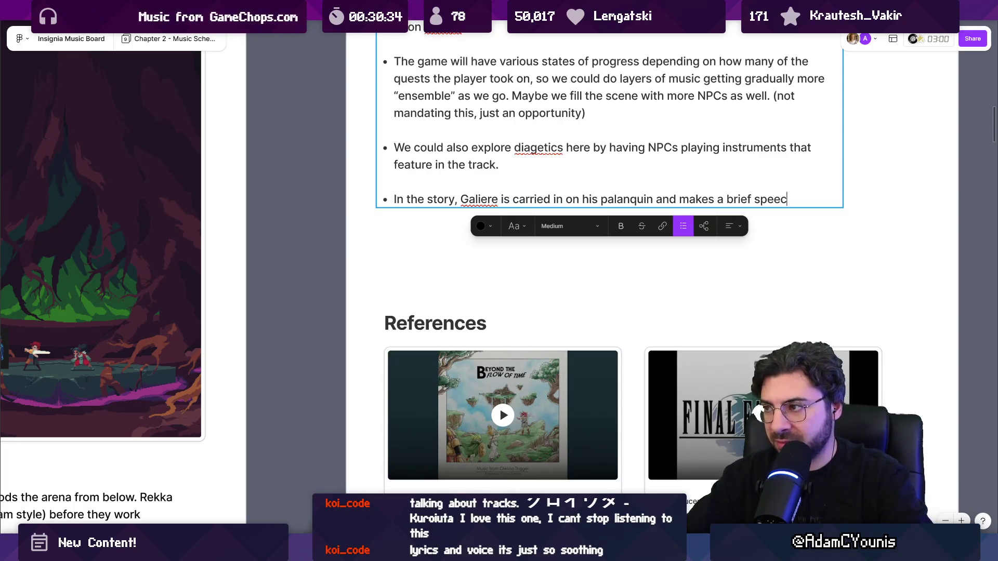
type("h before ")
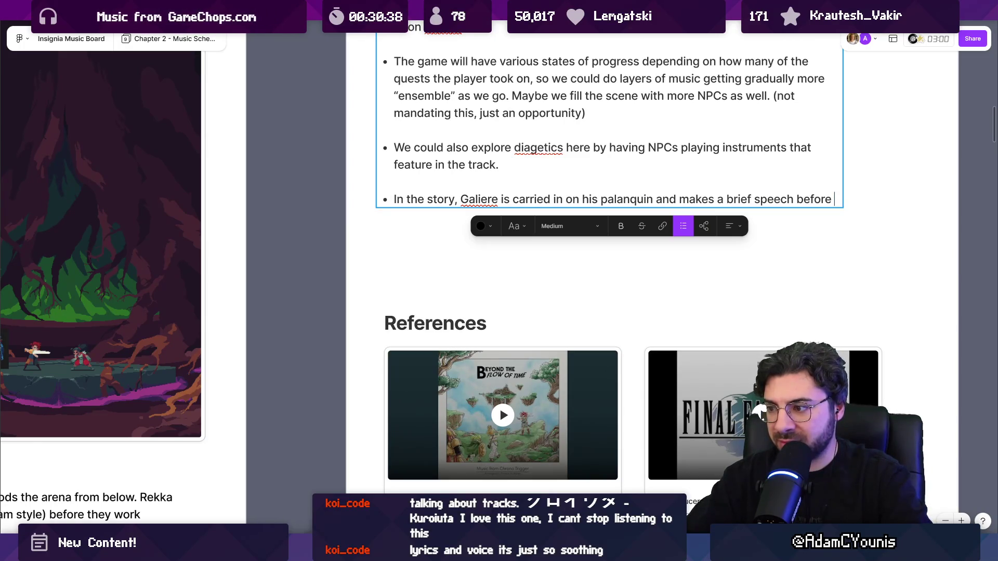
type("announc")
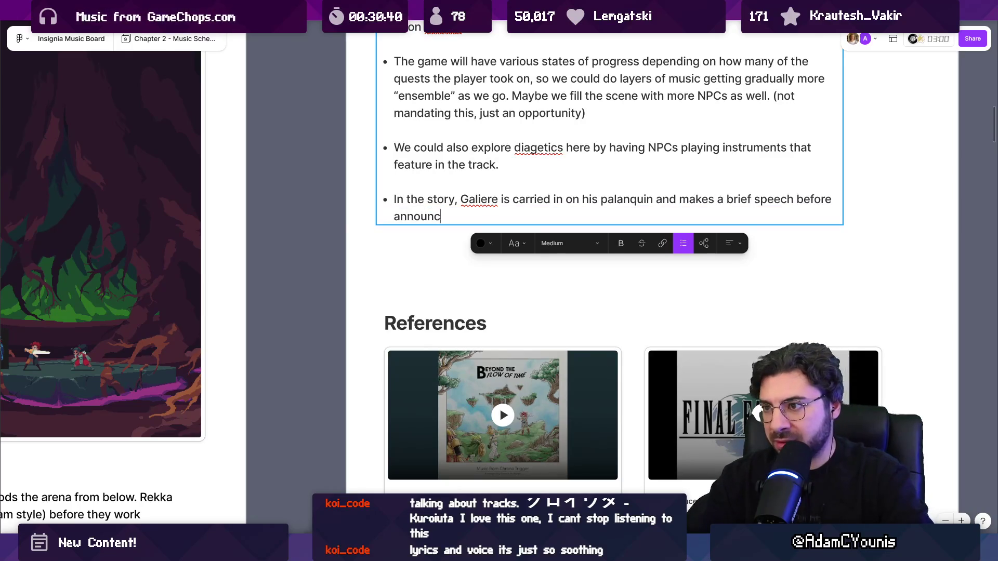
type("ing Armin’s")
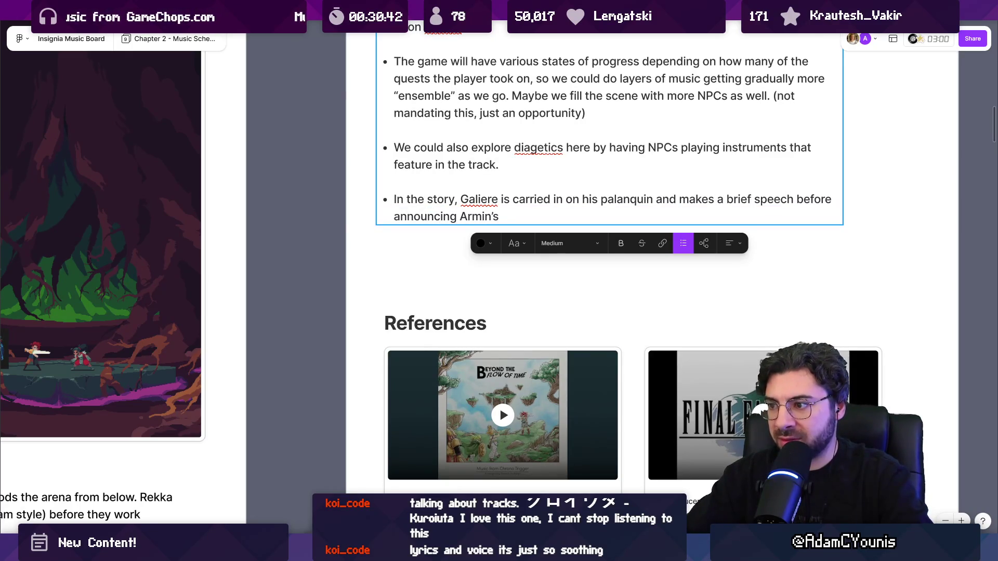
type(" convictio")
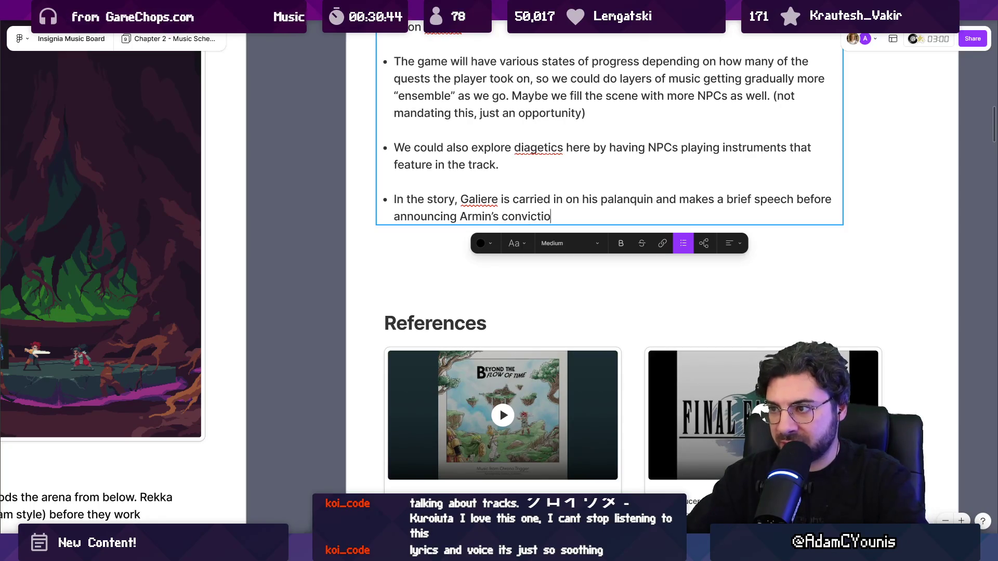
key("BackSpace")
key("BackSpace")
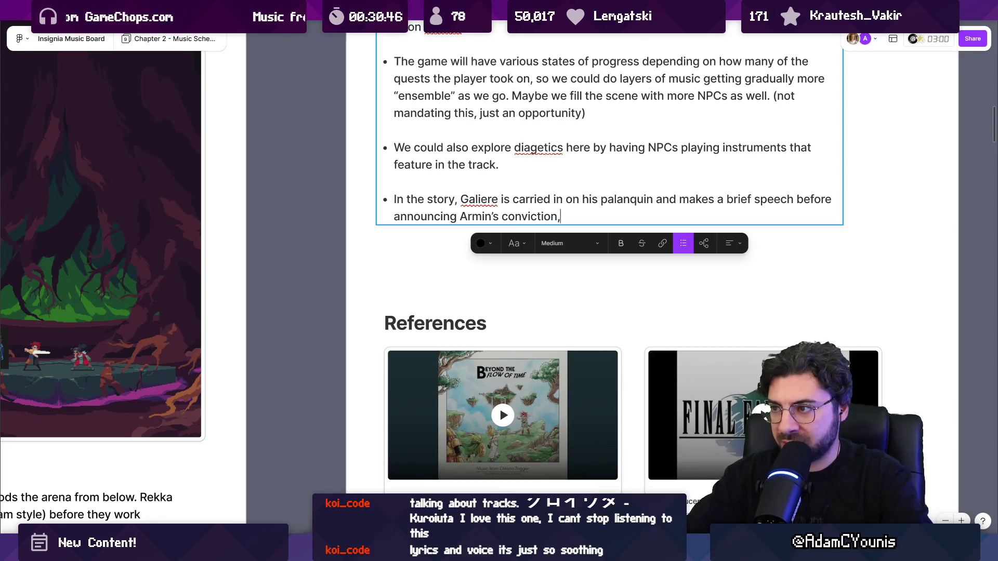
- Continue the bullet: this kicks the story into its third act, heading to the dungeon at the height of the festival
type(" which then")
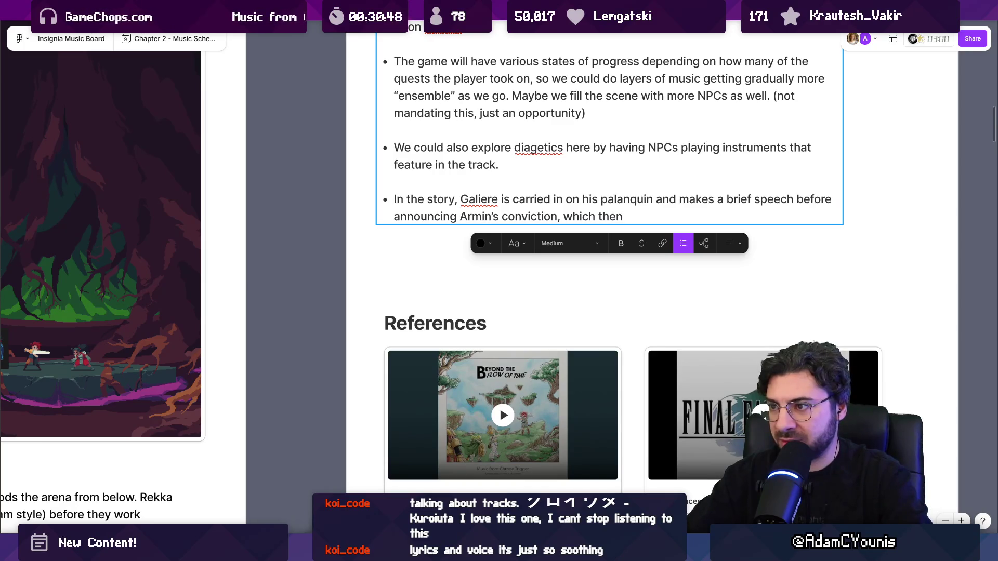
type(" kicks the s")
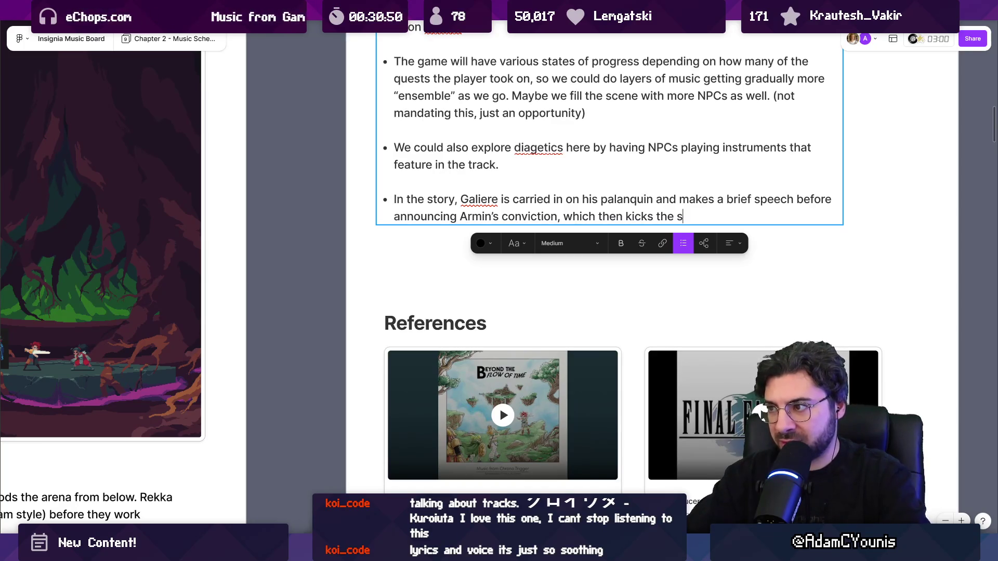
type("tory onto tits th")
key("ctrl+shift+Left")
key("ctrl+shift+Left")
key("ctrl+shift+Left")
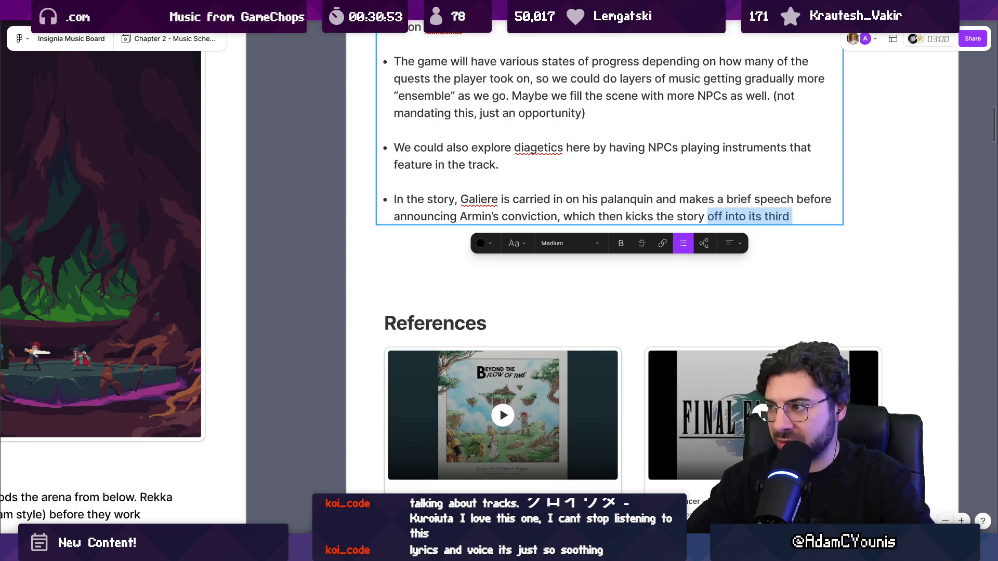
type("cxh")
type("hapter into")
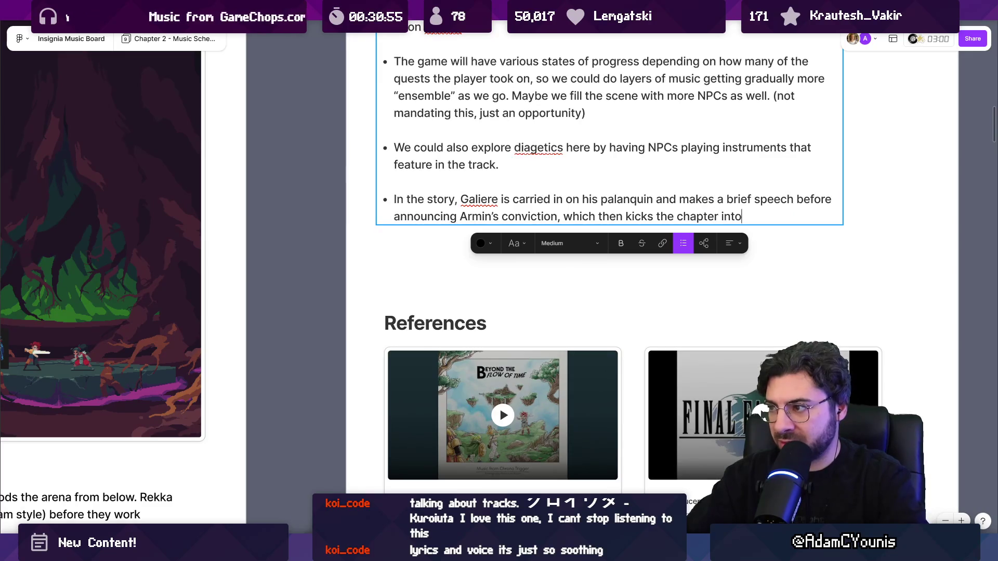
type("s ch")
key("BackSpace")
key("BackSpace")
type("third act ")
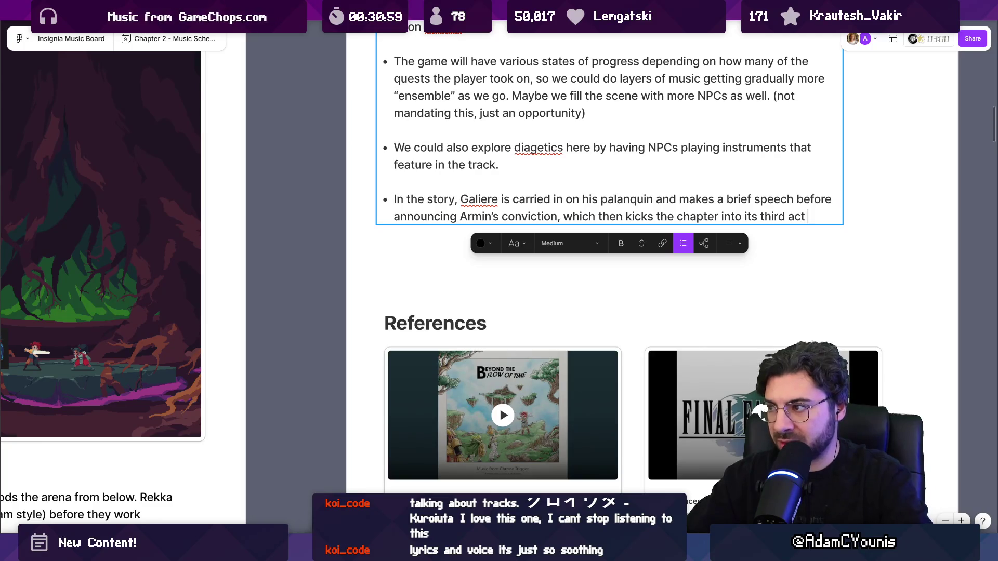
type("where we ")
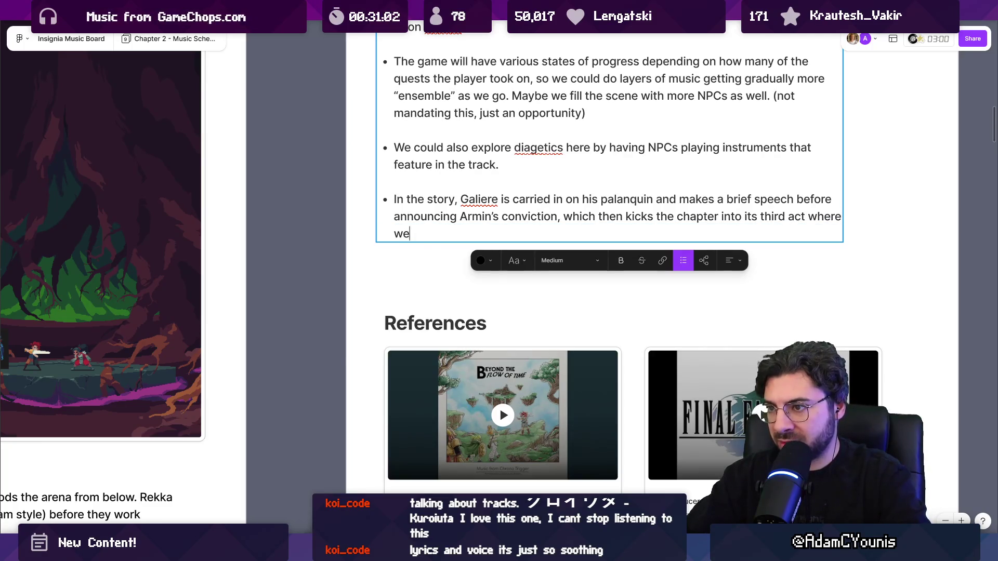
type("head off to the")
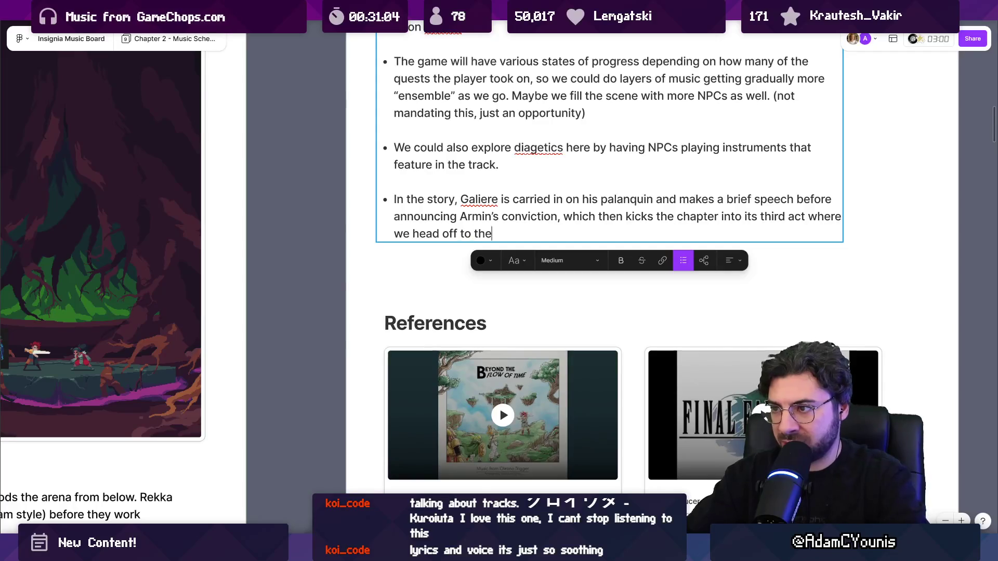
type(" dunction")
key("BackSpace")
key("BackSpace")
type("gion")
key("BackSpace")
key("BackSpace")
type("ungeon.")
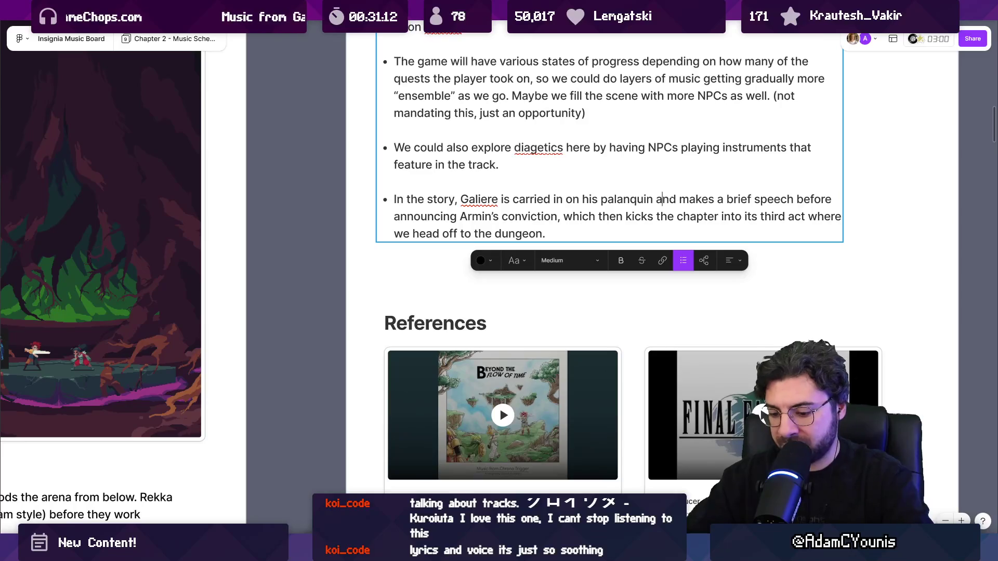
type("at the heght oif")
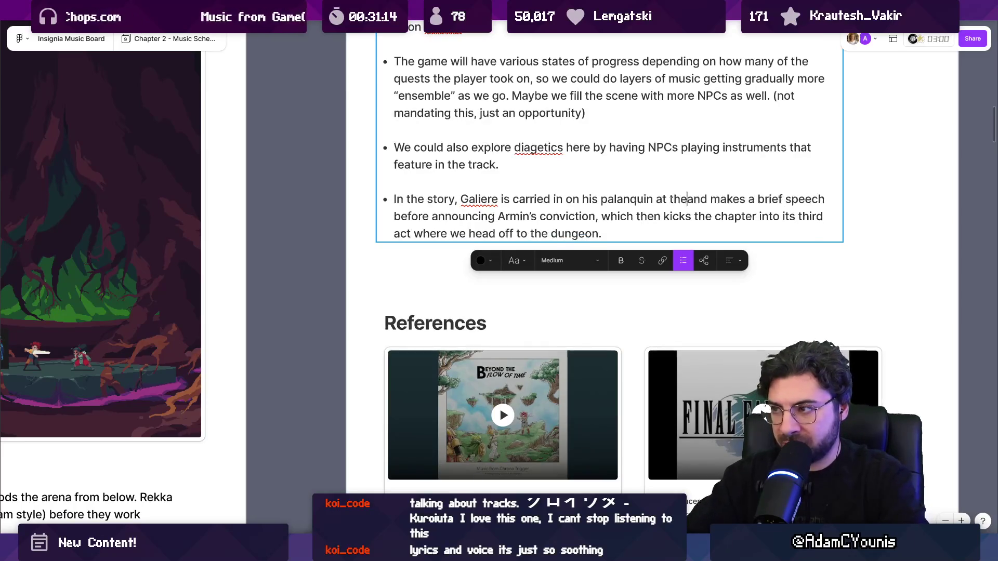
key("BackSpace")
key("BackSpace")
key("BackSpace")
type("ight of ")
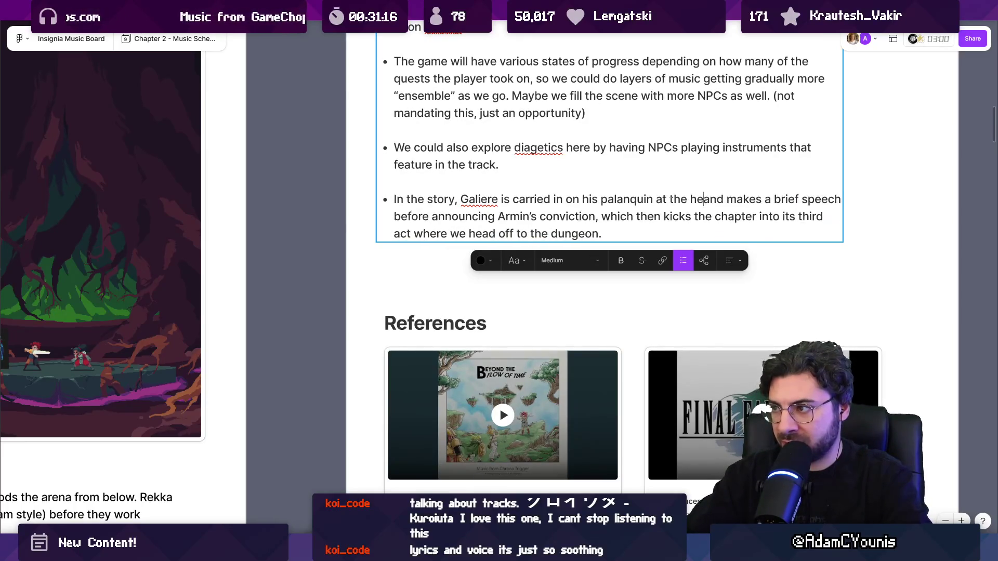
type("the festival")
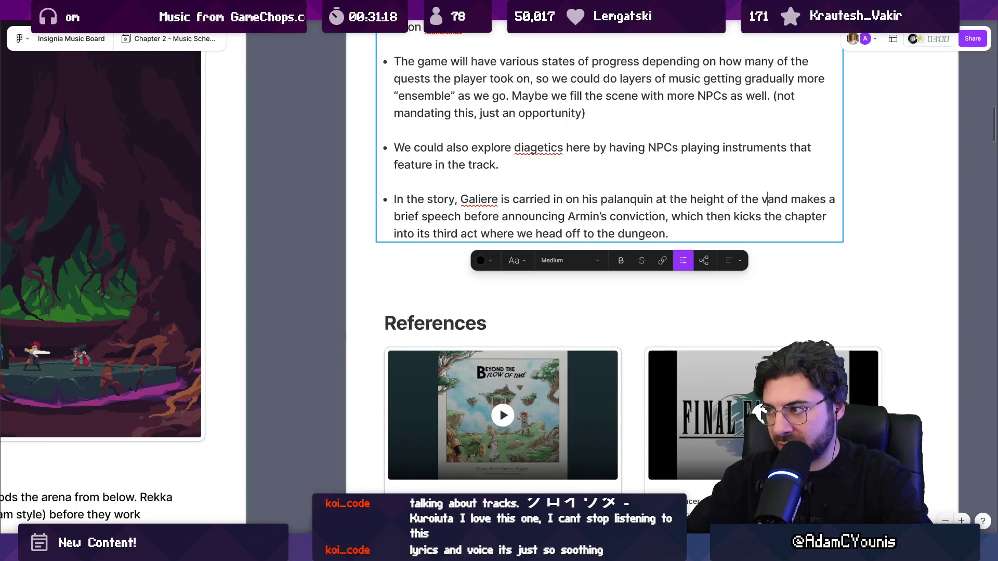
- Reword to 'including the announcement of' Armin's conviction and start a new sentence with 'This'
key("ctrl+shift+Right")
key("ctrl+shift+Right")
key("ctrl+shift+Right")
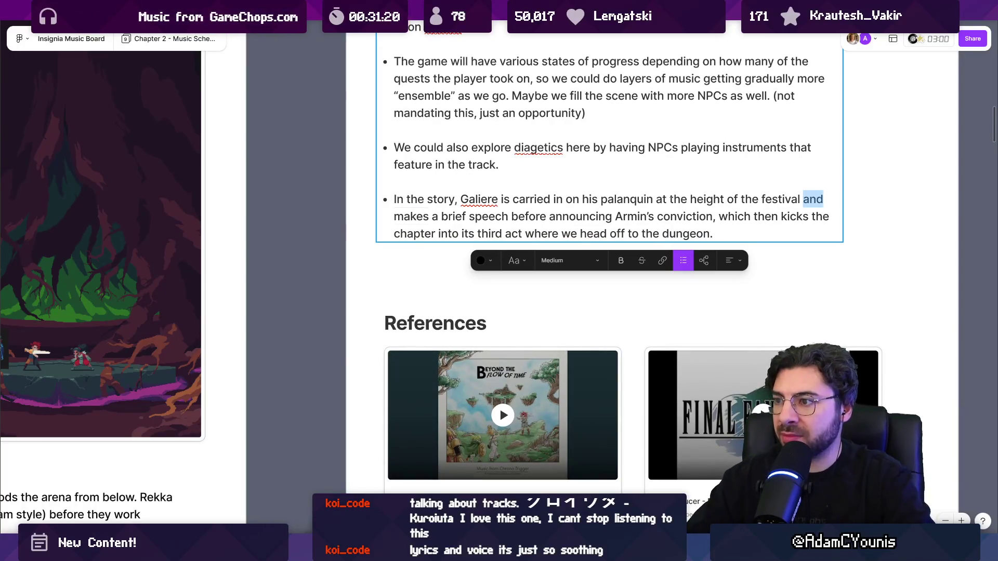
key("ctrl+Left")
key("BackSpace")
key("BackSpace")
key("BackSpace")
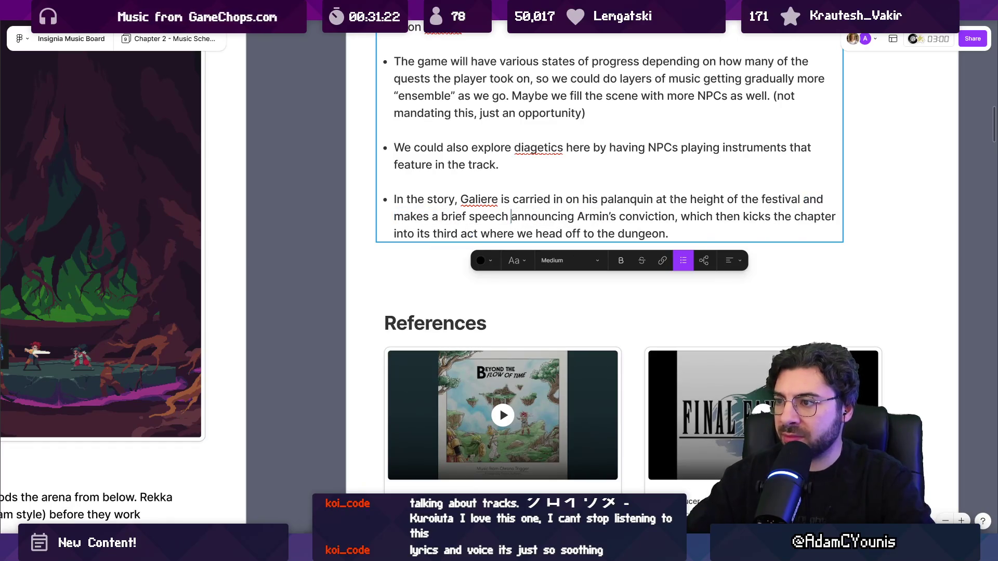
type(", ")
type("including tghe")
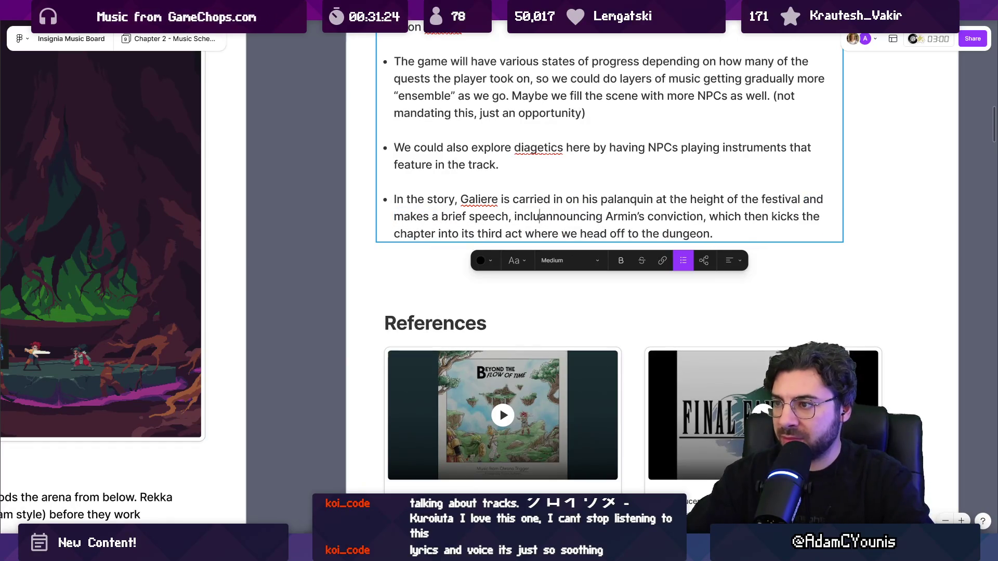
key("BackSpace")
key("BackSpace")
key("BackSpace")
type("he announcement")
key("ctrl+shift+Right")
type("of")
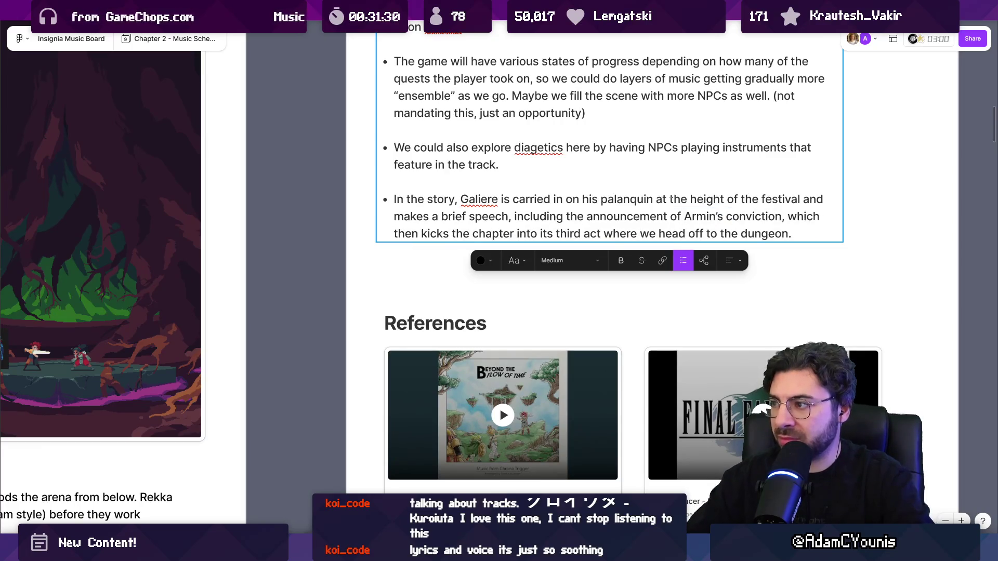
key("ctrl+shift+Right")
key("ctrl+shift+Right")
key("ctrl+shift+Right")
key("End")
key("BackSpace")
key("BackSpace")
type(". This")
key("ctrl+shift+Right")
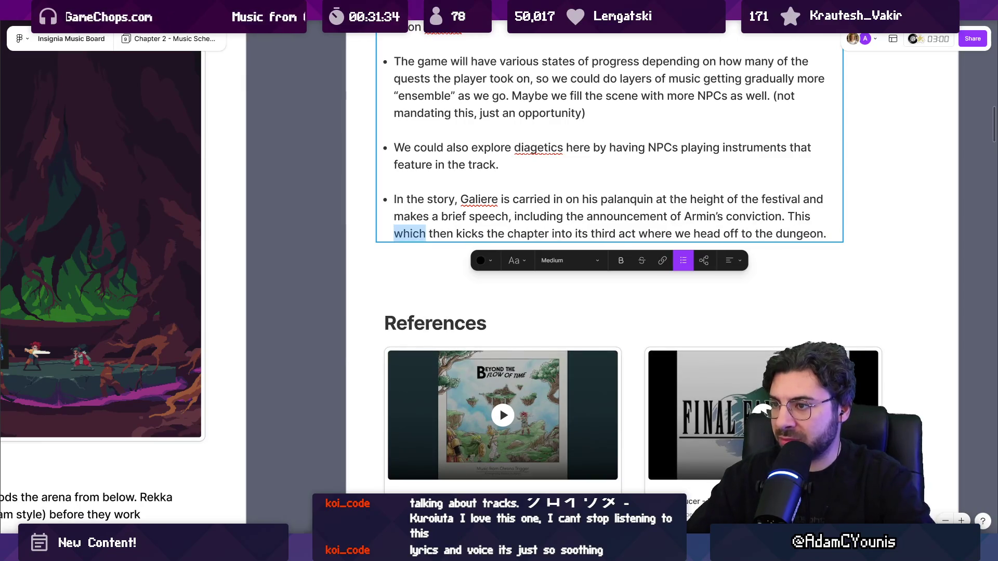
key("BackSpace")
key("BackSpace")
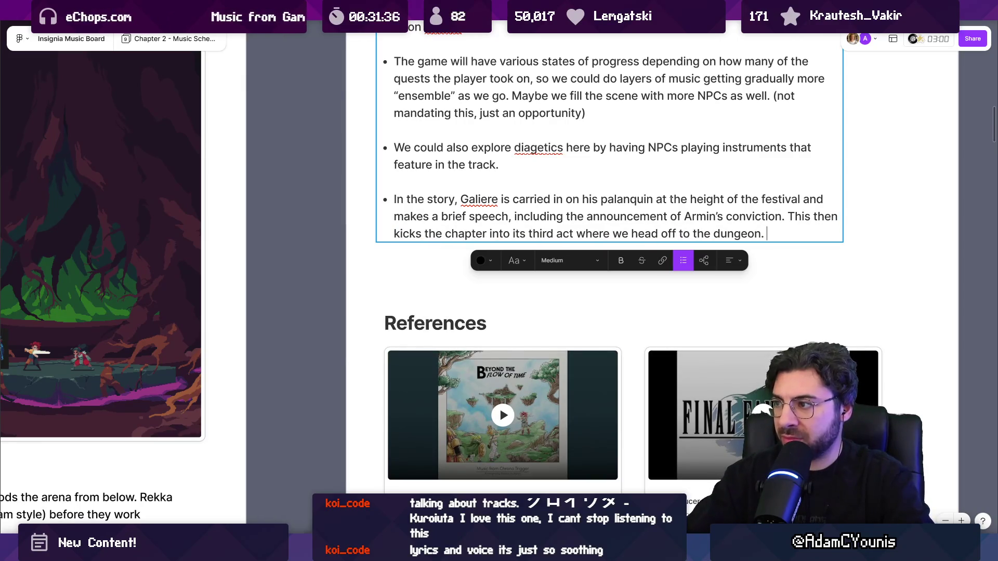
type("(maybe")
key("BackSpace")
key("BackSpace")
key("BackSpace")
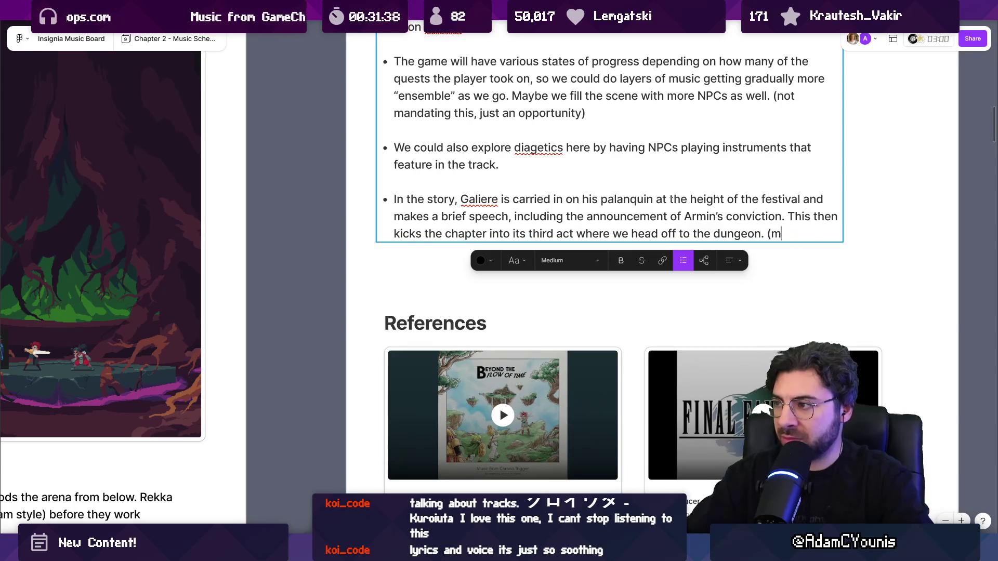
key("Escape")
- Add '(mirror scene to the throne room scene from earlier in the chapter)' after conviction
double_click(685, 217)
left_click(783, 217)
type("( od")
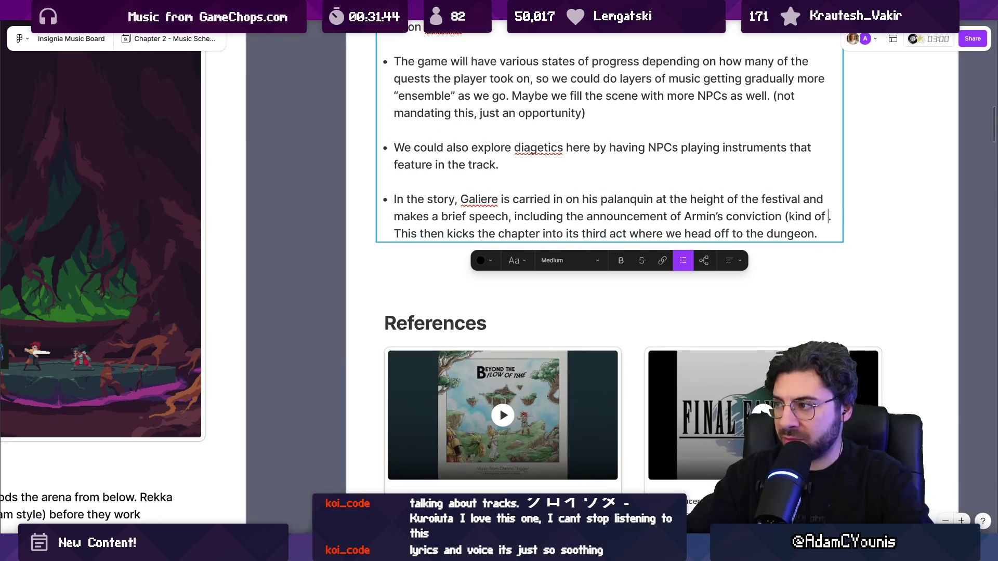
type("mirror scene to the gr")
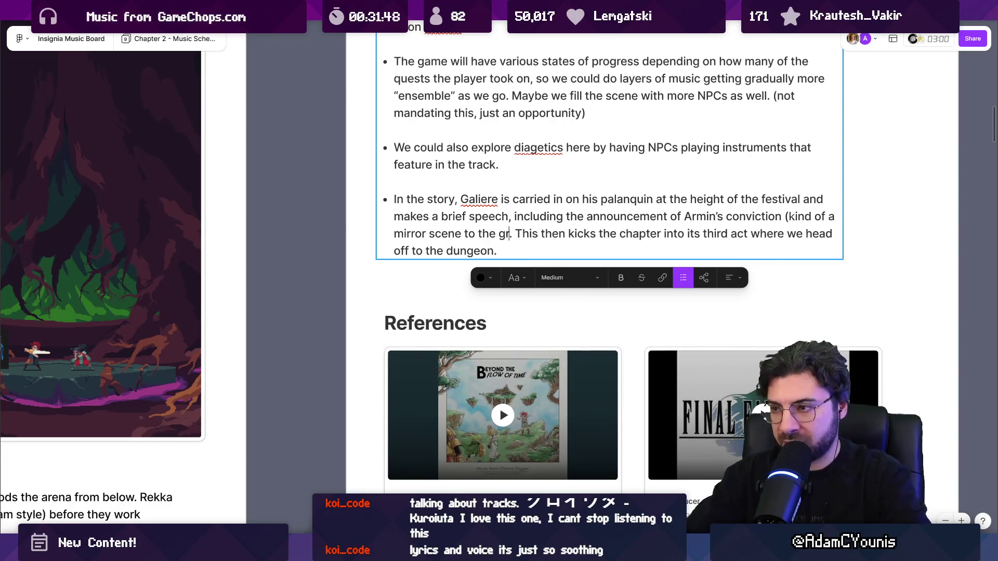
type(" throne room sc")
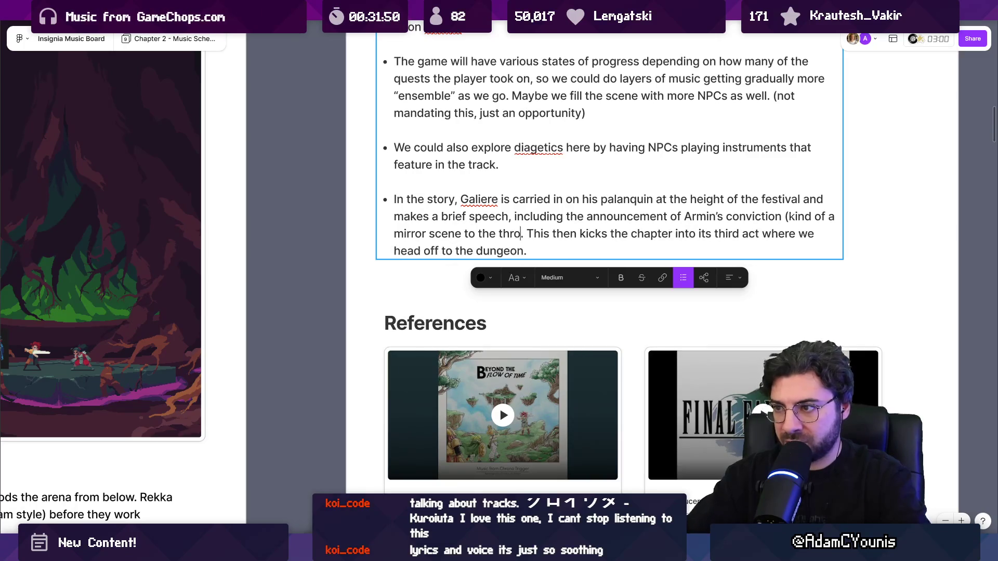
type("ene from earl")
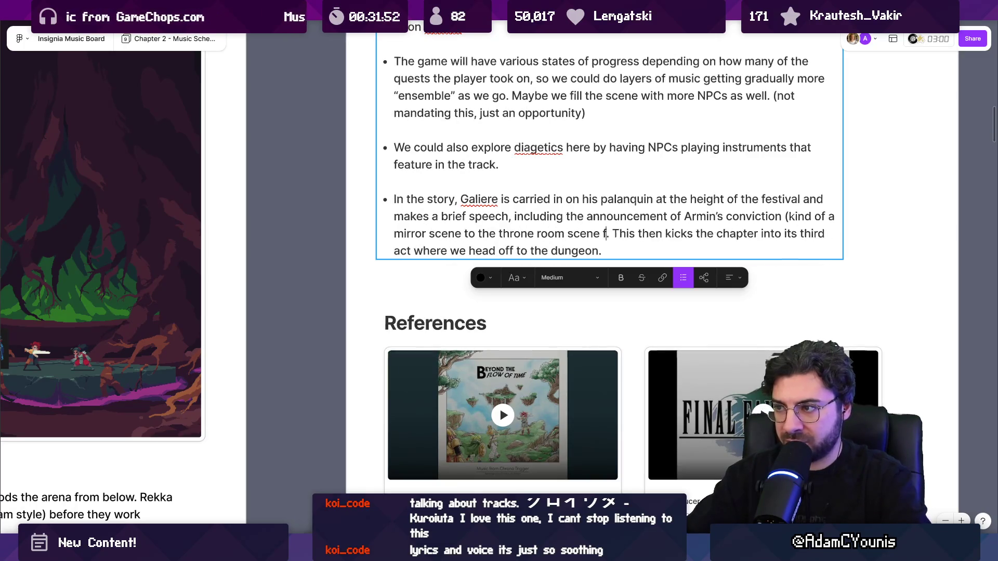
type("ier in the chapter)")
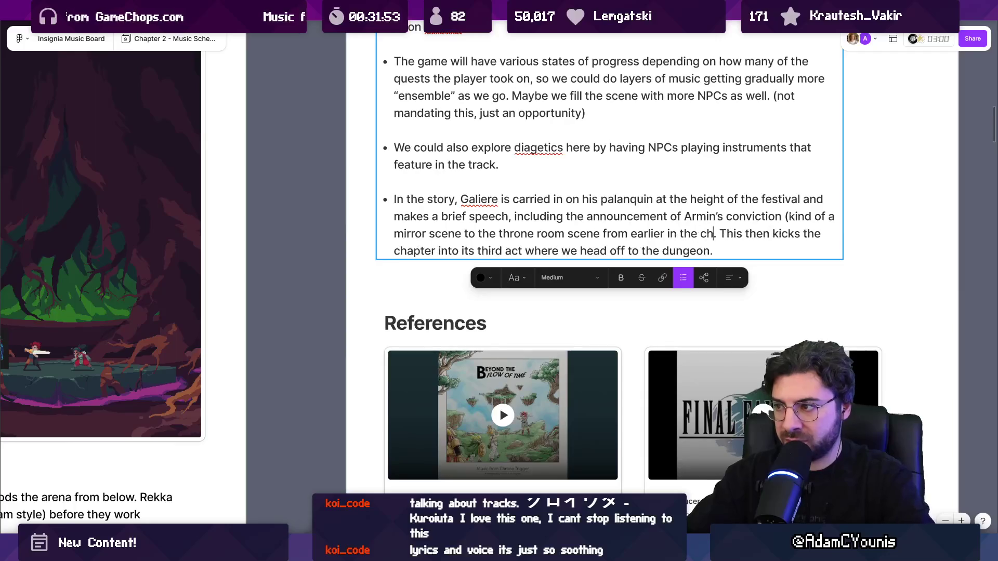
key("Escape")
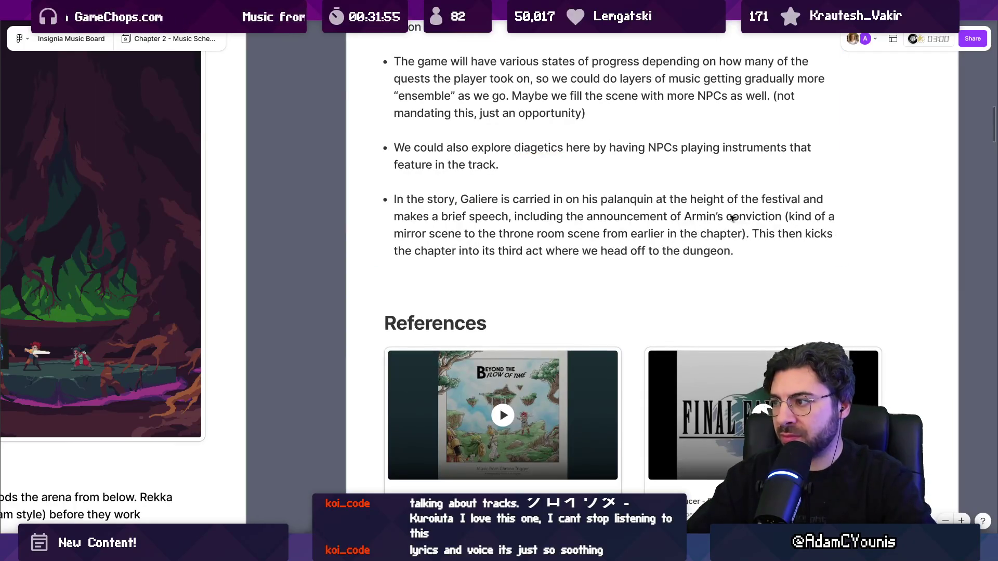
- Copy a link to the Fete Solstice section from its frame label's context menu
scroll(602, 221, "down", 3)
scroll(602, 221, "down", 10)
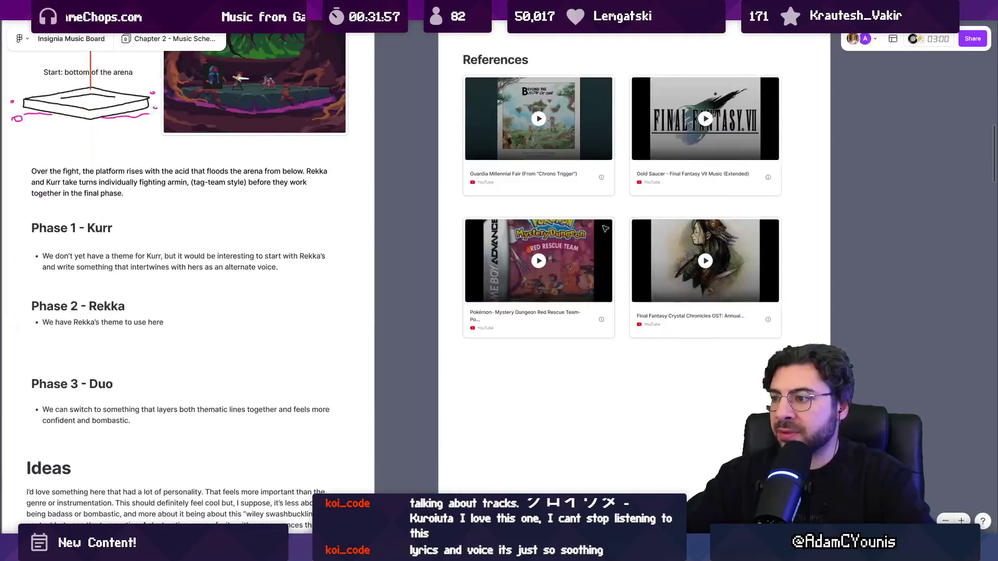
scroll(561, 307, "up", 4)
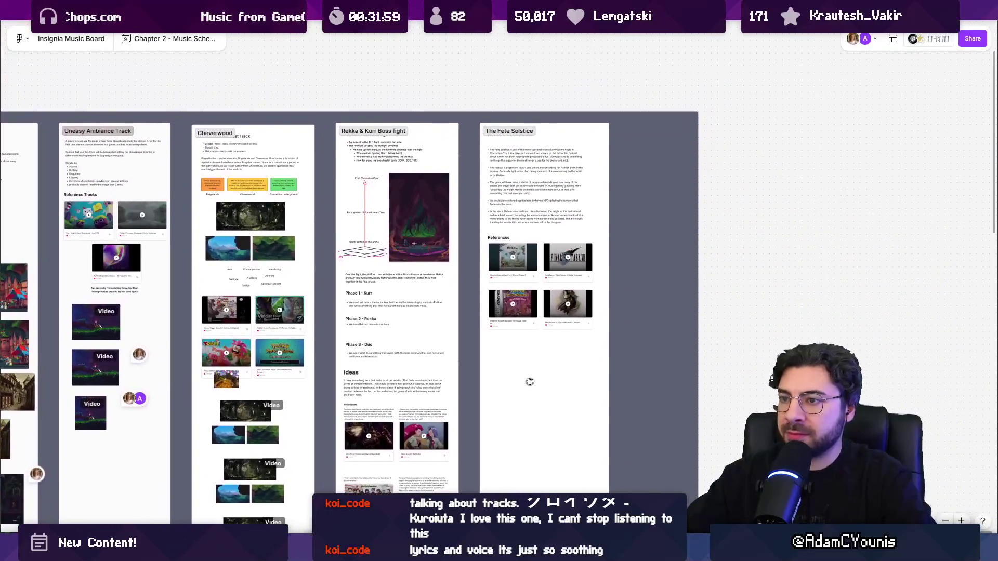
scroll(550, 358, "down", 5)
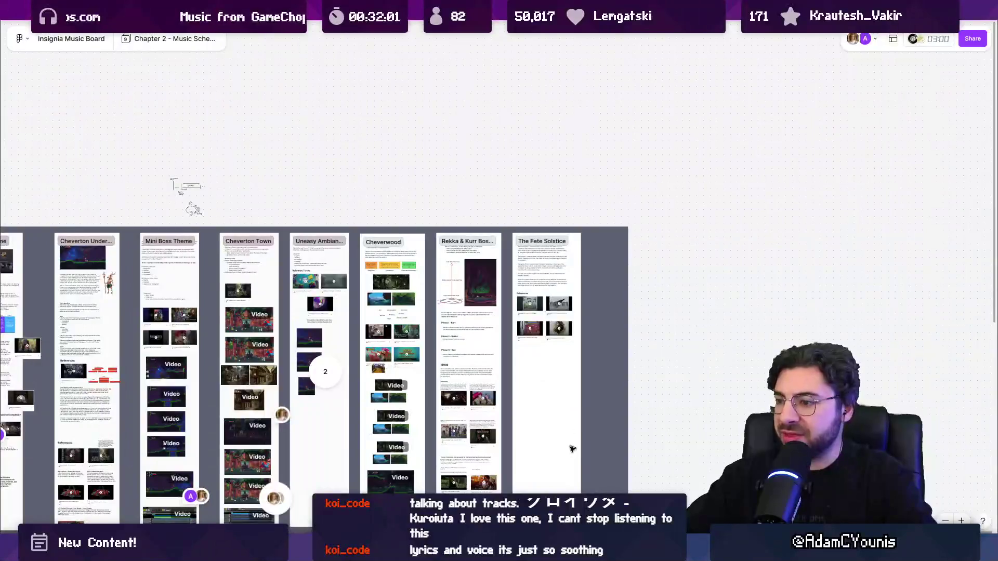
scroll(660, 387, "up", 3)
left_click_drag(660, 388, 701, 409)
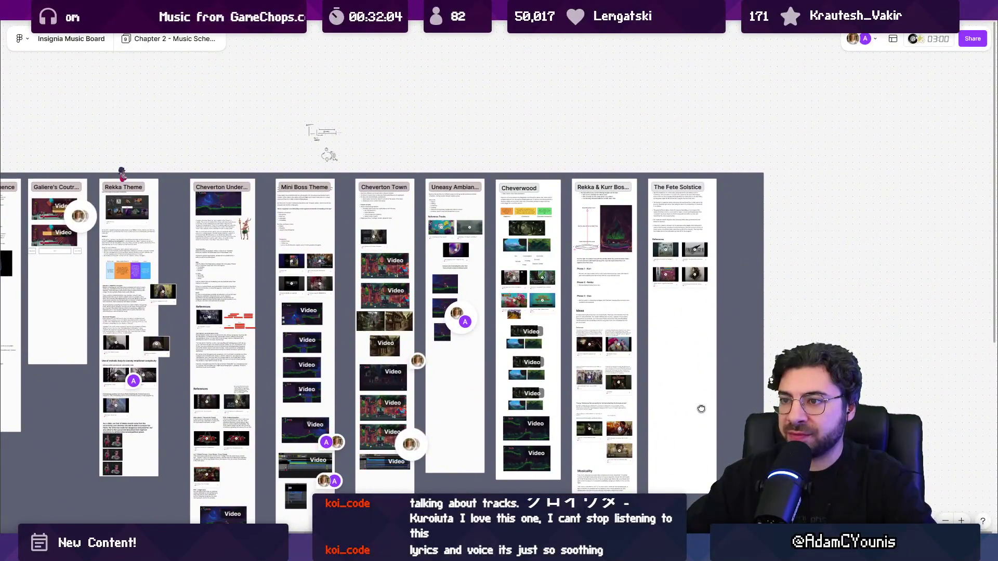
scroll(763, 249, "up", 5)
left_click(460, 74)
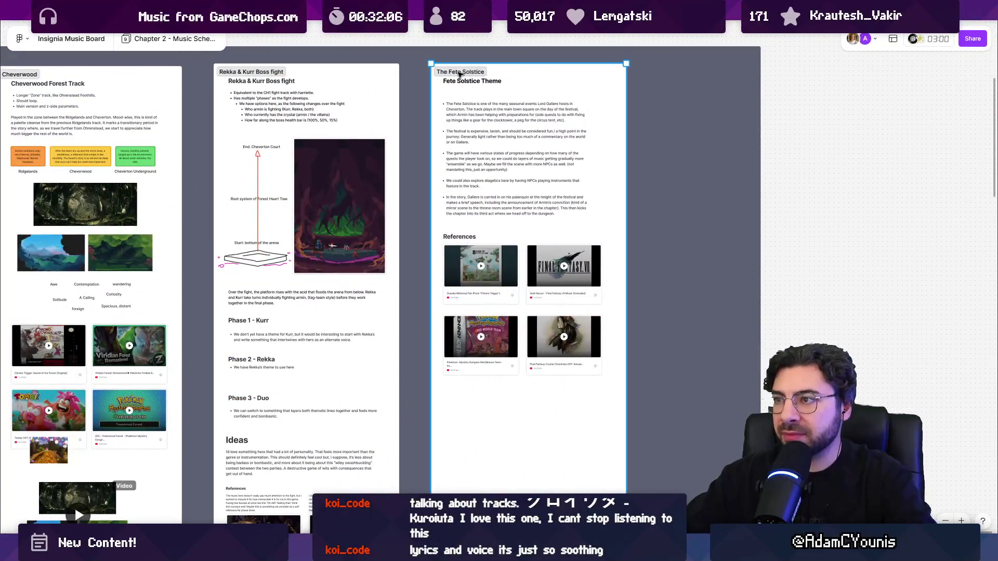
right_click(459, 74)
left_click(515, 151)
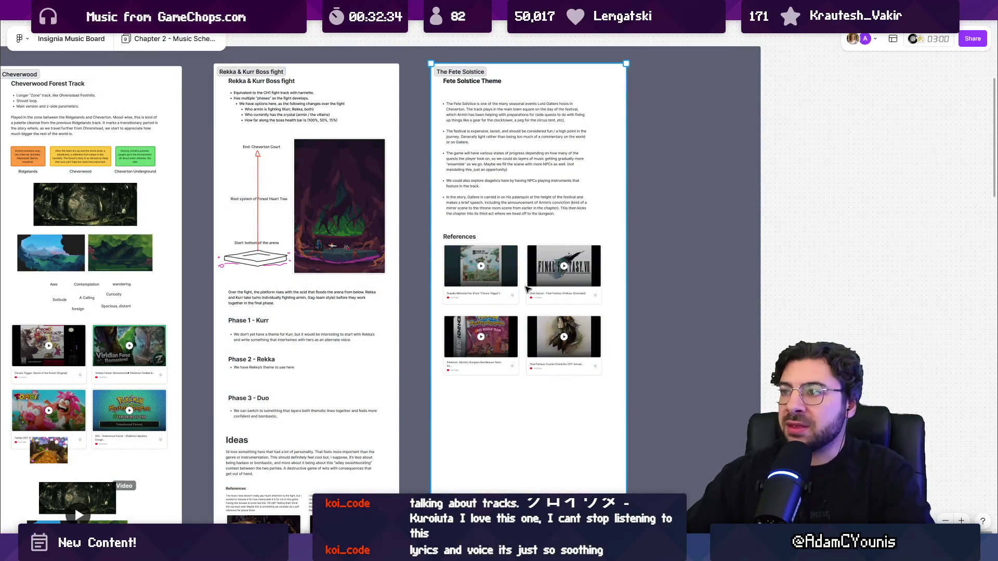
- Pan across the music board's track panels
scroll(538, 173, "down", 5)
mouse_move(355, 205)
left_mouse_down()
mouse_move(667, 205)
mouse_move(187, 208)
left_mouse_up()
scroll(421, 285, "up", 8)
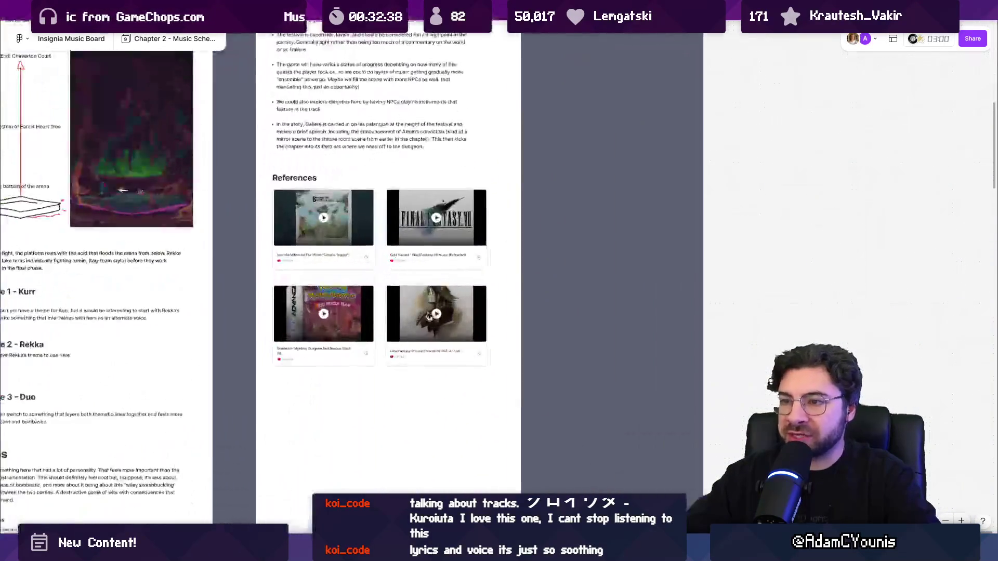
scroll(421, 285, "down", 8)
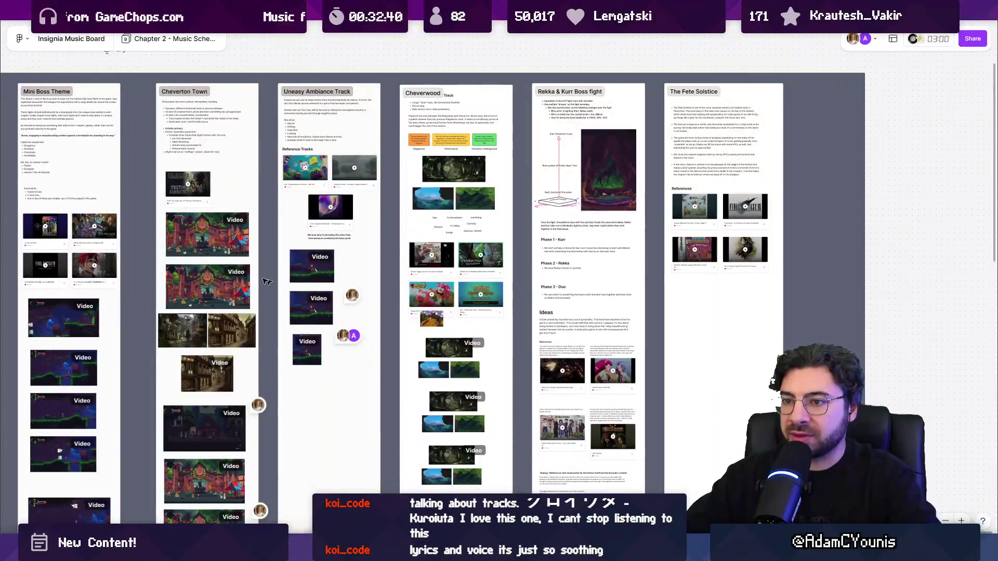
scroll(220, 296, "up", 6)
scroll(221, 296, "down", 5)
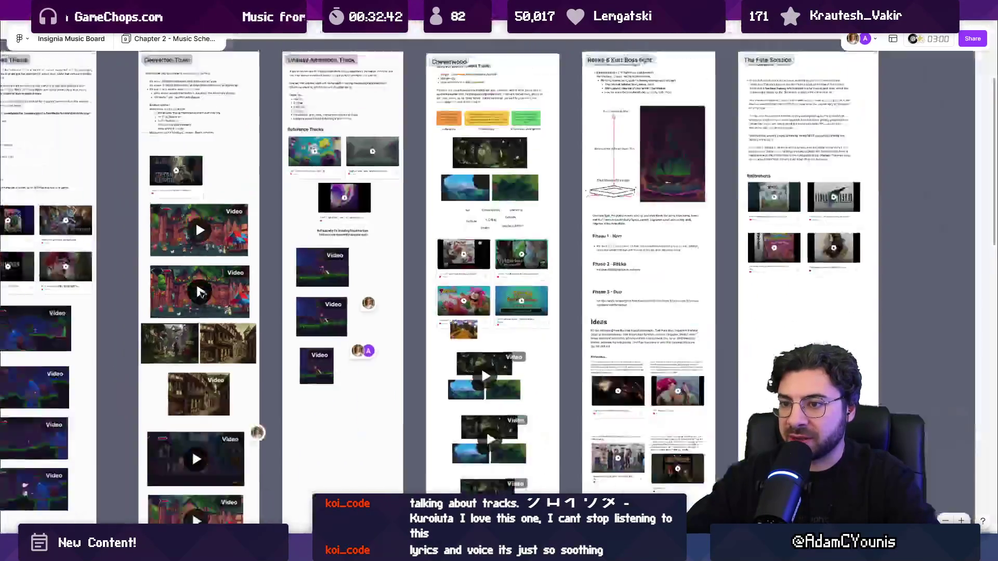
left_click_drag(669, 267, 516, 280)
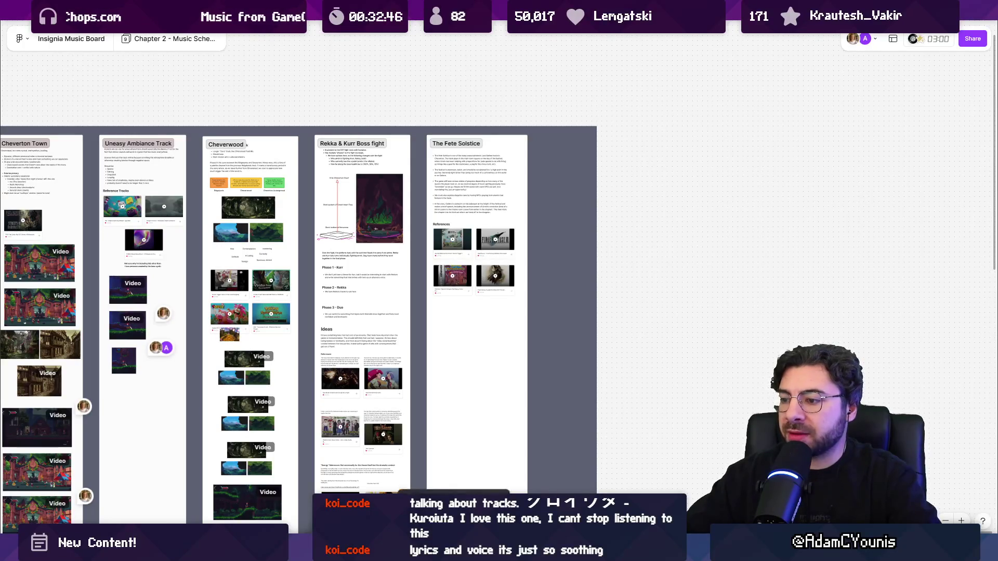
- Bring up Unity and the media player, toggle the stream music, and open the town scene in Aseprite
left_click(454, 553)
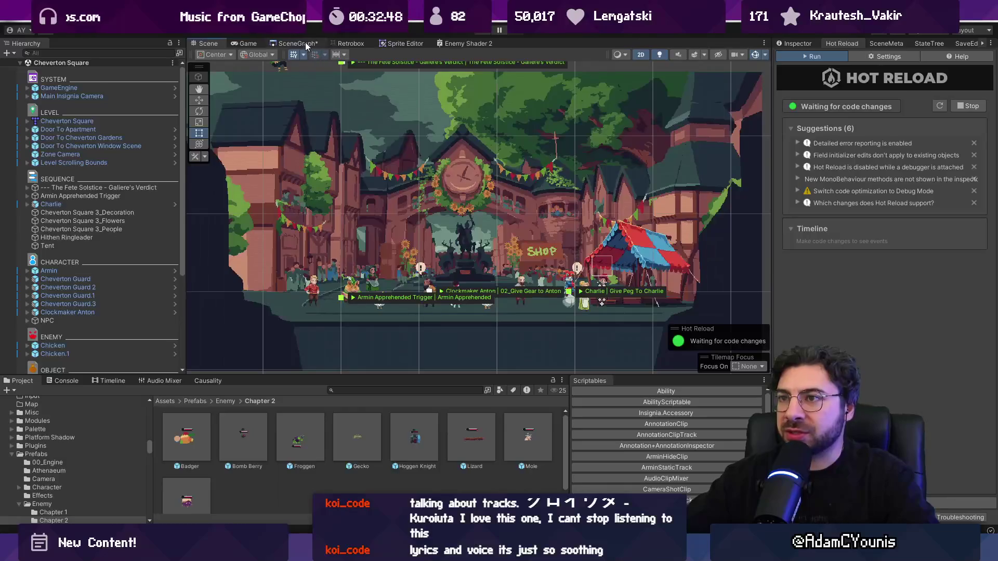
left_click(426, 552)
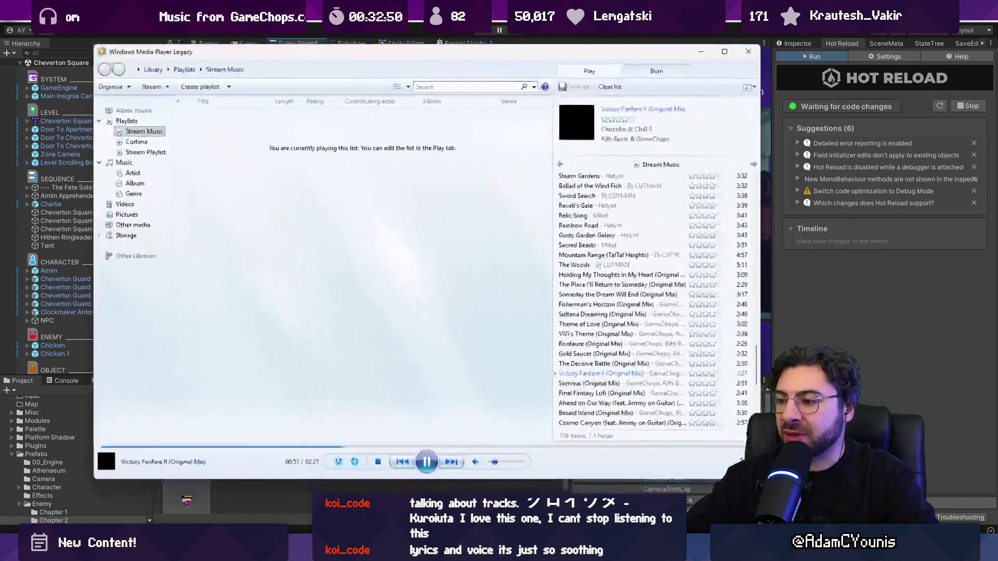
left_click(426, 463)
key("alt+Tab")
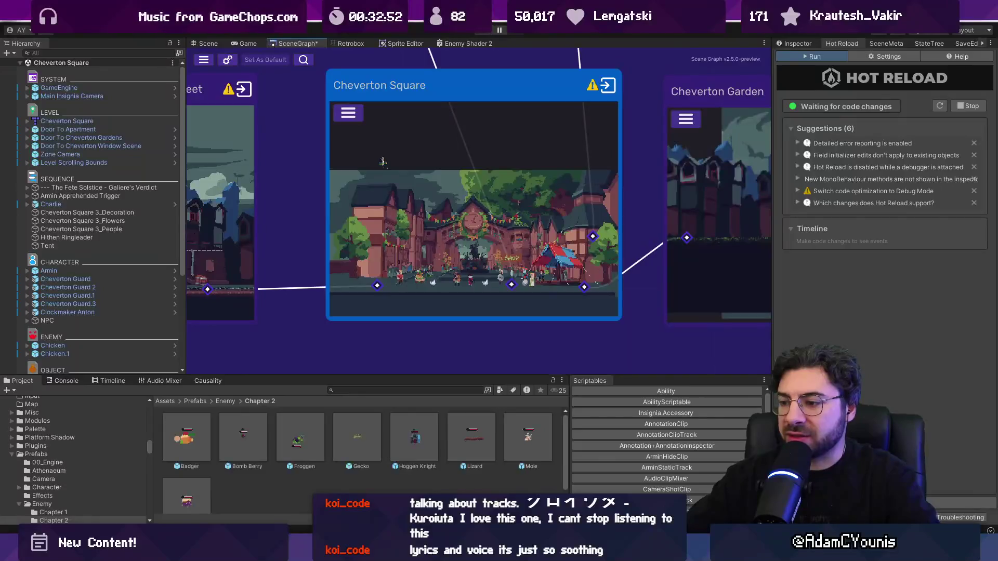
double_click(527, 274)
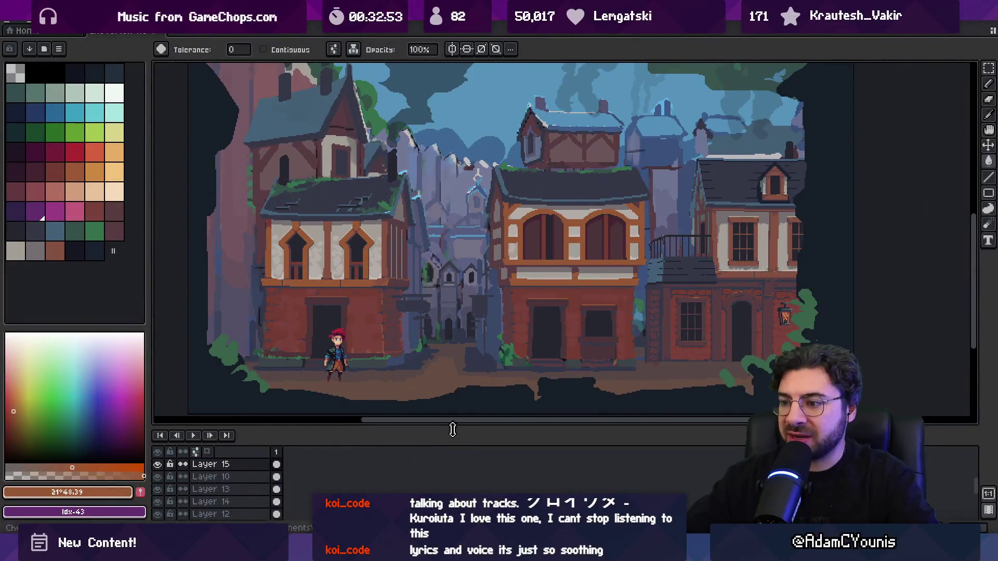
- Pan around the town street artwork, then return to the Figma Insignia Music Board
left_click_drag(451, 427, 448, 462)
left_click_drag(419, 309, 432, 348)
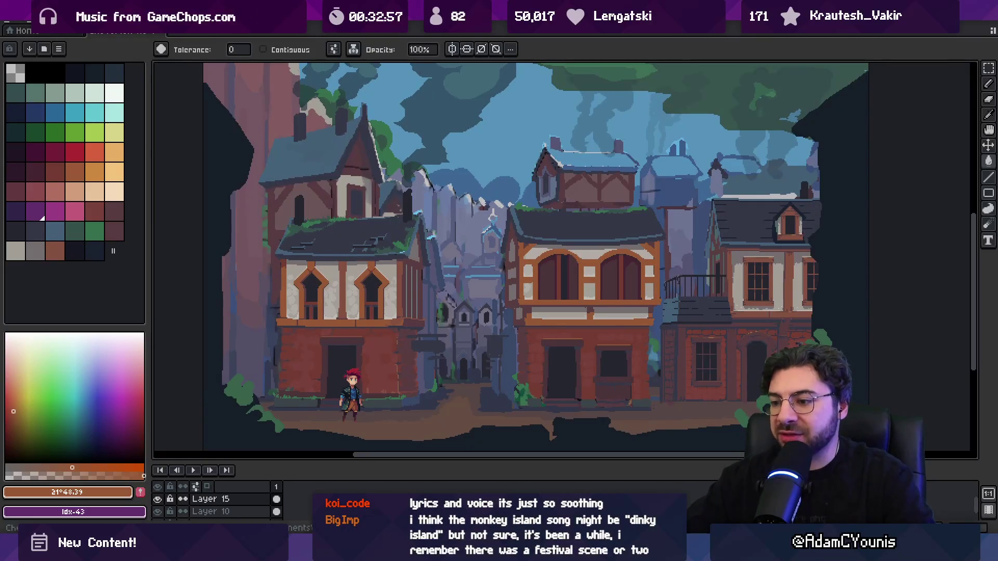
mouse_move(431, 554)
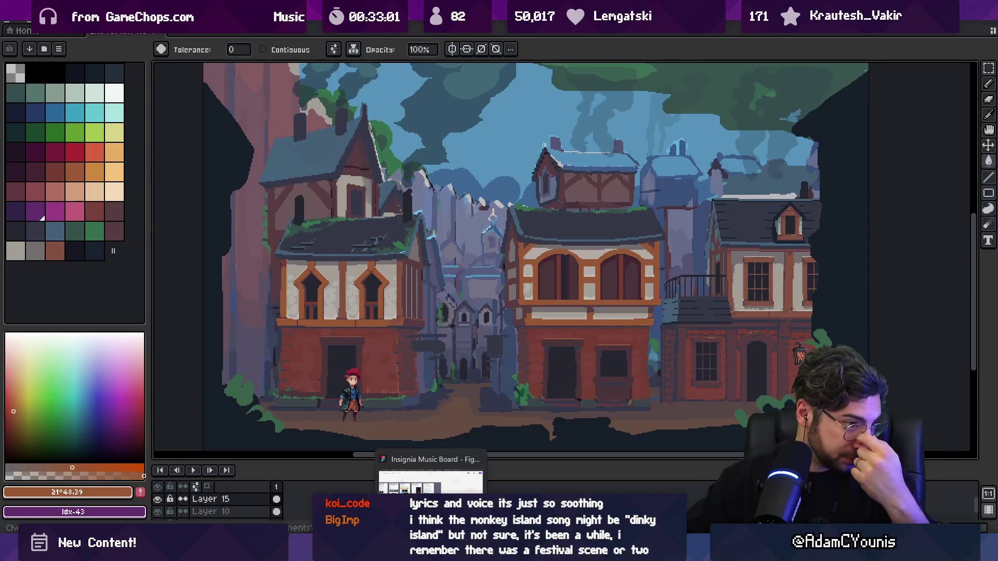
left_click(431, 473)
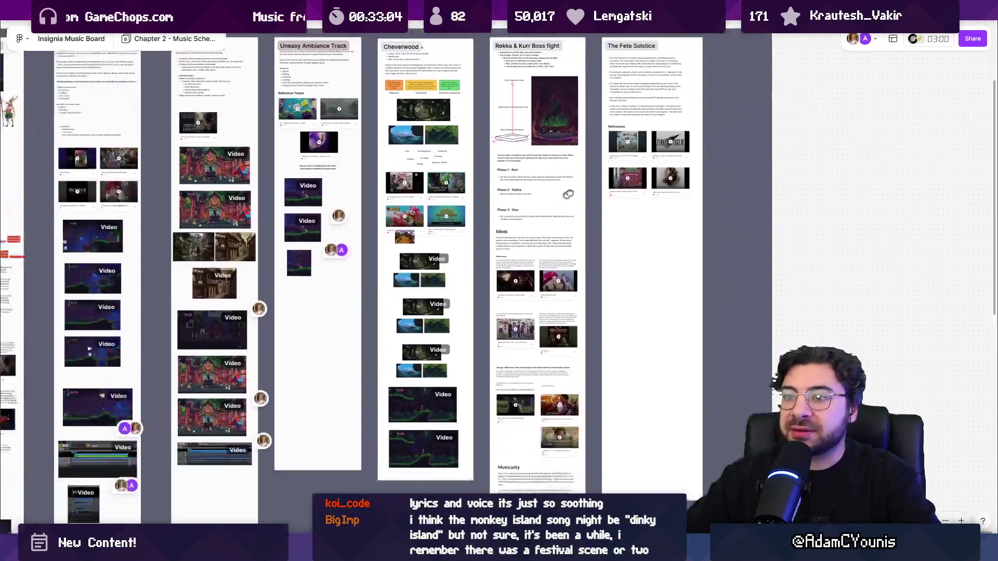
- Select the second festival video on the music board, then switch to the Aseprite town scene
left_click_drag(568, 194, 611, 170)
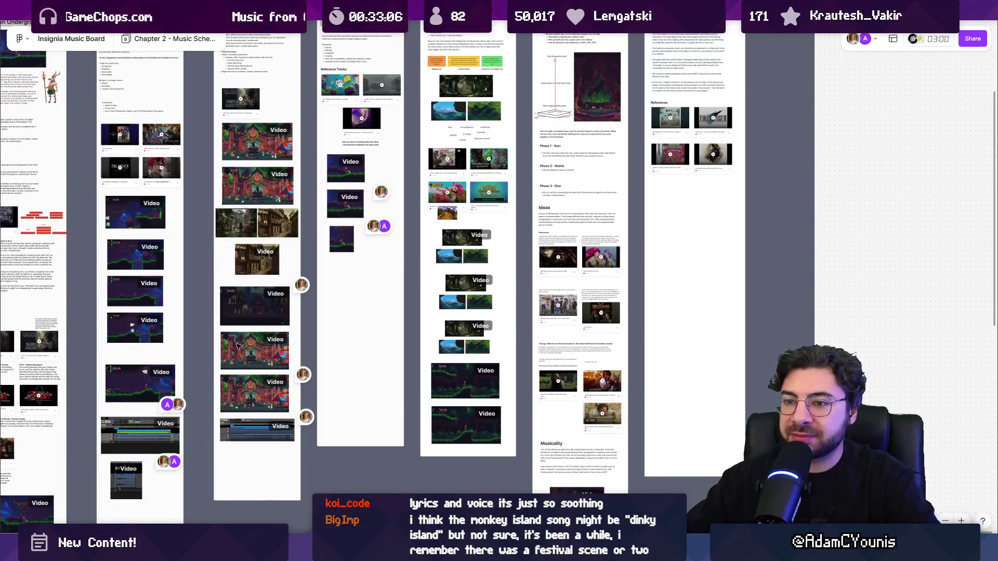
scroll(237, 347, "up", 10)
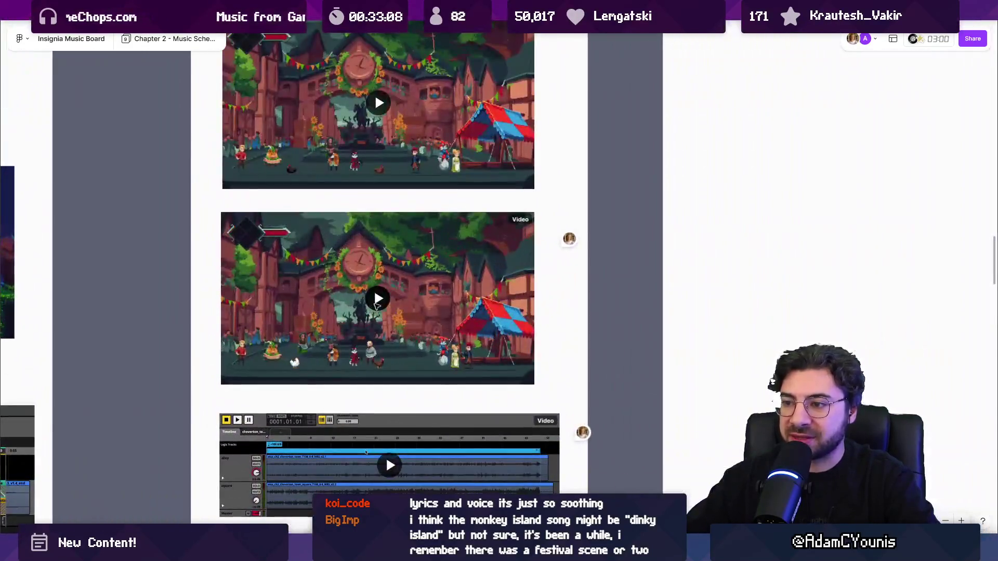
left_click(404, 375)
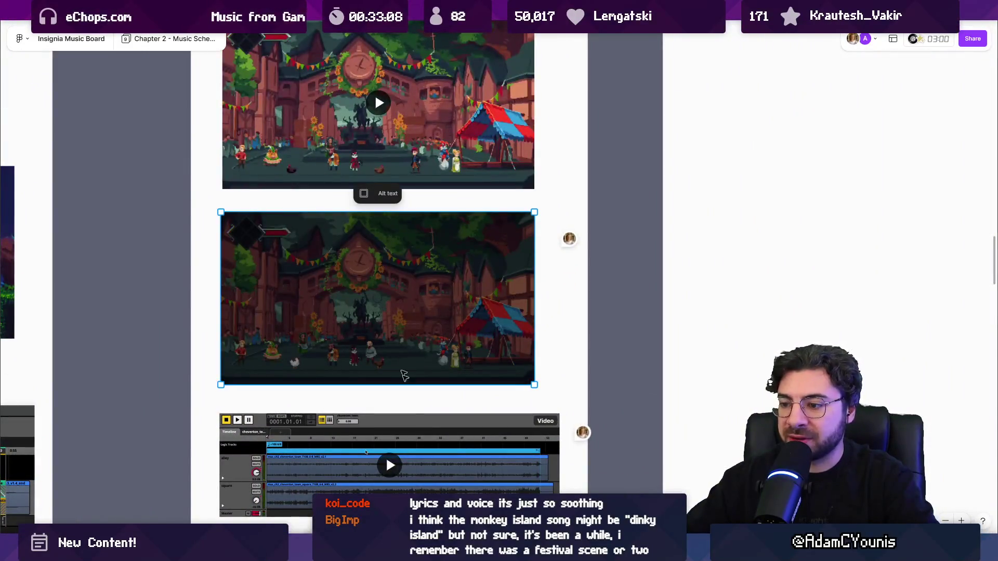
key("alt+Tab")
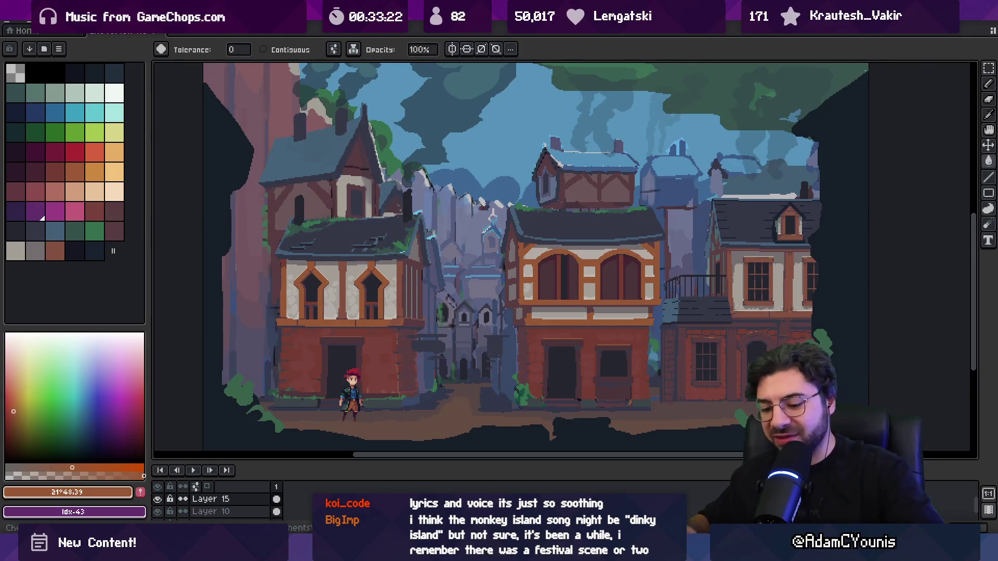
- Hide Aseprite's panels with F11 and pan so the town scene fills the screen
key("v")
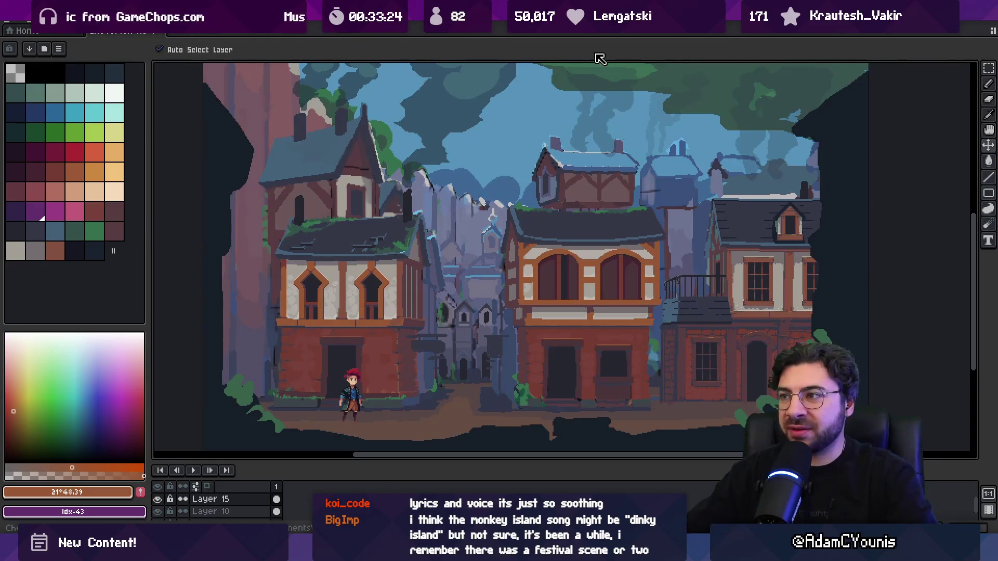
key("F11")
scroll(515, 277, "up", 1)
left_click_drag(515, 277, 479, 261)
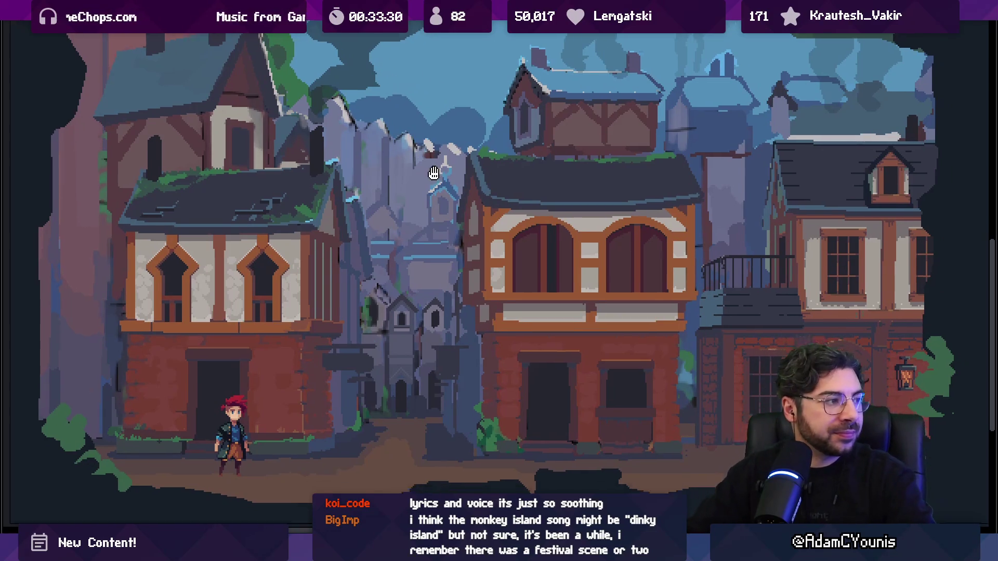
left_click_drag(444, 182, 423, 186)
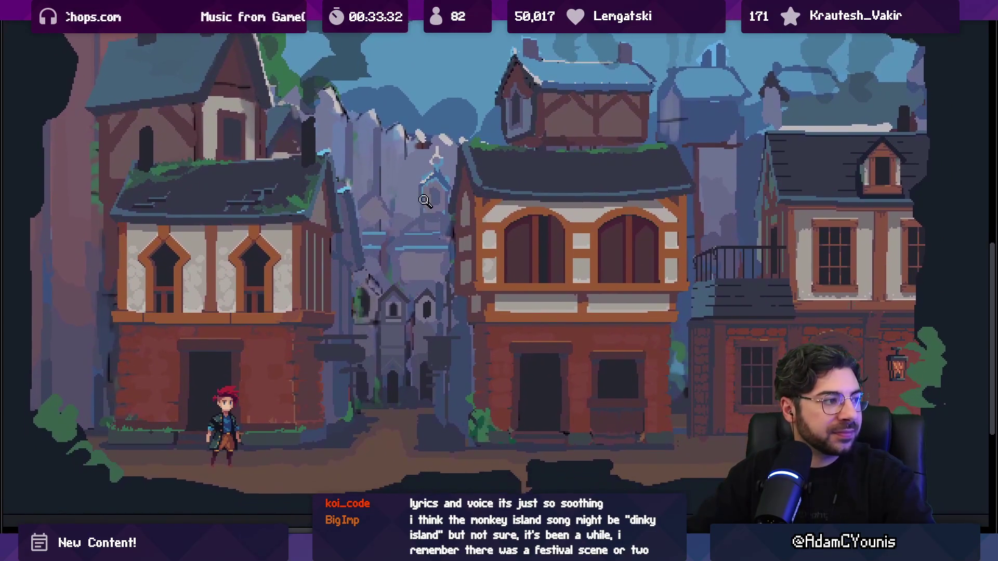
scroll(400, 260, "up", 2)
scroll(402, 252, "up", 1)
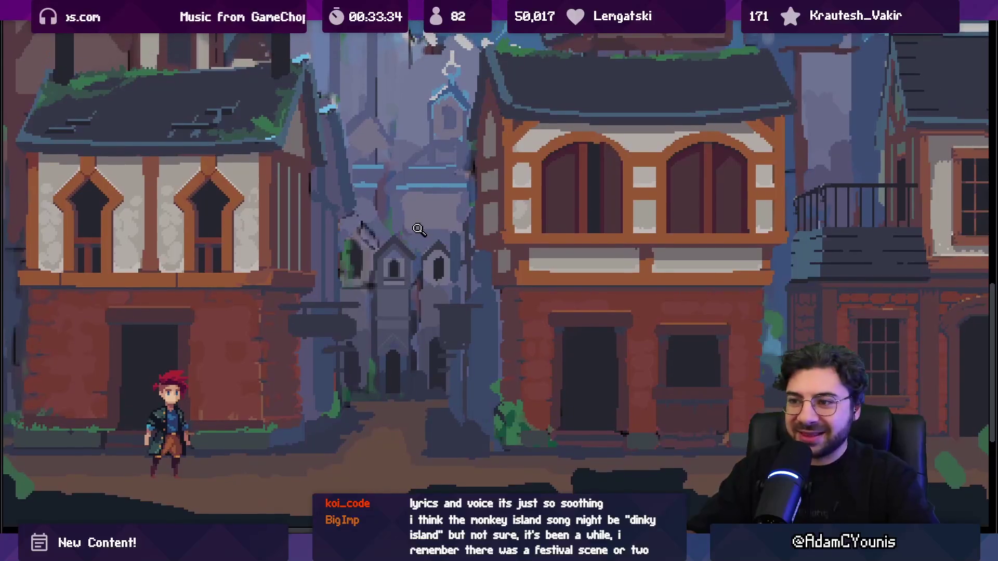
key("ctrl+z")
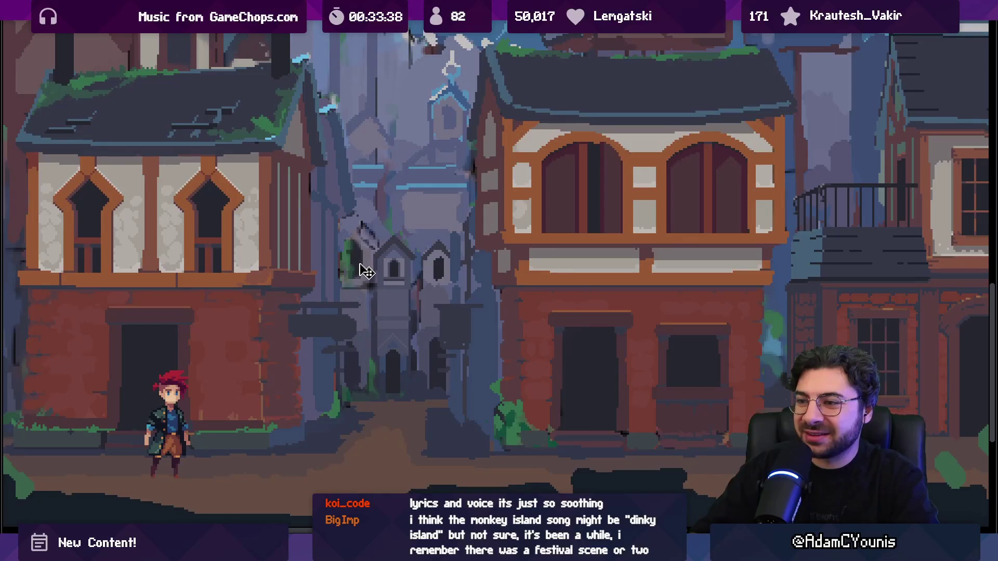
scroll(350, 270, "up", 1)
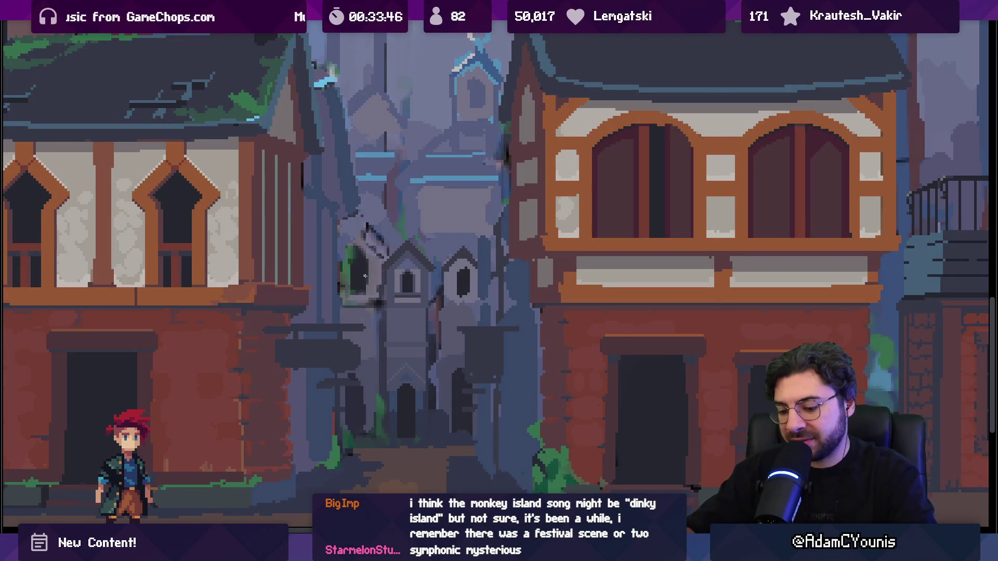
- Search Windows for 'asebrush', then close the search
key("super")
type("asebrush-1.1.jar")
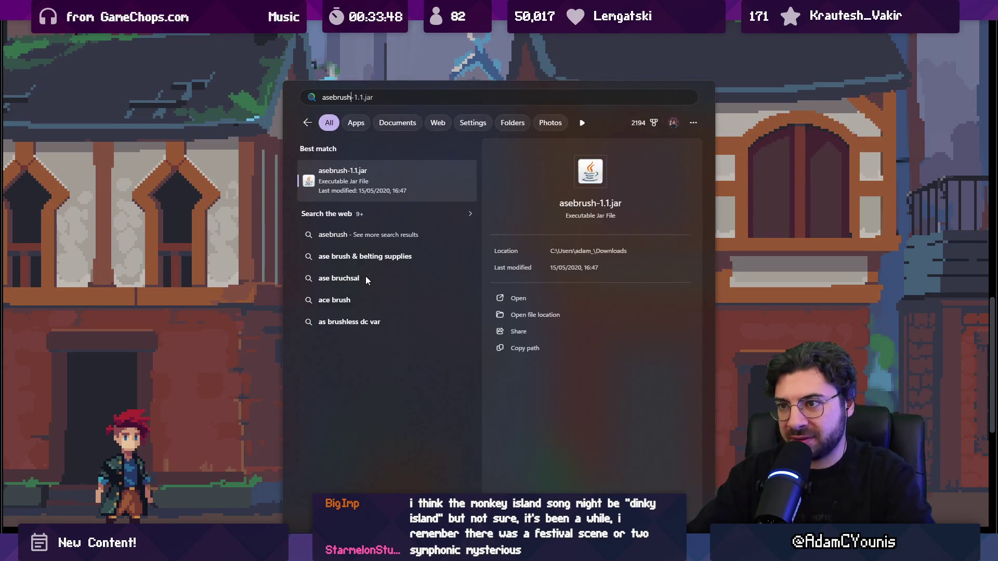
key("Return")
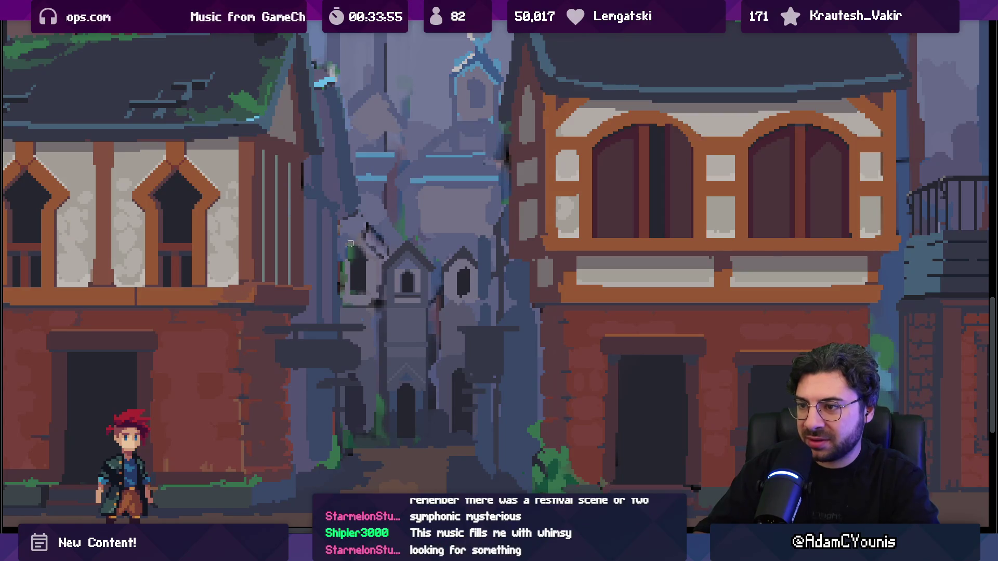
scroll(341, 275, "down", 1)
scroll(385, 285, "up", 1)
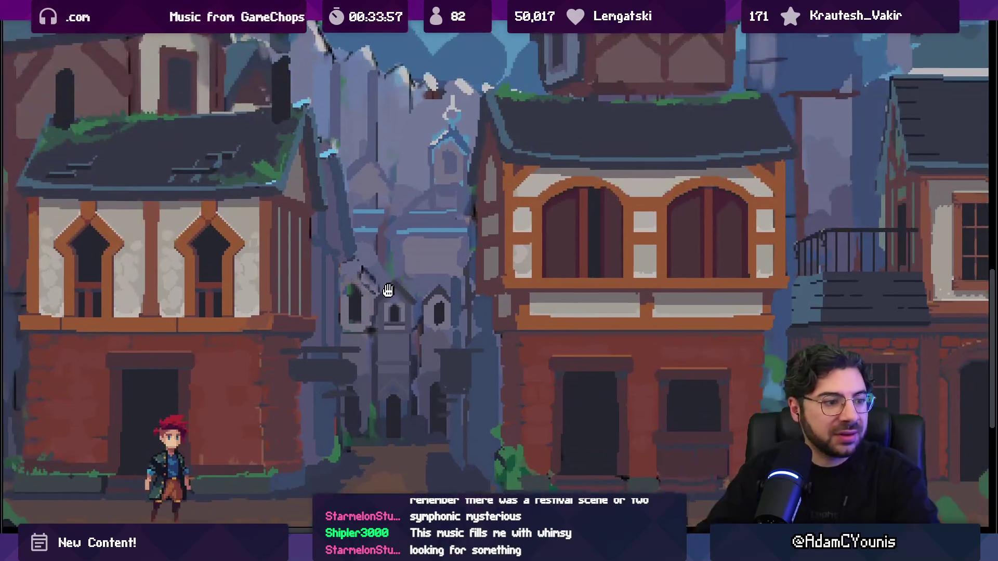
scroll(396, 285, "down", 1)
scroll(395, 285, "up", 1)
scroll(371, 285, "down", 1)
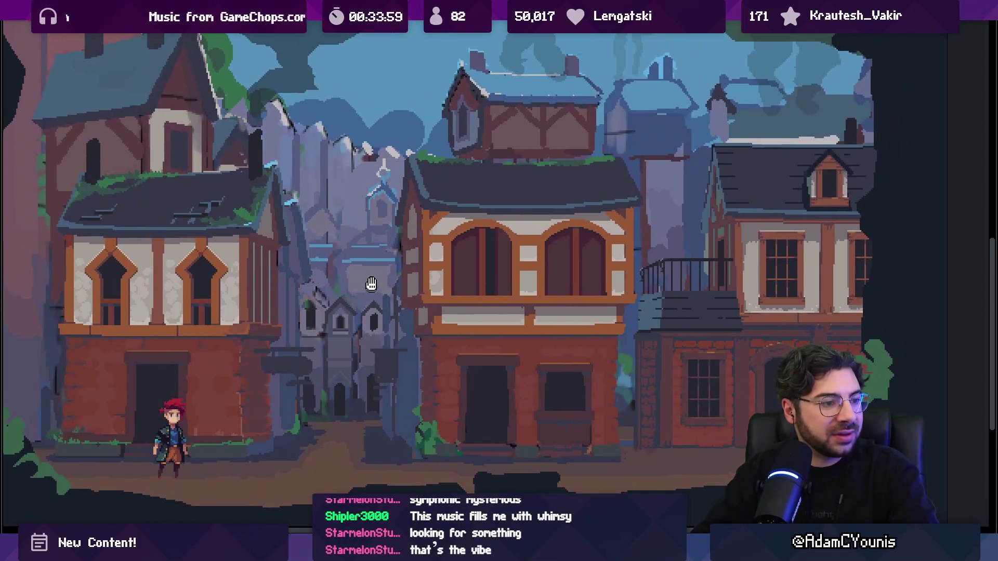
scroll(344, 256, "down", 1)
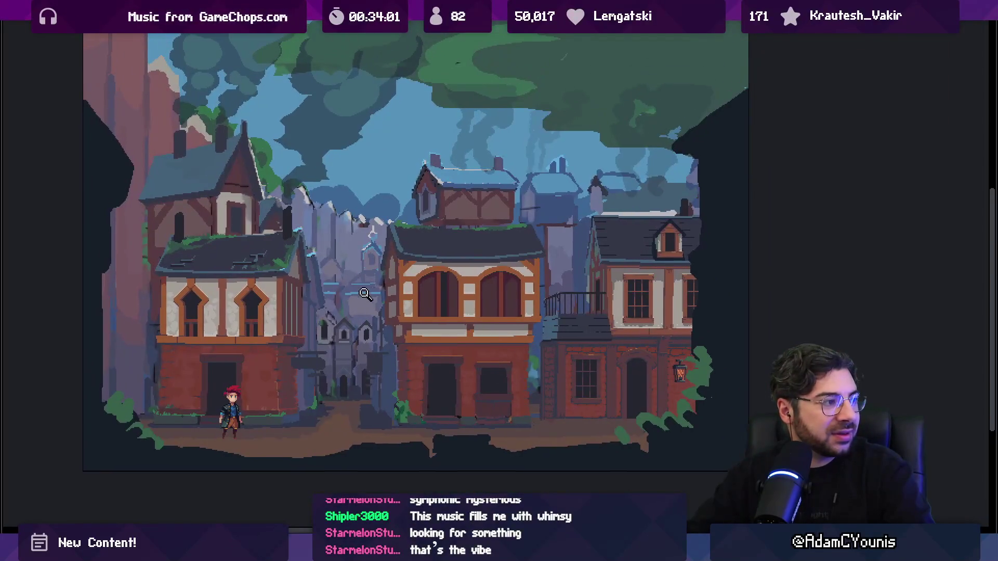
scroll(364, 291, "up", 1)
scroll(374, 306, "down", 1)
scroll(358, 354, "up", 3)
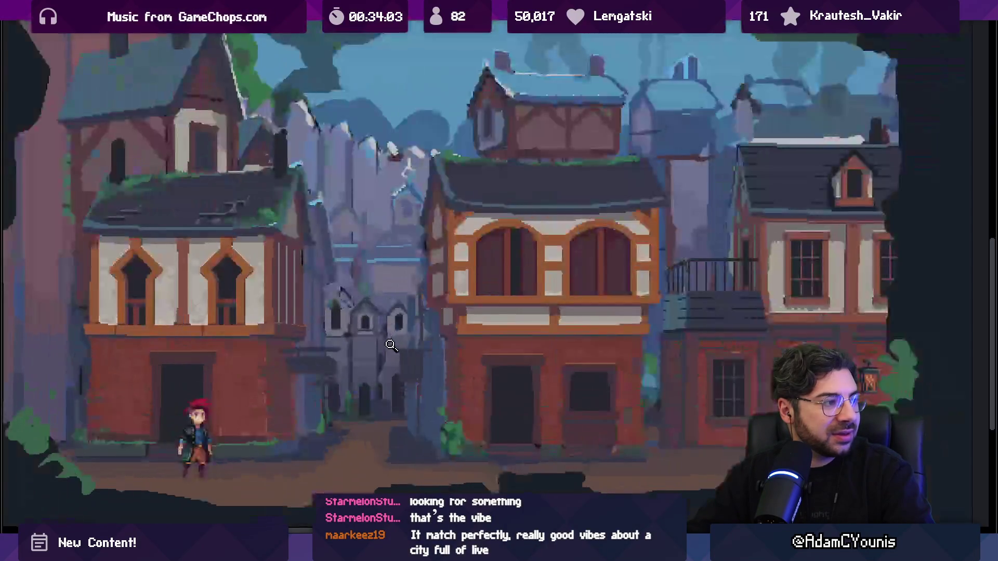
scroll(362, 359, "down", 3)
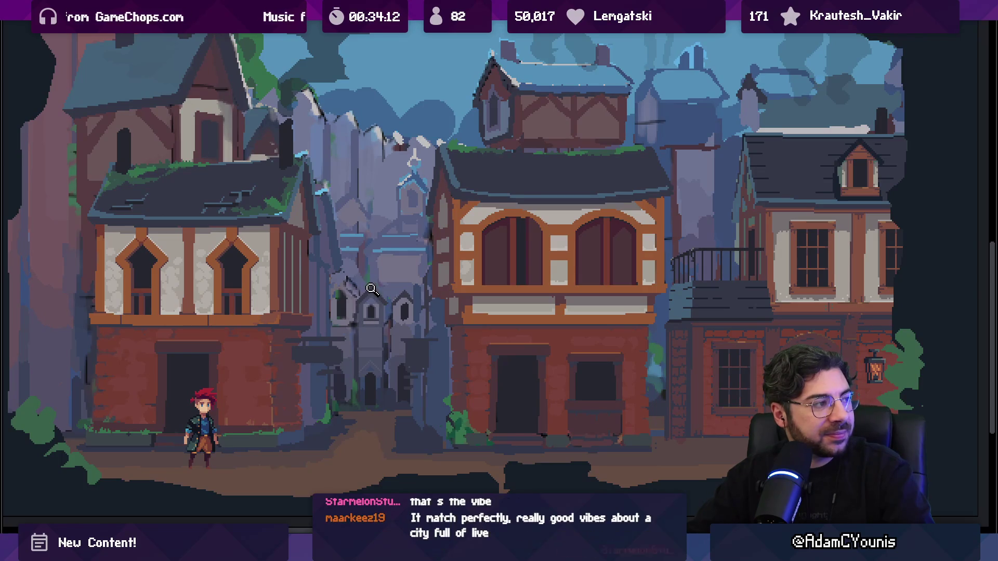
left_click_drag(363, 290, 373, 317)
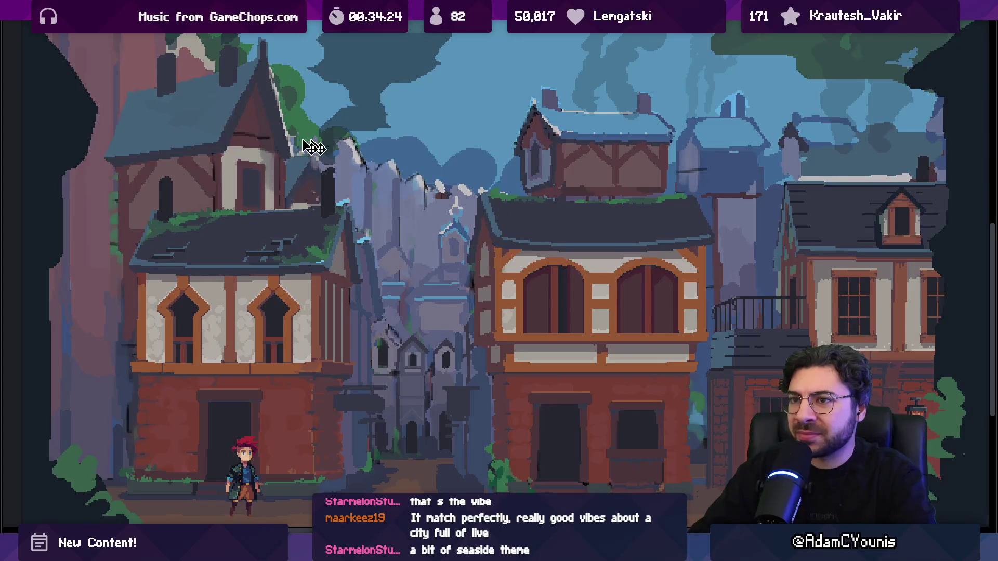
left_click(192, 110)
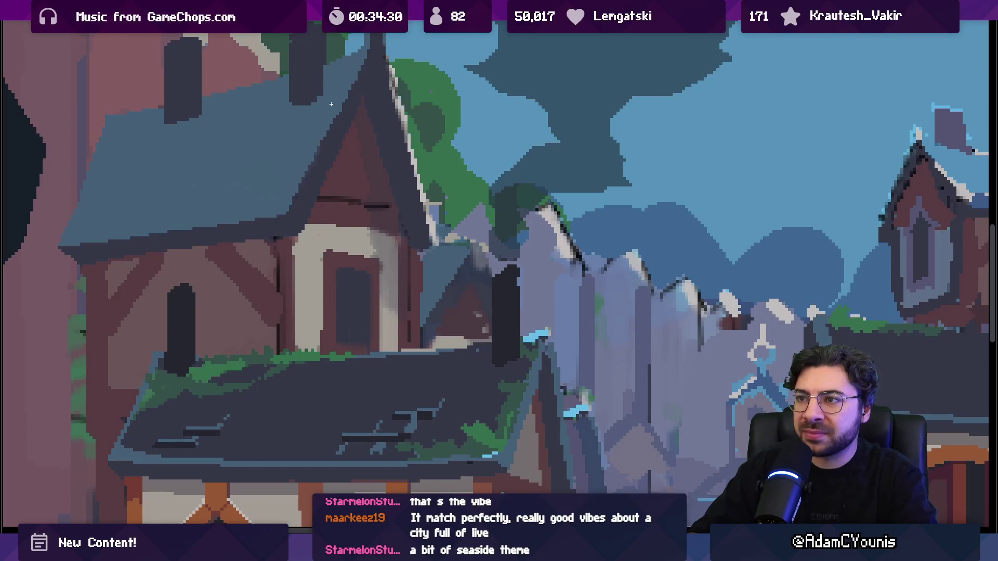
scroll(190, 192, "down", 1)
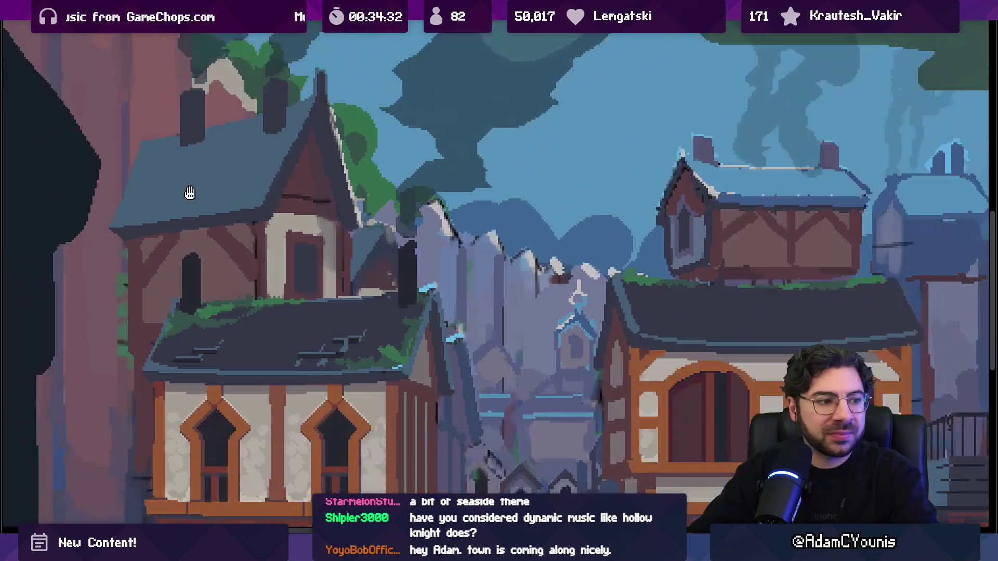
scroll(190, 193, "down", 3)
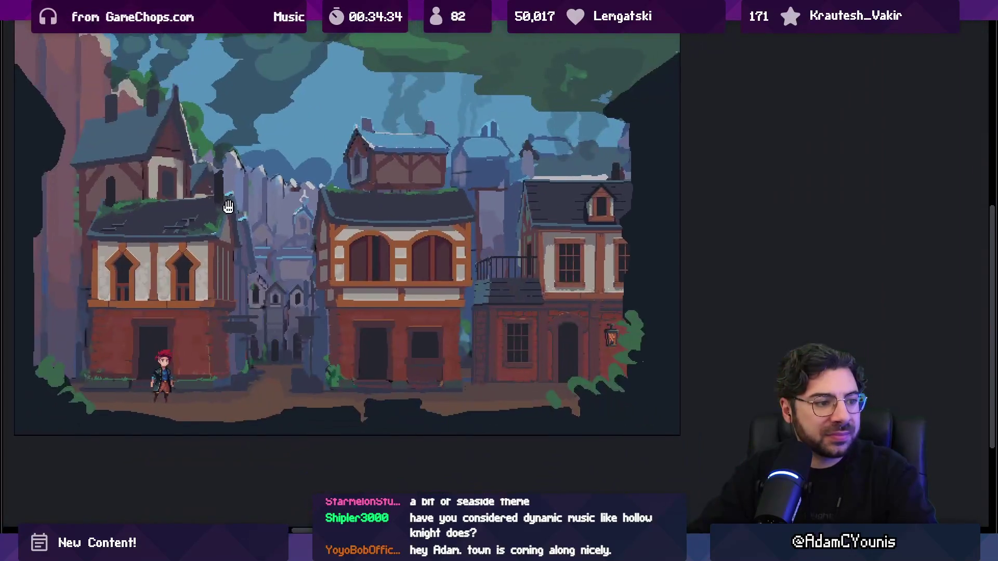
scroll(229, 207, "up", 2)
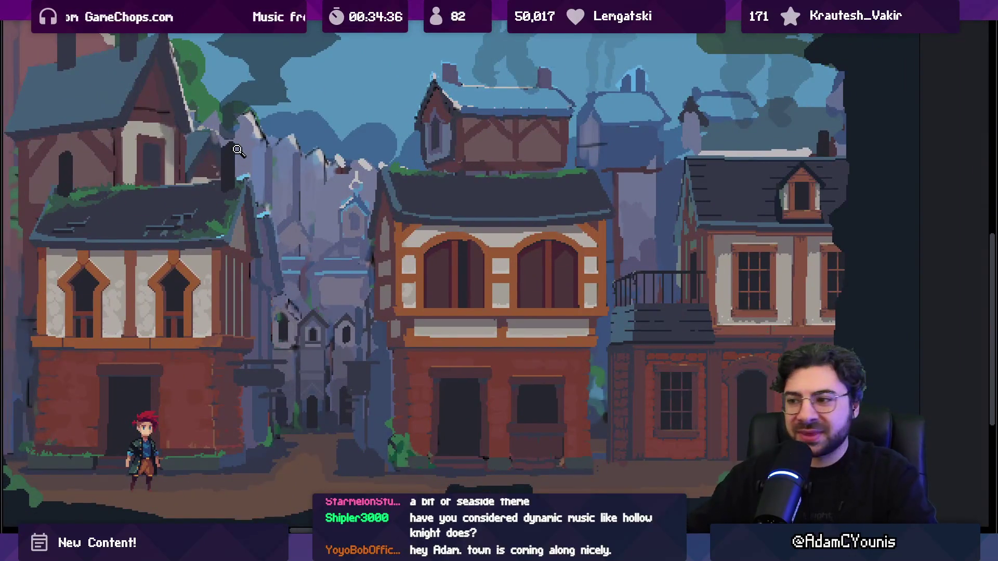
key("alt+Tab")
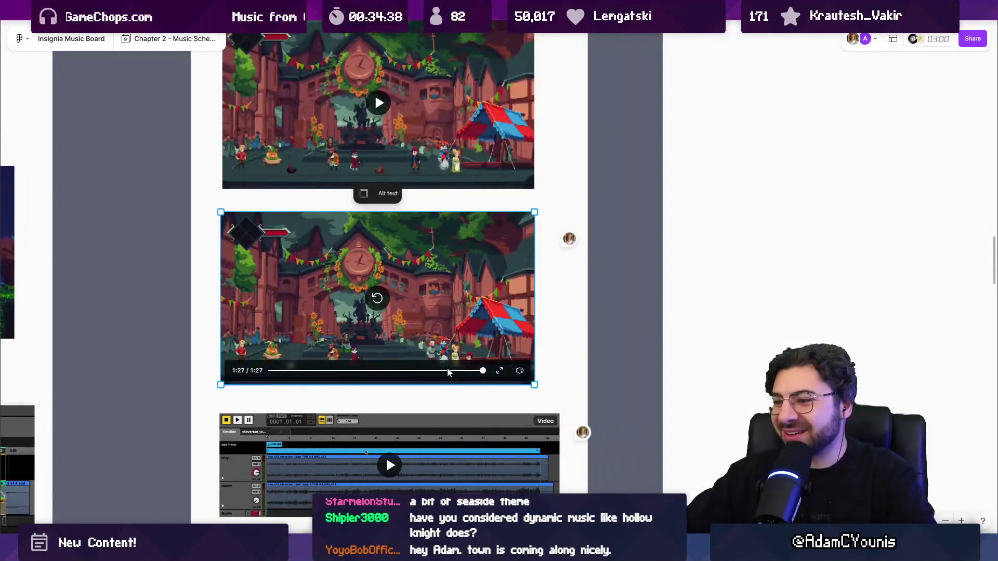
scroll(448, 372, "down", 5)
scroll(665, 68, "right", 3)
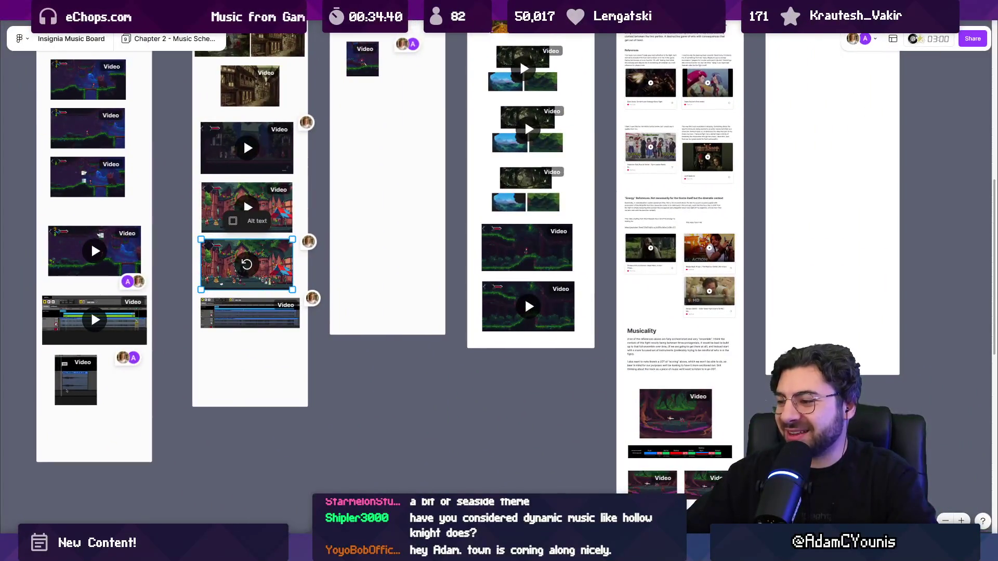
key("alt+Tab")
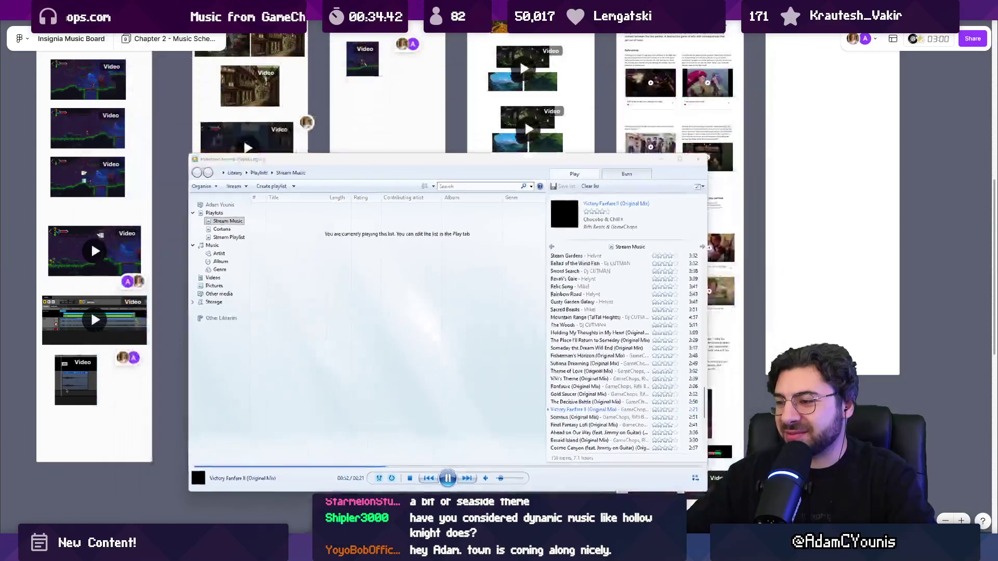
key("alt+Tab")
key("alt+Tab")
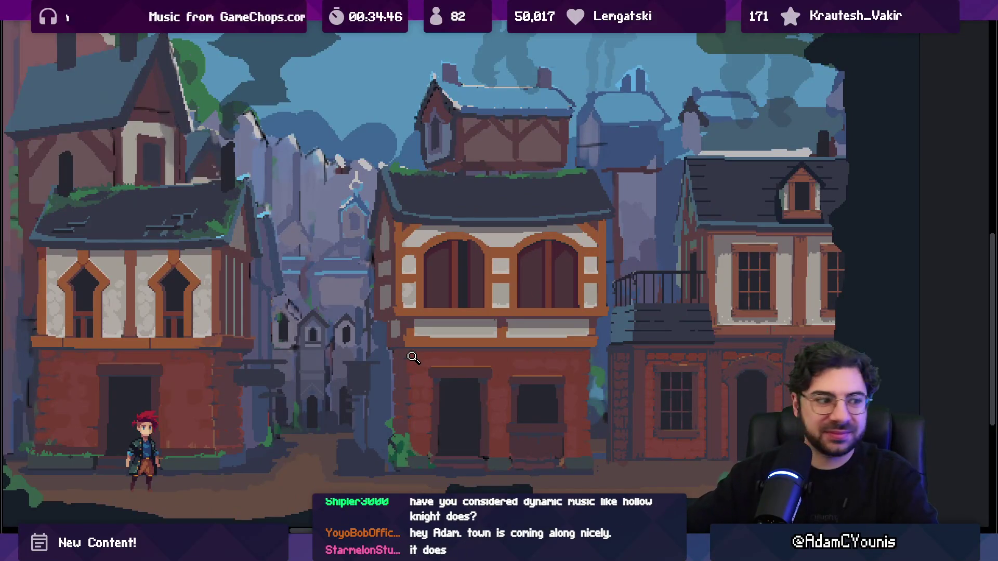
mouse_move(416, 249)
left_mouse_down()
mouse_move(523, 227)
mouse_move(520, 240)
left_mouse_up()
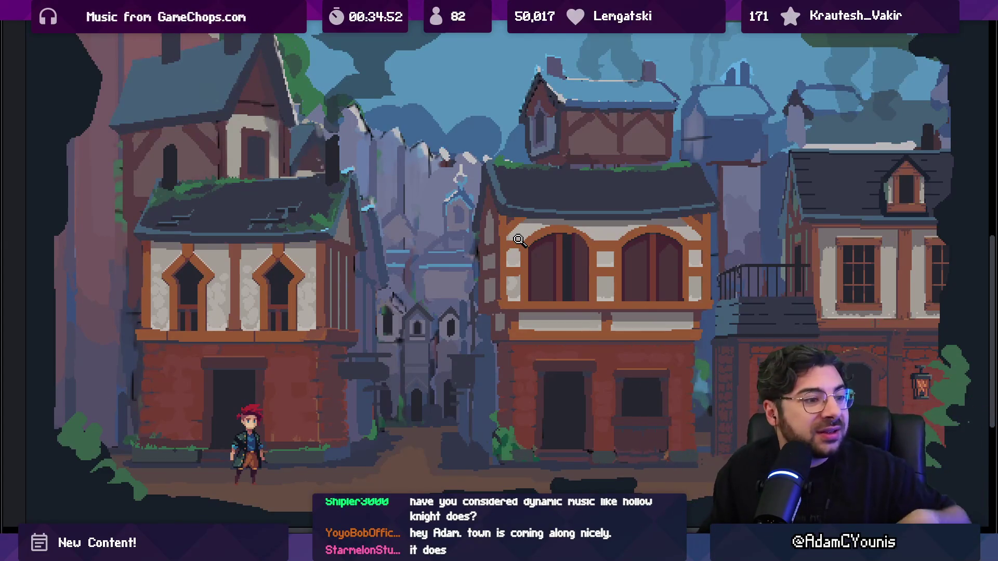
left_click(376, 370)
left_click(349, 389)
left_click(349, 390)
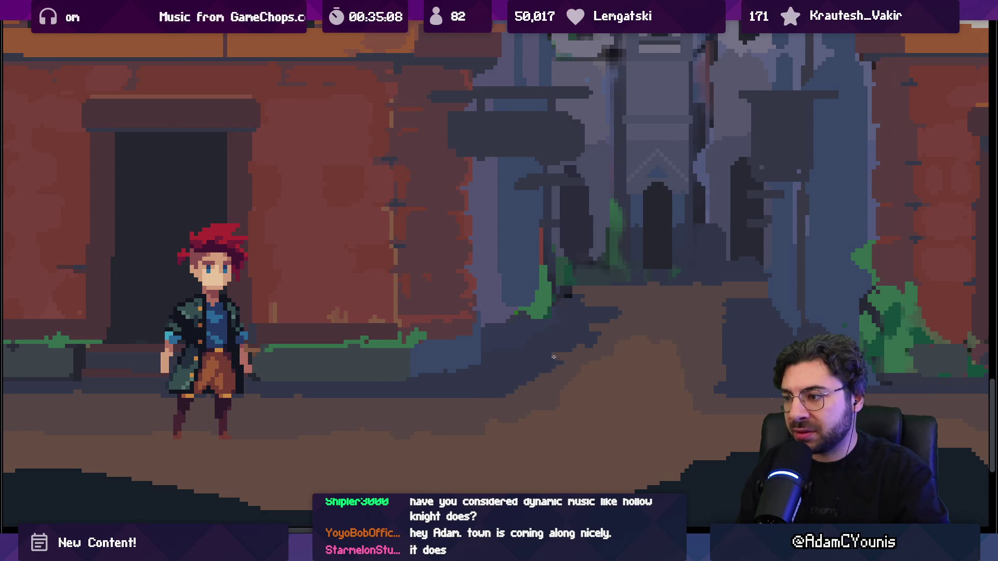
mouse_move(567, 341)
left_mouse_down()
mouse_move(475, 301)
mouse_move(507, 367)
left_mouse_up()
left_click(506, 367)
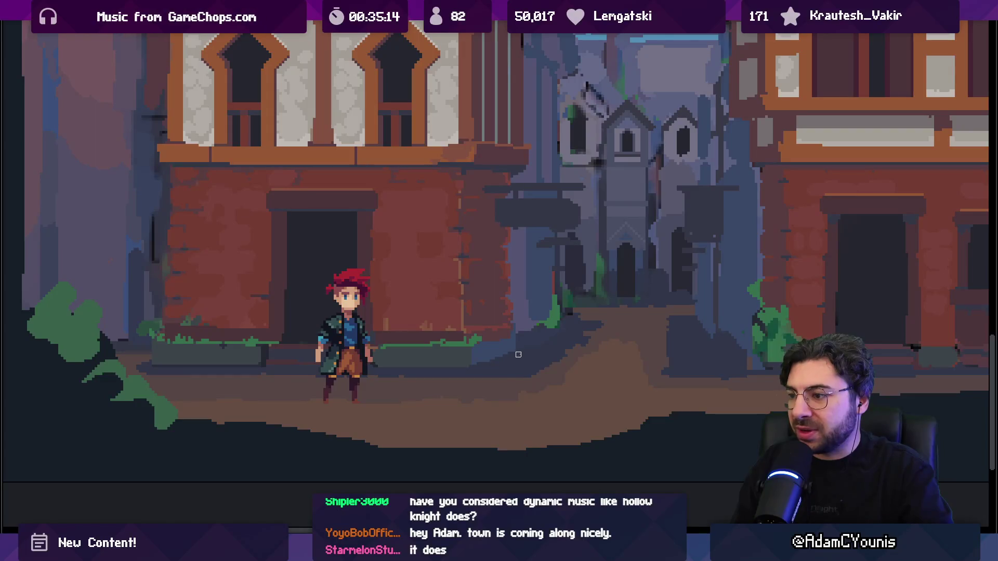
scroll(525, 345, "down", 3)
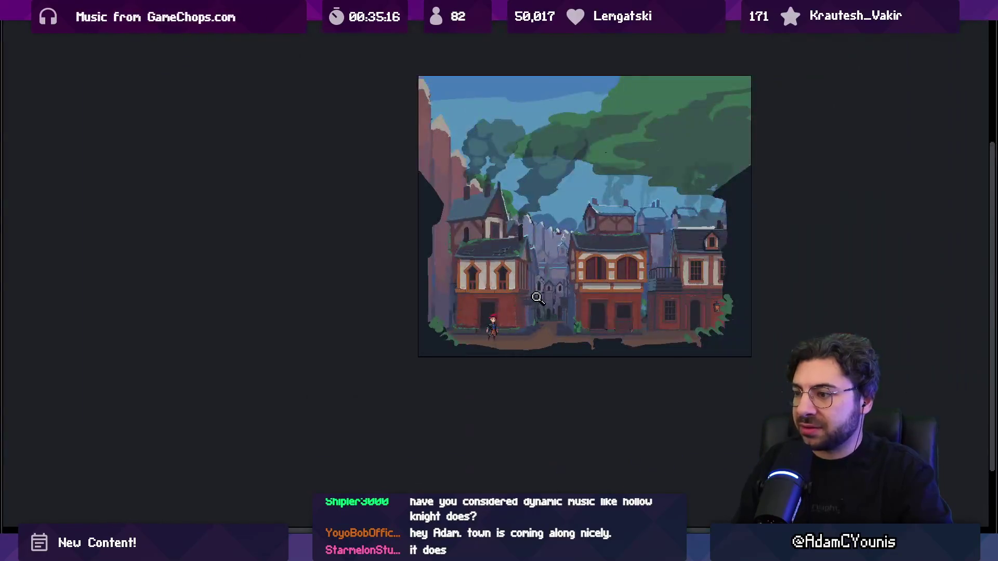
scroll(546, 332, "up", 5)
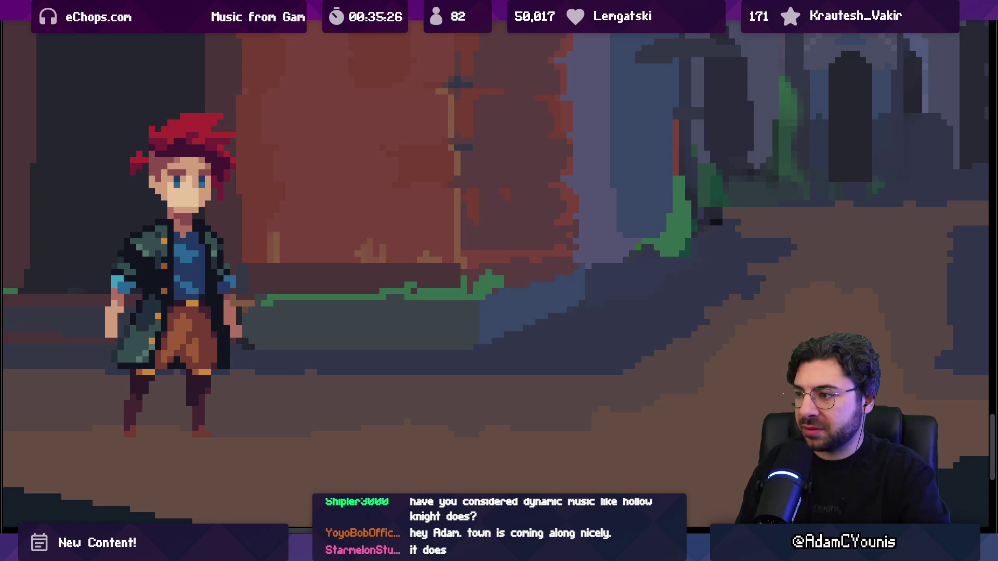
scroll(600, 271, "down", 5)
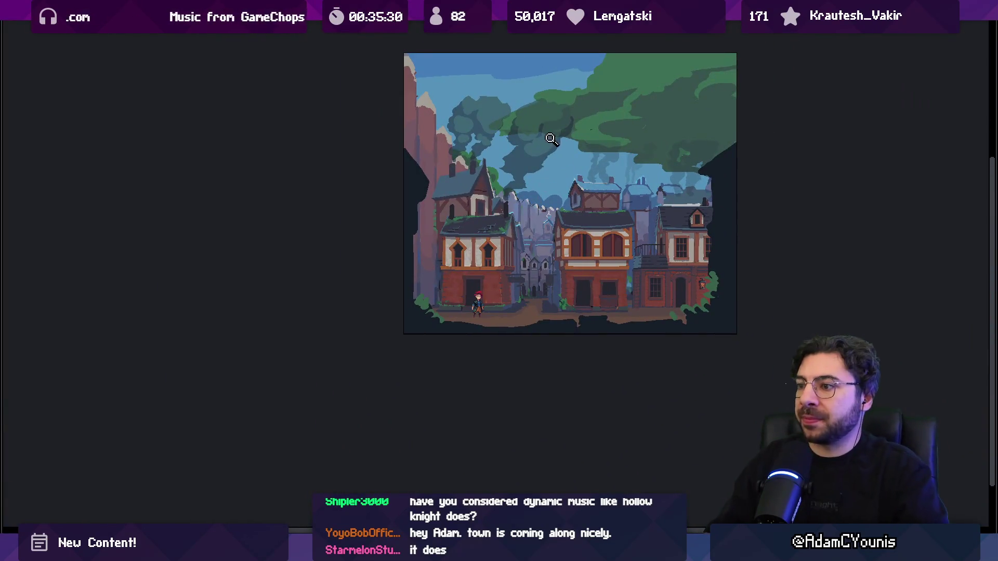
scroll(509, 265, "up", 1)
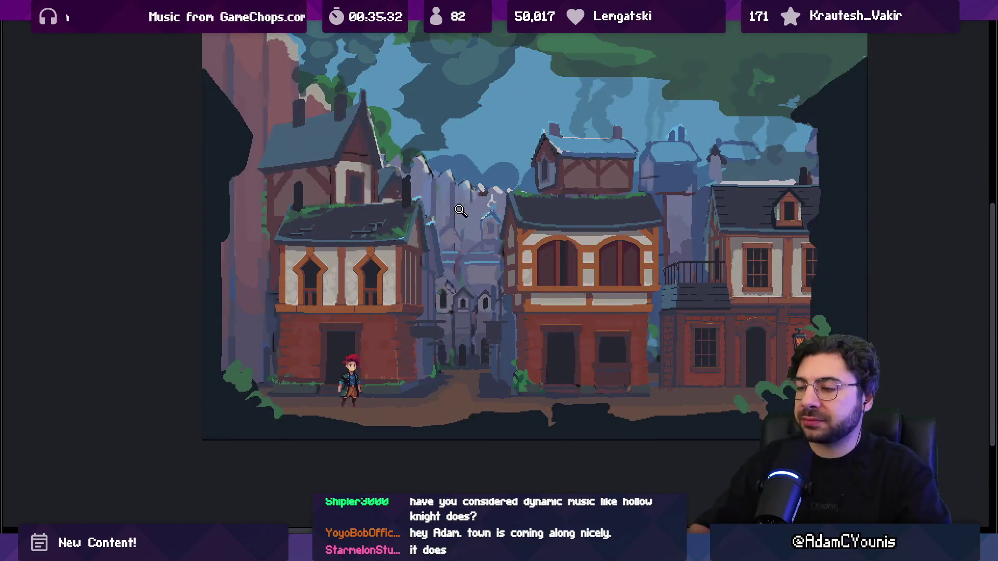
scroll(406, 297, "up", 1)
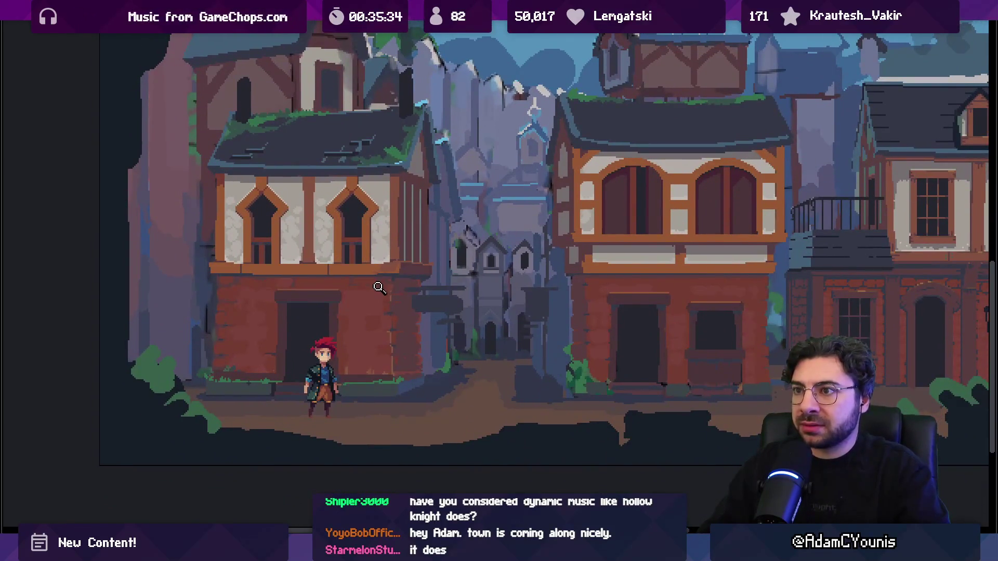
scroll(372, 225, "up", 2)
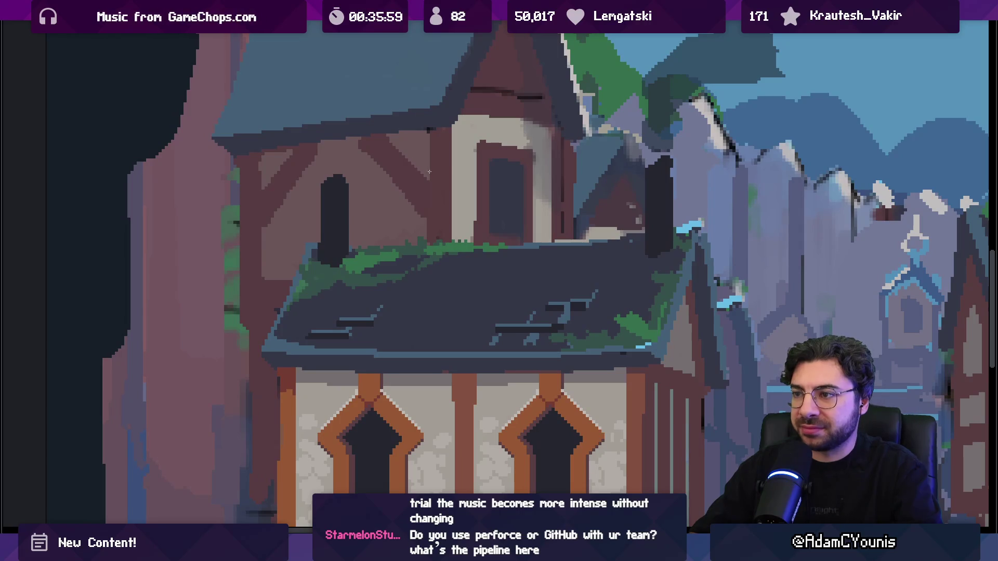
scroll(447, 193, "up", 3)
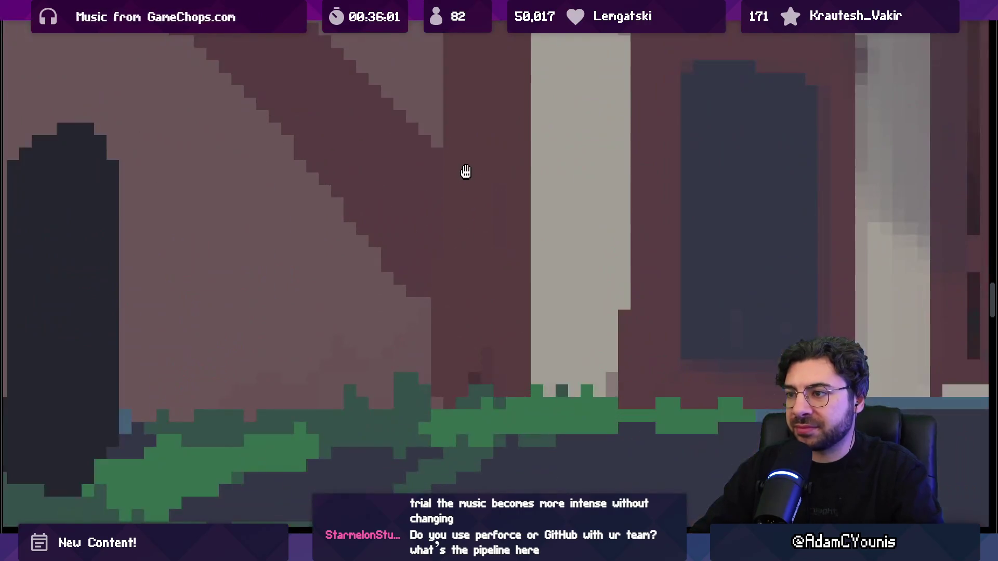
scroll(470, 201, "down", 2)
scroll(619, 264, "down", 1)
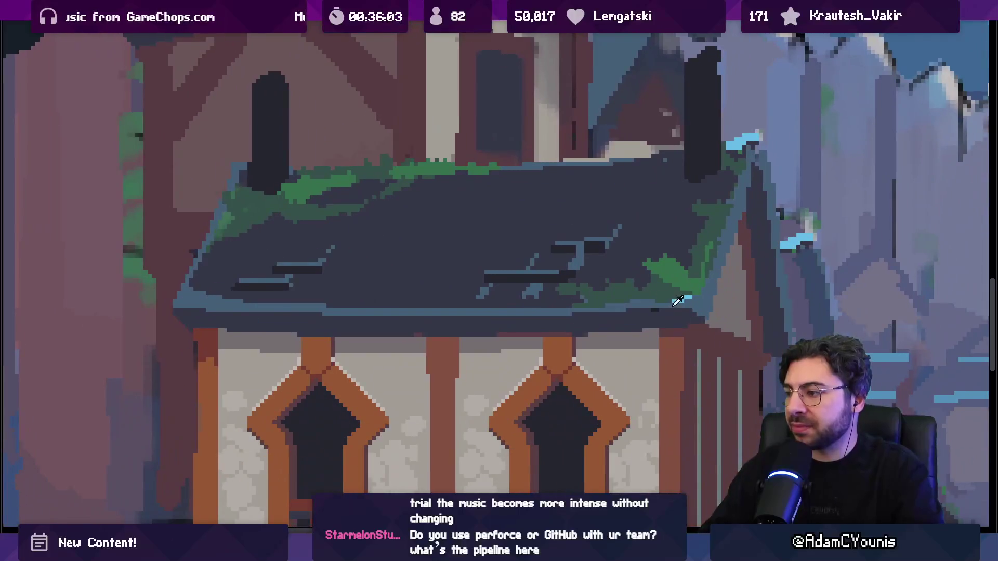
scroll(633, 285, "up", 1)
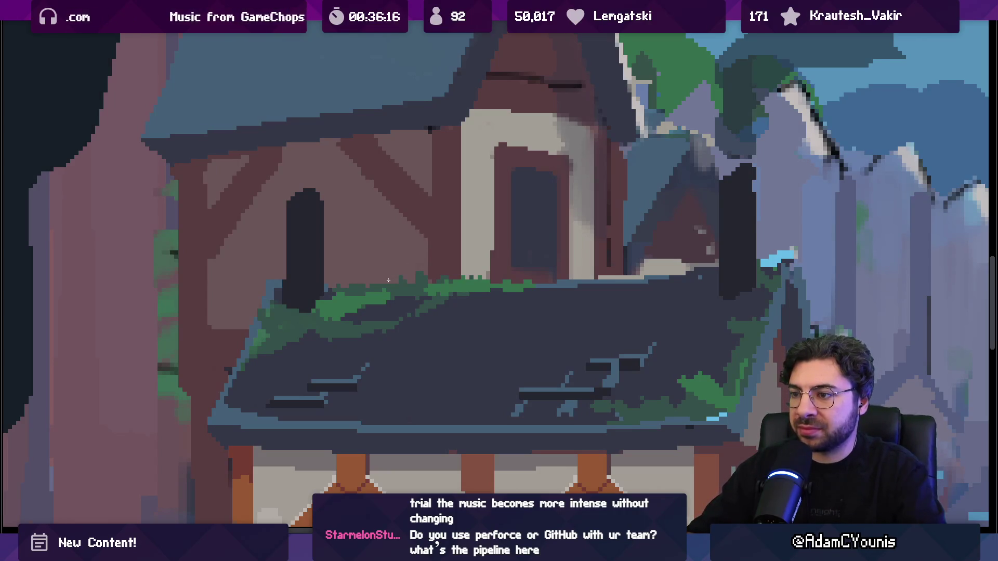
scroll(388, 281, "down", 5)
mouse_move(411, 96)
left_mouse_down()
mouse_move(382, 95)
mouse_move(370, 130)
left_mouse_up()
scroll(369, 129, "up", 3)
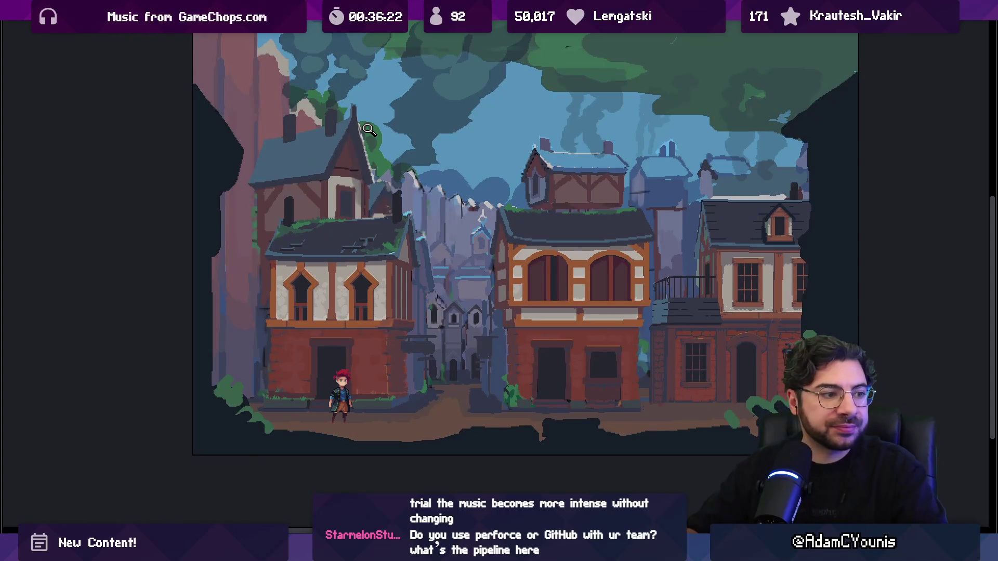
left_click_drag(369, 129, 381, 134)
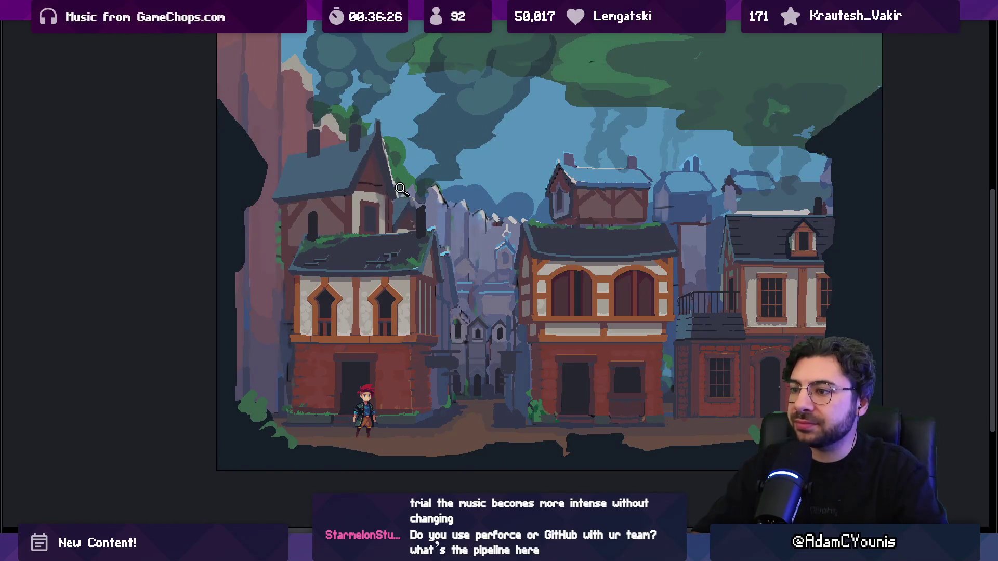
scroll(401, 232, "up", 1)
scroll(403, 244, "up", 1)
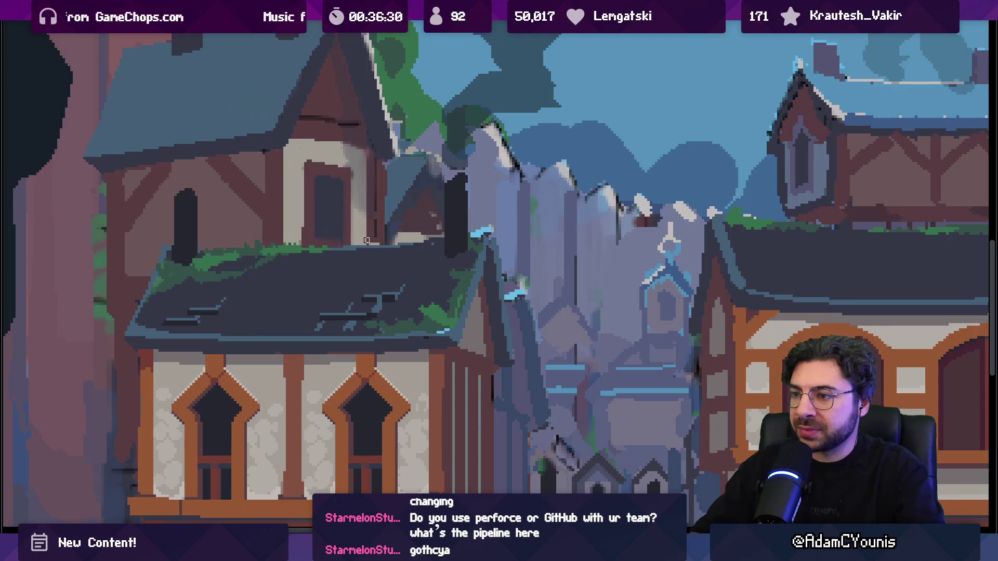
scroll(359, 218, "up", 1)
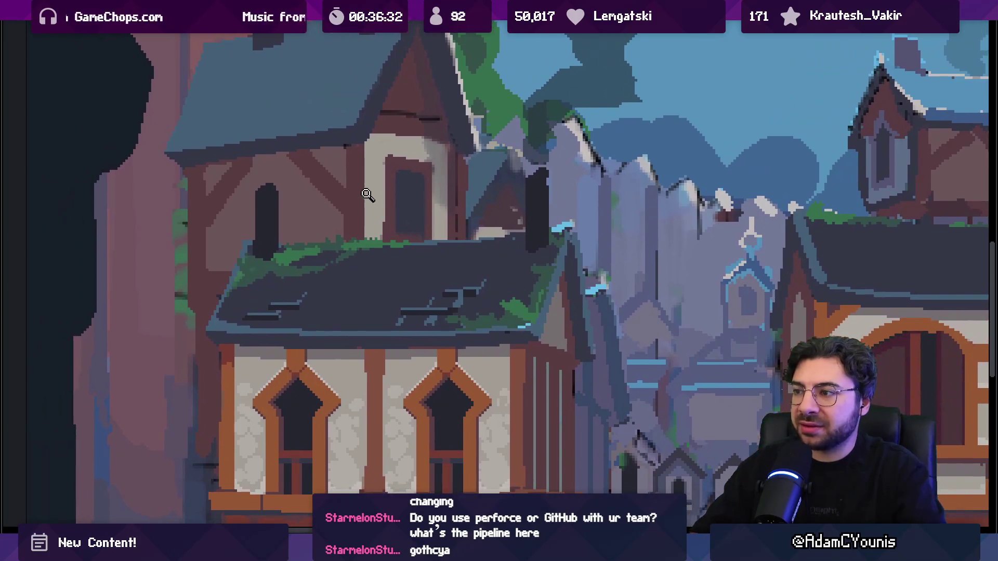
scroll(531, 193, "up", 1)
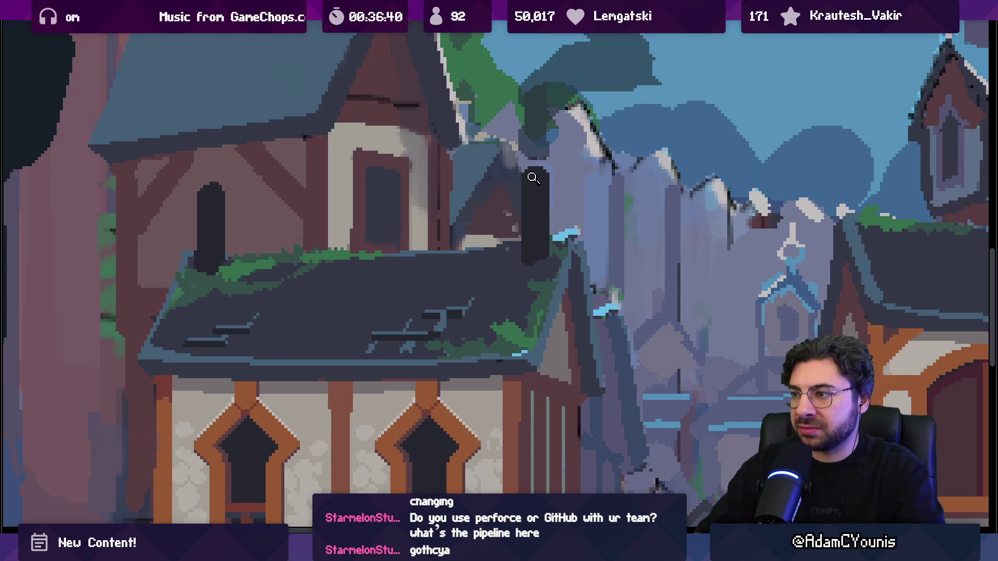
scroll(533, 178, "down", 3)
scroll(508, 218, "up", 4)
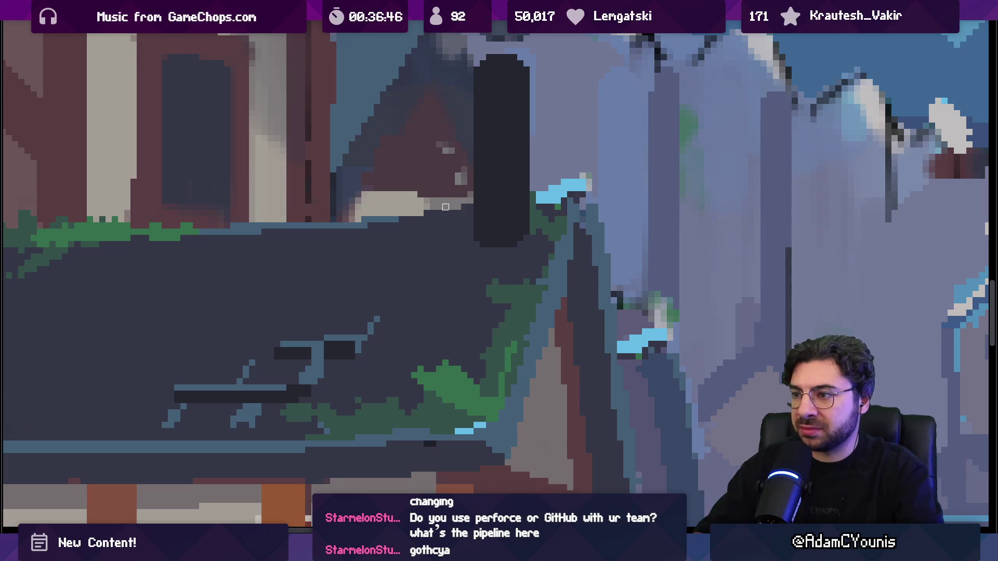
scroll(445, 207, "down", 5)
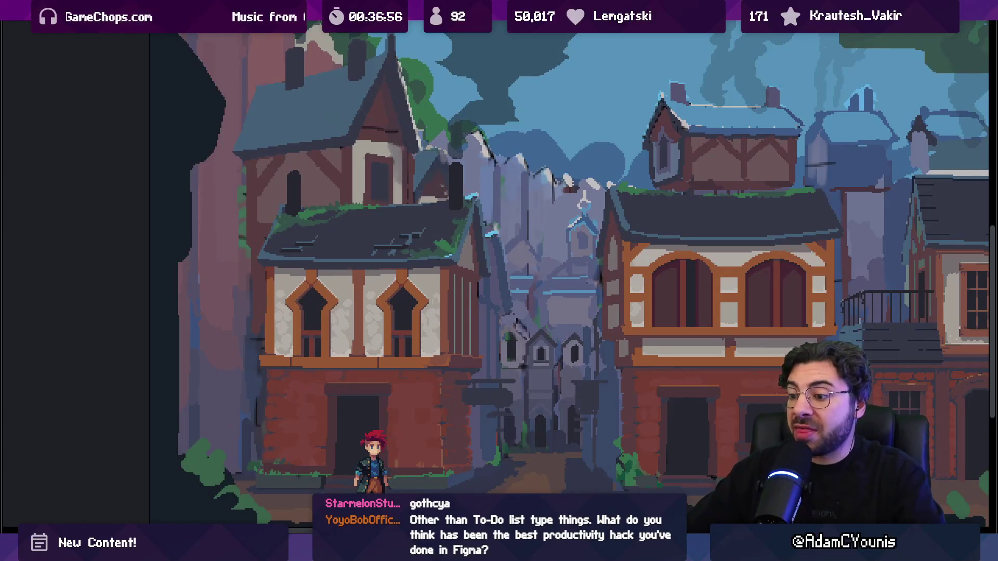
- Open the Insignia Production Music Schedule page and select its Scheduled and Backburner board
scroll(622, 360, "down", 10)
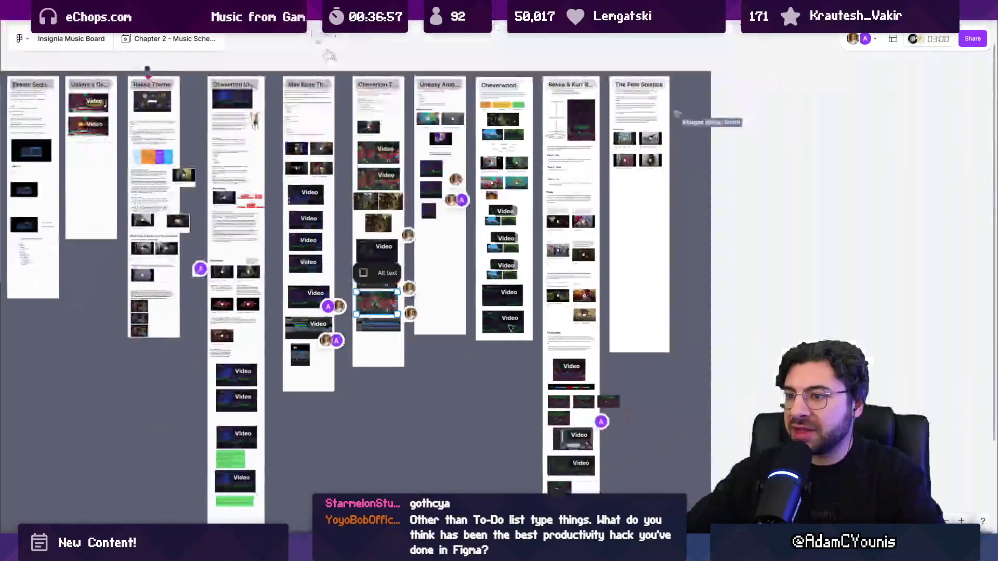
scroll(622, 360, "down", 5)
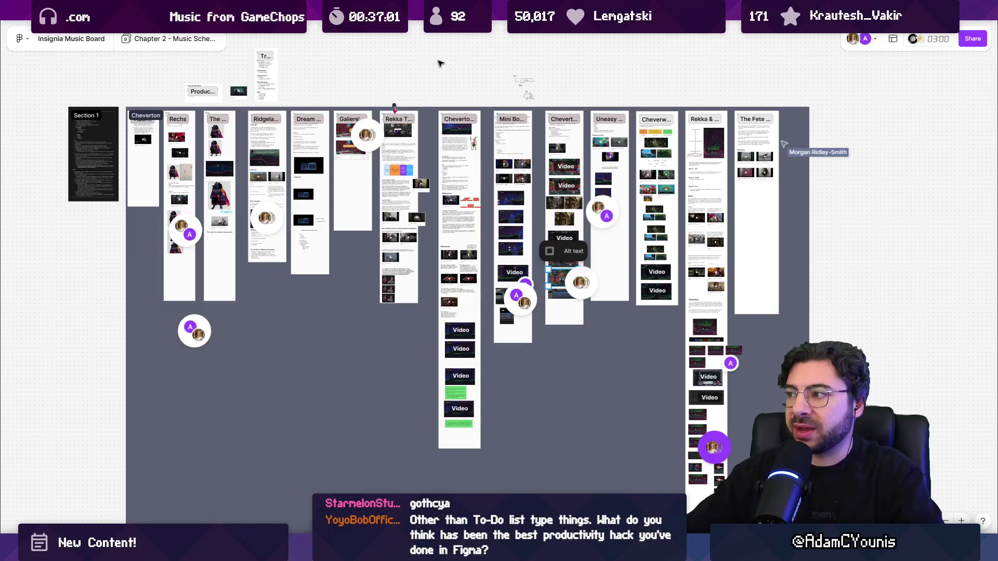
left_click(155, 12)
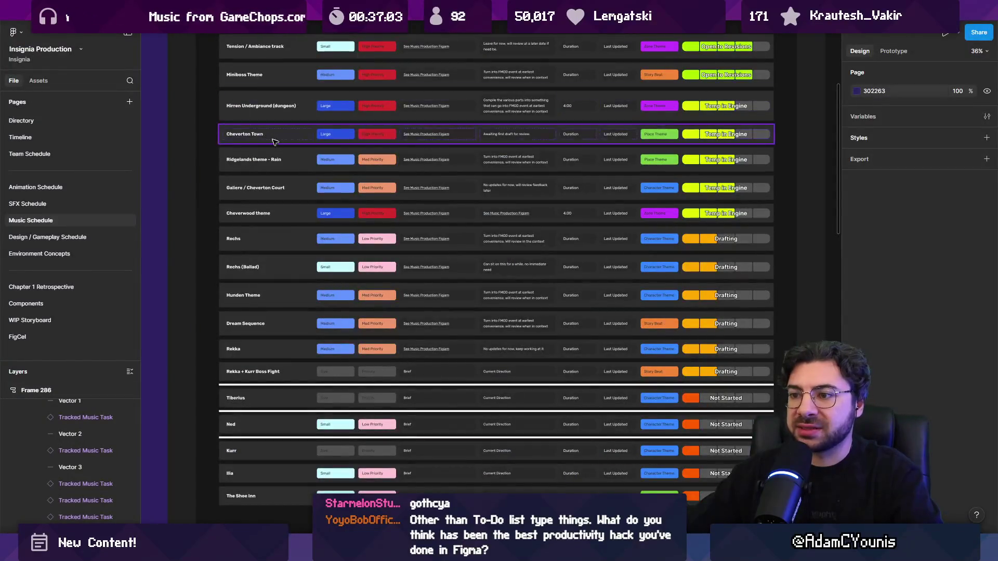
scroll(274, 142, "down", 5)
left_click(360, 157)
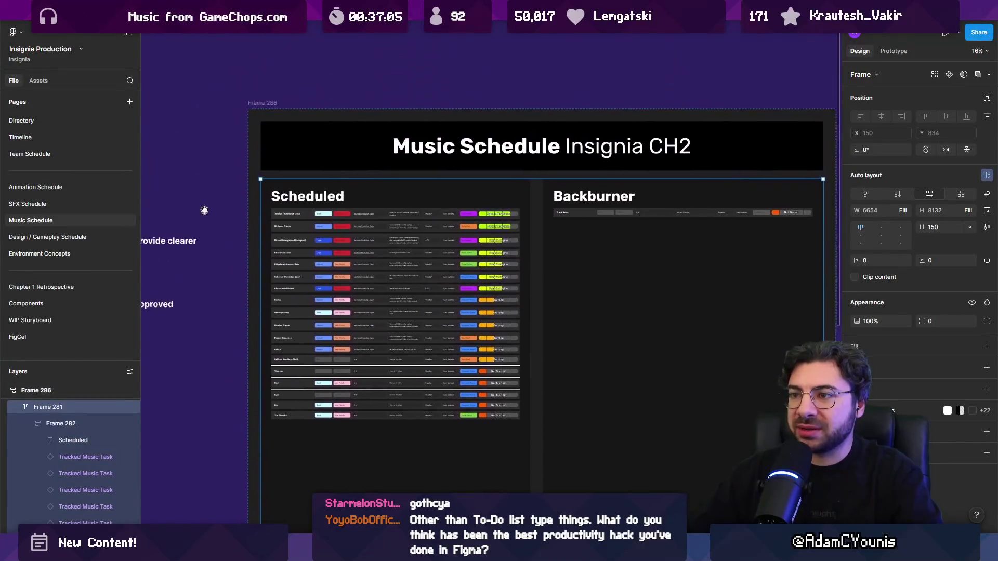
- Review the SFX Schedule page, then the Animation Schedule page with its board centred
left_click(75, 206)
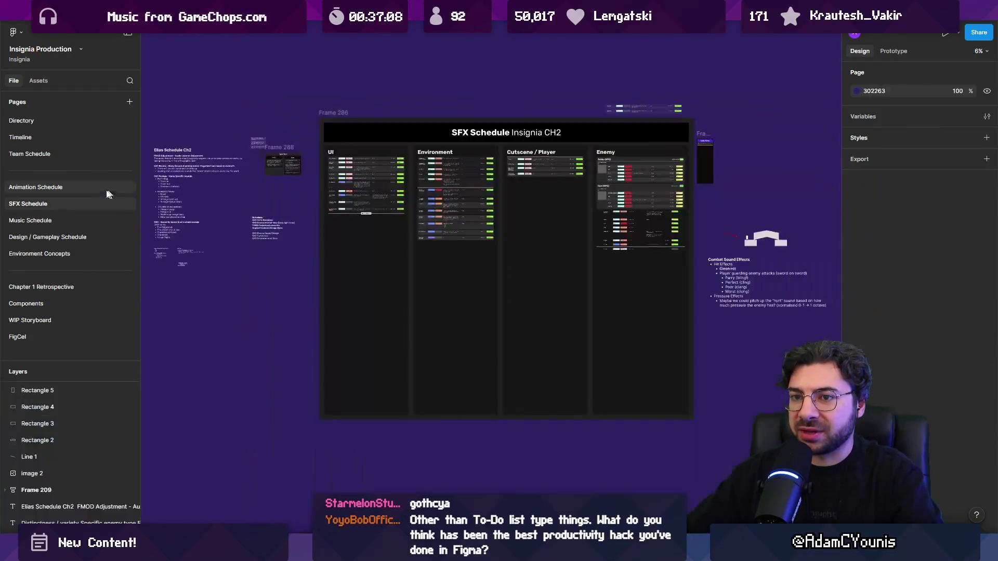
left_click(91, 186)
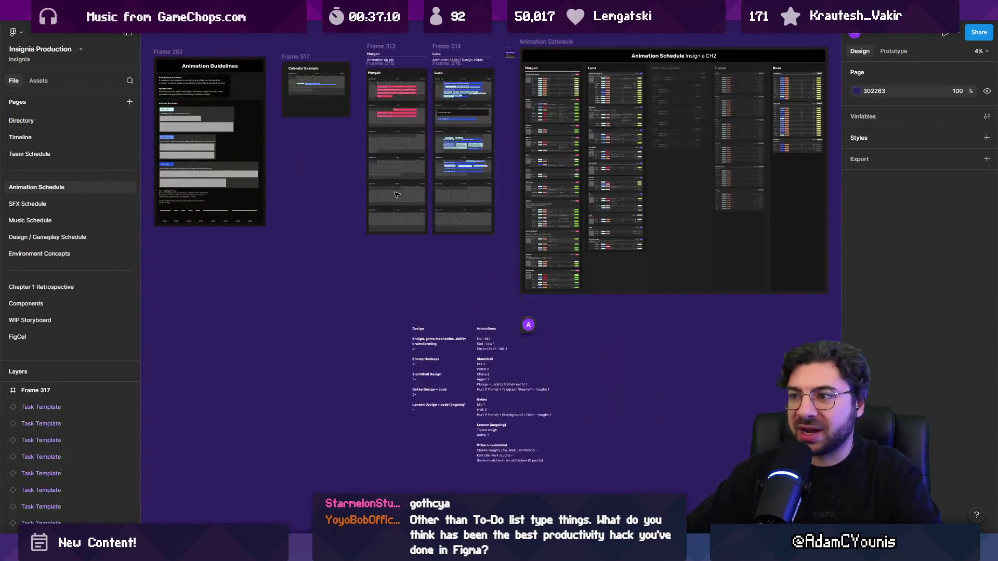
scroll(473, 294, "up", 5)
scroll(473, 294, "down", 5)
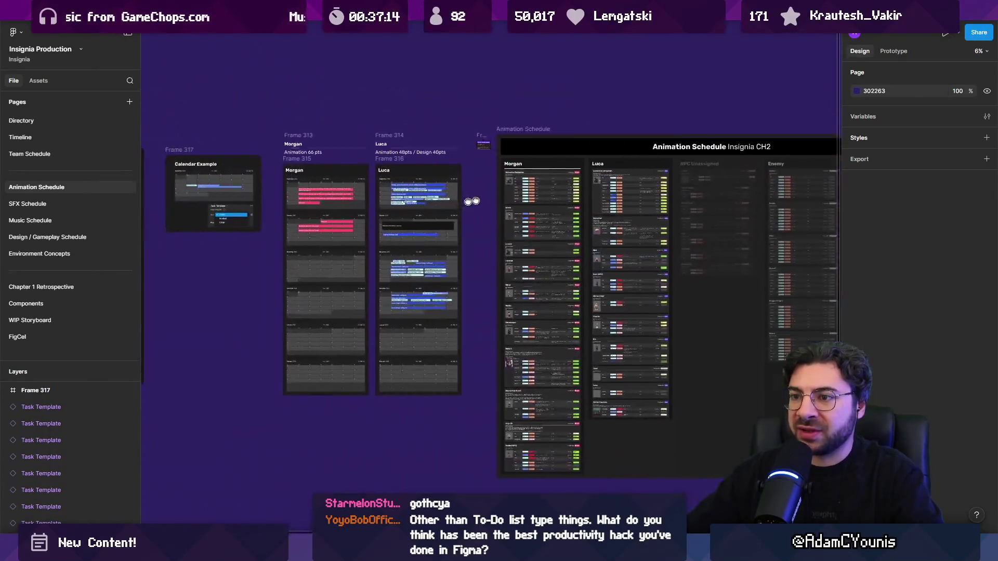
left_click_drag(471, 202, 217, 165)
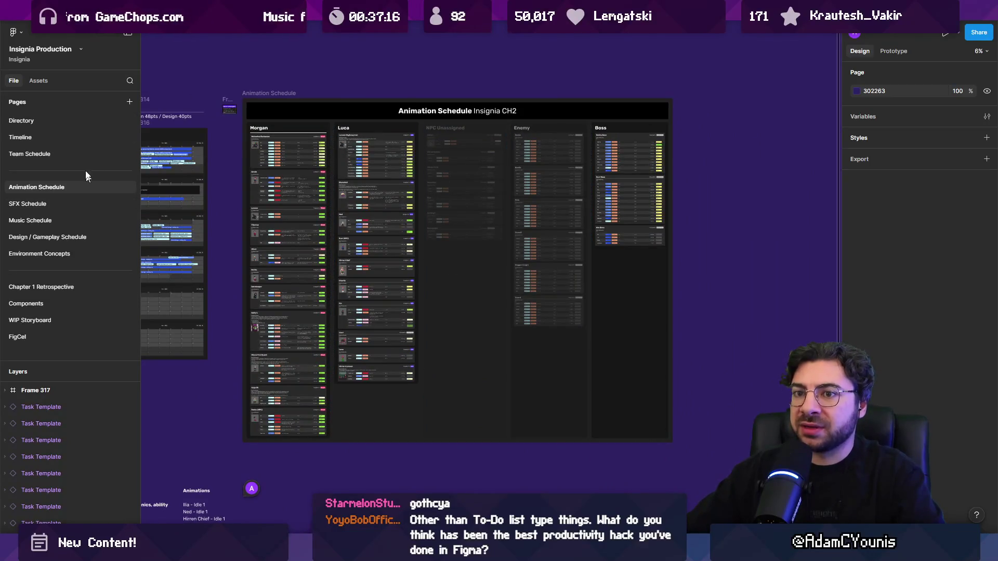
- Visit the Directory and Timeline pages, then switch to The Desktop file
left_click(68, 124)
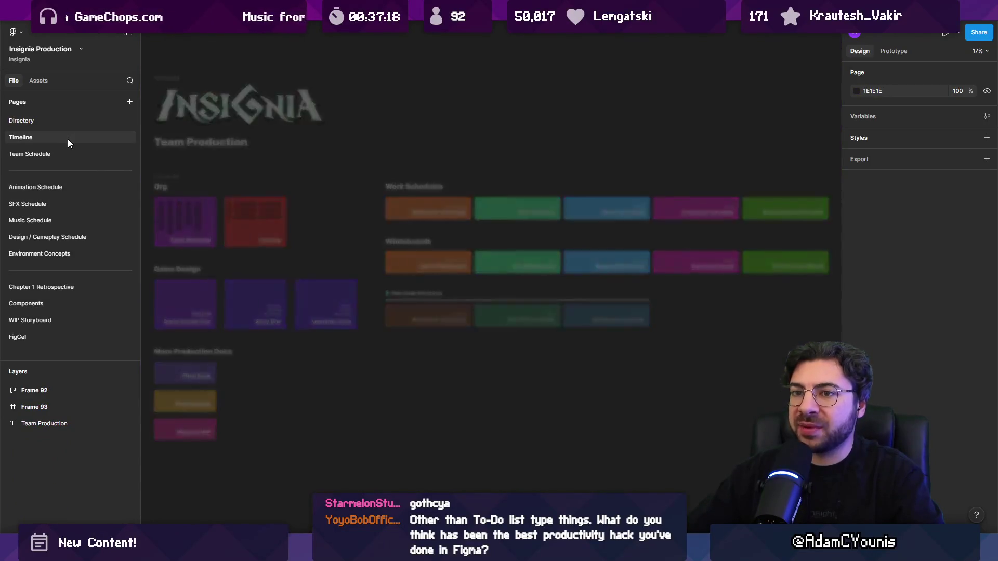
left_click(67, 139)
key("ctrl+Tab")
scroll(351, 239, "down", 5)
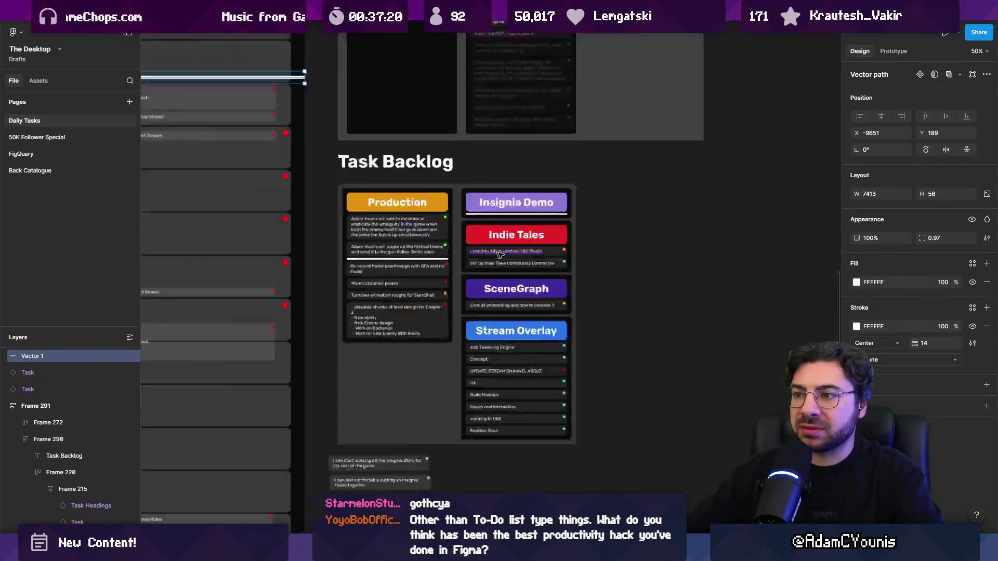
- Move the Friday, Saturday and Sunday columns to the front of the Themes of the week board
scroll(351, 238, "up", 2)
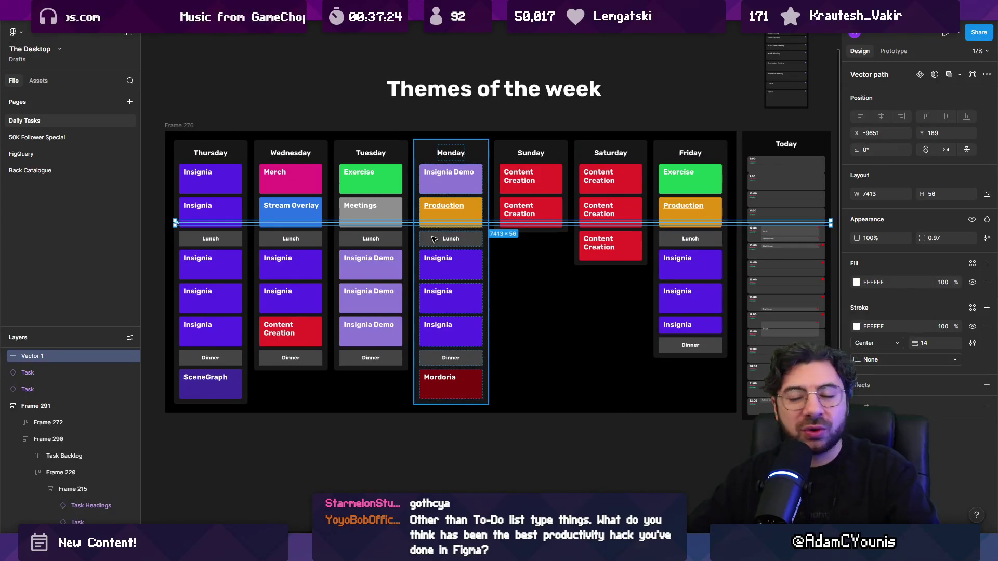
left_click(681, 276)
key("Left")
key("Left")
key("Left")
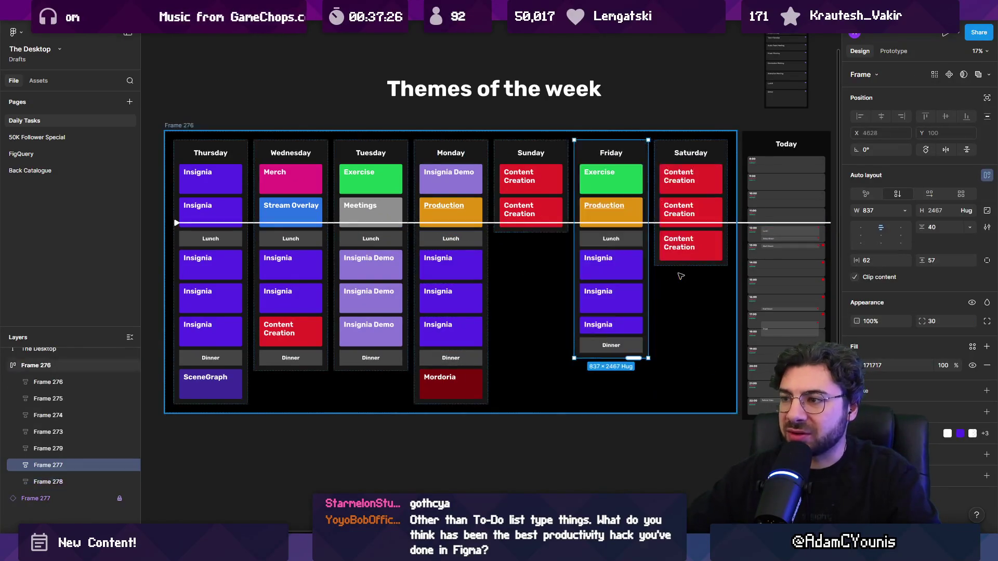
key("Left")
left_click(680, 238)
key("Left")
key("Left")
key("Left")
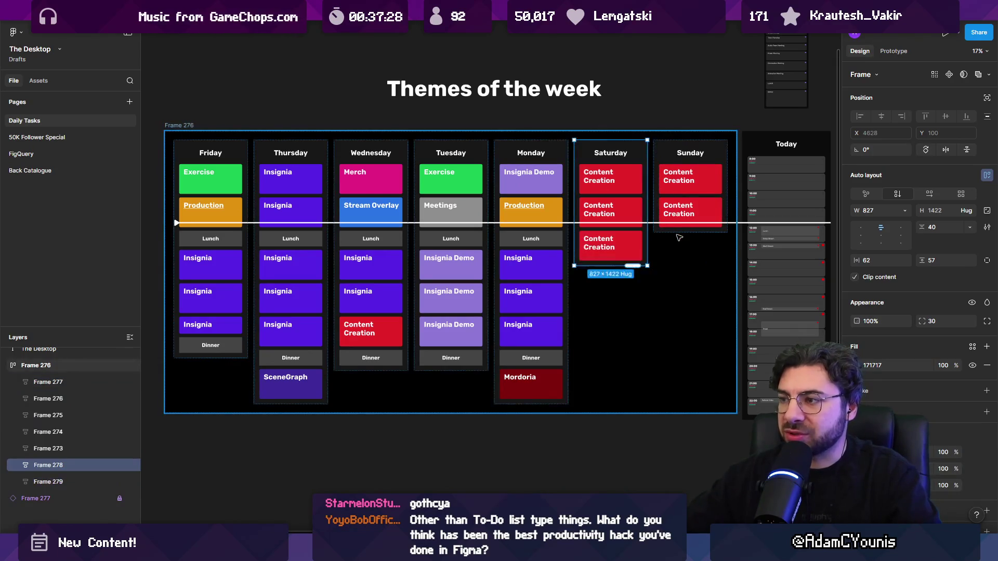
key("Left")
left_click(676, 209)
key("Left")
key("Left")
key("Left")
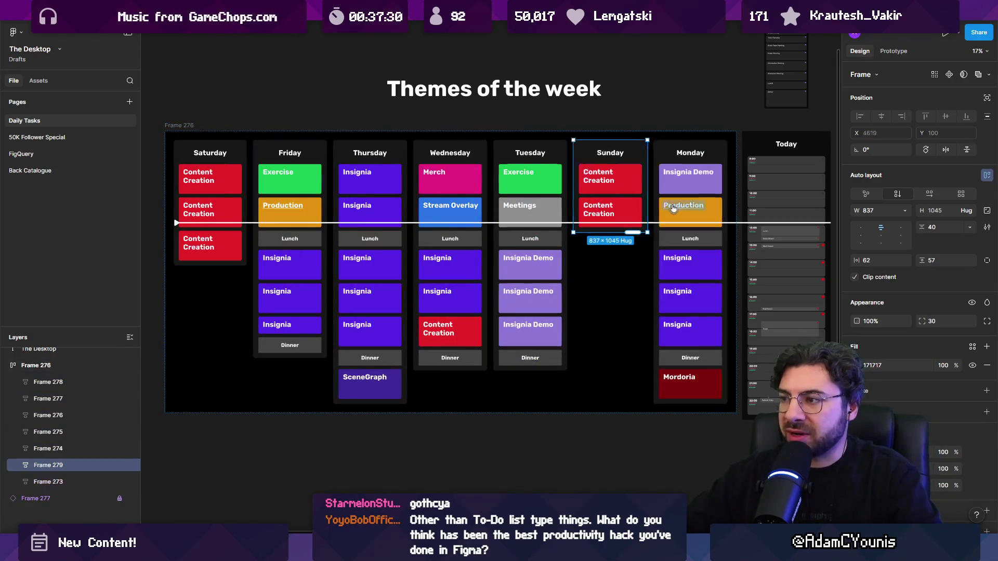
key("Left")
key("Left")
- Return to The Desktop file and move the Monday column to the start
left_click(673, 208)
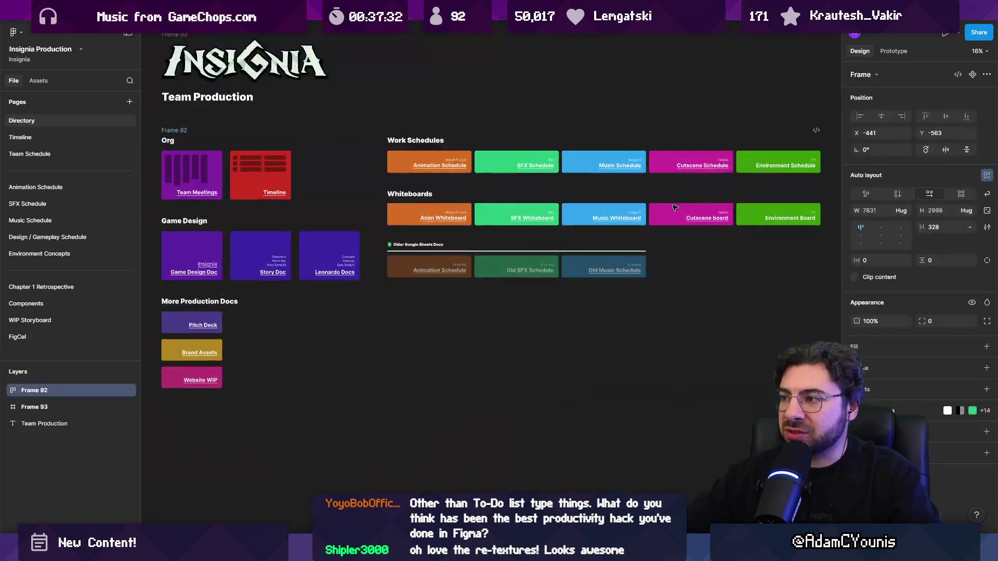
mouse_move(102, 8)
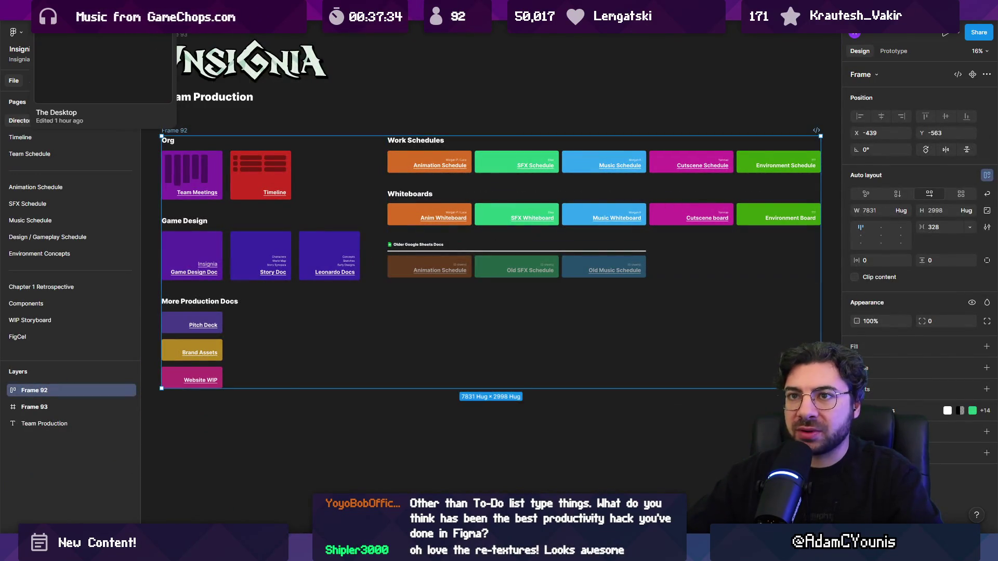
key("ctrl+shift+Tab")
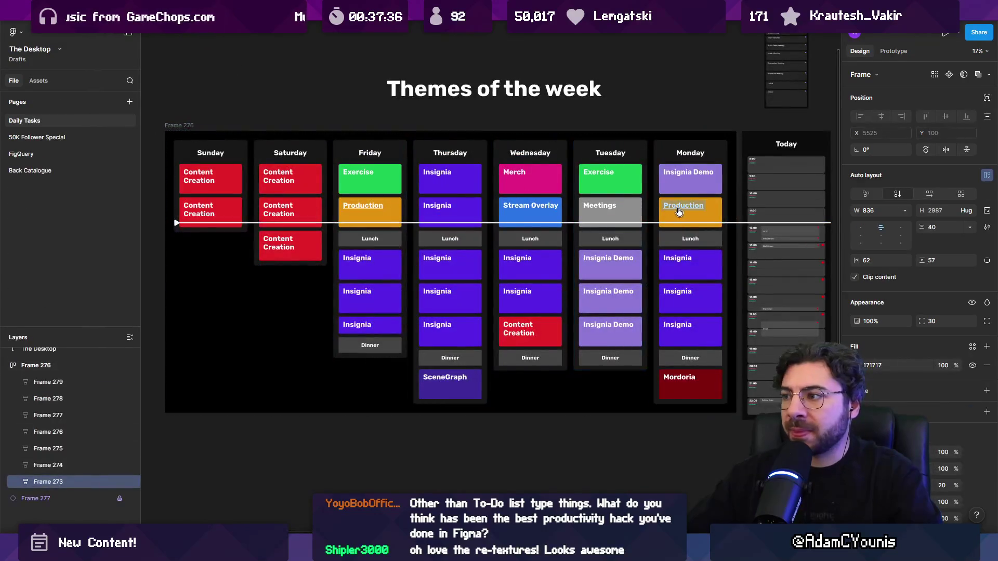
key("ctrl+Tab")
key("ctrl+shift+Tab")
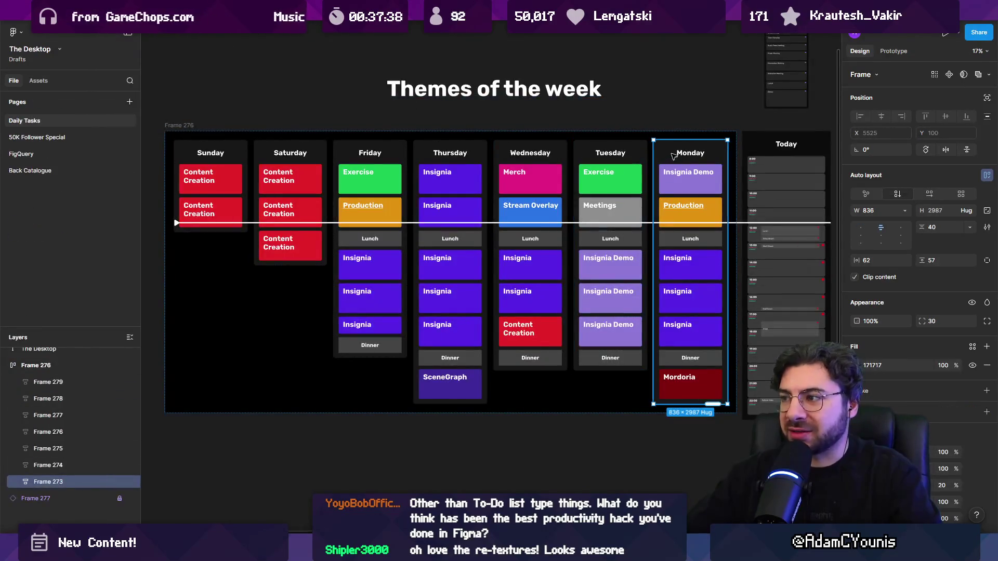
key("Left")
key("Left")
key("Left")
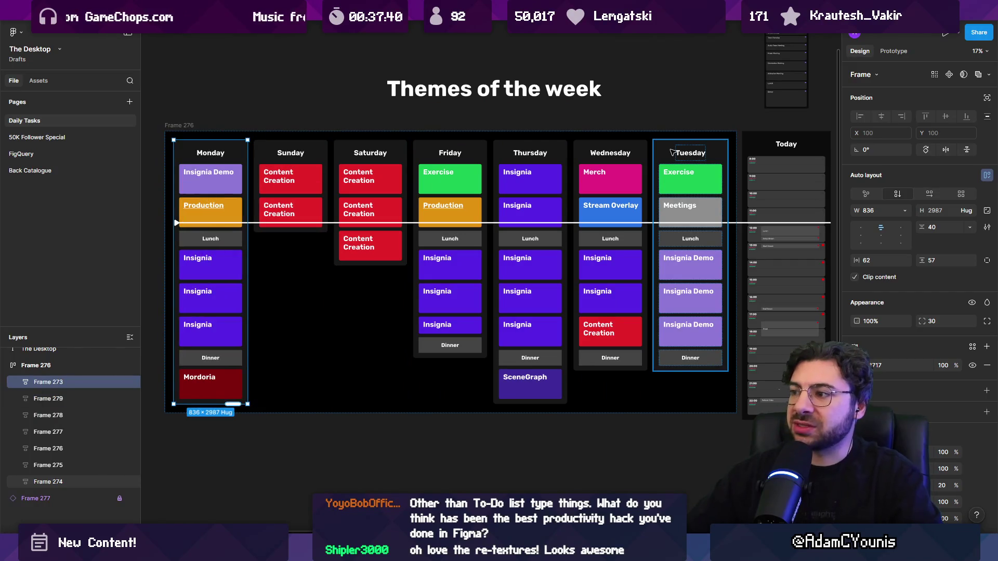
scroll(671, 151, "right", 2)
scroll(357, 179, "up", 3)
scroll(433, 203, "up", 2)
- Drag the white Vector 1 line down just below the Lunch row
left_click_drag(433, 191, 436, 276)
scroll(343, 452, "up", 3)
scroll(328, 281, "down", 1)
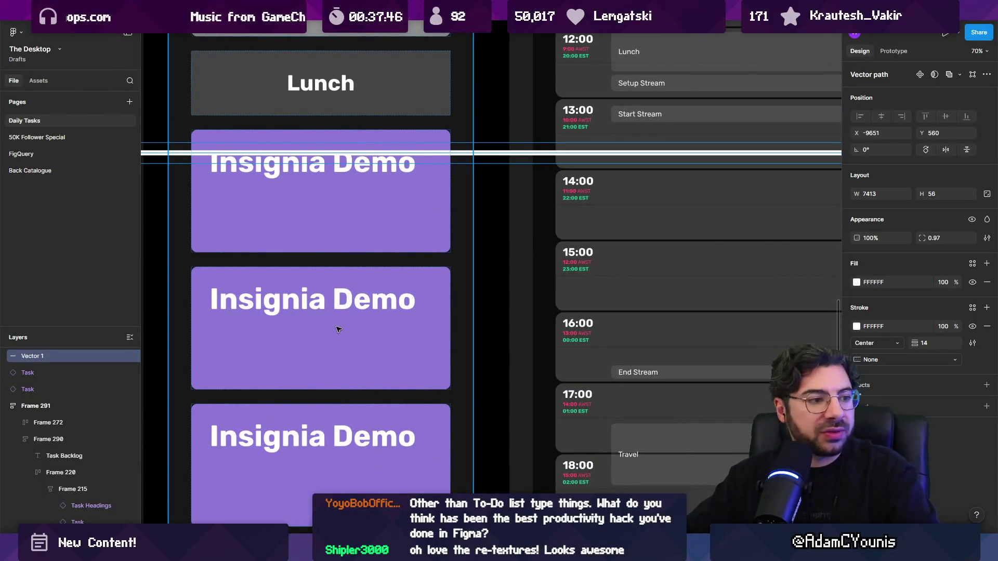
scroll(406, 312, "down", 4)
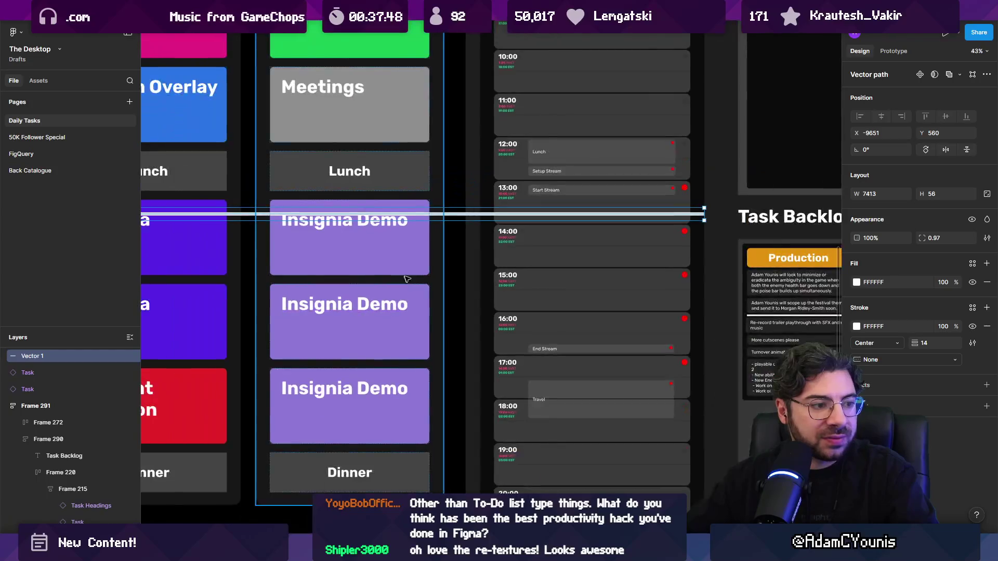
scroll(407, 279, "down", 3)
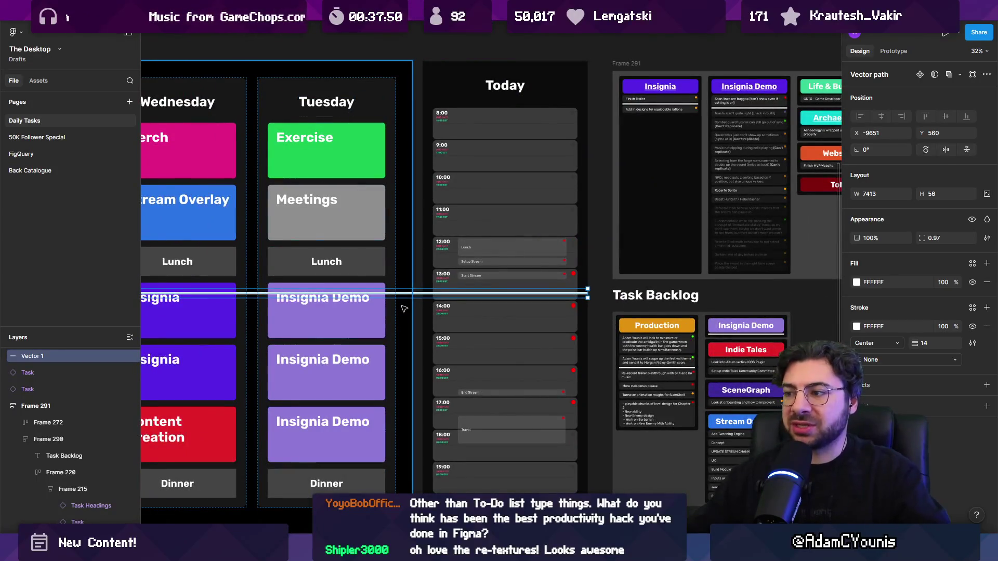
scroll(508, 345, "up", 3)
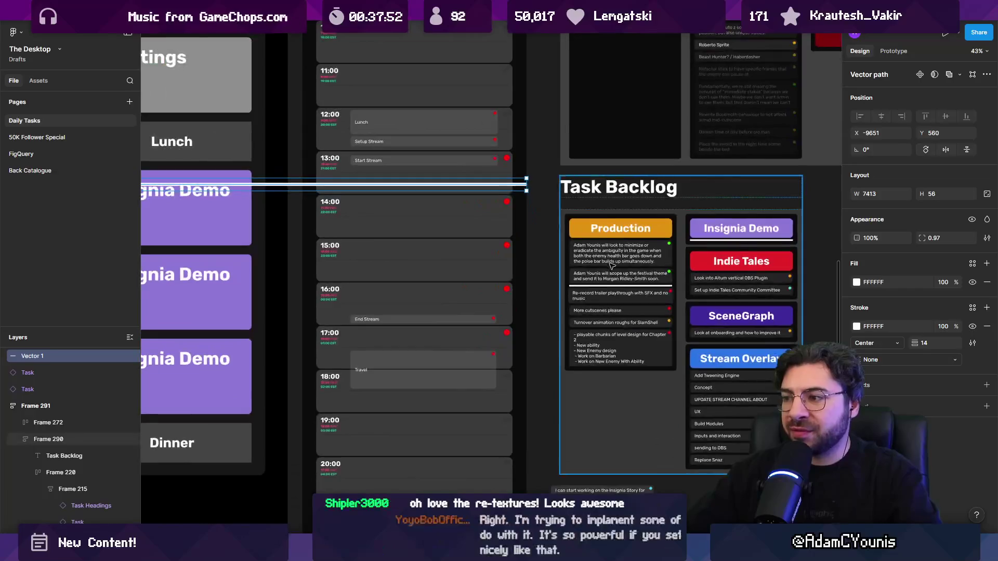
- Inspect the Production column's task cards in the Task Backlog, including a card's red urgency dot
left_click(612, 266)
left_click(625, 256)
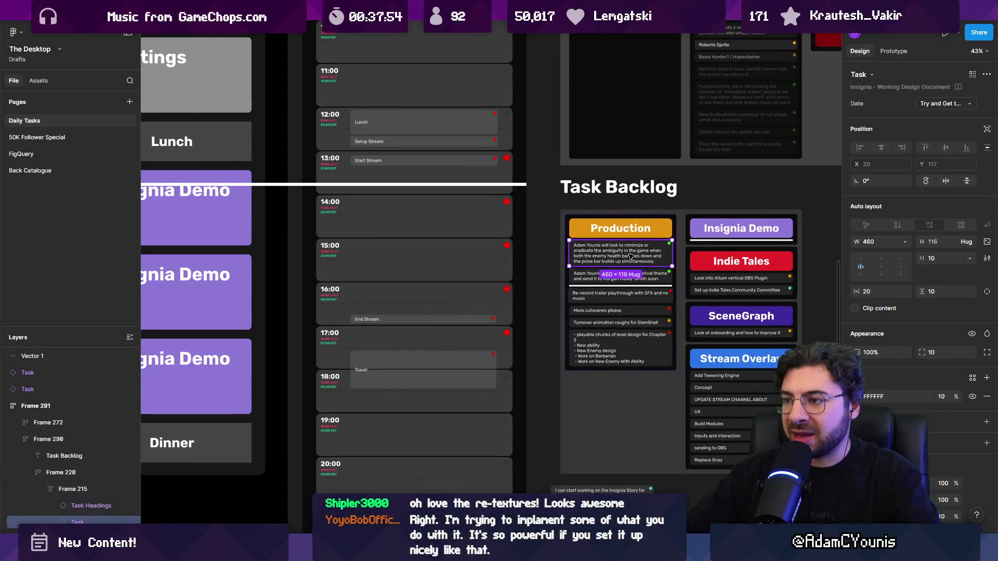
scroll(402, 250, "left", 3)
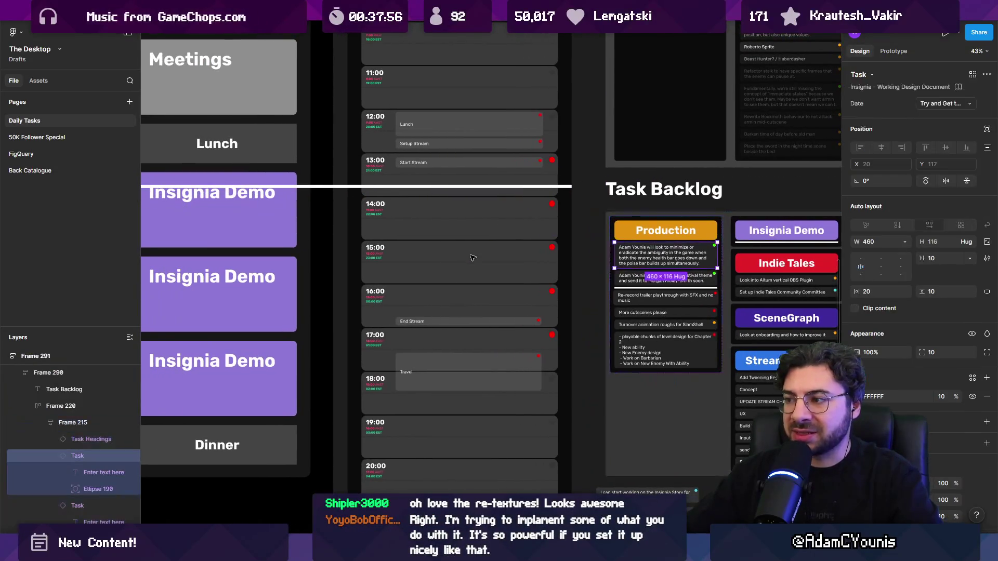
key("Return")
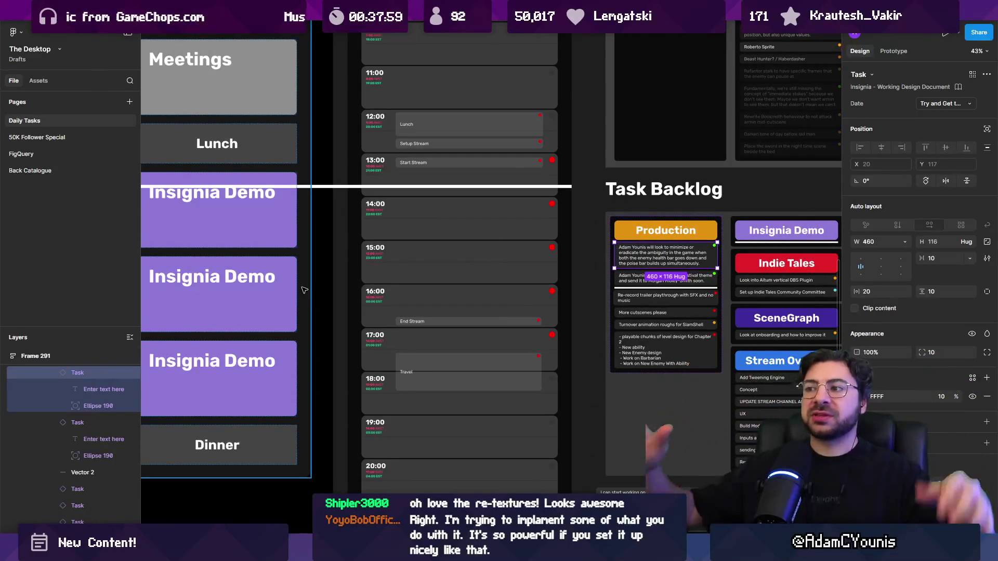
scroll(507, 306, "down", 5)
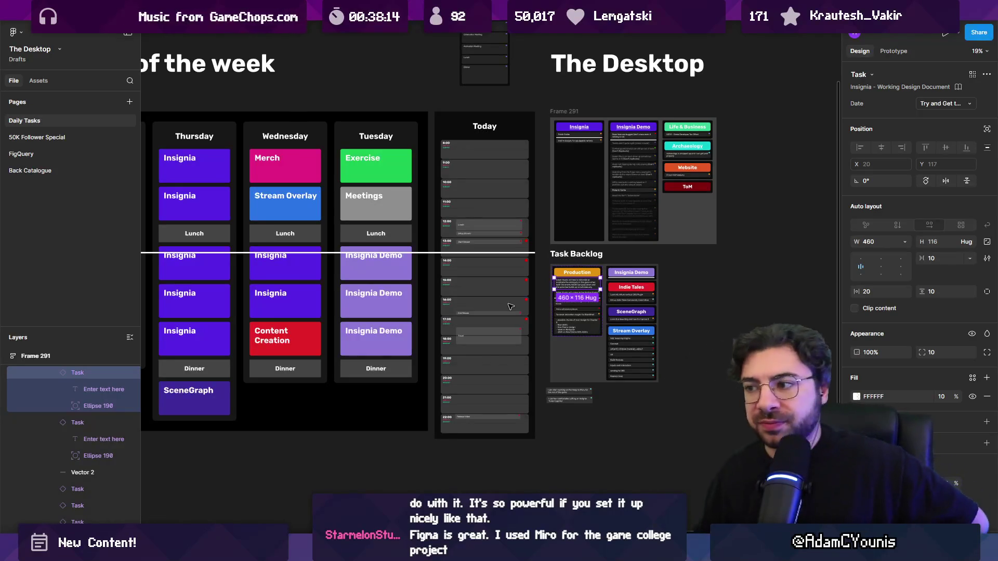
scroll(564, 284, "up", 10)
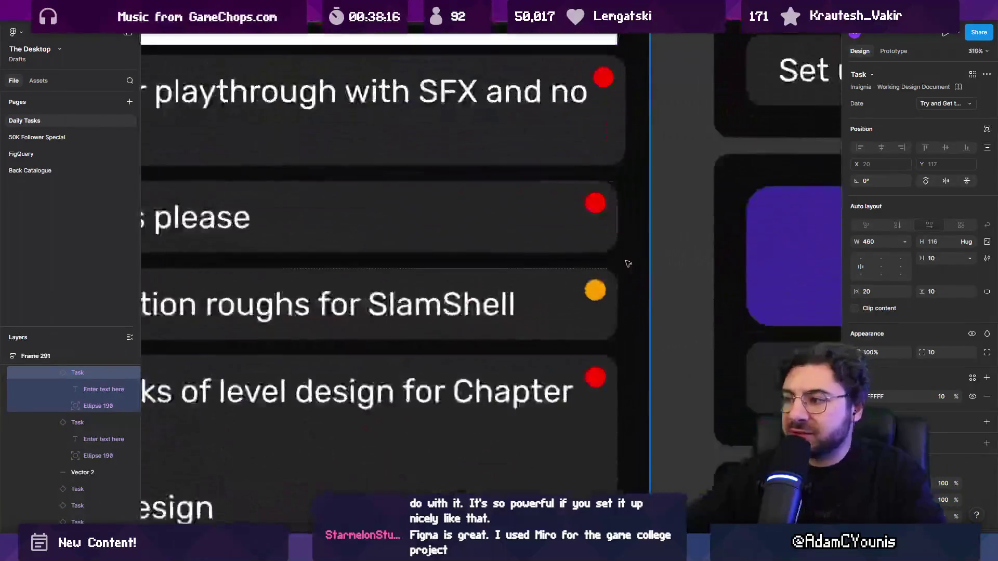
left_click(595, 204)
left_click(565, 216)
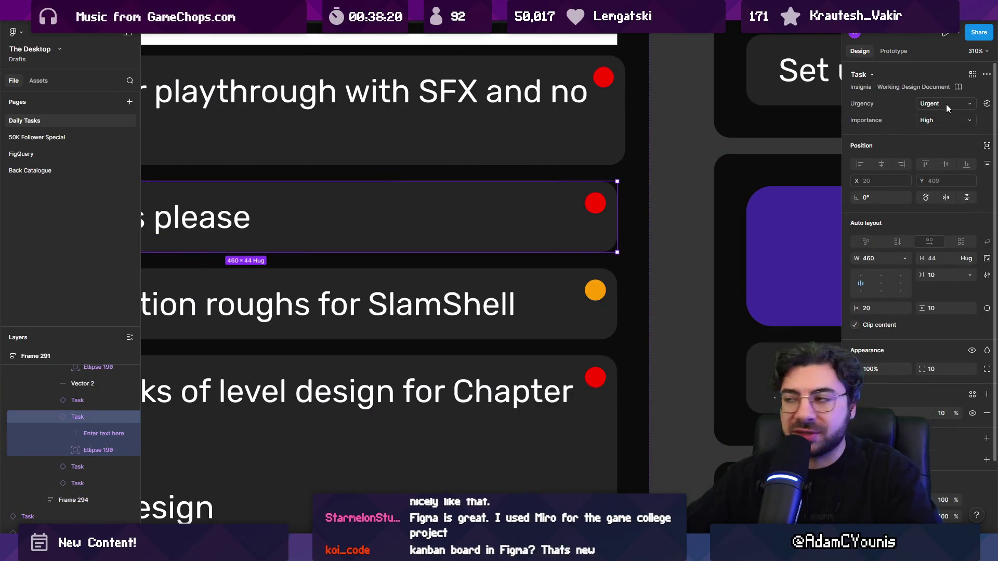
scroll(638, 197, "down", 5)
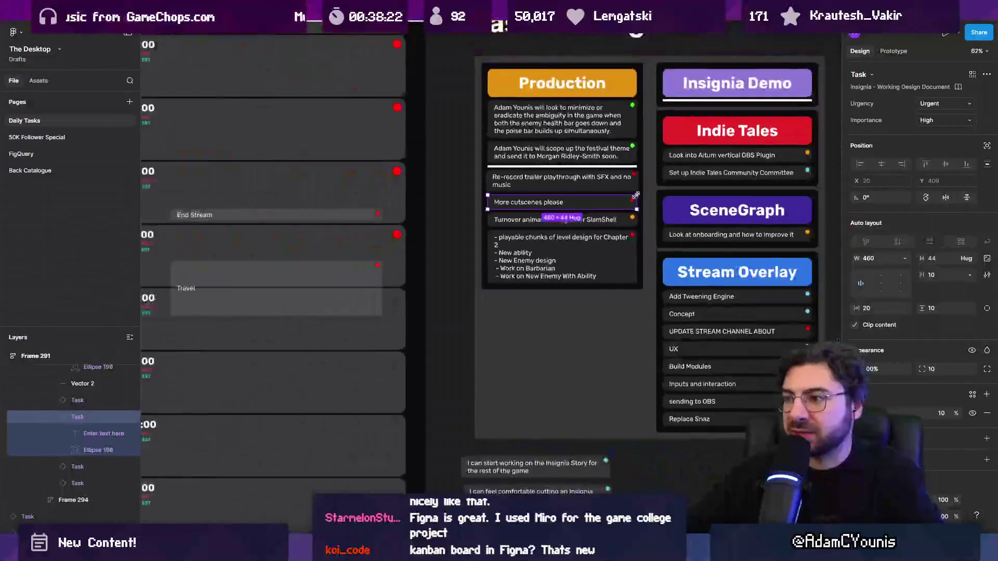
scroll(635, 195, "down", 5)
scroll(420, 283, "up", 2)
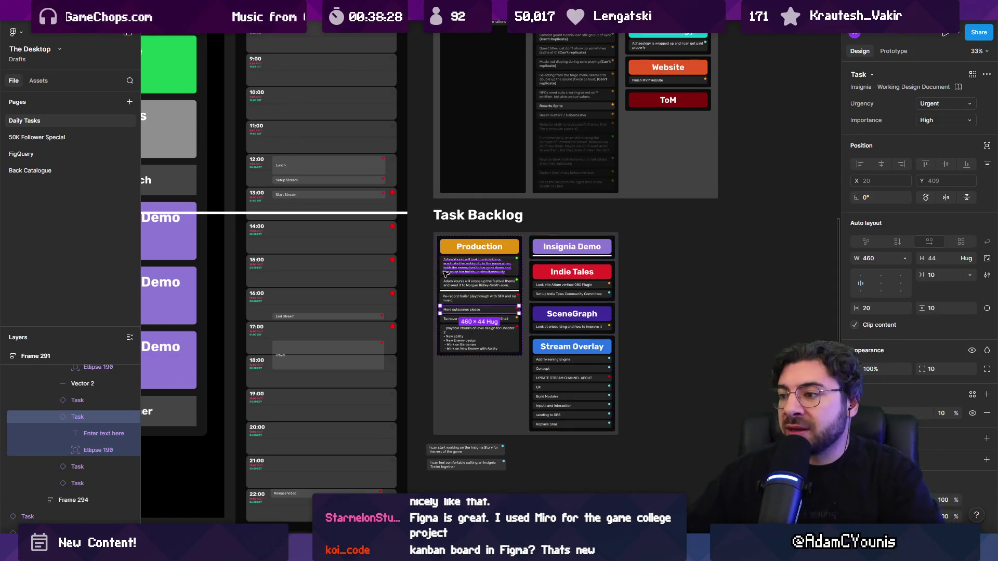
scroll(441, 268, "up", 2)
scroll(441, 268, "down", 3)
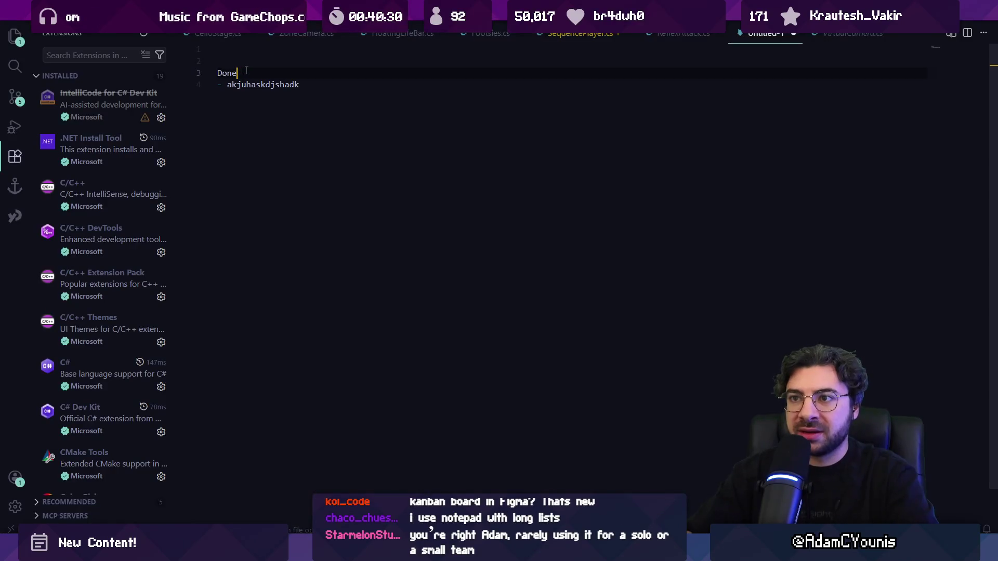
- Add a Doing heading and move the item under it, ticked with an [x] checkbox
key("Return")
type("D")
key("Down")
key("End")
key("alt+Up")
key("alt+Up")
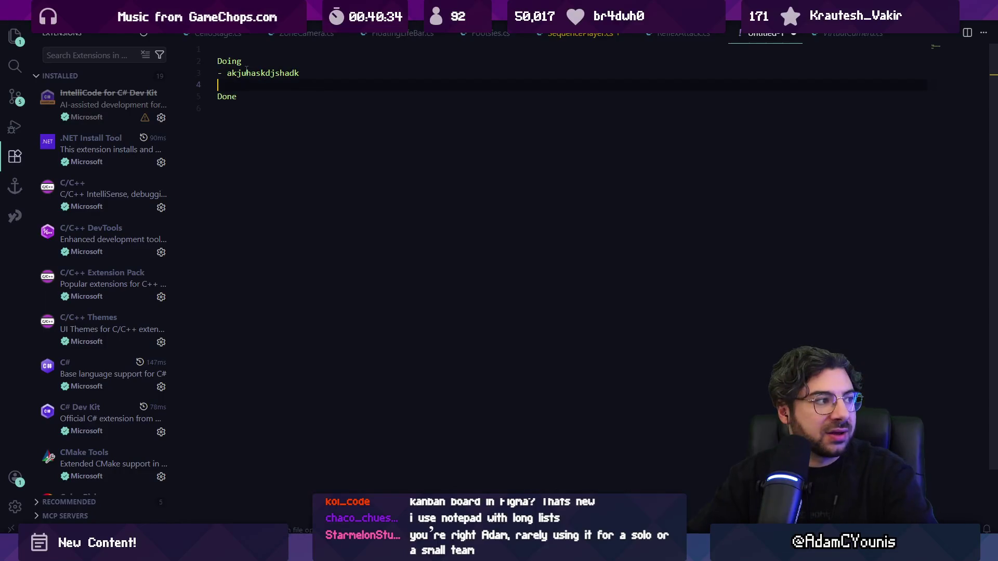
type("[")
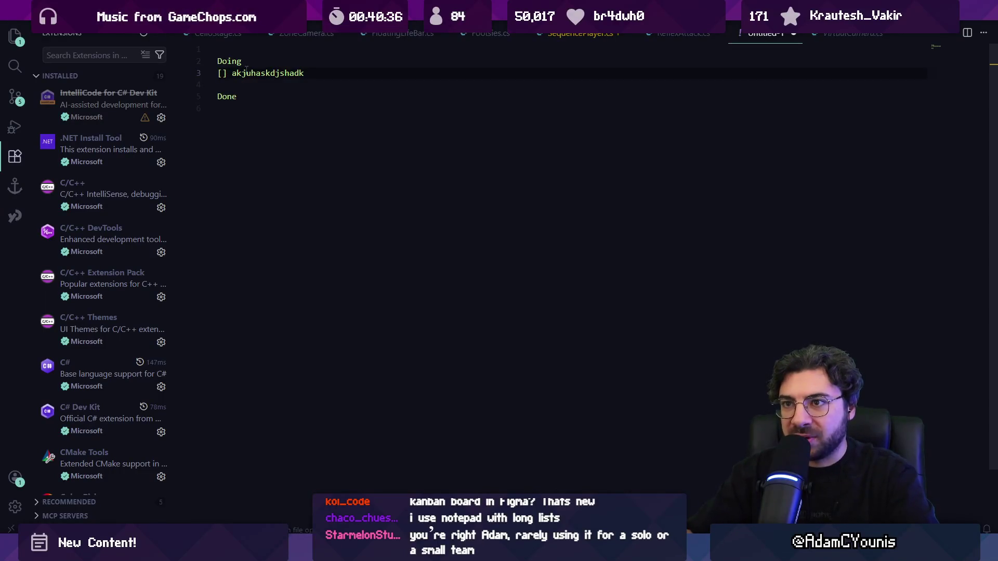
key("Left")
type("x")
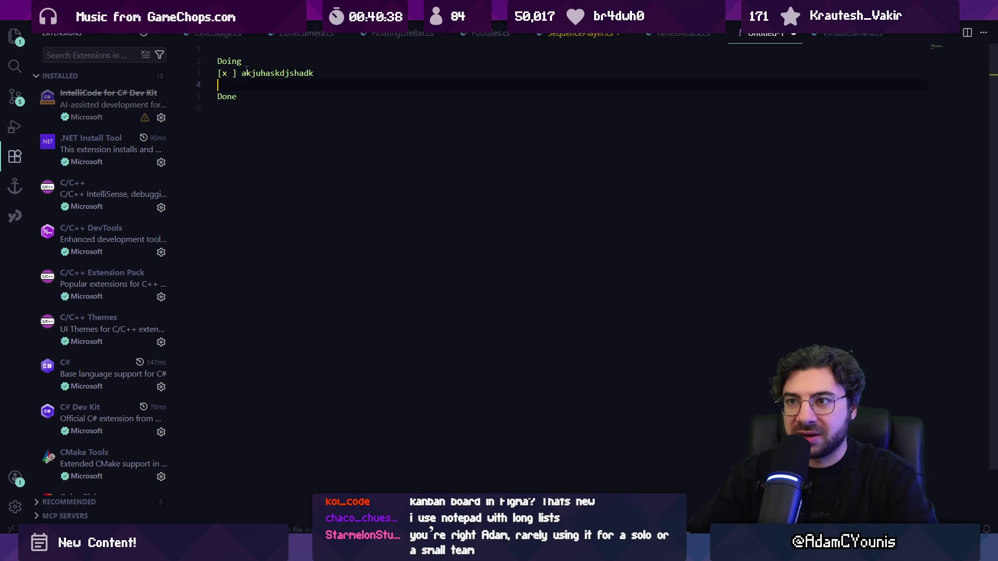
key("Delete")
- Rename the Doing heading to 'ToDO:'
key("Up")
key("End")
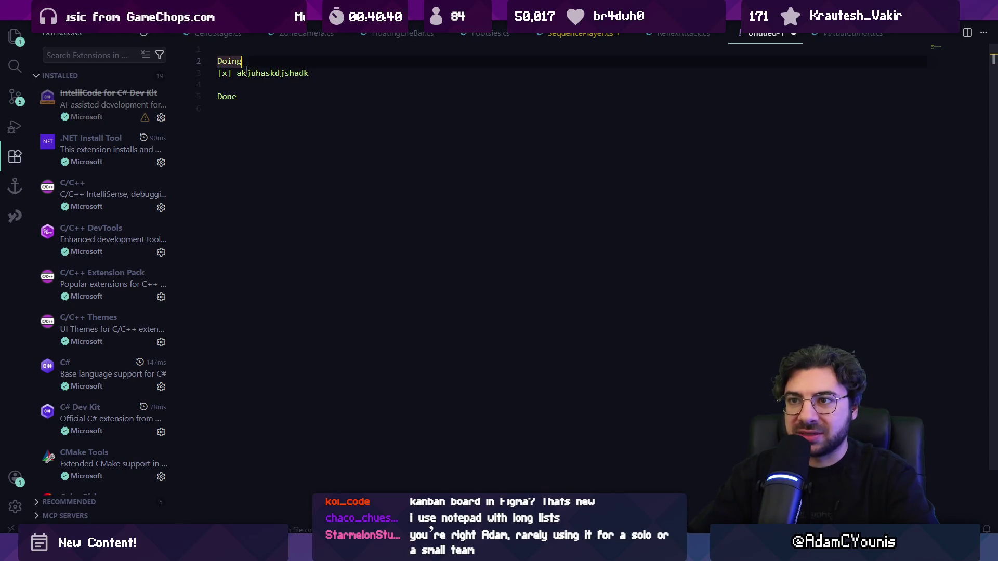
key("Home")
type("ToDO:")
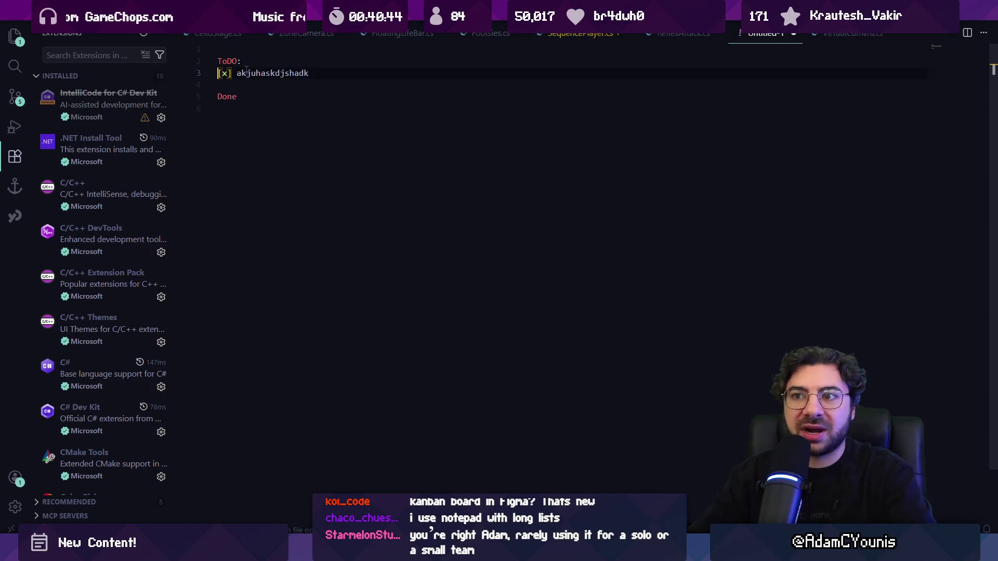
key("Right")
key("Right")
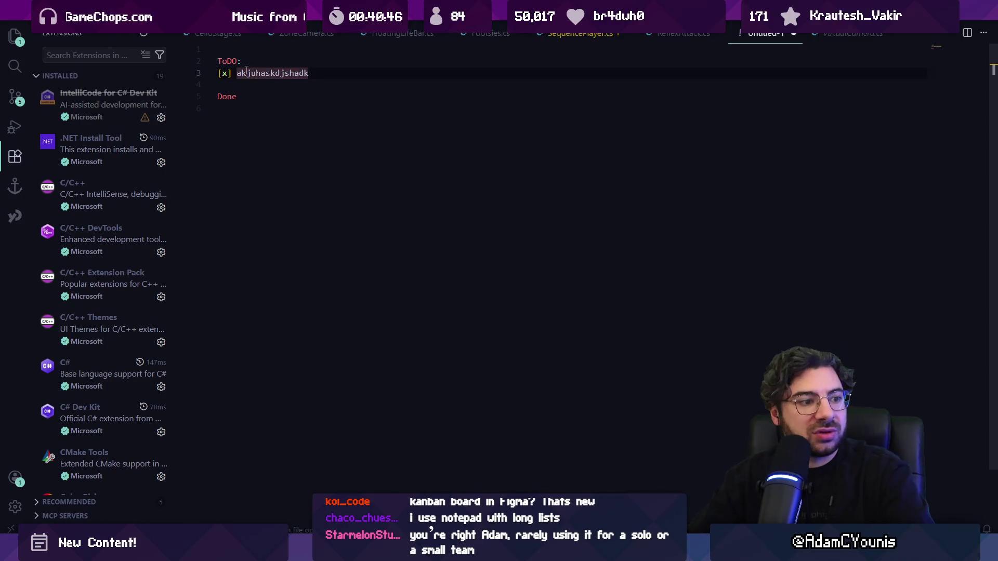
- Delete all the note's text, close the empty untitled note, and return to Figma
key("ctrl+a")
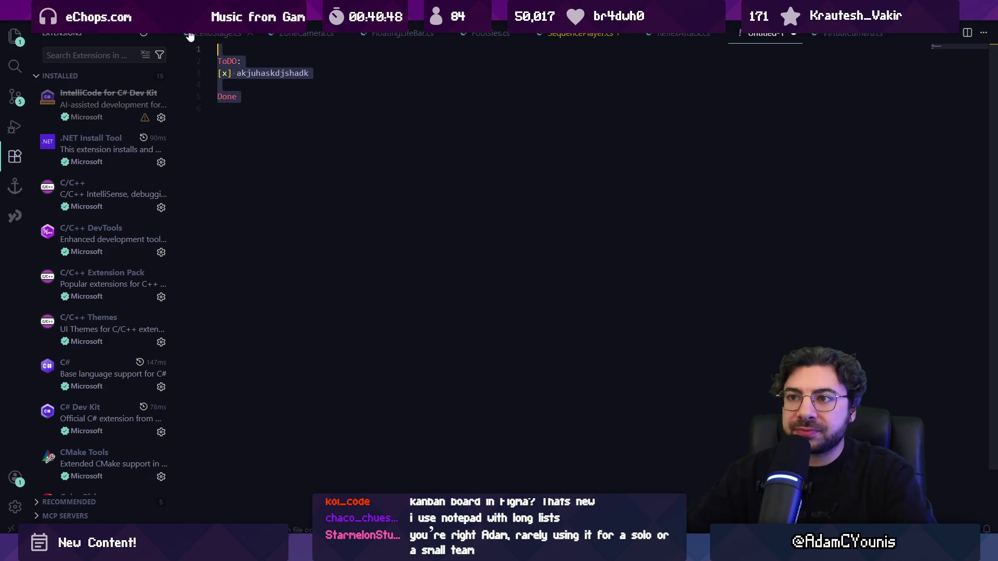
key("BackSpace")
key("ctrl+w")
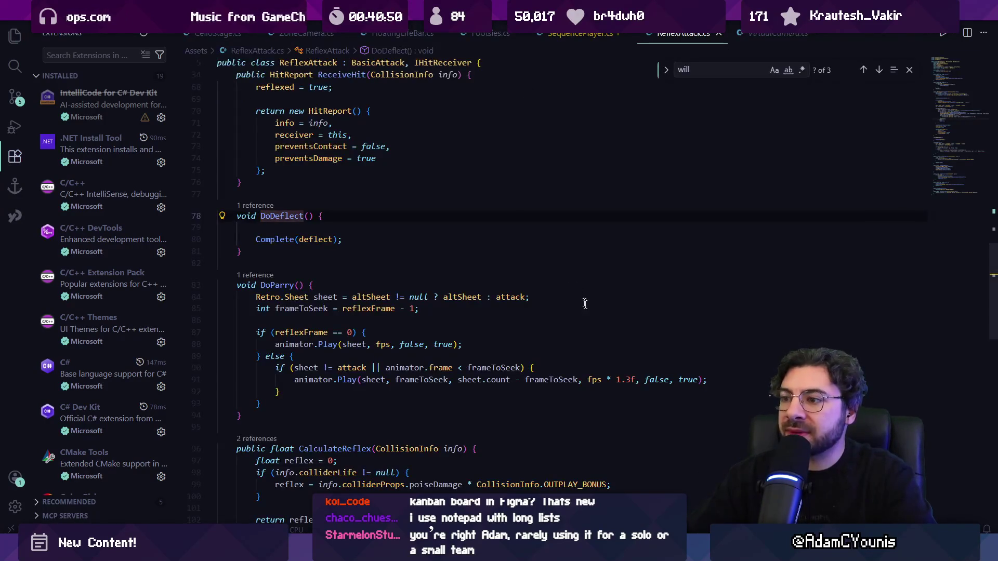
key("alt+Tab")
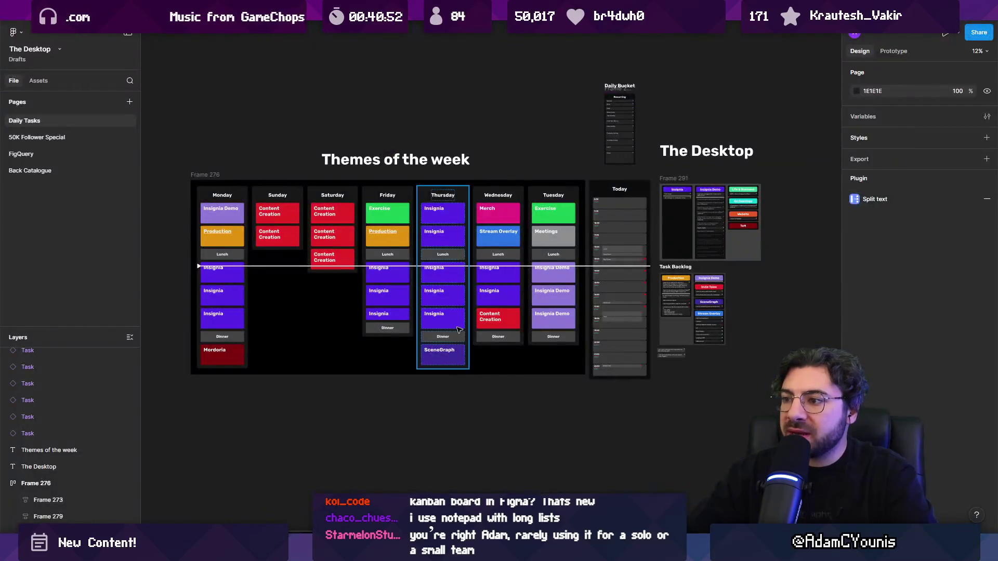
scroll(489, 280, "up", 5)
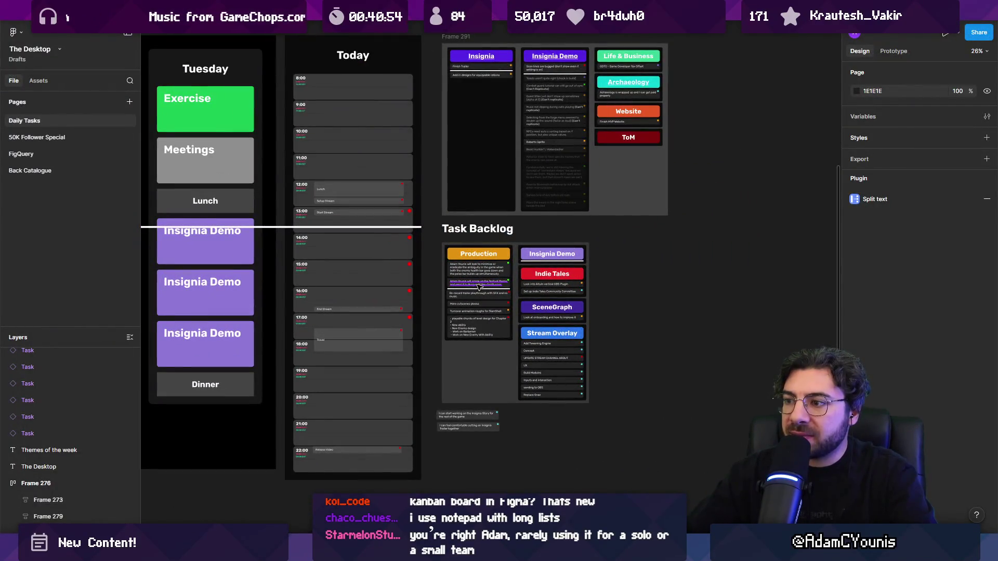
scroll(480, 287, "up", 4)
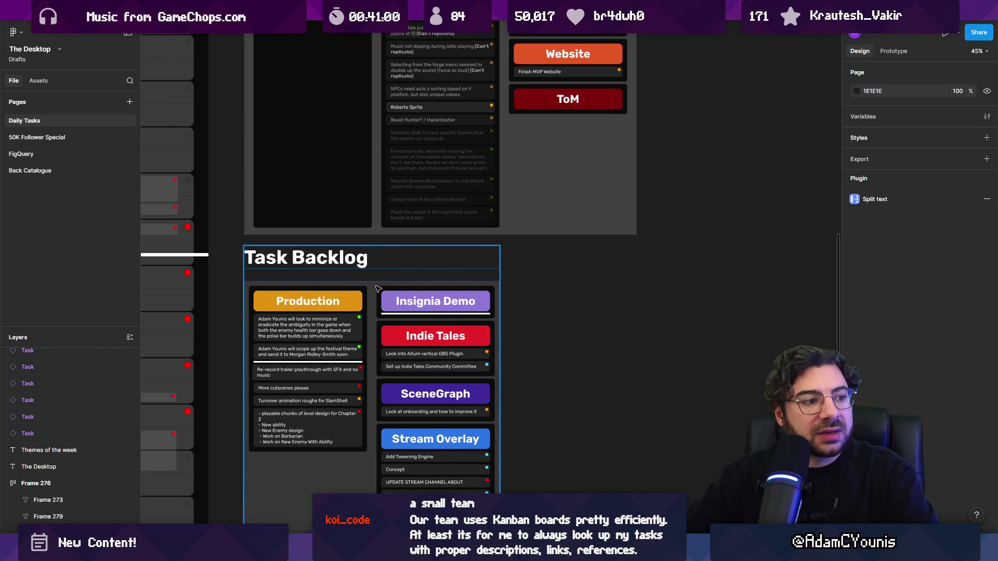
scroll(478, 289, "down", 4)
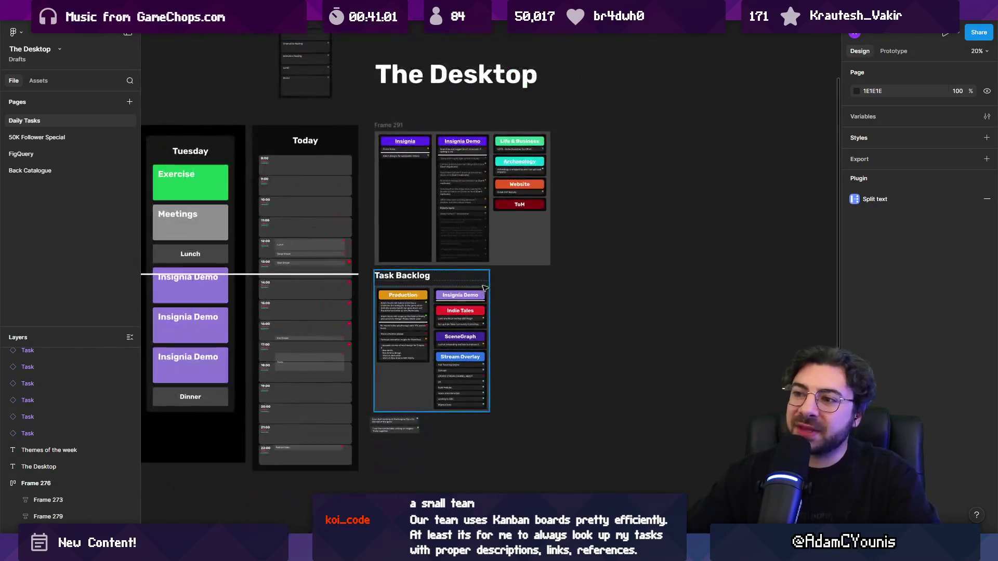
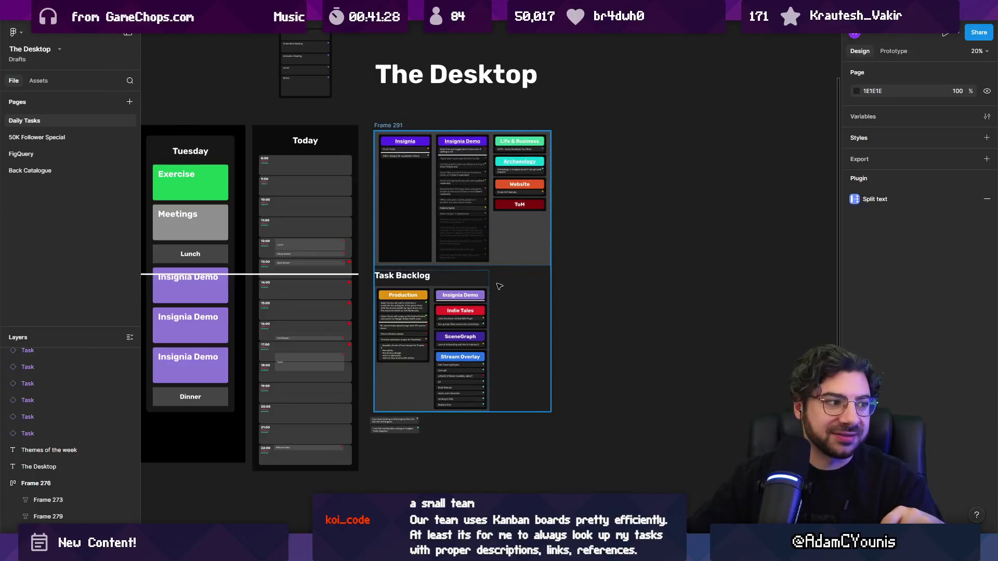
- Try moving the playable chunks task into SceneGraph, then undo it and clear the selection
double_click(481, 311)
scroll(447, 359, "up", 5)
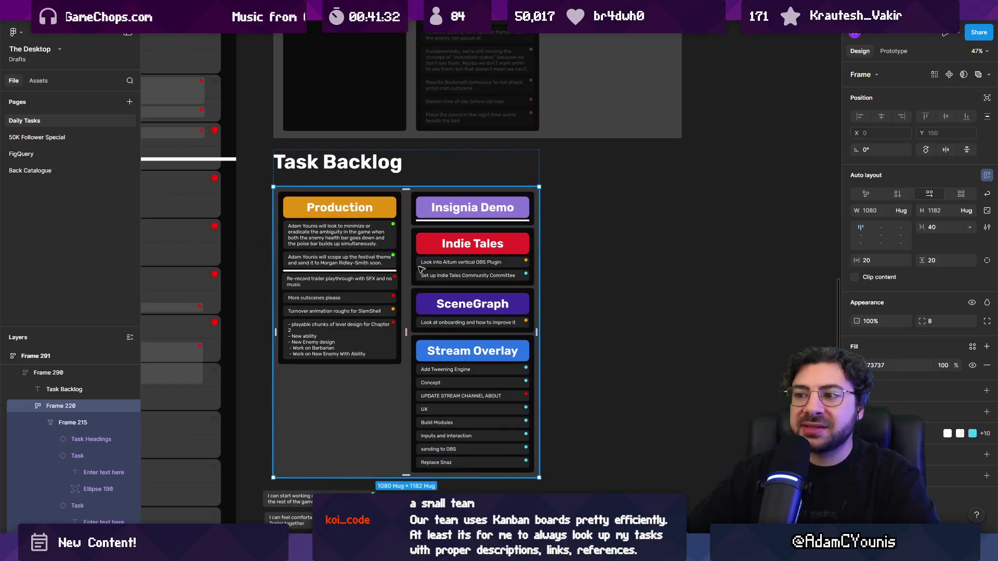
scroll(373, 252, "up", 2)
left_click(375, 250)
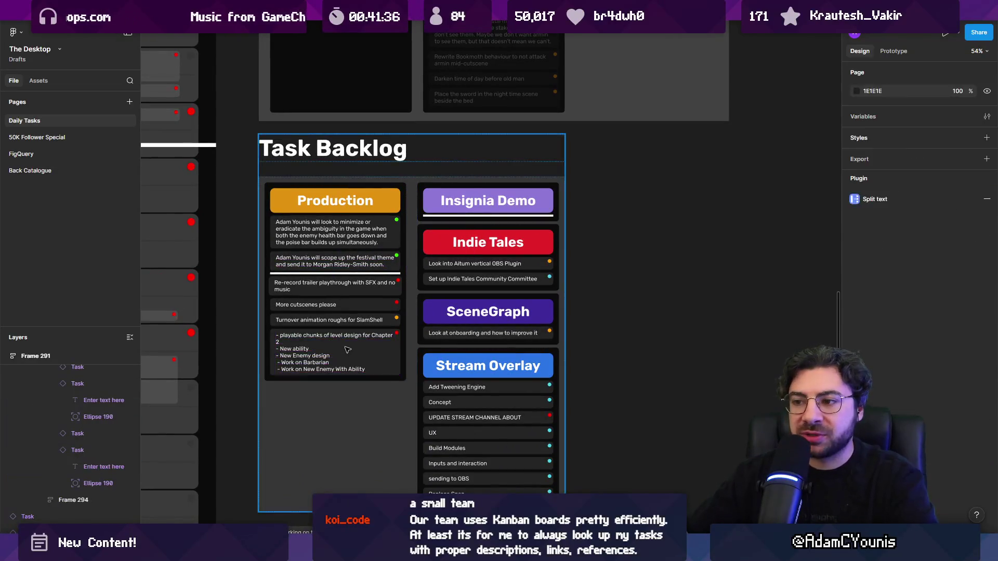
left_click_drag(348, 349, 503, 357)
key("ctrl+z")
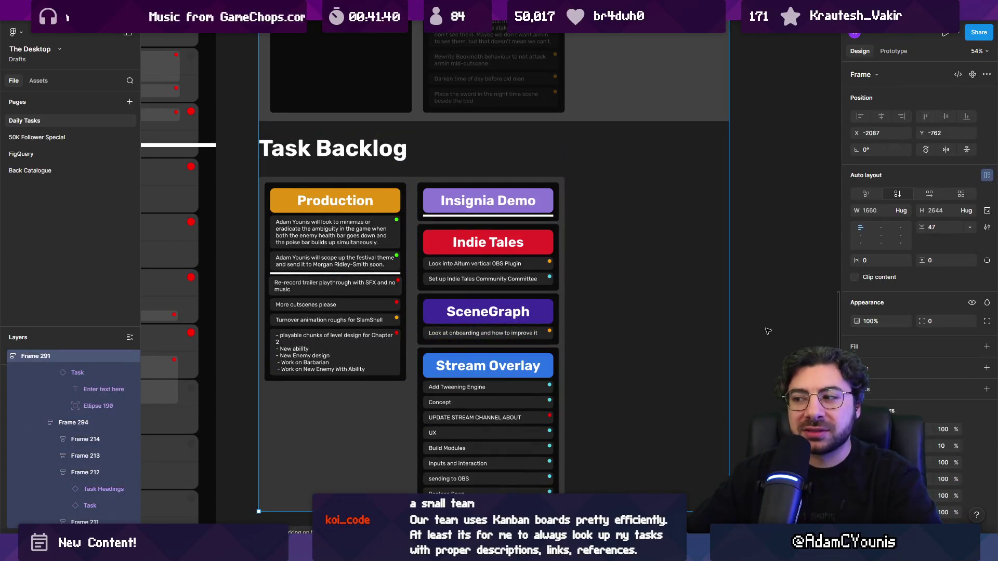
left_click(770, 330)
- Try moving the first Production task to the 15:00 slot, undo it, and go to Chrome's kanban results
scroll(771, 330, "down", 3)
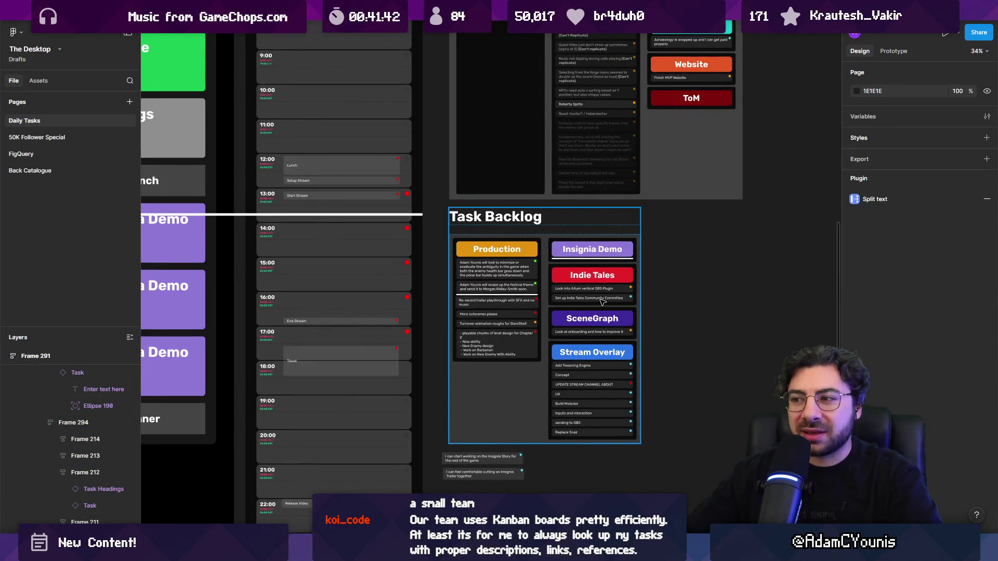
scroll(601, 301, "right", 2)
scroll(423, 237, "down", 2)
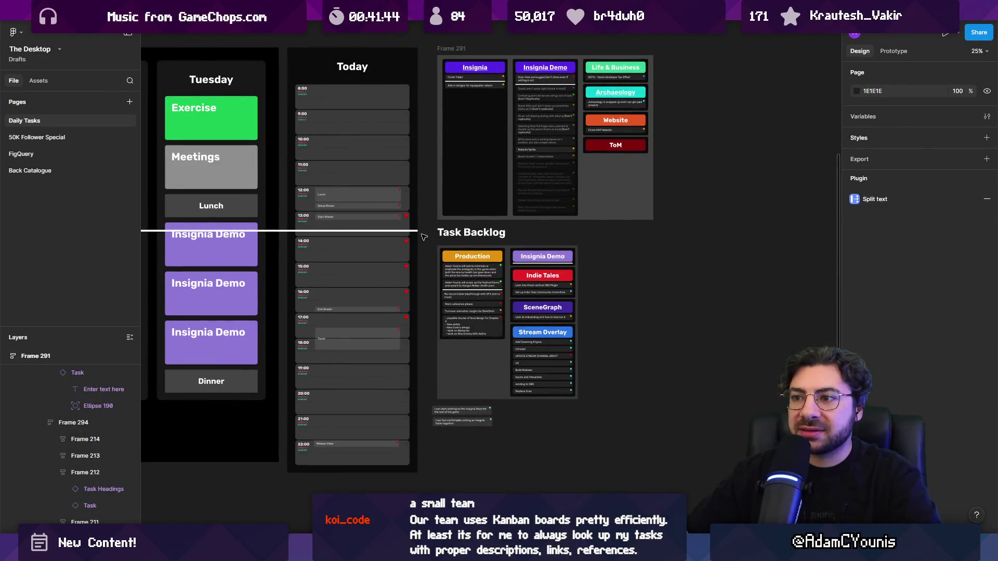
scroll(419, 232, "up", 1)
scroll(359, 146, "up", 2)
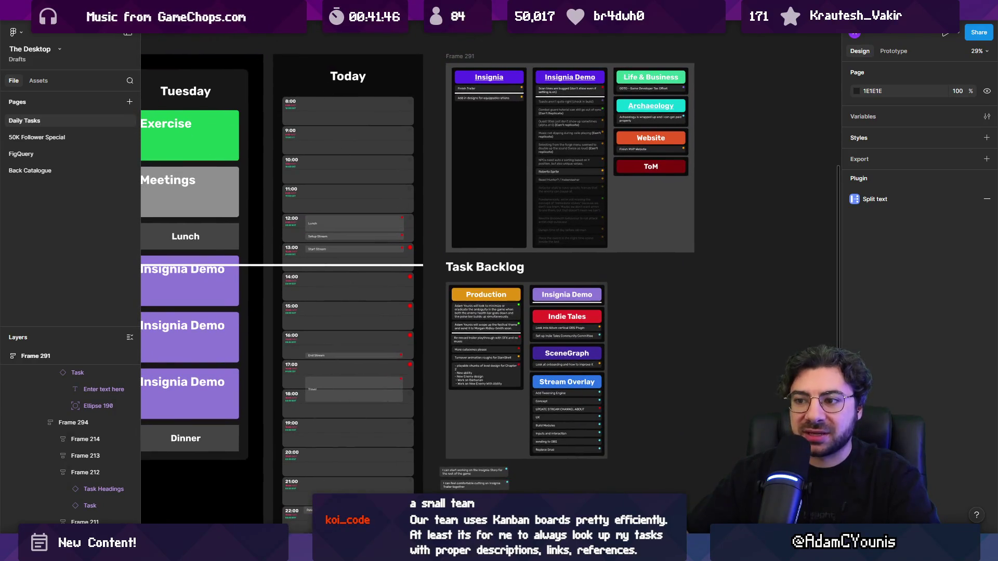
scroll(451, 318, "up", 3)
left_click_drag(493, 307, 280, 308)
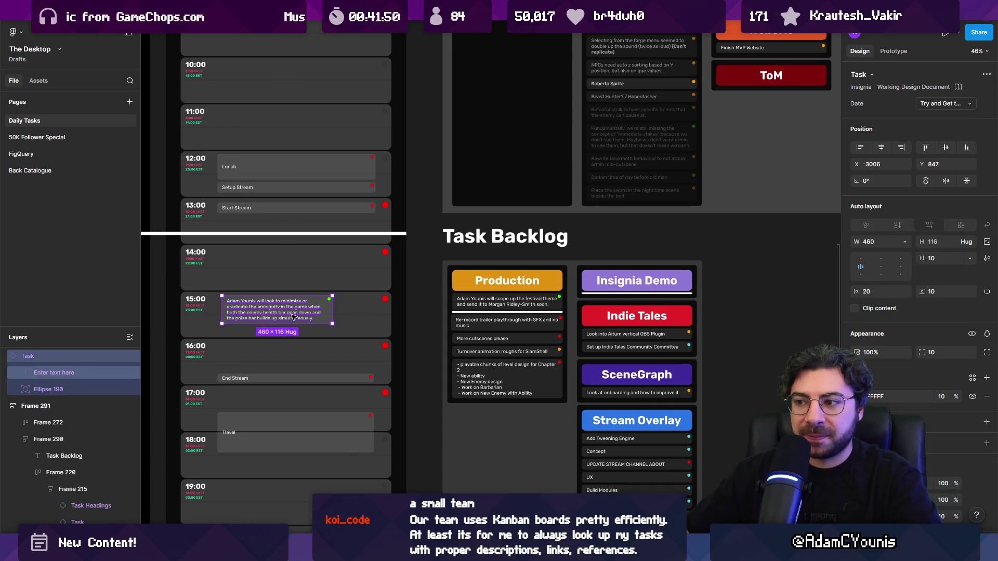
key("ctrl+z")
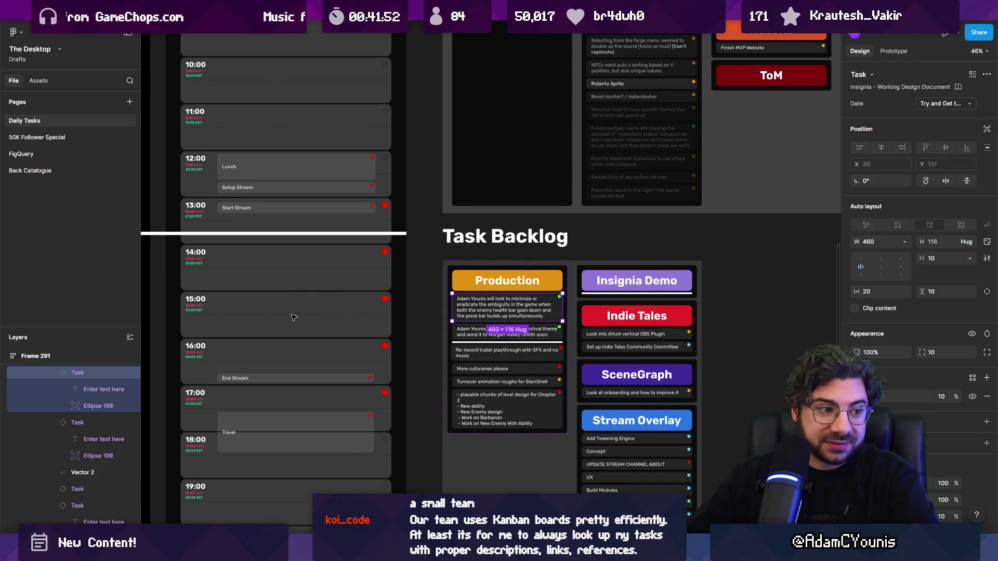
left_click(413, 300)
scroll(421, 311, "down", 3)
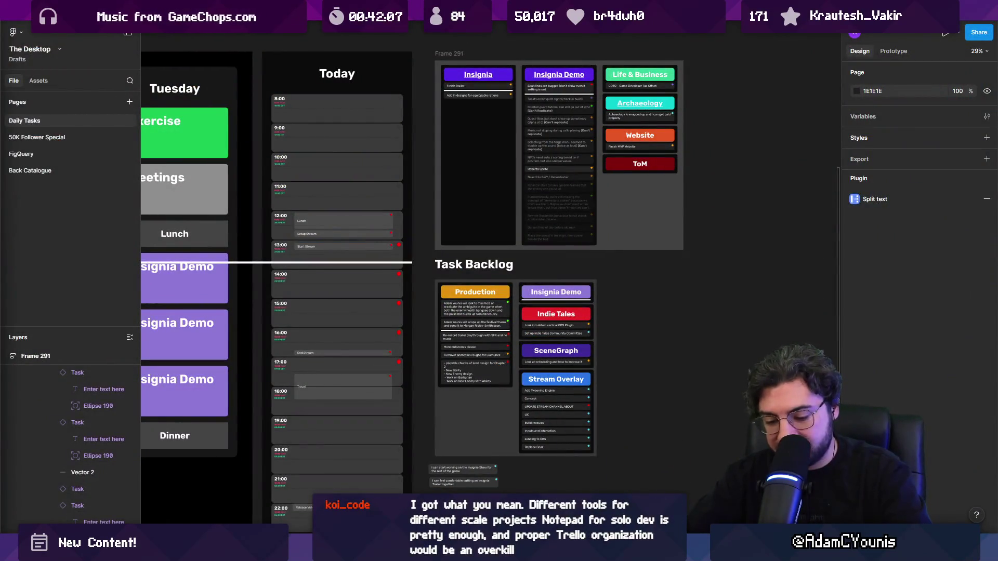
key("alt+Tab")
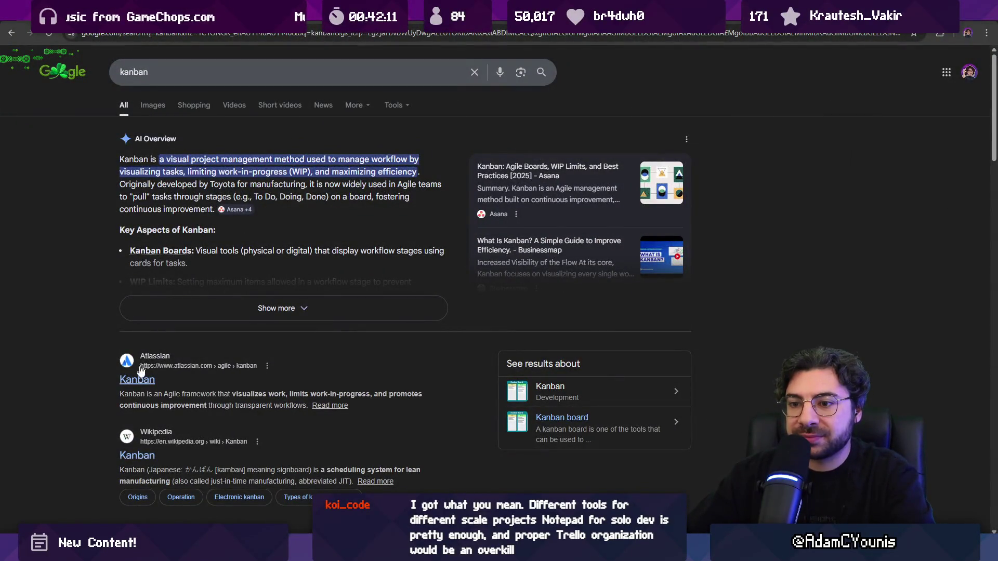
scroll(138, 377, "down", 5)
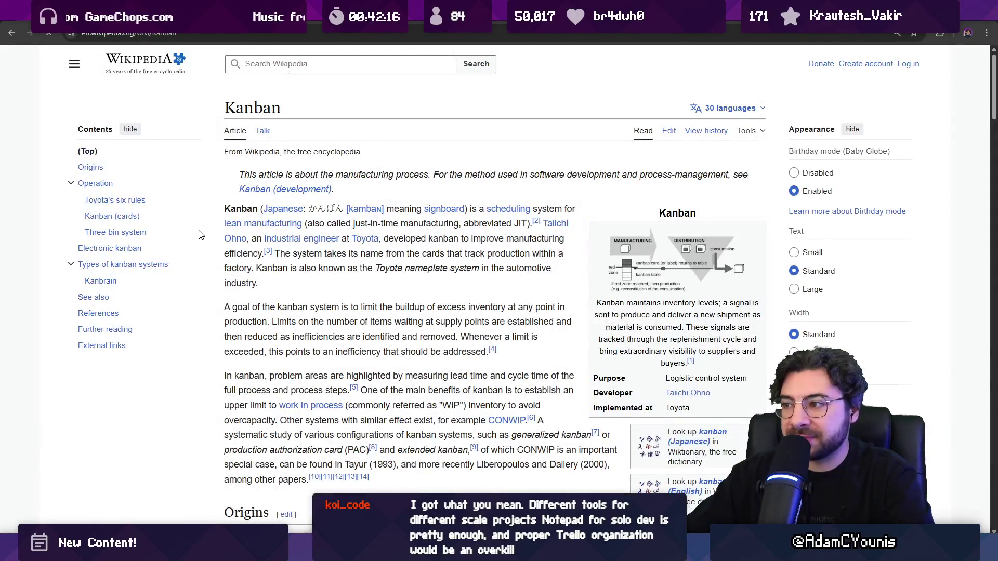
scroll(257, 242, "down", 15)
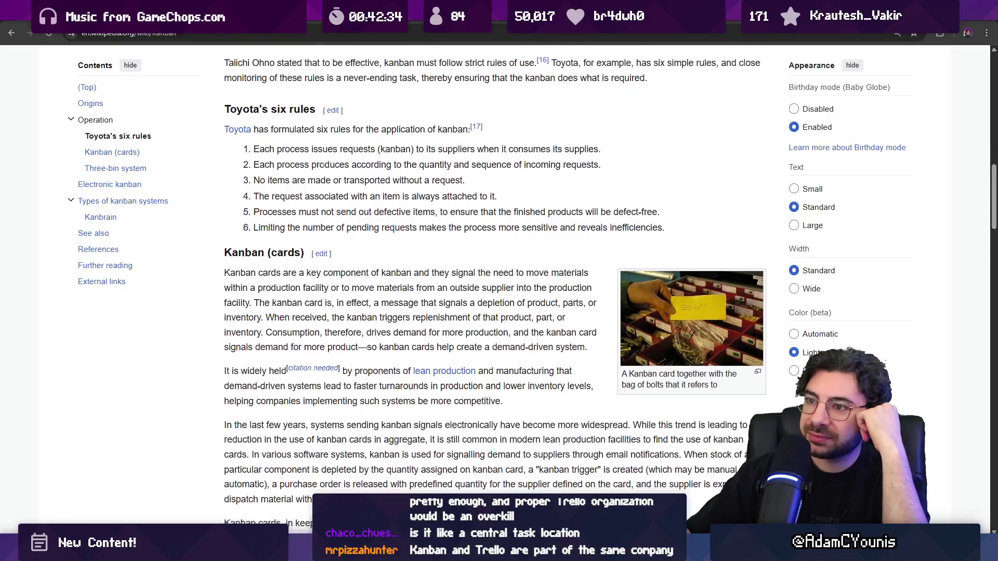
scroll(323, 164, "down", 9)
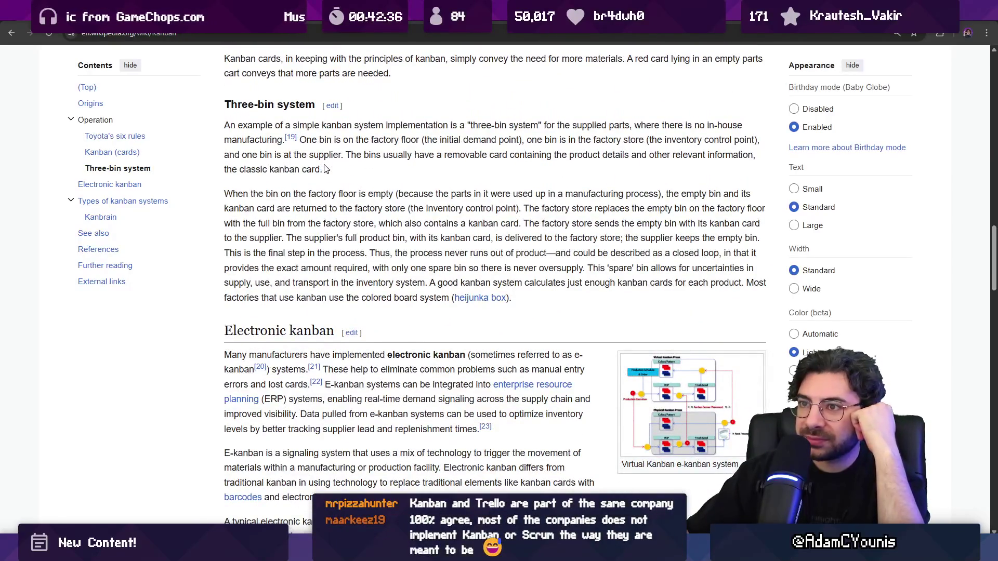
scroll(326, 169, "down", 13)
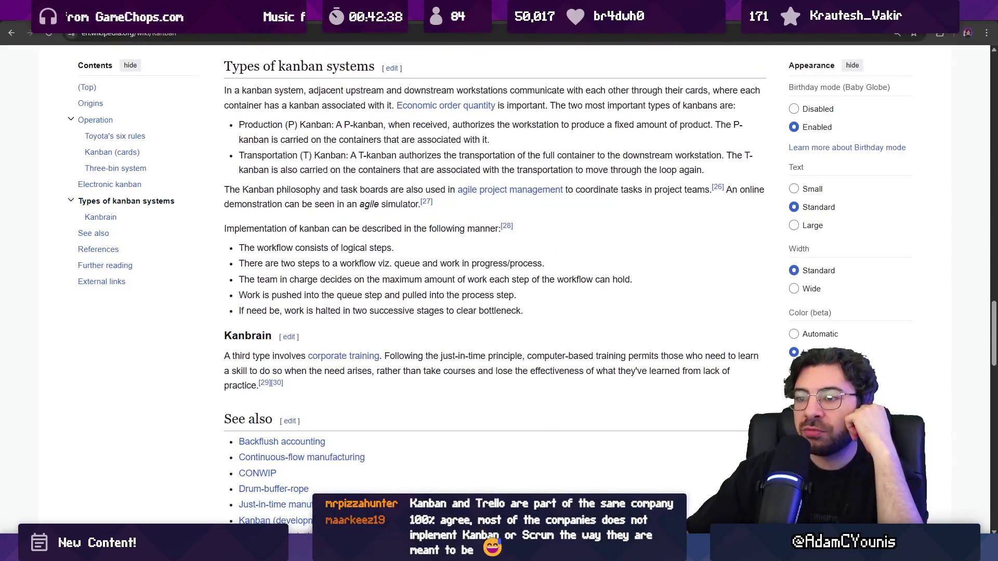
scroll(324, 174, "down", 3)
scroll(323, 174, "up", 5)
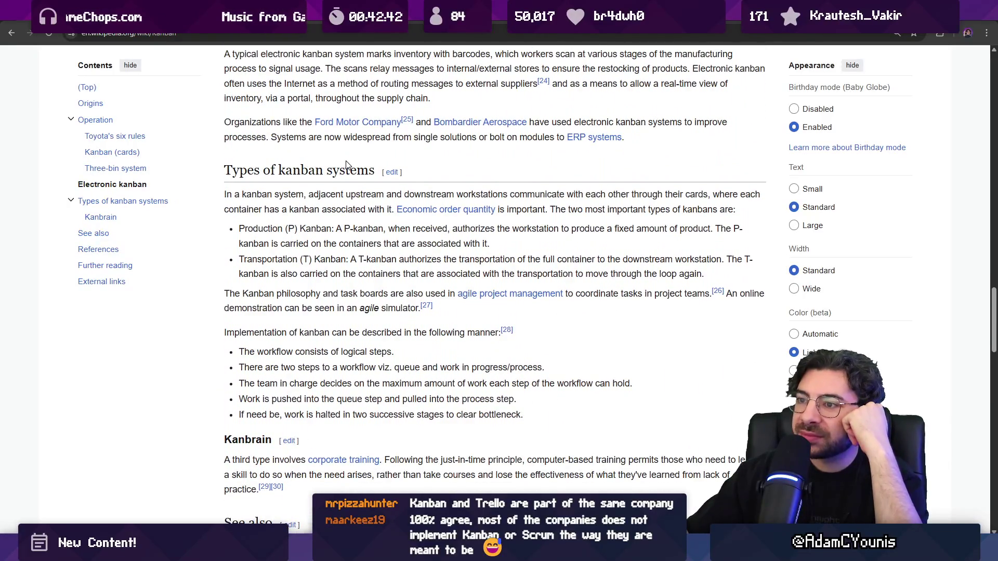
scroll(347, 165, "up", 20)
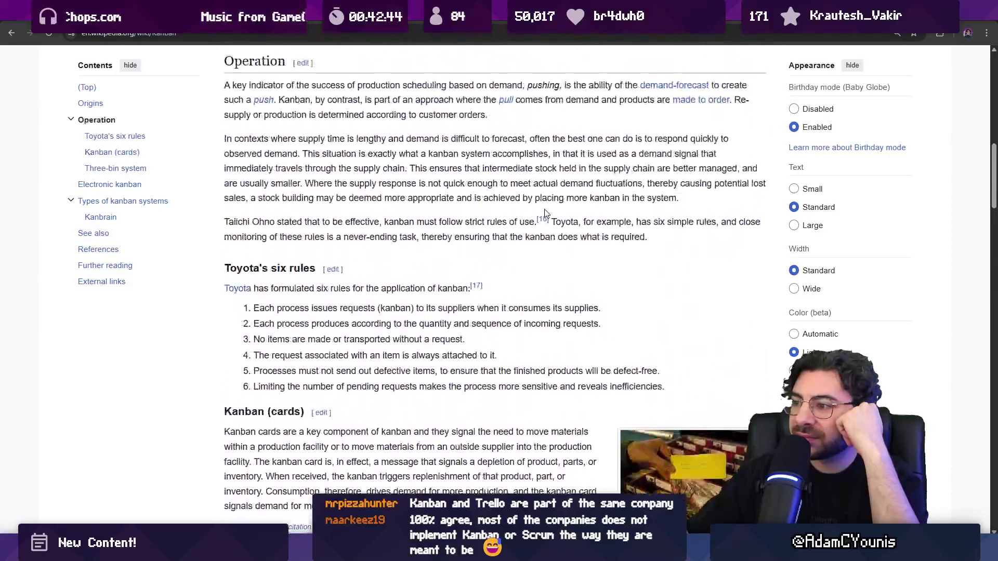
scroll(555, 209, "up", 10)
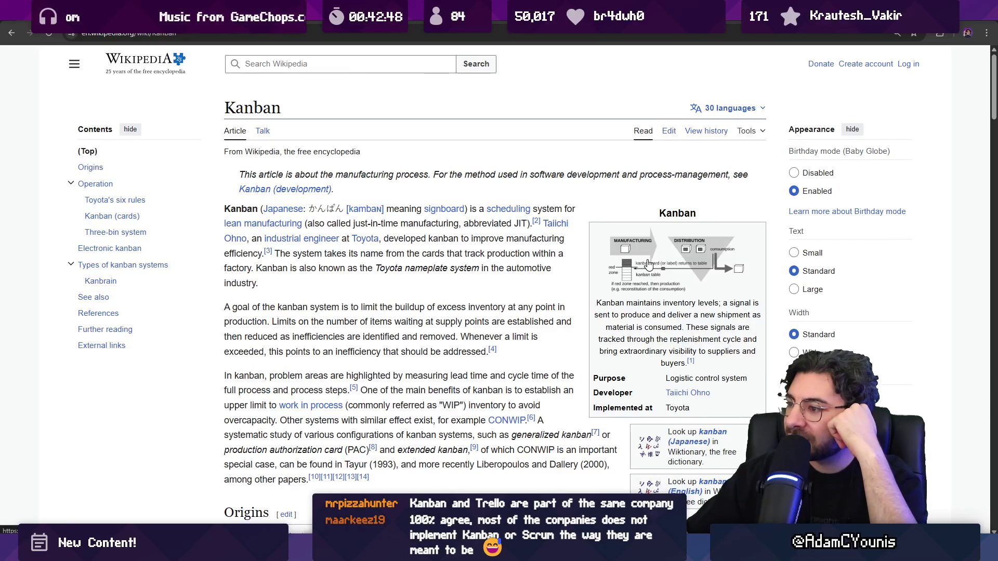
left_click(9, 33)
scroll(170, 94, "up", 5)
- Show kanban image results and preview the Wikipedia, ServiceNow, Plaky and Businessmap boards
left_click(168, 110)
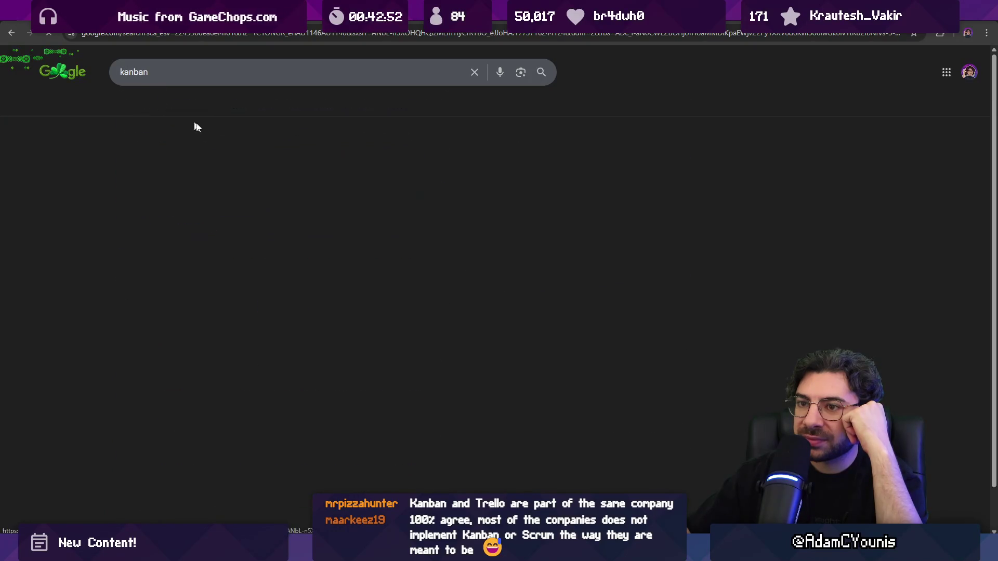
left_click(130, 187)
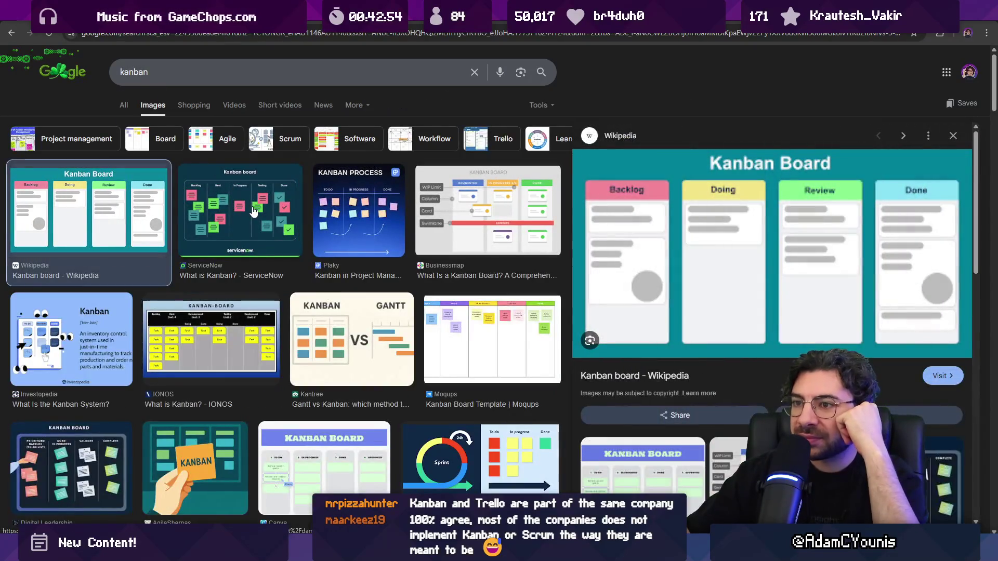
left_click(253, 210)
key("Right")
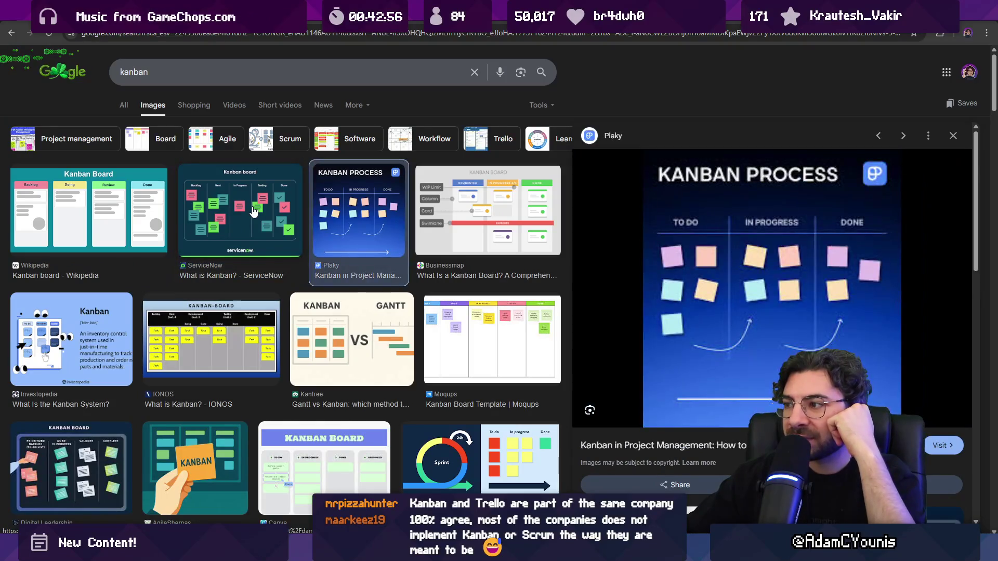
key("Right")
key("Right")
key("Right")
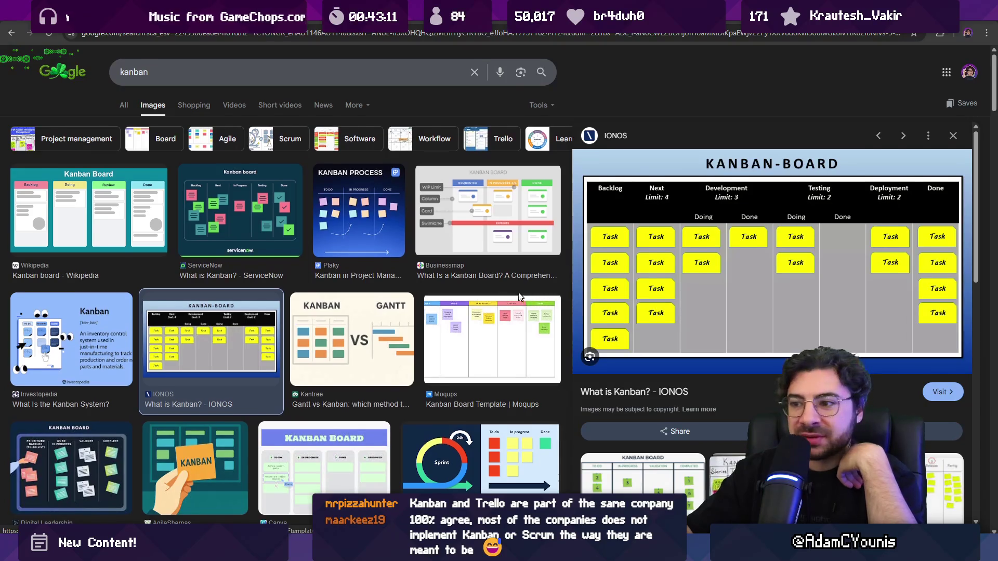
- Preview Canva's 'What is a Kanban Board?' image
scroll(562, 302, "down", 2)
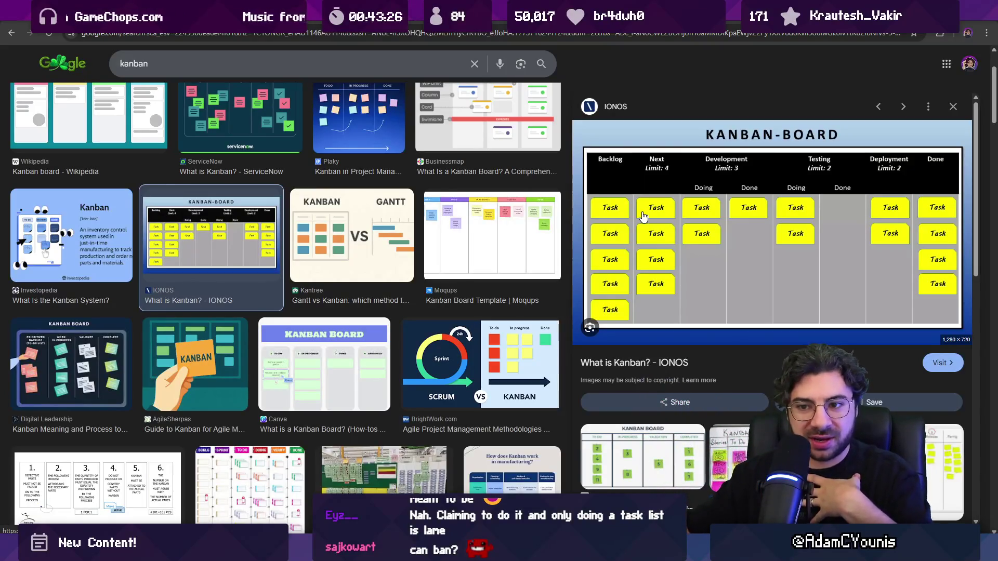
left_click(289, 356)
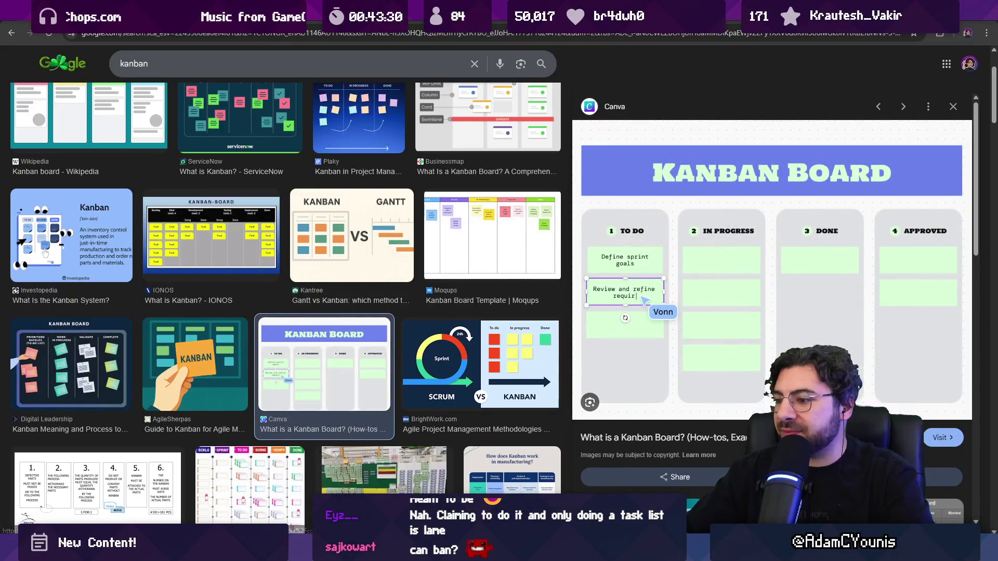
mouse_move(509, 551)
mouse_move(418, 551)
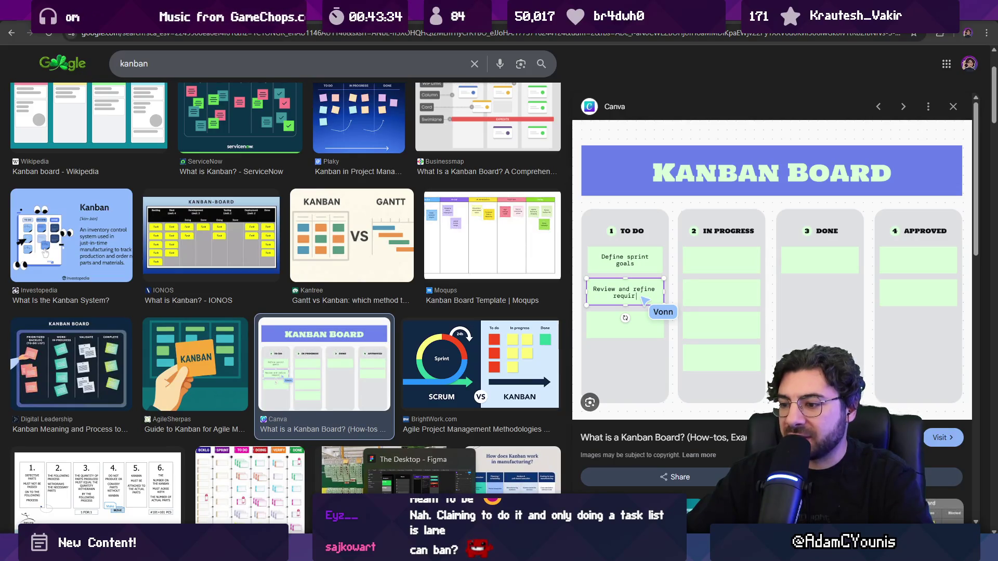
- Back in Figma, pull the Production column out of the Task Backlog board and zoom to it
left_click(419, 473)
scroll(520, 301, "right", 5)
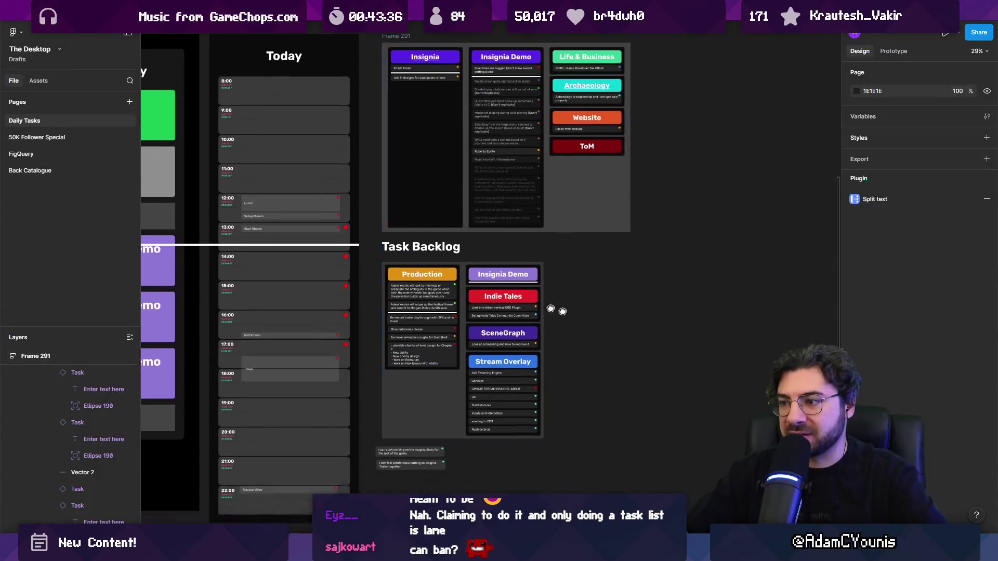
left_click(218, 224)
scroll(234, 224, "left", 5)
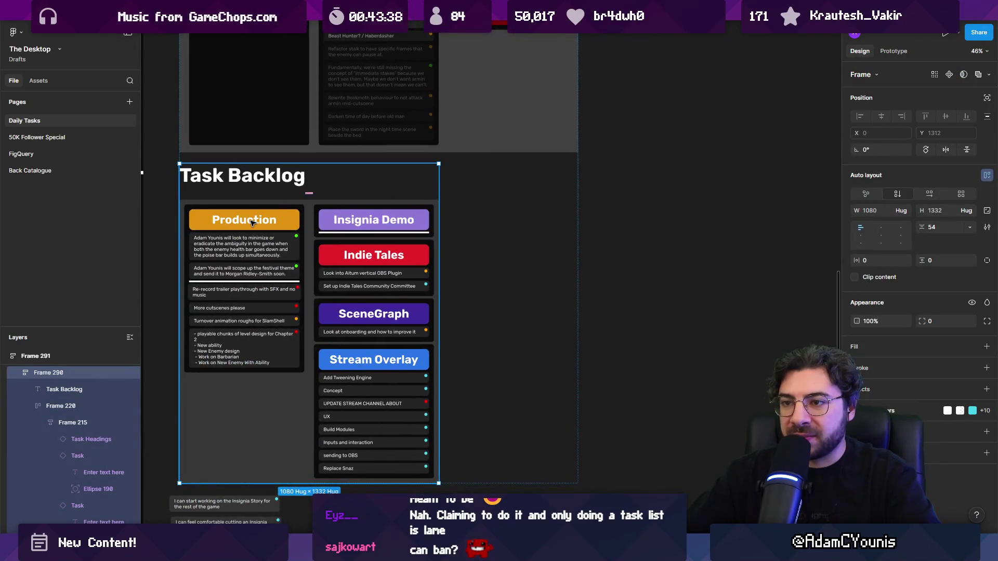
left_click(253, 223)
left_click_drag(260, 264, 769, 260)
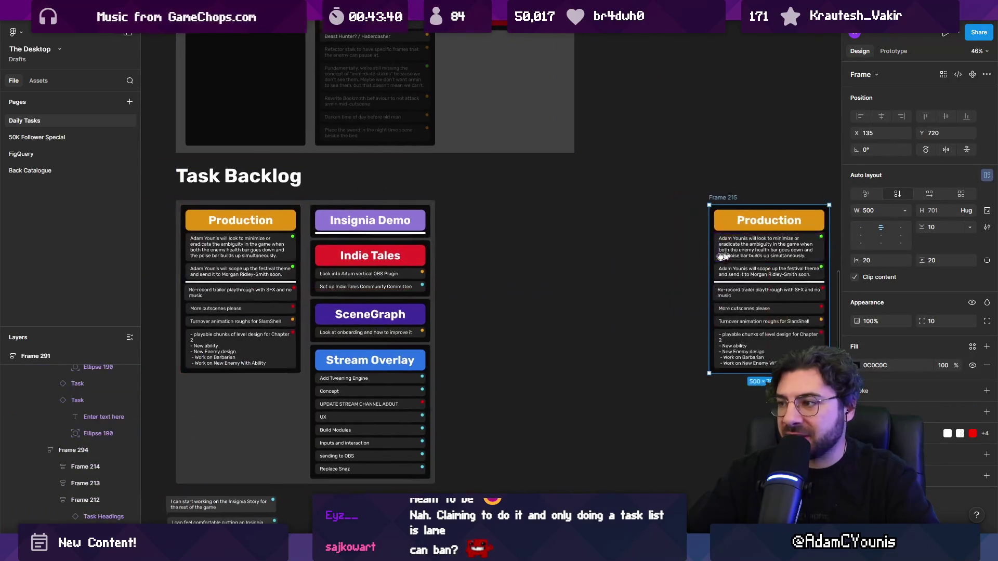
key("shift+2")
- Change the Production column heading to '---'
double_click(337, 202)
double_click(359, 201)
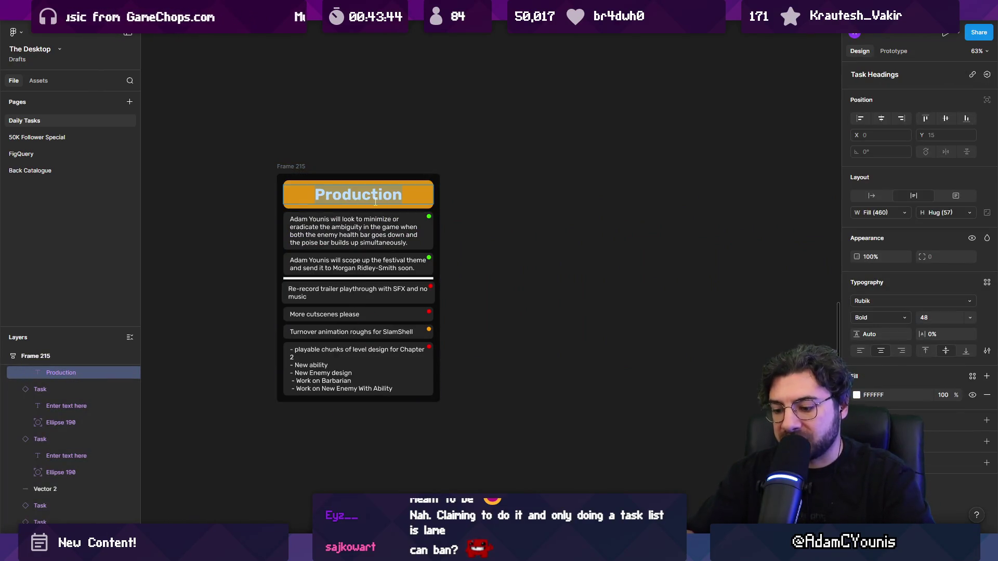
type("---")
- Delete the five extra tasks, keeping only the playable chunks task
left_click(359, 232)
left_click(359, 264, "shift")
left_click(381, 300, "shift")
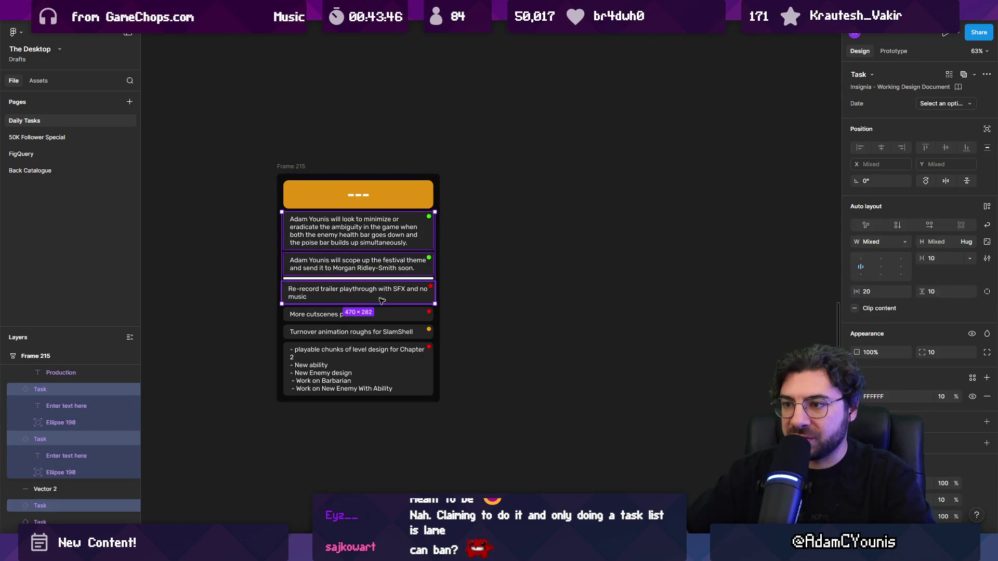
left_click(359, 314, "shift")
left_click(359, 332, "shift")
key("Delete")
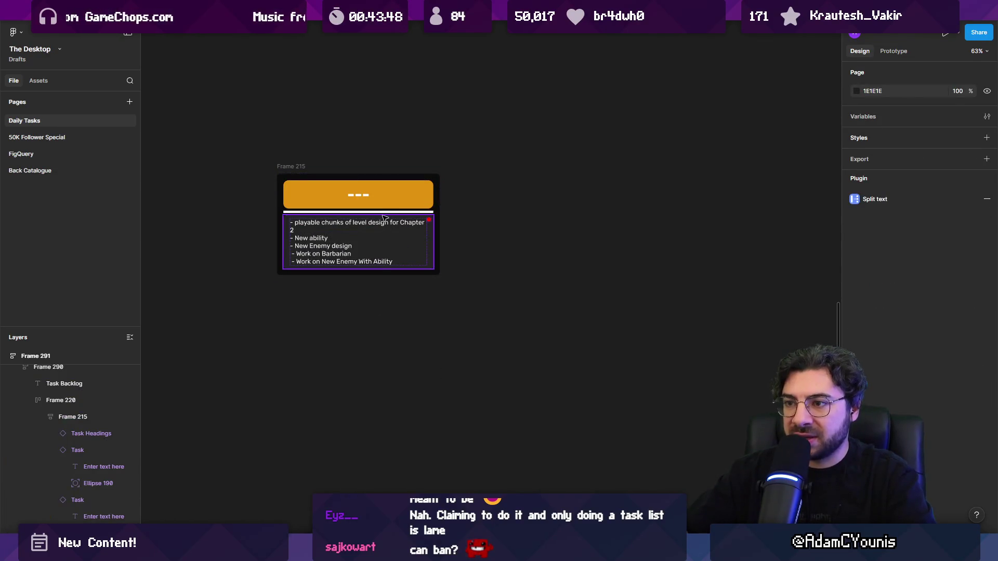
- Move the white divider line below the remaining task
left_click(384, 217)
left_click(384, 213)
key("Down")
scroll(389, 197, "up", 3)
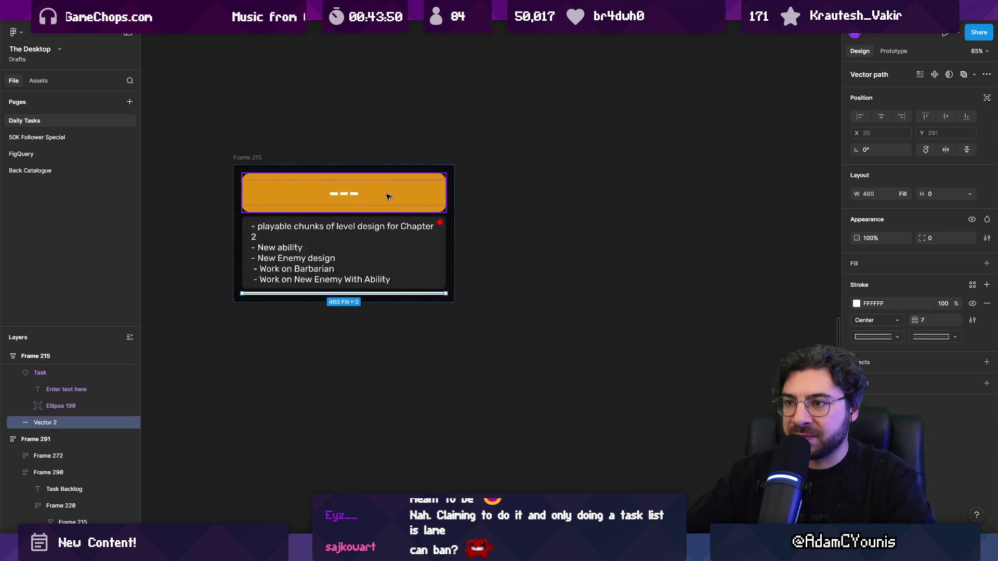
- Retitle the placeholder card heading 'User Validation'
scroll(389, 196, "up", 2)
double_click(346, 197)
double_click(347, 198)
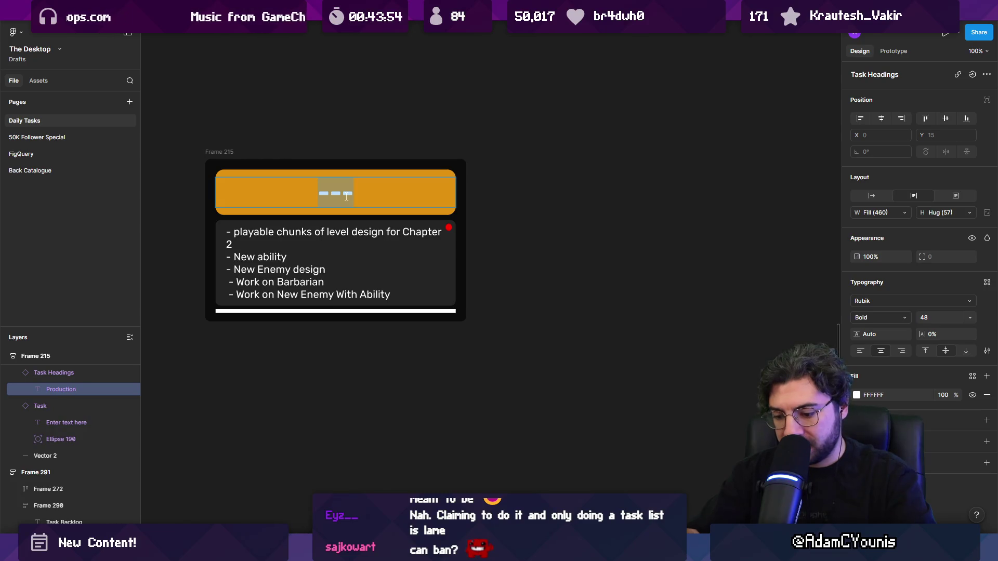
type("User Validation")
key("Escape")
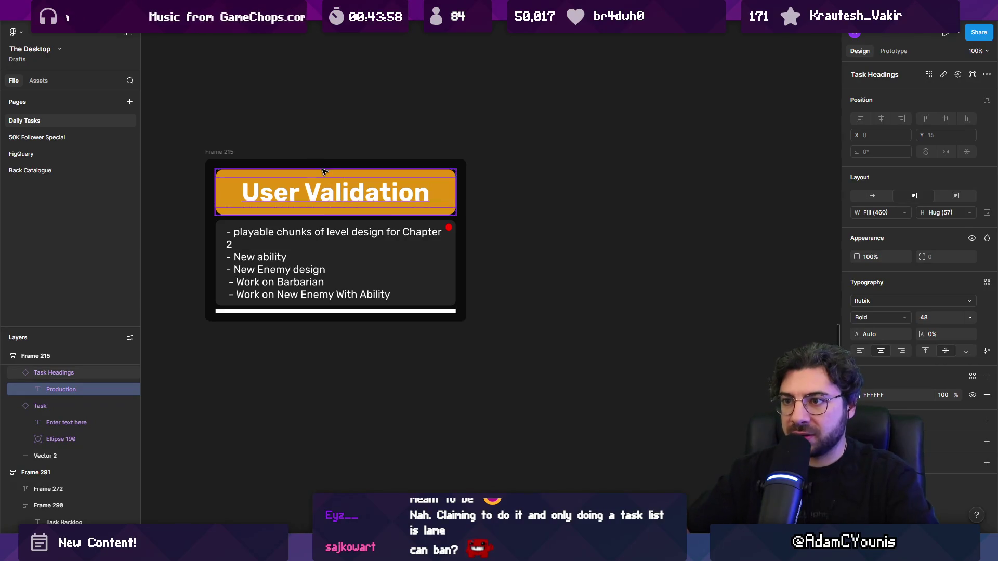
key("Escape")
- Duplicate the card to the right and title the two cards Research and Concept
left_click_drag(229, 153, 497, 154)
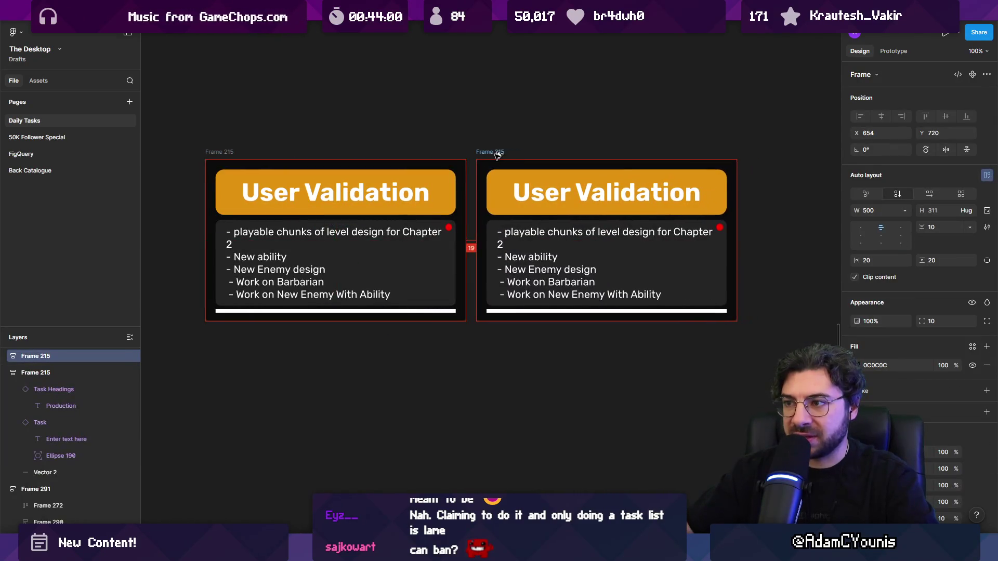
left_click(374, 193)
double_click(373, 194)
type("Research")
key("Escape")
double_click(547, 191)
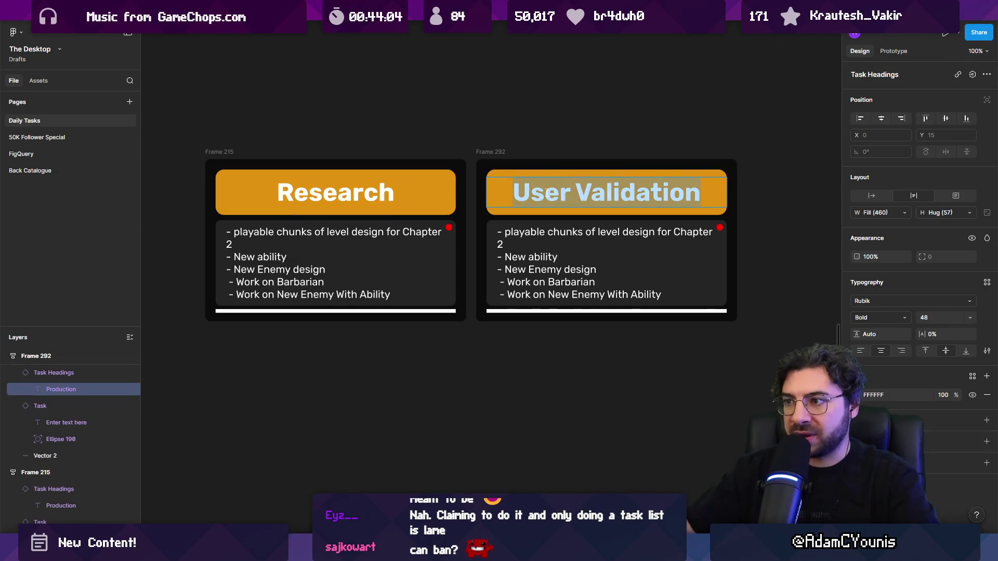
type("Concept")
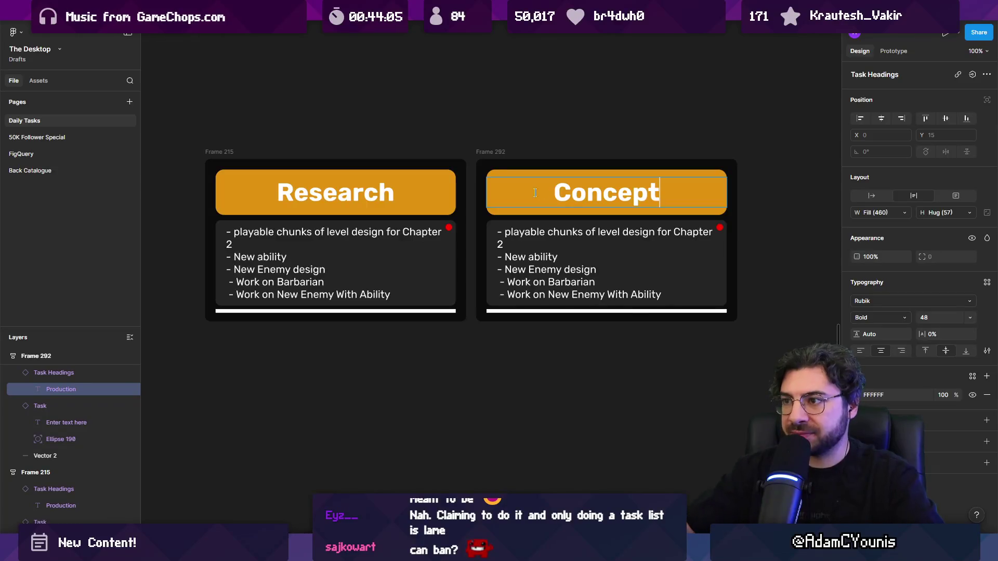
scroll(470, 165, "down", 3)
key("Escape")
key("Escape")
- Duplicate the Concept card and title the copy Prototype
key("ctrl+d")
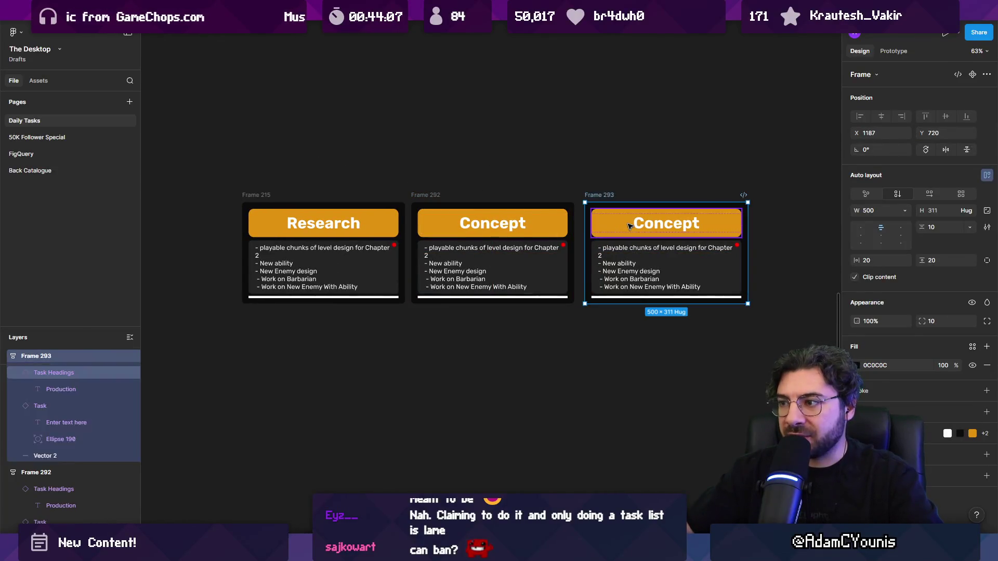
double_click(658, 227)
key("BackSpace")
type("toye")
key("BackSpace")
key("BackSpace")
key("BackSpace")
type("typ")
key("BackSpace")
key("BackSpace")
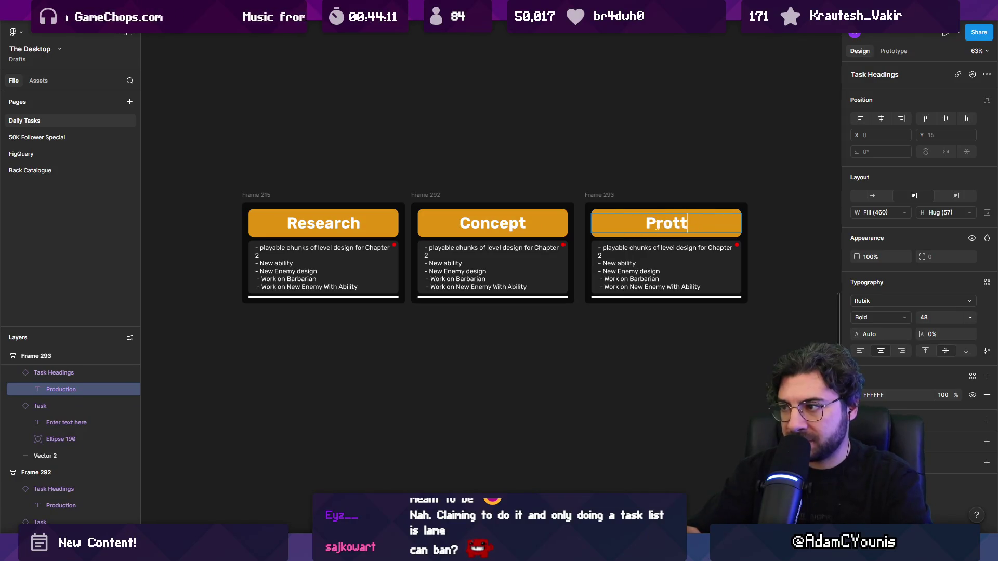
type("otype /.")
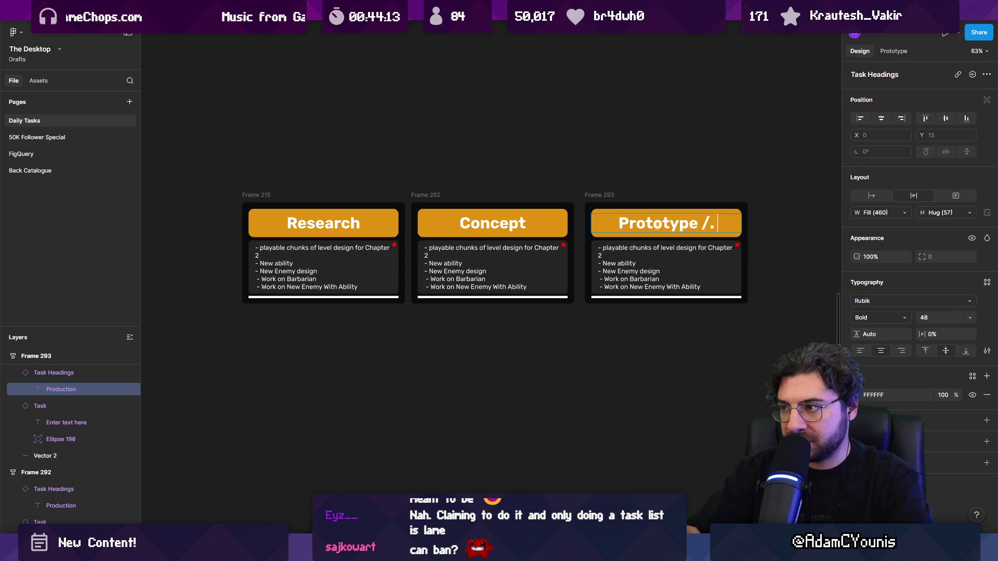
key("BackSpace")
key("BackSpace")
key("Escape")
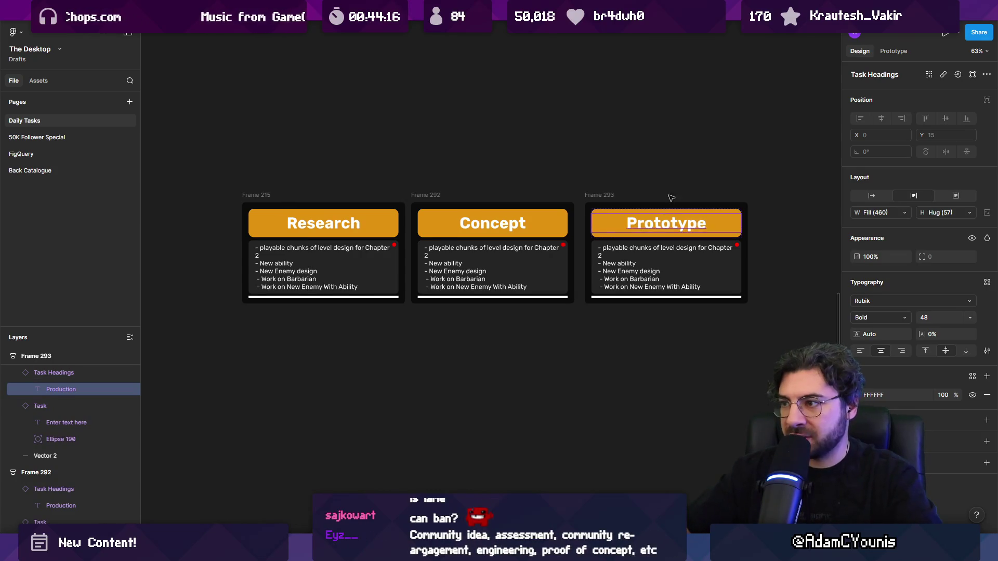
- Add a Testing card to the right of Prototype
scroll(657, 228, "right", 3)
mouse_move(510, 205)
left_mouse_down("alt")
mouse_move(721, 205)
mouse_move(667, 205)
mouse_move(677, 205)
left_mouse_up("alt")
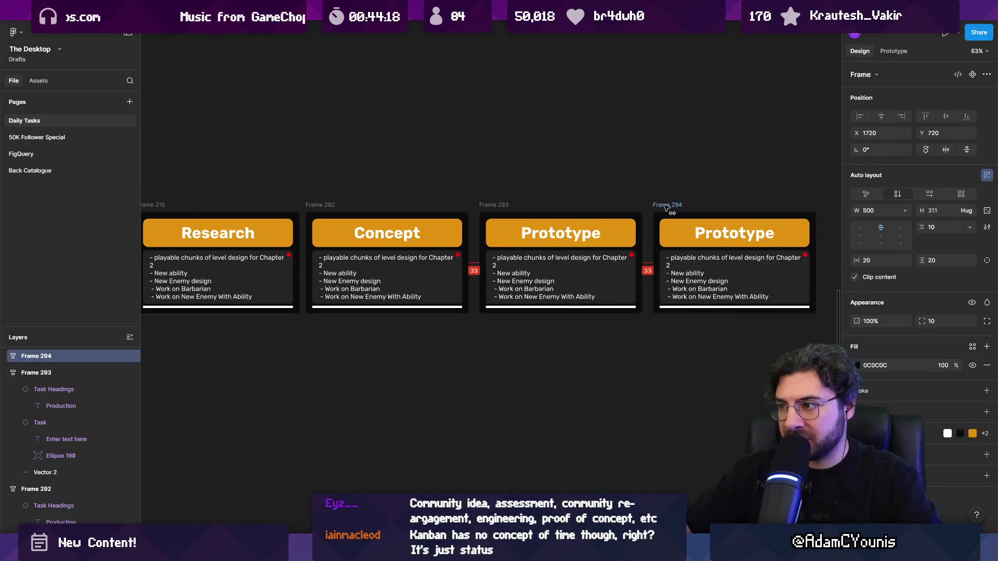
double_click(717, 233)
type("Testing")
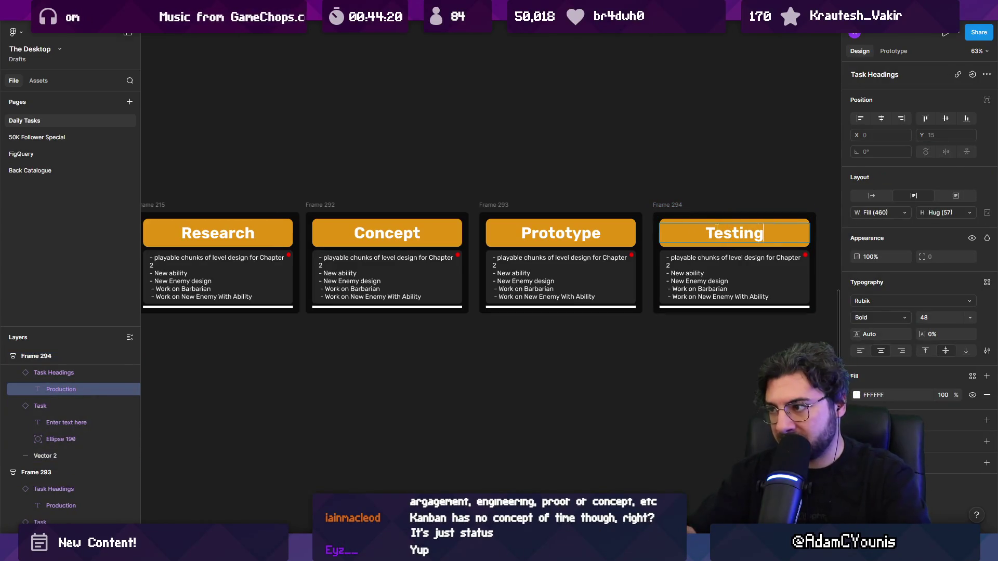
key("Escape")
- Add a Production card to the right of Testing
scroll(520, 260, "right", 5)
left_click_drag(429, 223, 603, 226, "alt")
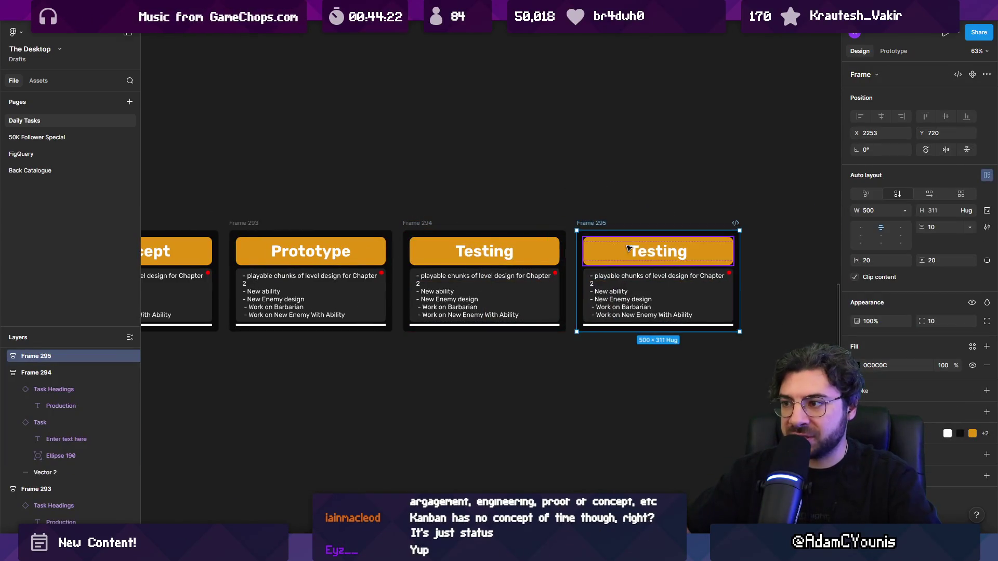
double_click(633, 253)
type("OP")
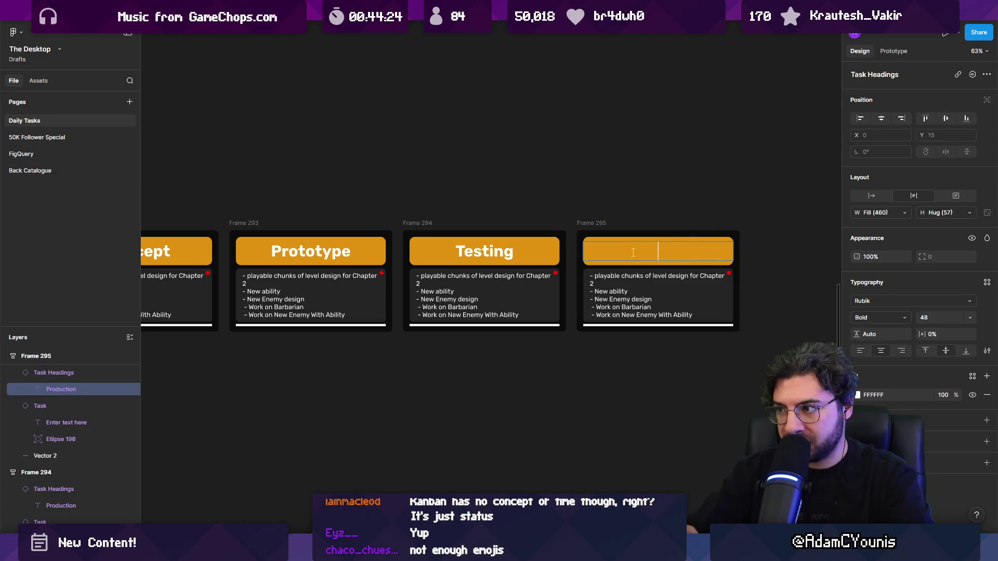
type("ction")
scroll(520, 259, "right", 5)
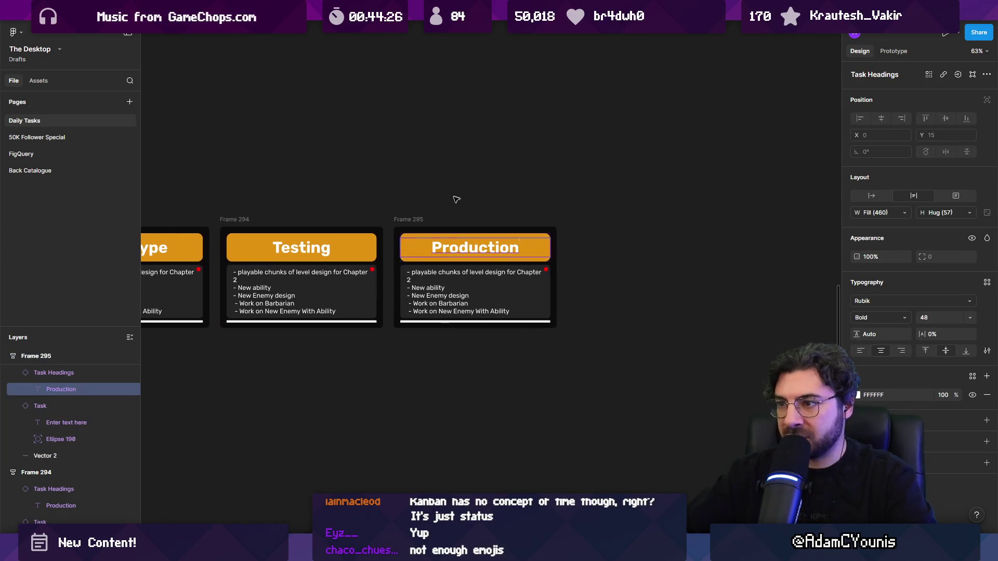
key("Escape")
key("Escape")
key("Escape")
- Add a Deployment card to the right of Production
left_click_drag(461, 221, 632, 221, "alt")
double_click(614, 250)
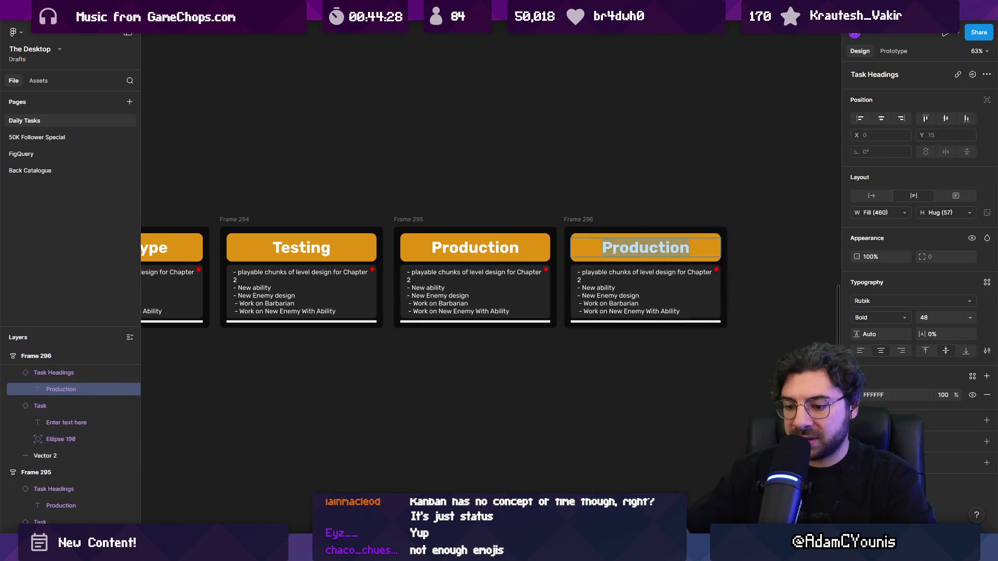
type("Deployment")
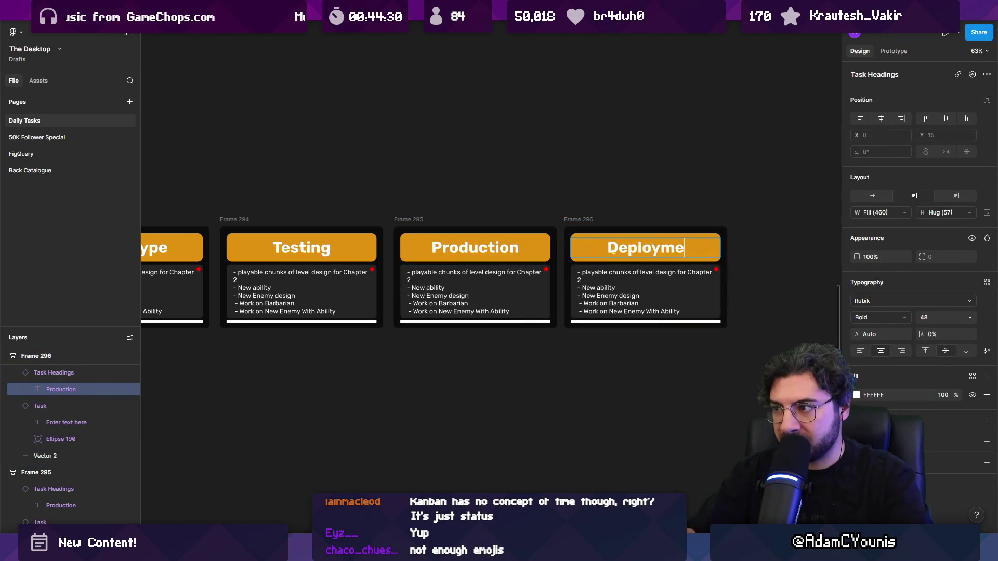
key("Escape")
- Hide the interface panels and select all six stage cards
scroll(650, 260, "down", 3)
scroll(683, 272, "left", 3)
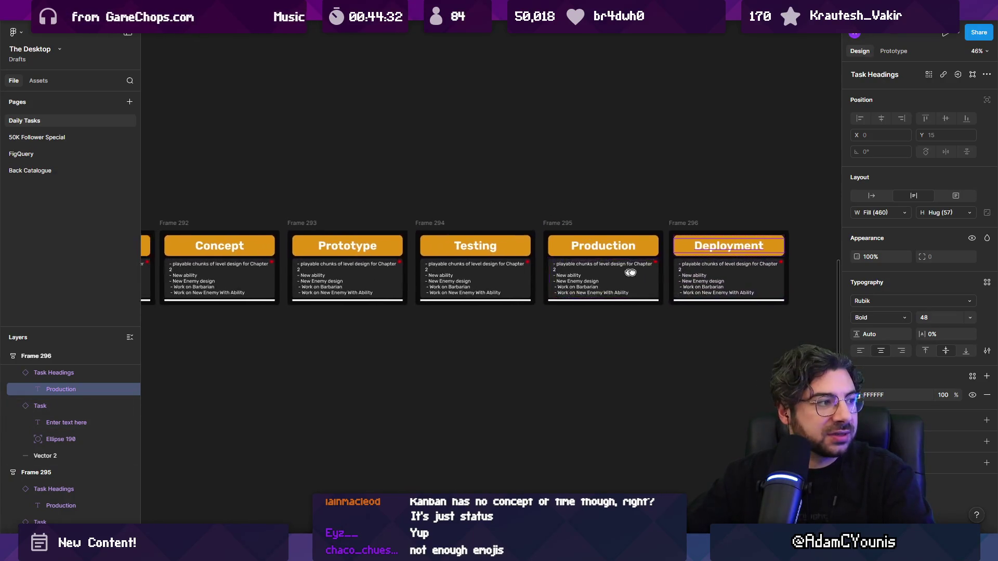
key("ctrl+backslash")
scroll(597, 260, "right", 2)
scroll(598, 260, "down", 1)
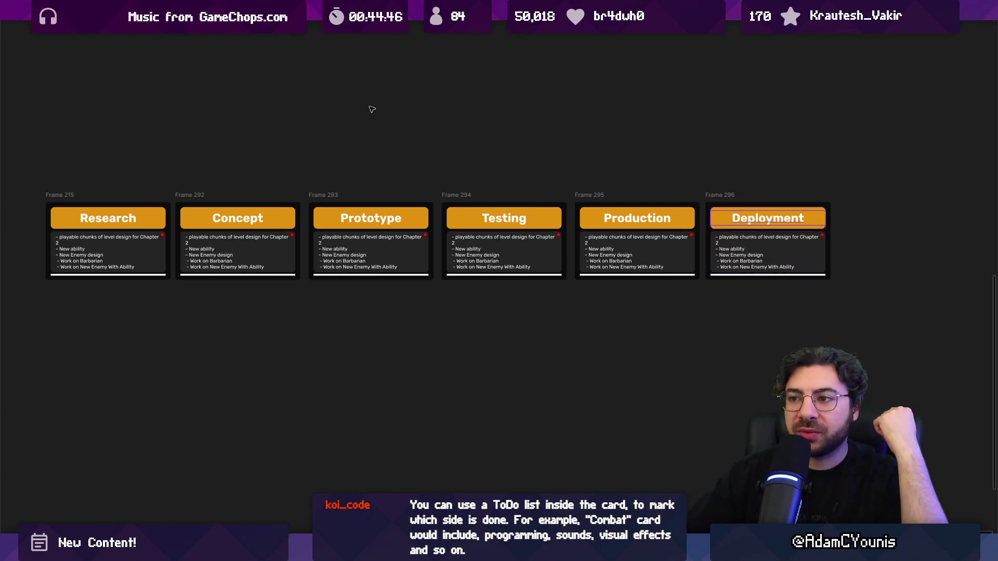
mouse_move(36, 167)
left_mouse_down()
mouse_move(172, 205)
mouse_move(868, 314)
left_mouse_up()
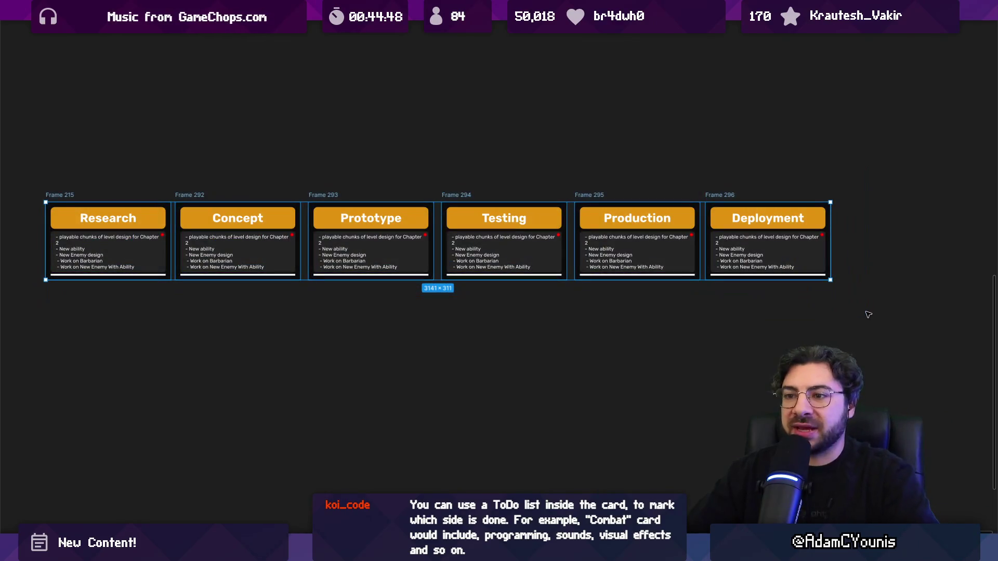
- Wrap the six cards in an auto-layout frame and inspect each card's task text
key("shift+a")
key("Escape")
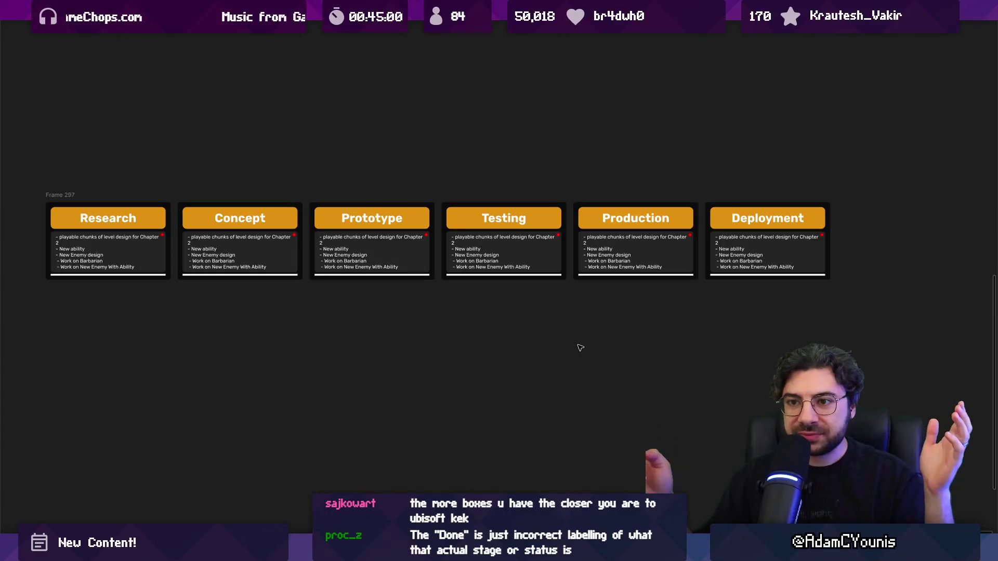
double_click(137, 256)
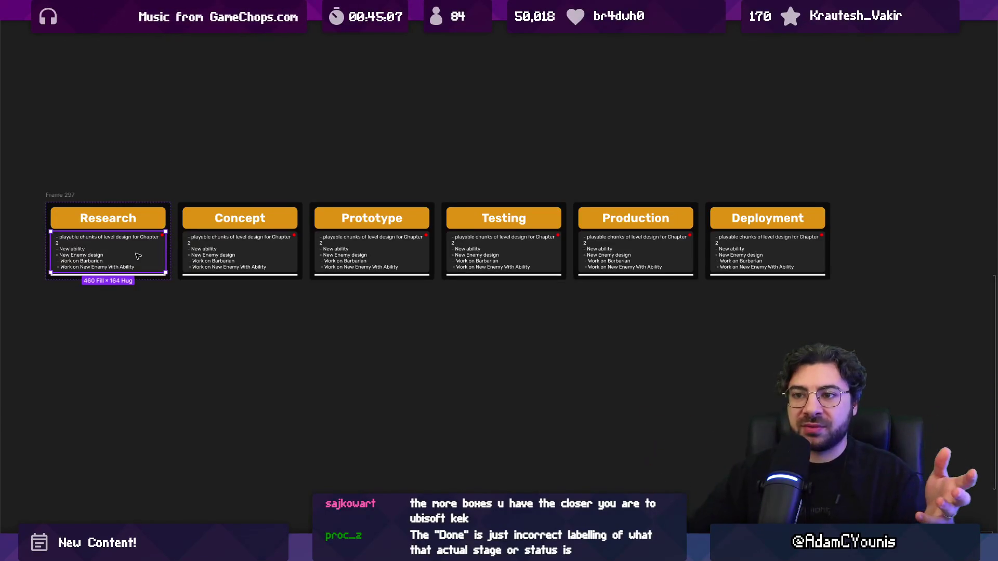
left_click(119, 246)
double_click(122, 242)
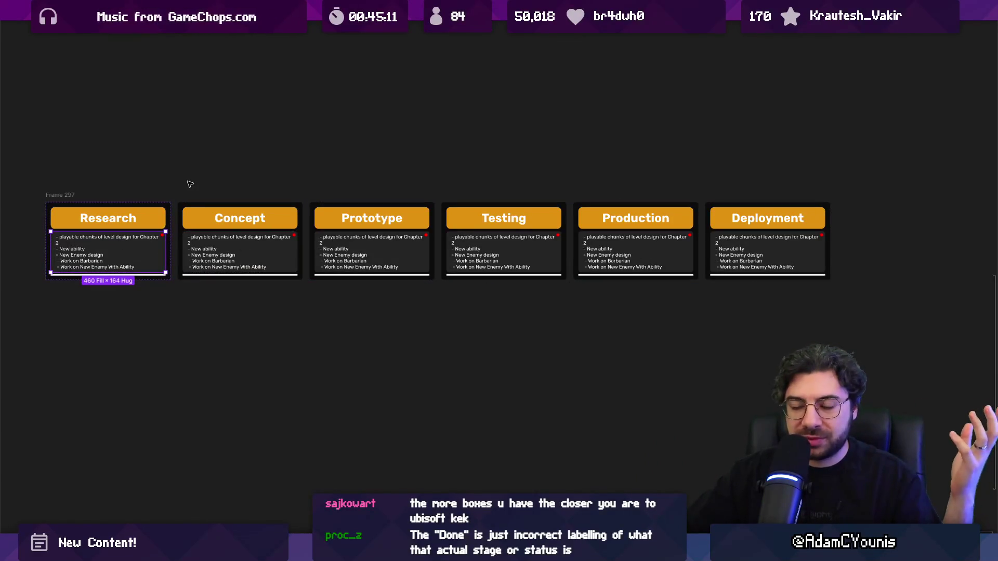
left_click(213, 253)
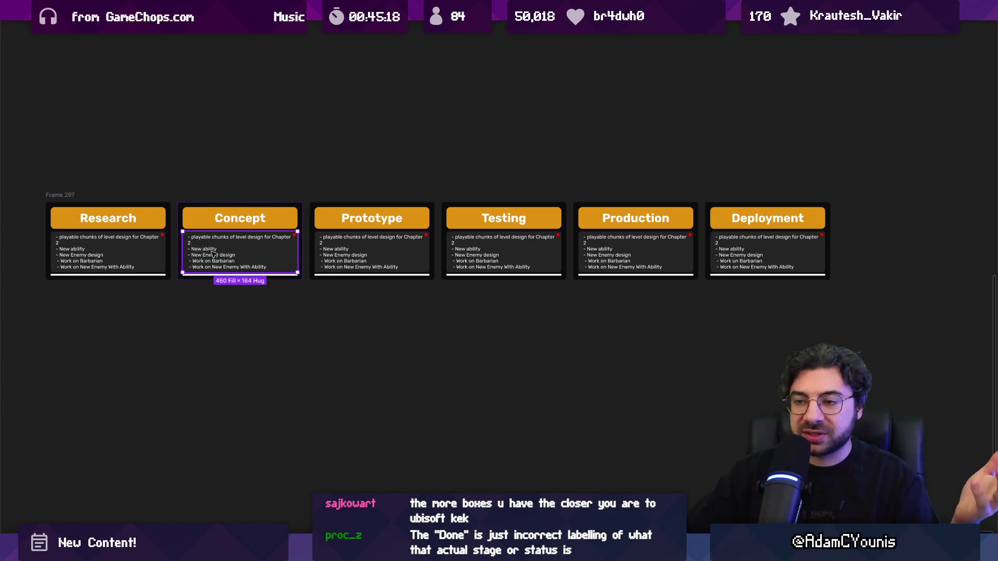
left_click(367, 247)
left_click(499, 248)
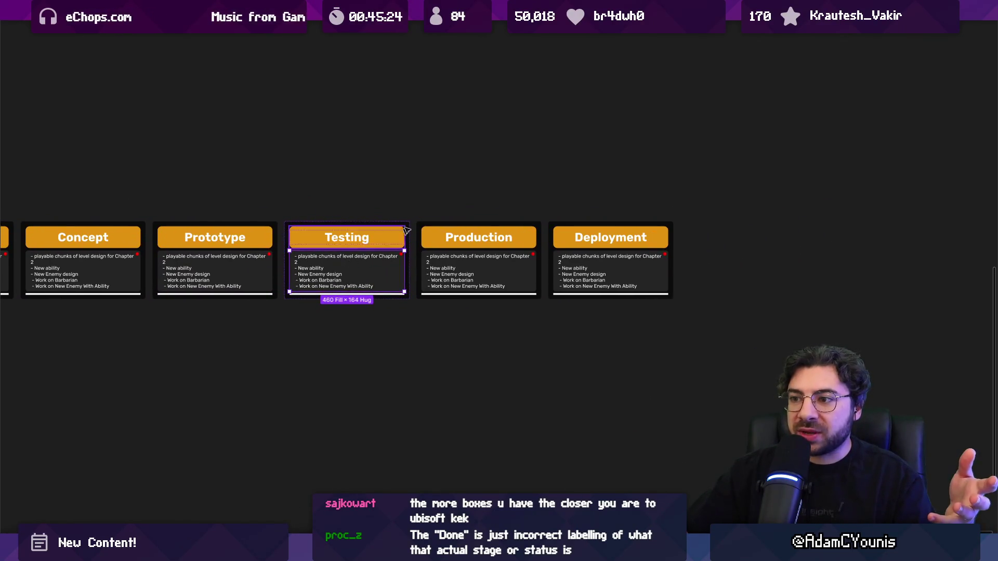
key("Escape")
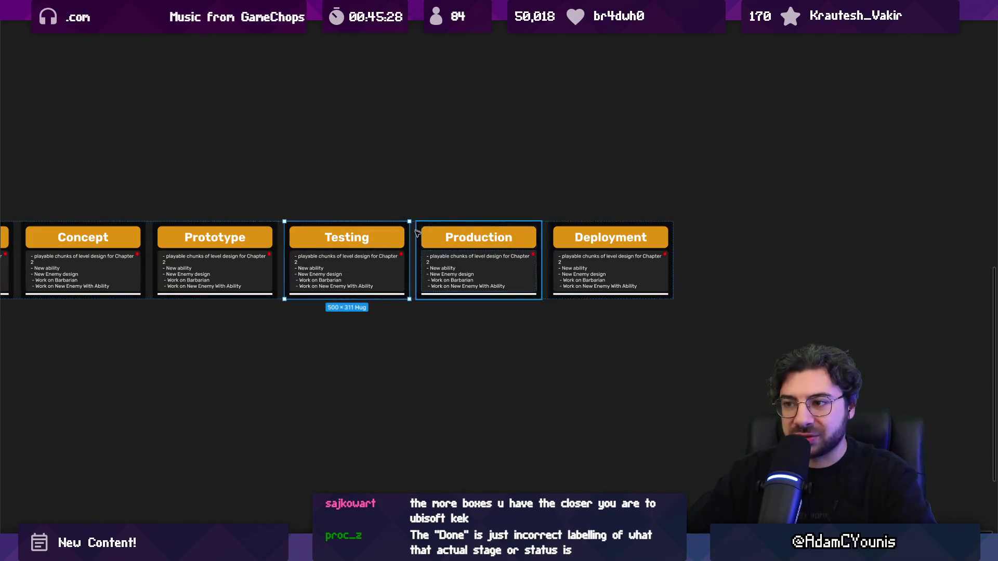
- Duplicate the Deployment card, then delete the extra copy
left_click(461, 264)
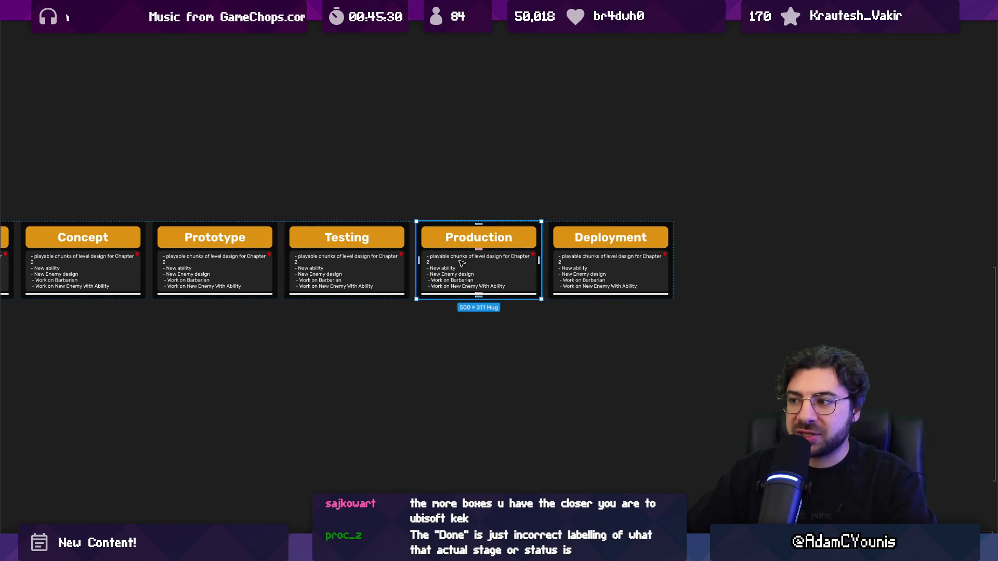
left_click(596, 261)
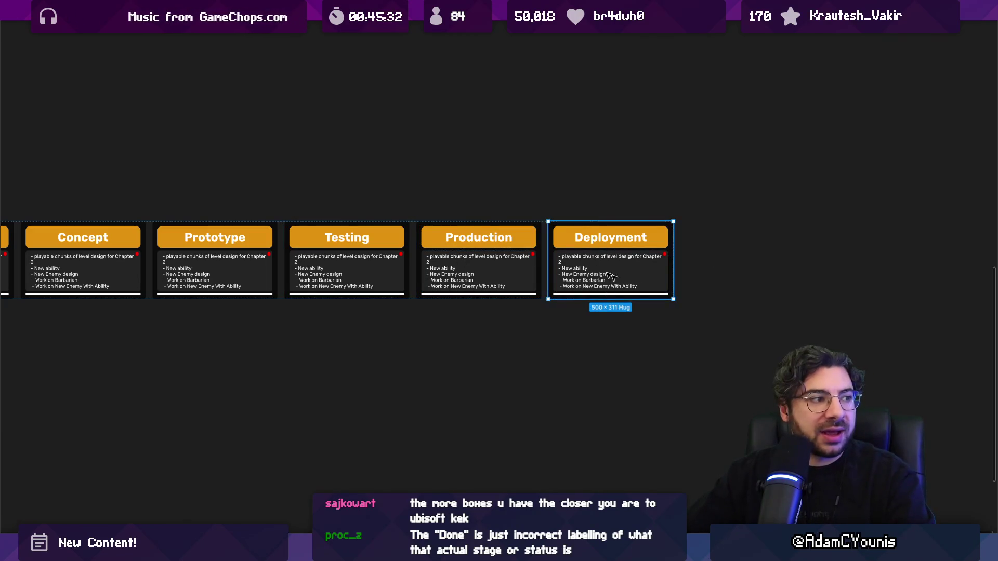
key("ctrl+d")
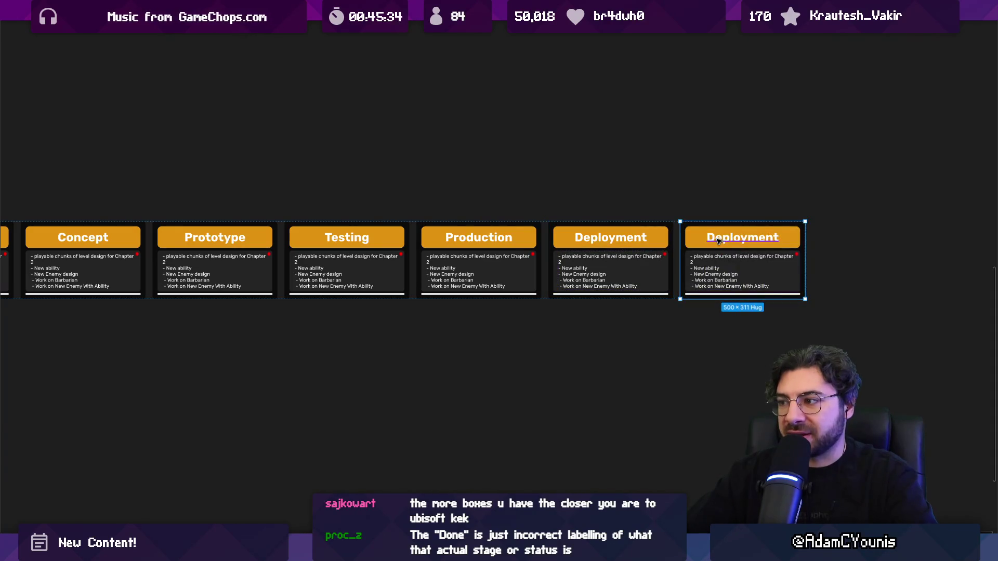
double_click(723, 239)
key("Escape")
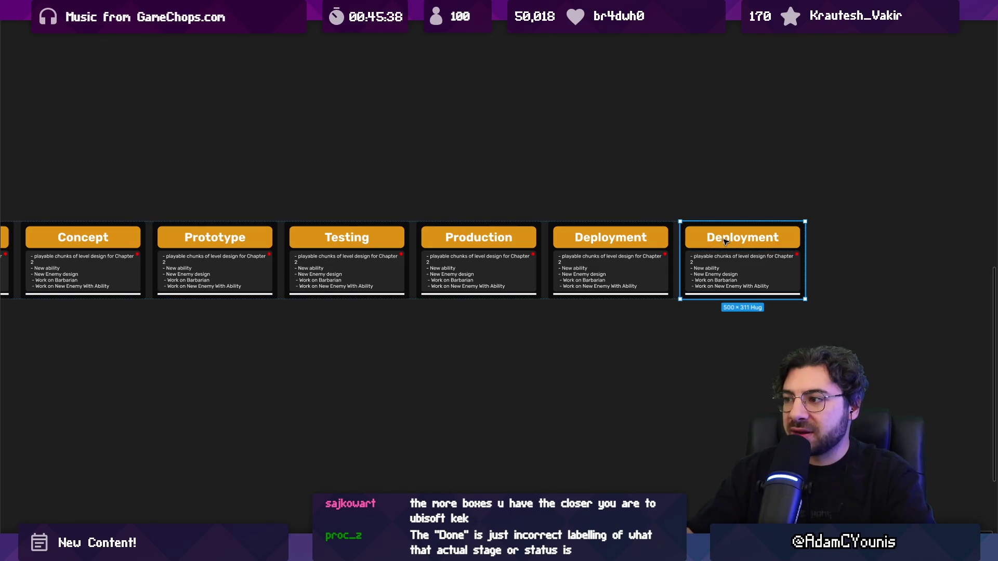
key("Delete")
scroll(725, 241, "down", 3)
scroll(428, 209, "up", 3)
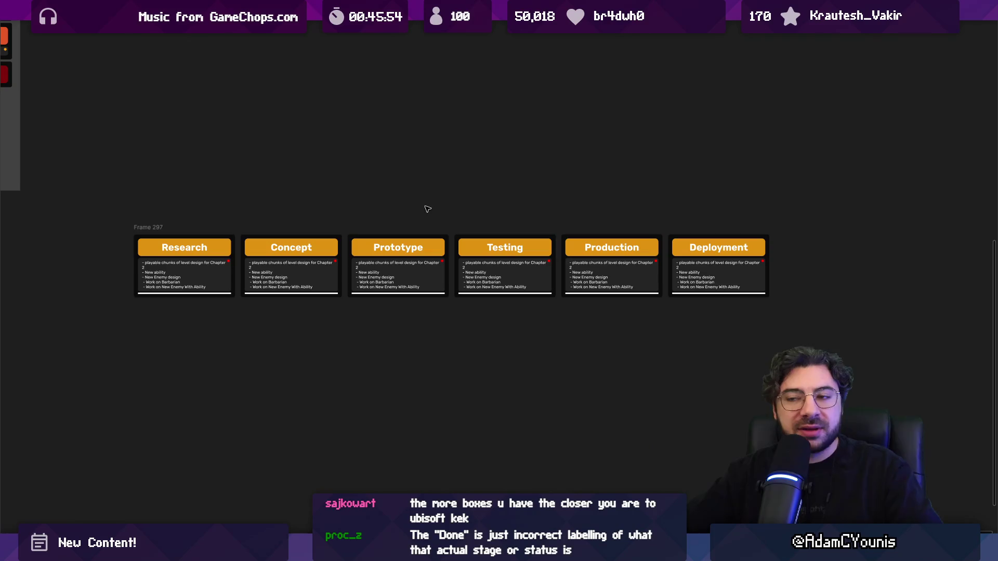
- Inspect Frame 297's card row and its Concept card
left_click(161, 227)
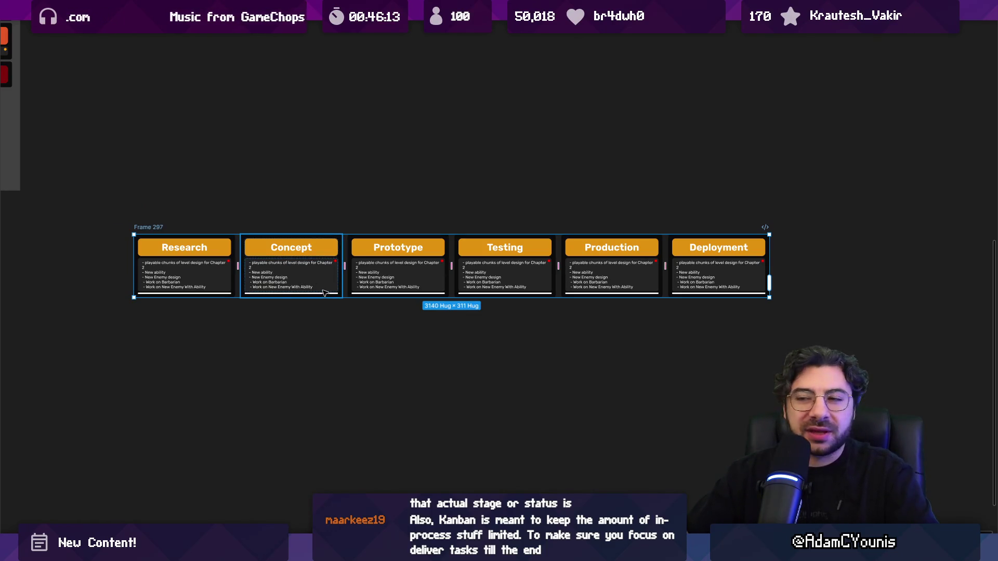
left_click(303, 281)
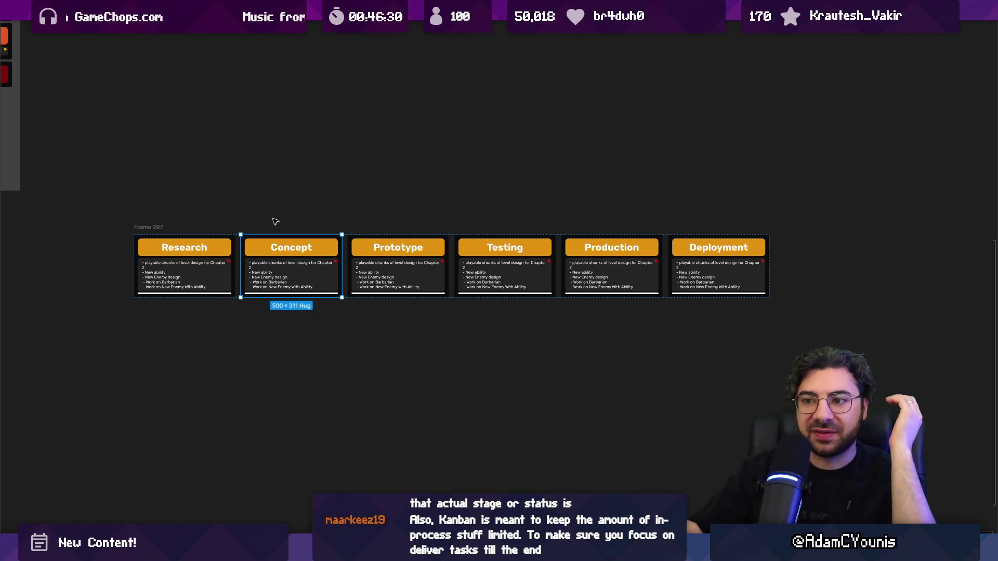
left_click(275, 224)
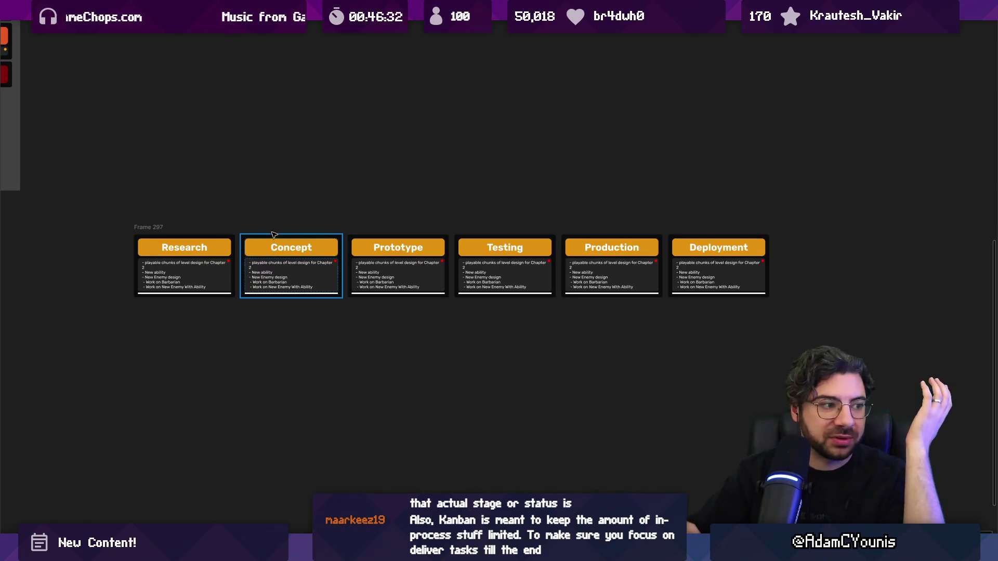
left_click(161, 227)
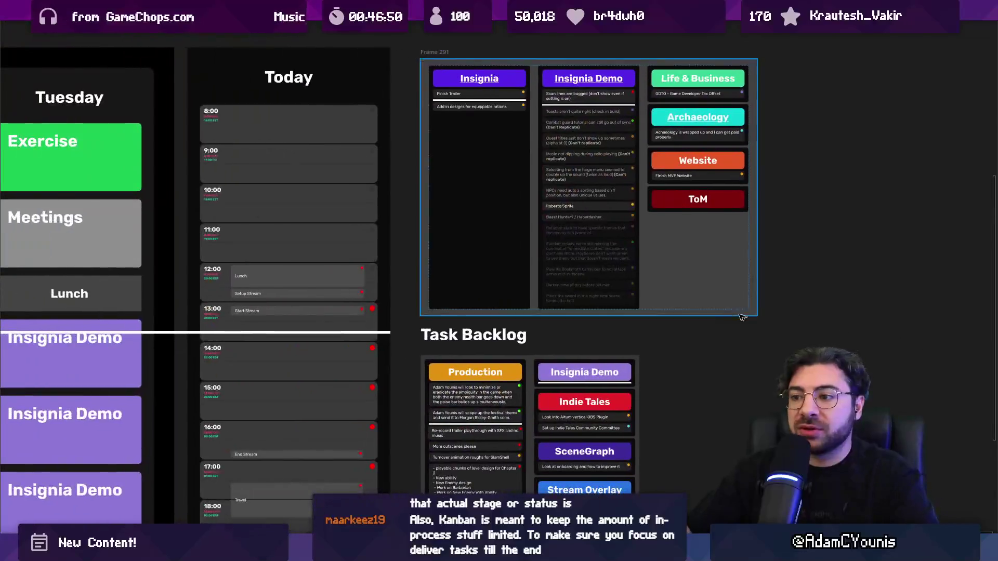
scroll(548, 332, "down", 3)
scroll(548, 332, "up", 3)
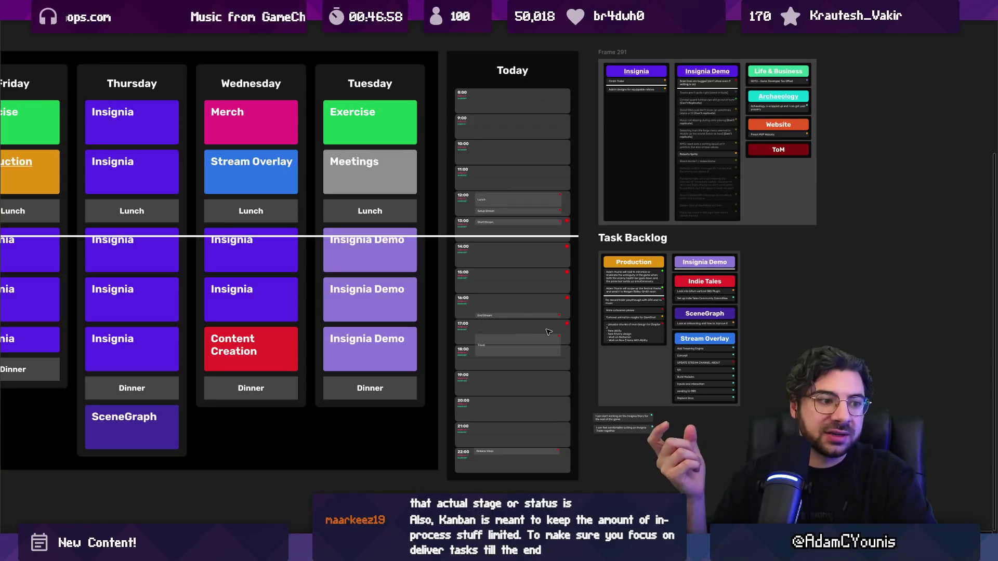
key("shift+2")
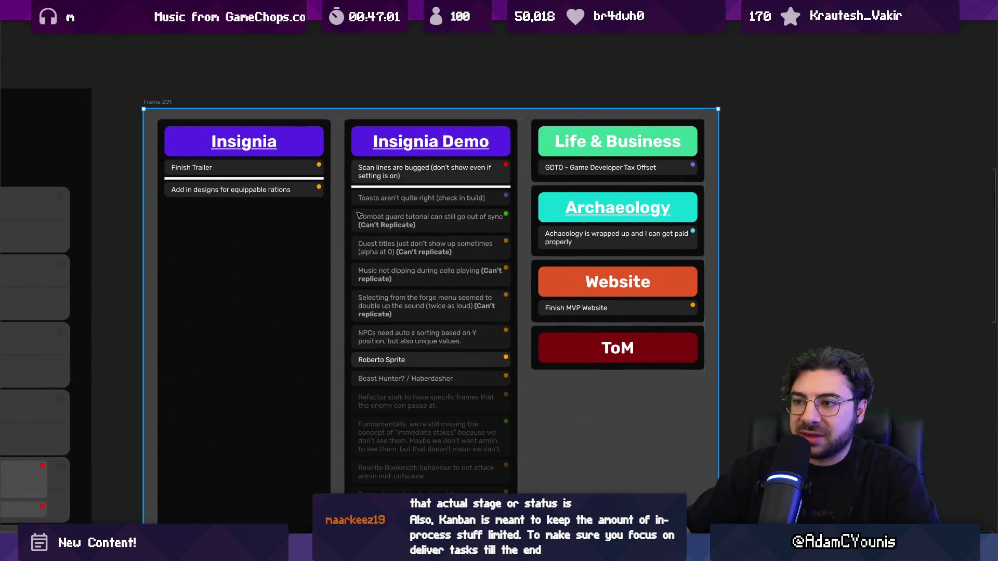
left_click(362, 216)
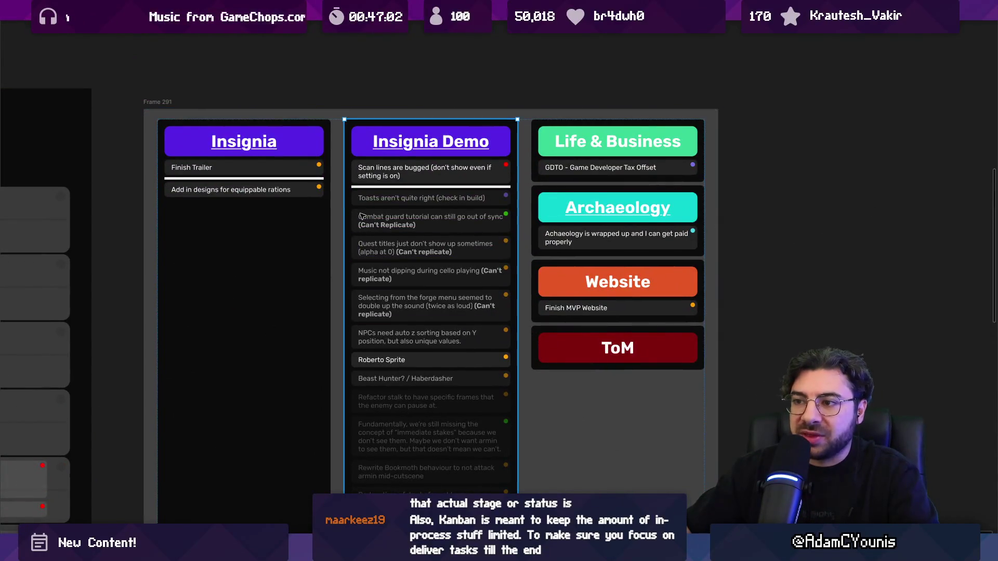
double_click(363, 218)
mouse_move(411, 222)
left_mouse_down()
mouse_move(408, 252)
mouse_move(407, 218)
left_mouse_up()
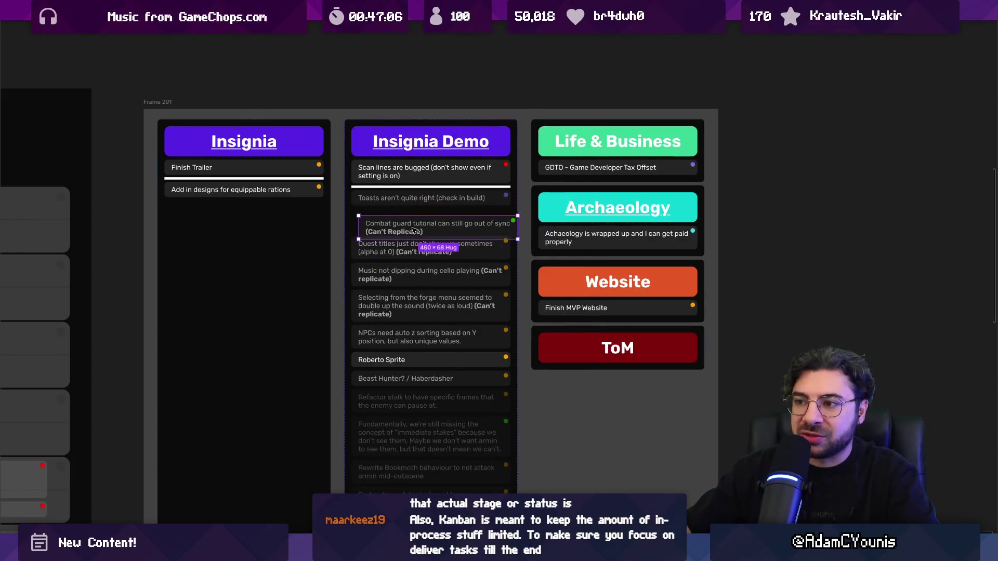
scroll(337, 338, "left", 7)
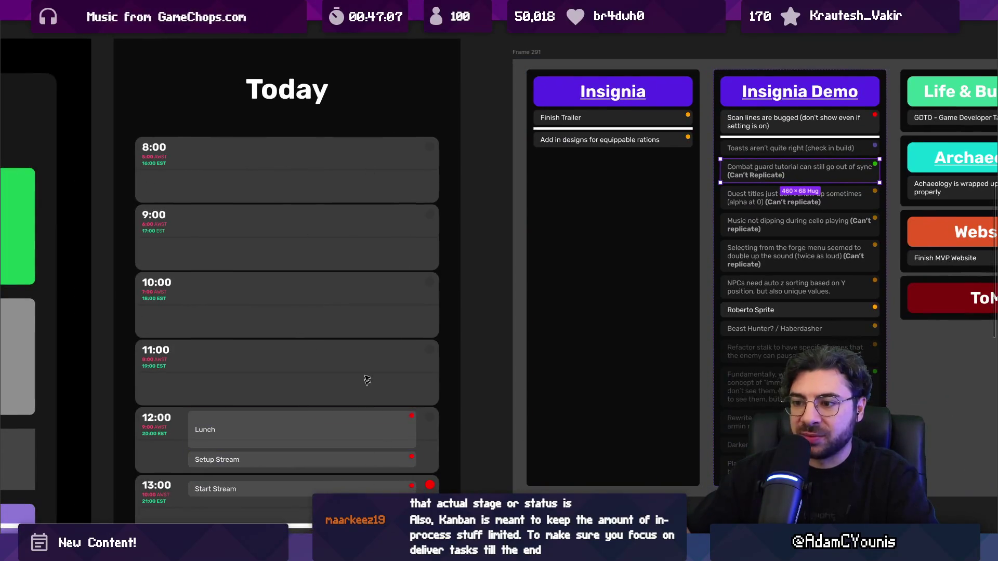
scroll(359, 338, "down", 4)
scroll(345, 285, "down", 3)
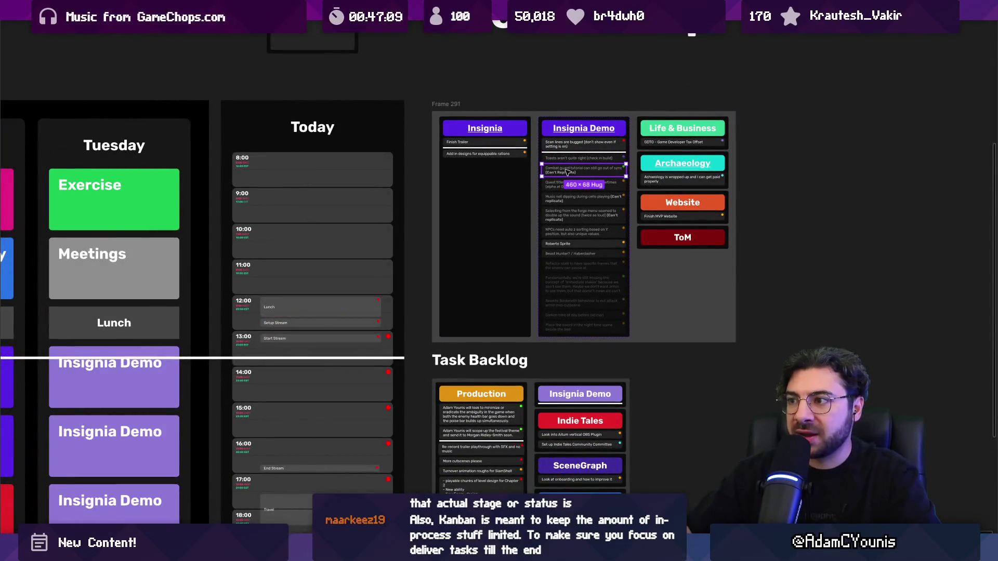
scroll(583, 178, "up", 5)
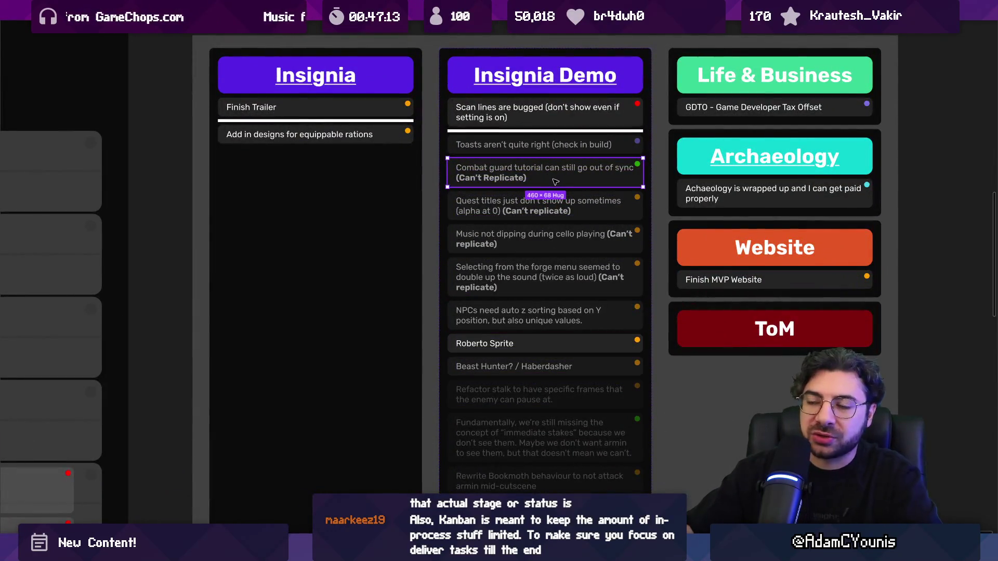
scroll(556, 181, "down", 5)
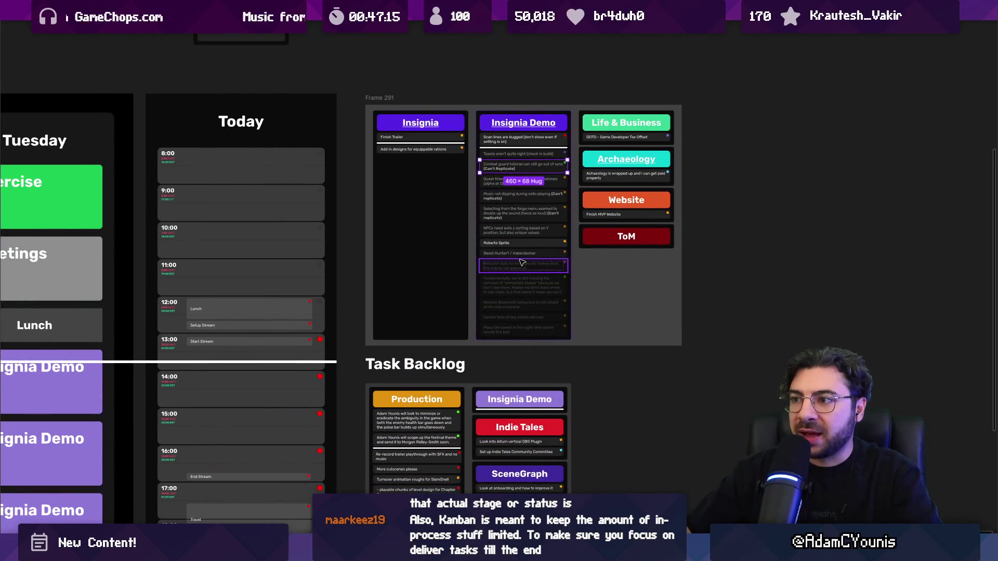
scroll(511, 172, "up", 5)
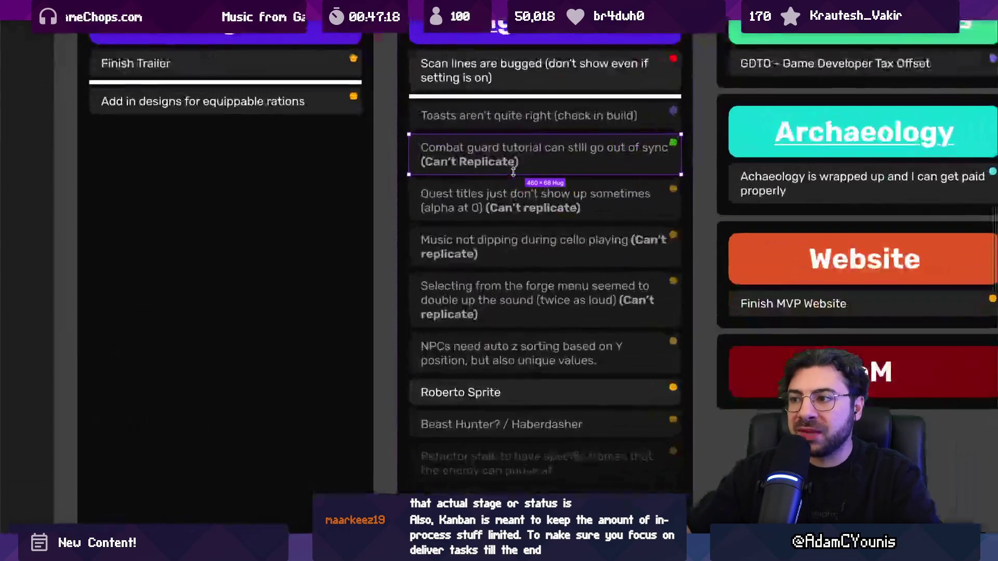
key("ctrl+shift+x")
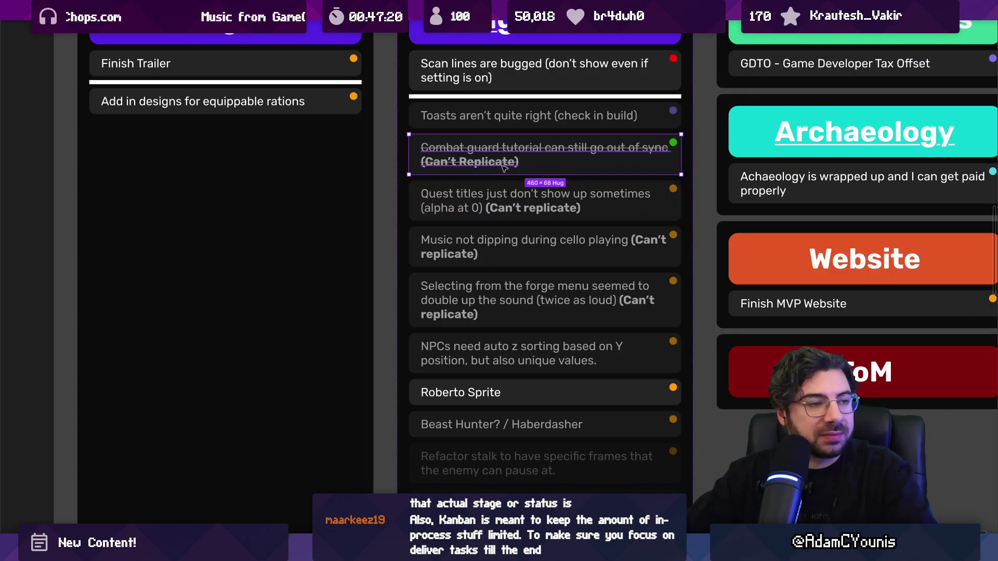
scroll(507, 149, "up", 5)
key("ctrl+z")
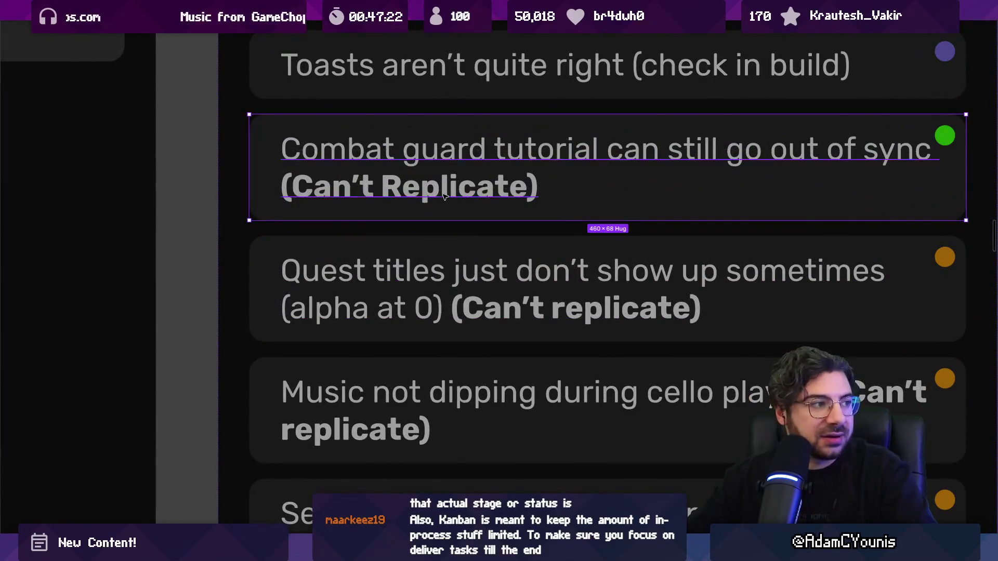
scroll(462, 194, "down", 5)
mouse_move(461, 195)
left_mouse_down()
mouse_move(395, 218)
mouse_move(69, 389)
mouse_move(199, 379)
mouse_move(379, 280)
left_mouse_up()
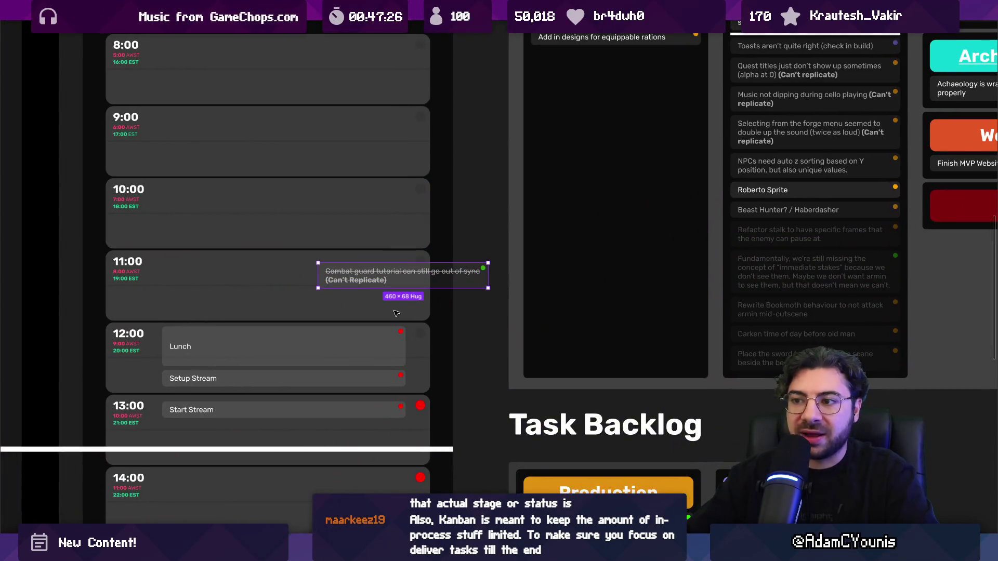
key("ctrl+z")
scroll(475, 296, "down", 4)
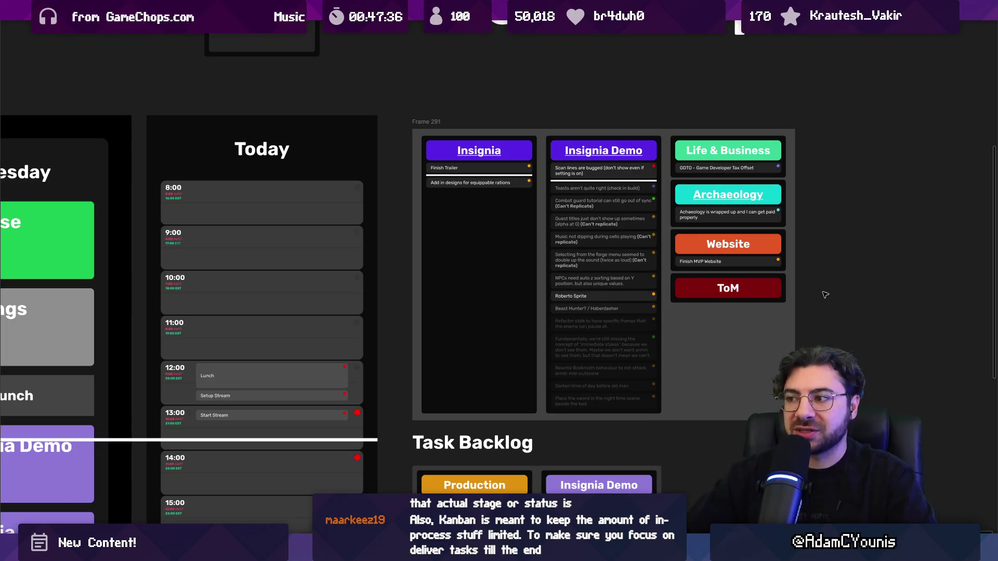
scroll(417, 323, "down", 2)
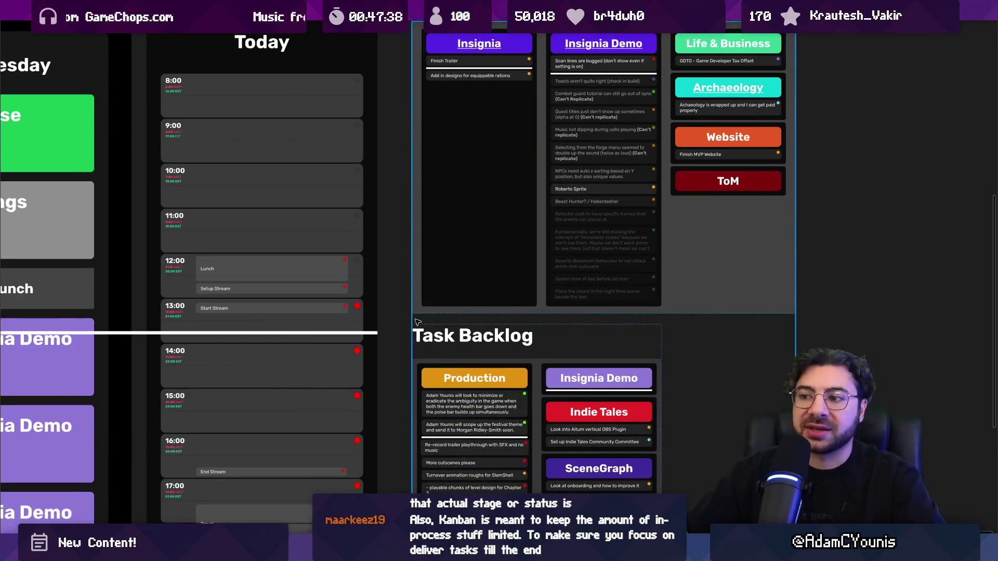
scroll(417, 323, "down", 5)
scroll(514, 319, "up", 2)
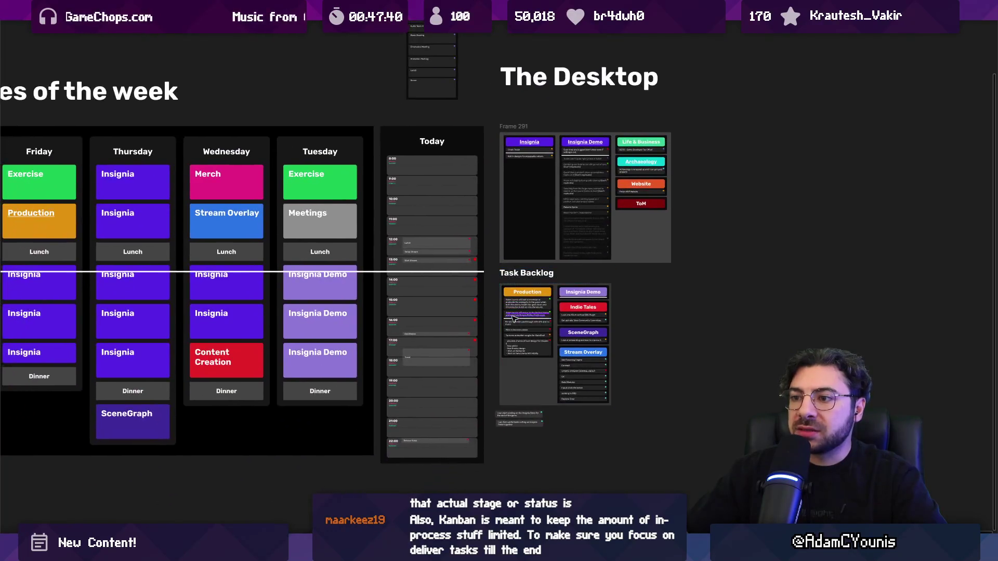
scroll(513, 319, "up", 2)
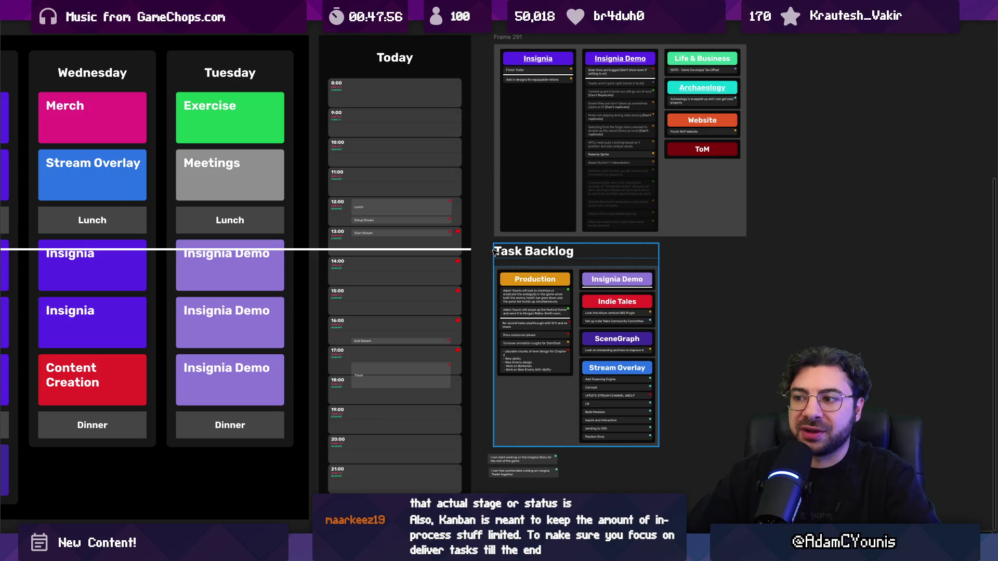
scroll(489, 253, "down", 3)
scroll(489, 260, "down", 3)
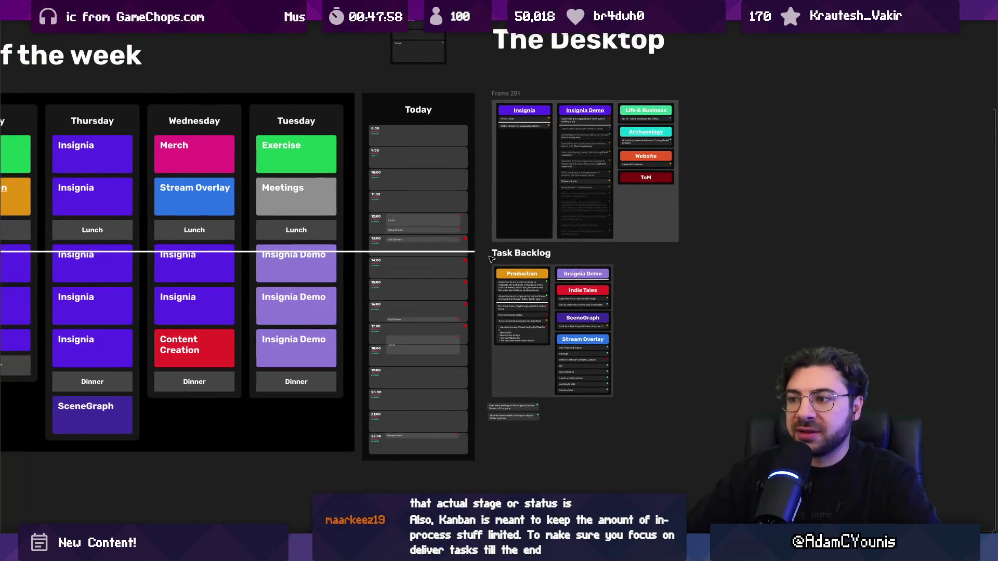
left_click_drag(489, 260, 490, 301)
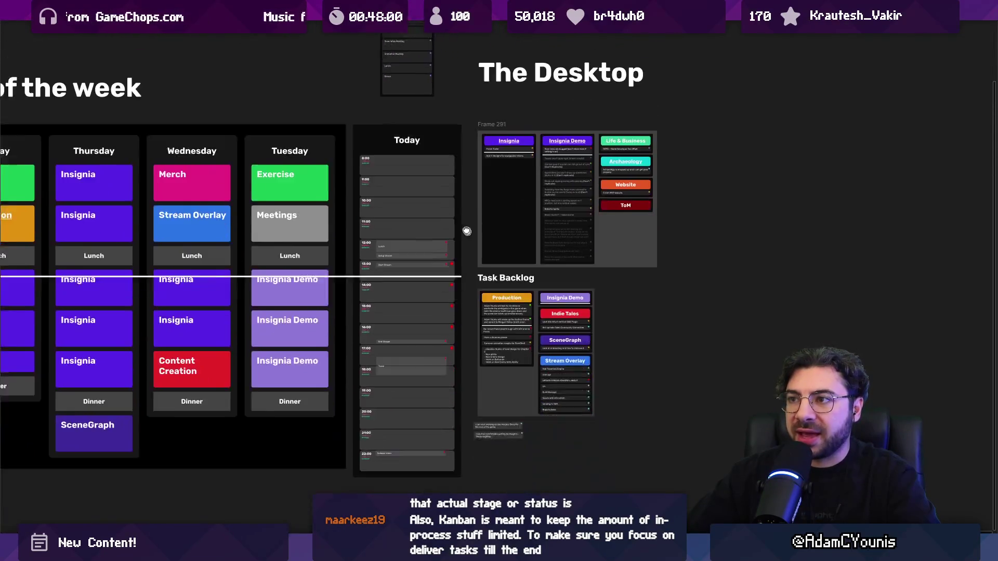
scroll(490, 301, "up", 5)
left_click(489, 289)
left_click(488, 289)
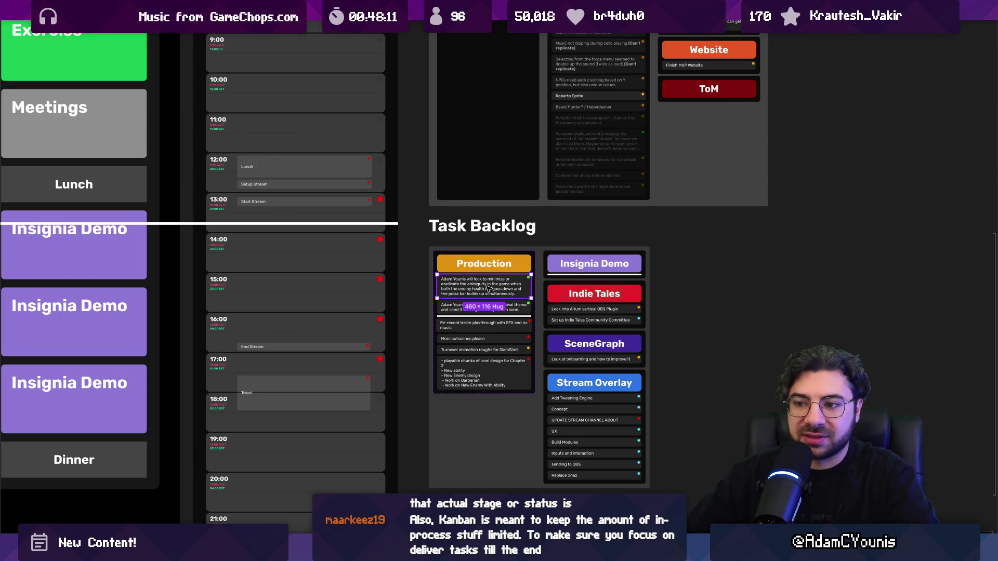
left_click_drag(500, 290, 505, 256)
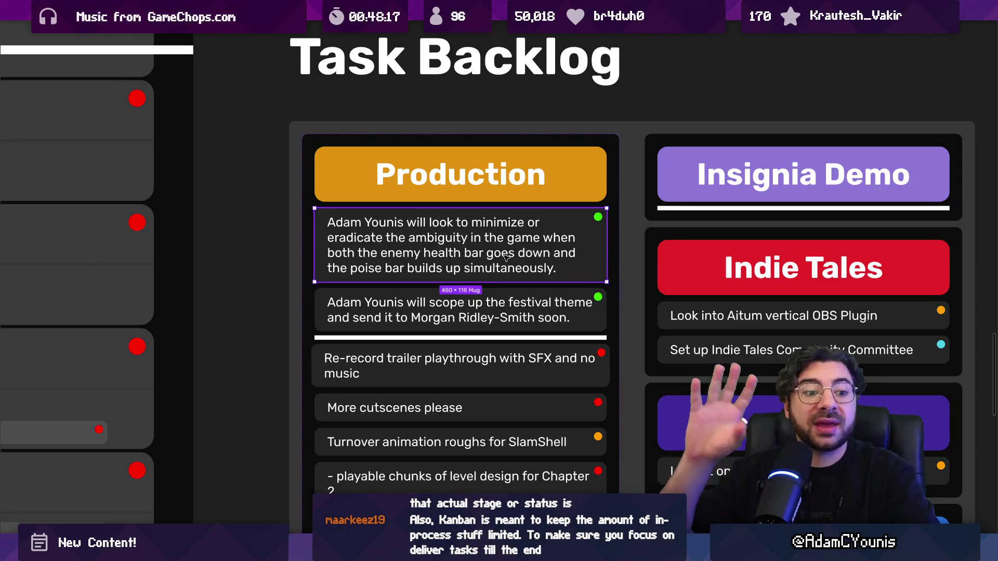
scroll(506, 256, "down", 5)
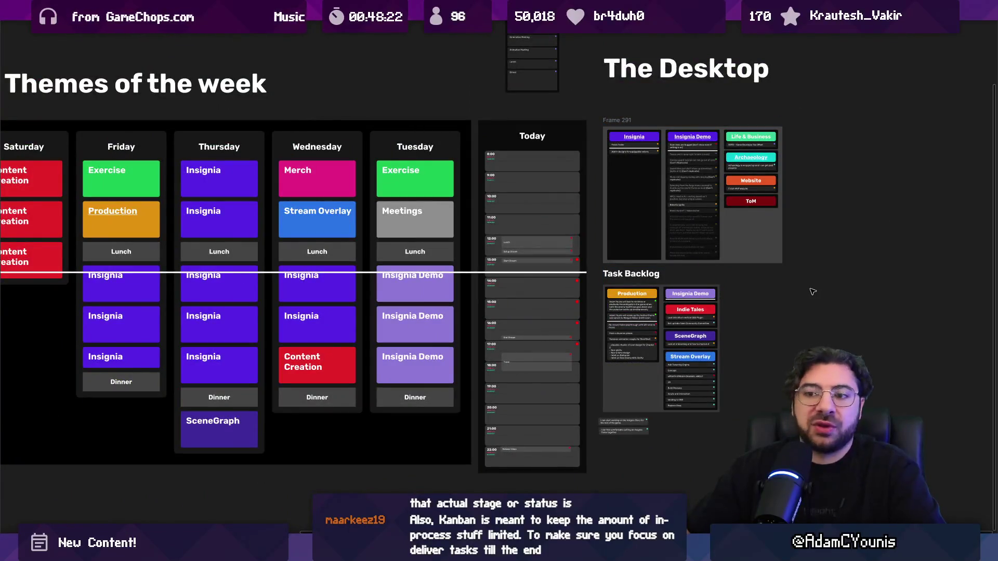
scroll(746, 294, "down", 2)
scroll(704, 296, "right", 2)
scroll(704, 297, "up", 2)
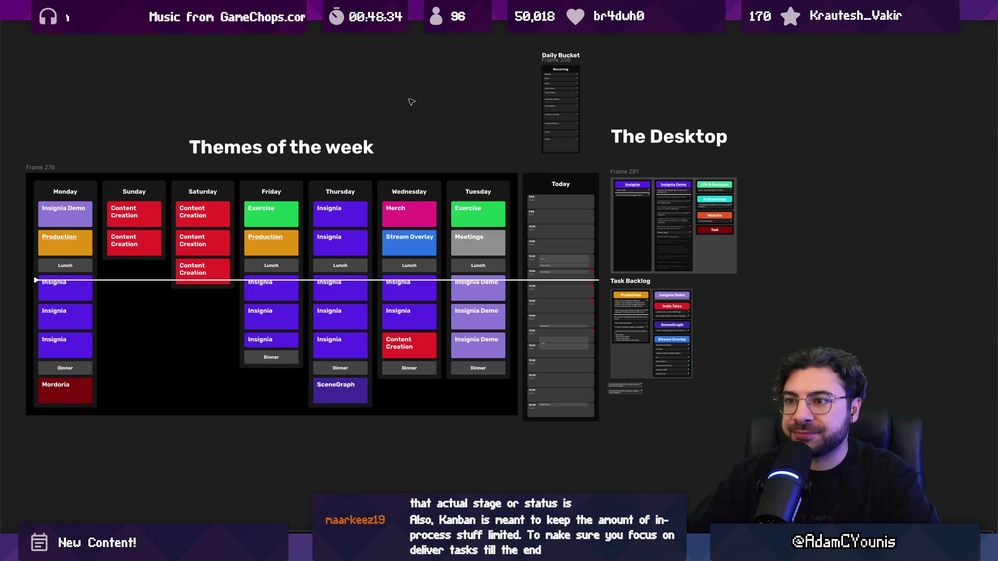
scroll(410, 102, "down", 5)
scroll(468, 177, "up", 4)
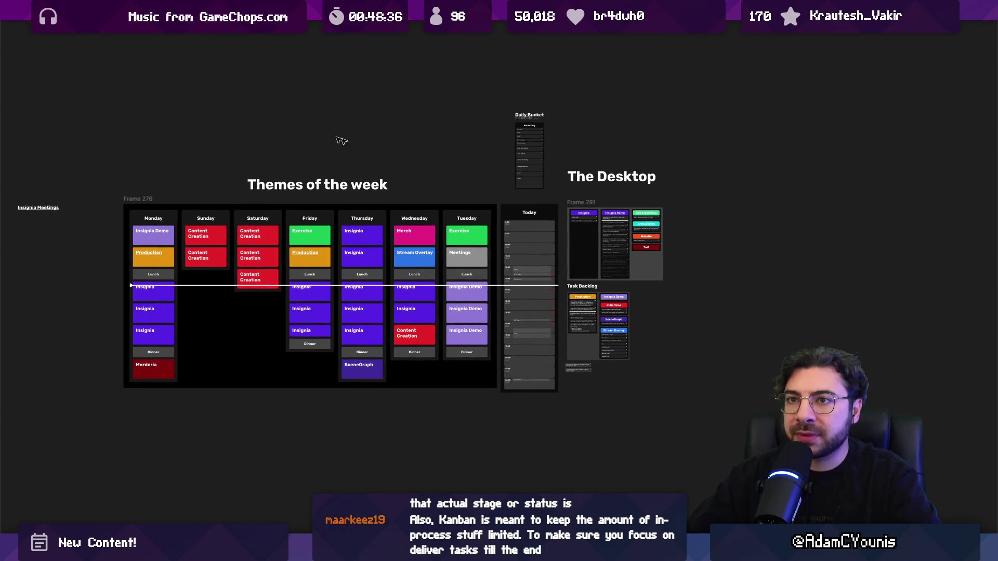
- In the Insignia Production file, hide the UI and follow the Animation Schedule link
left_click(166, 10)
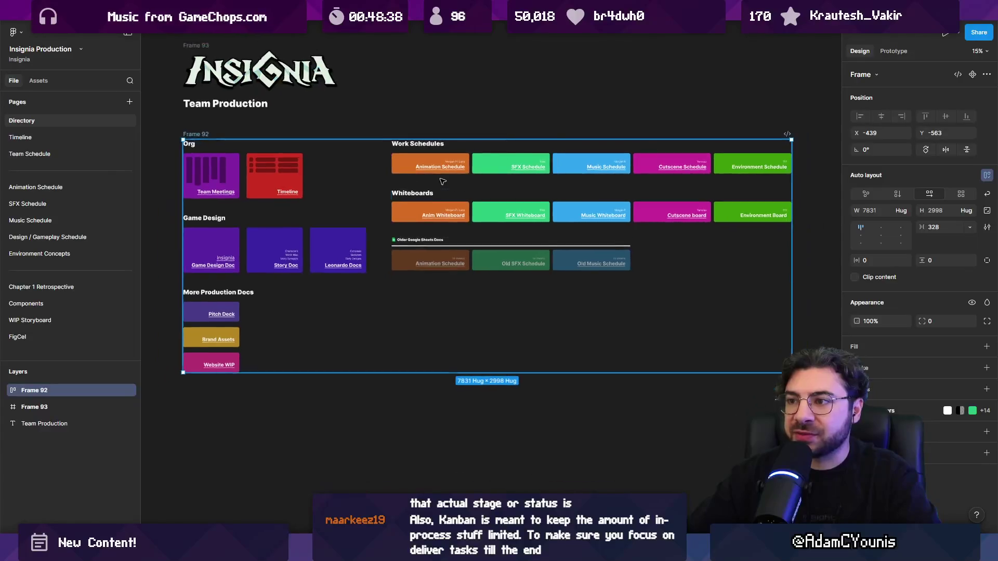
scroll(412, 183, "up", 1)
key("ctrl+backslash")
scroll(395, 172, "up", 3)
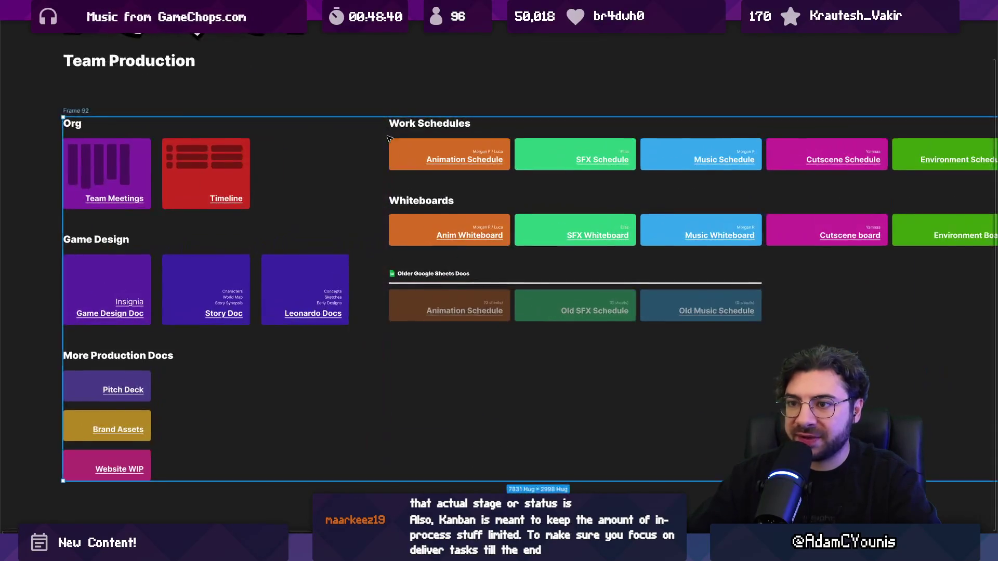
scroll(347, 239, "down", 2)
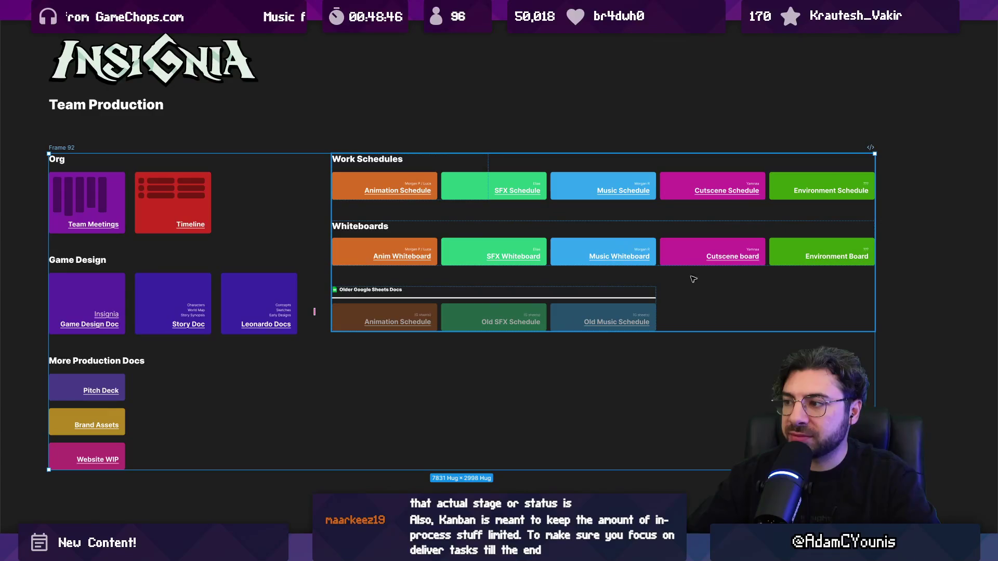
mouse_move(401, 258)
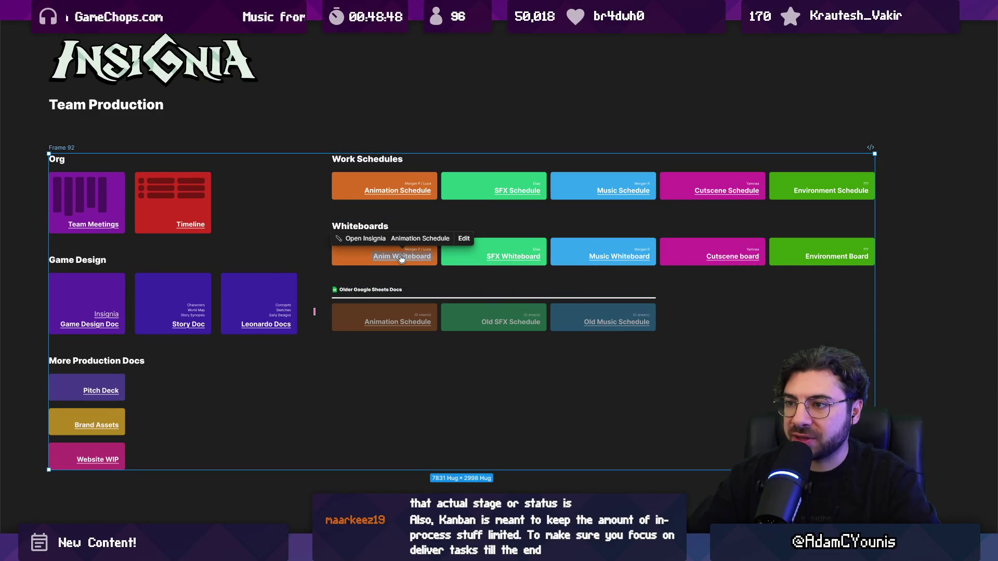
left_click(401, 194)
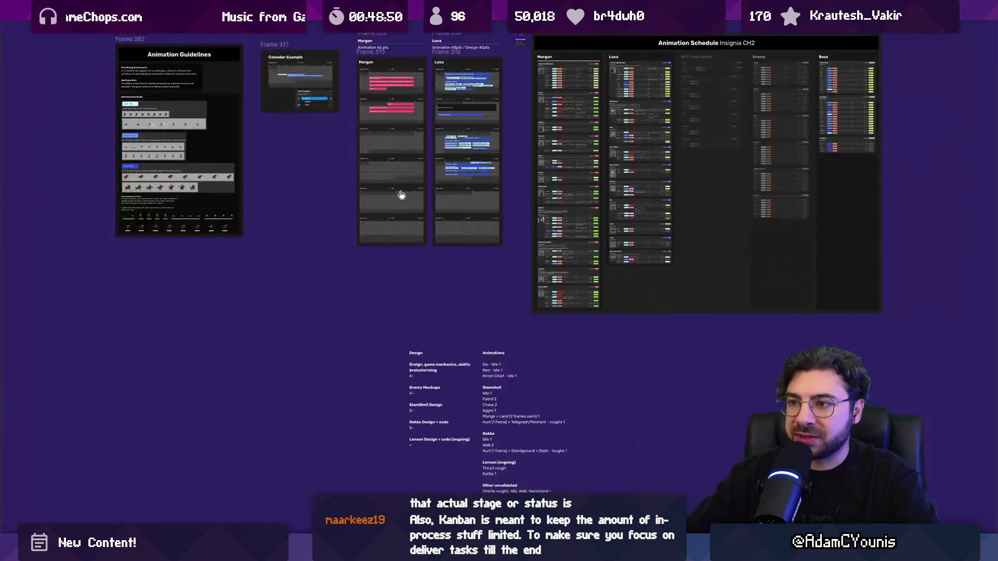
- Return to the Directory page and open the schedule linked from Team Meetings
scroll(523, 96, "up", 5)
key("ctrl+backslash")
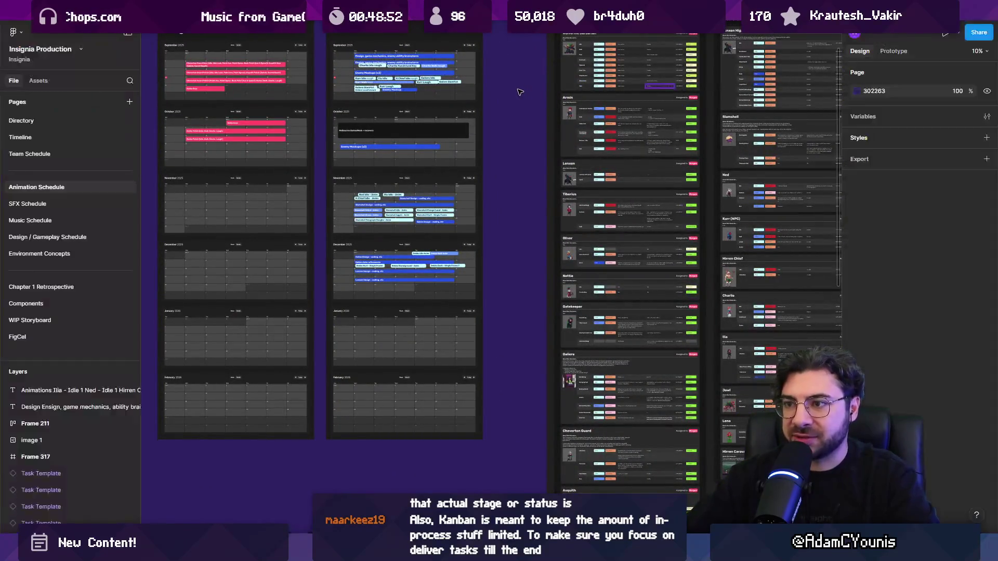
left_click(58, 123)
scroll(261, 202, "down", 3)
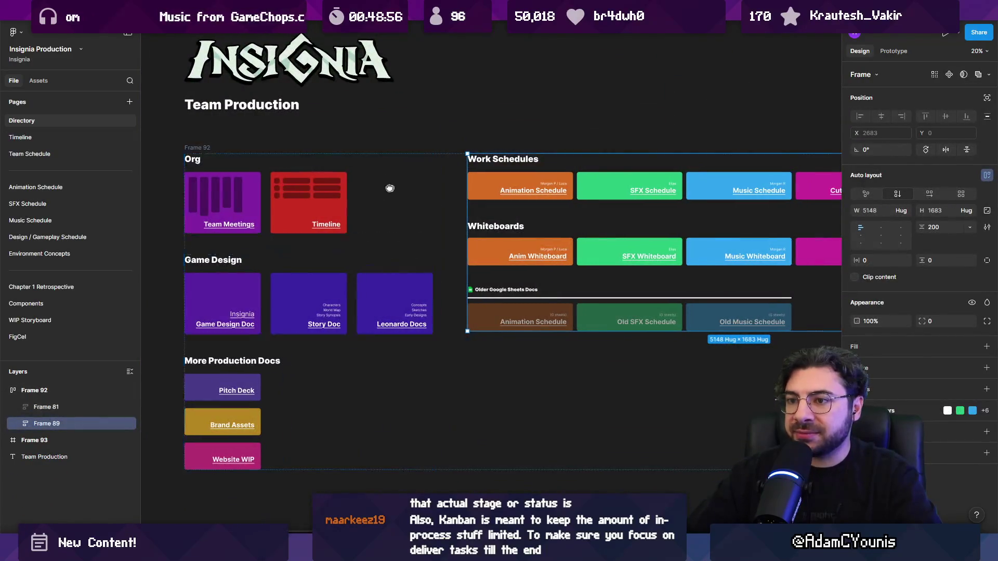
scroll(261, 201, "up", 2)
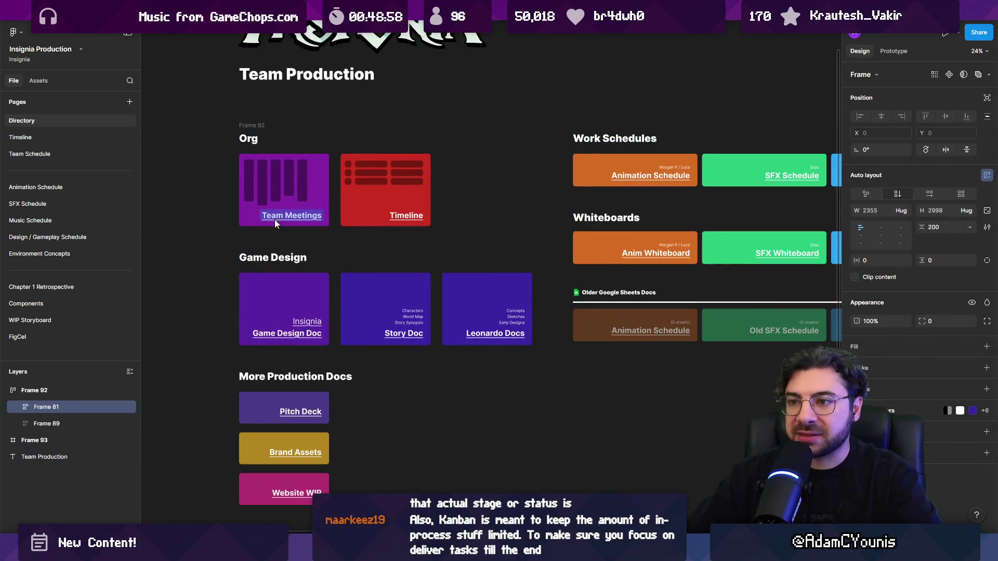
left_click(285, 224)
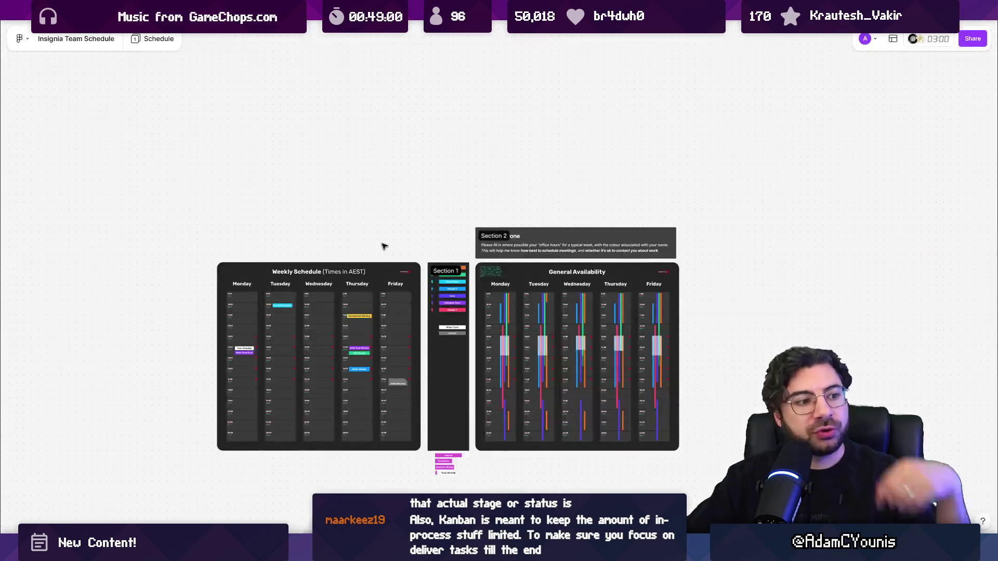
scroll(520, 283, "down", 2)
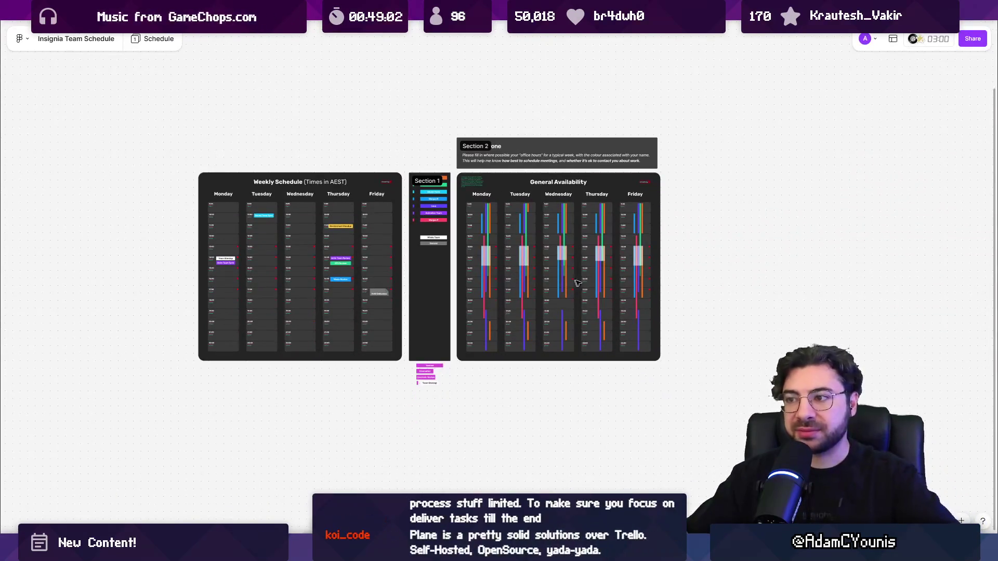
scroll(520, 271, "up", 5)
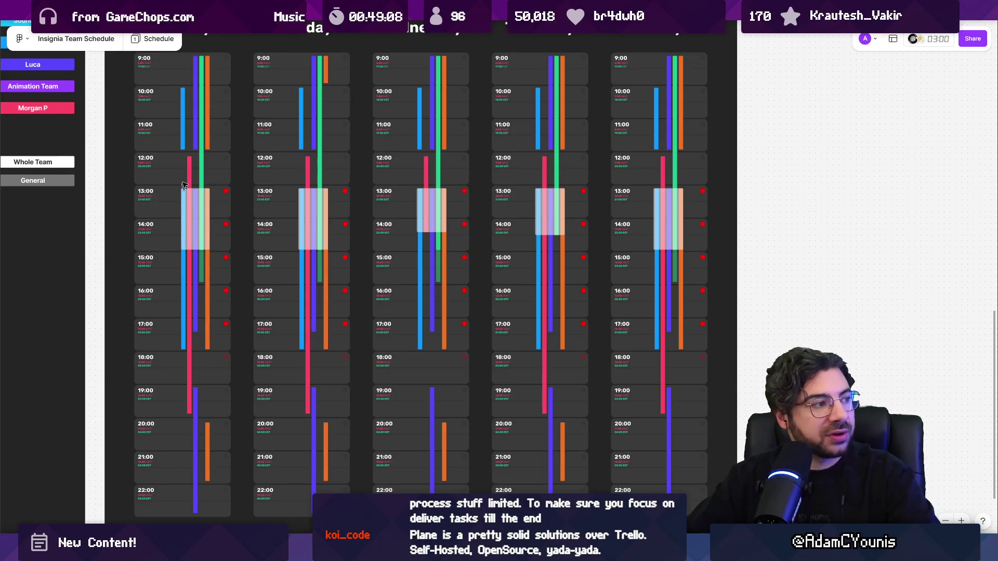
scroll(183, 185, "down", 3)
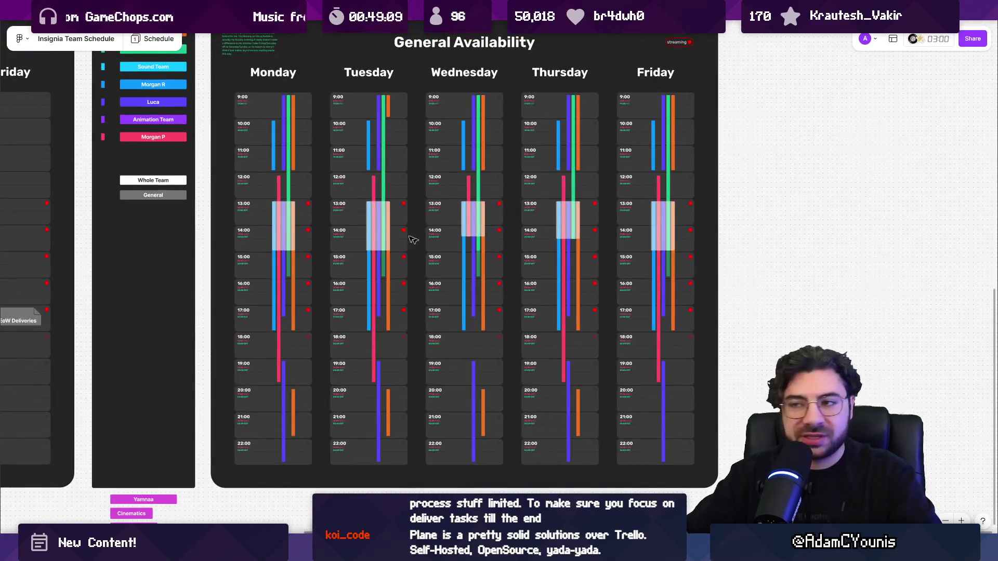
mouse_move(304, 114)
left_mouse_down()
mouse_move(548, 156)
mouse_move(664, 160)
mouse_move(525, 138)
mouse_move(713, 107)
mouse_move(738, 136)
left_mouse_up()
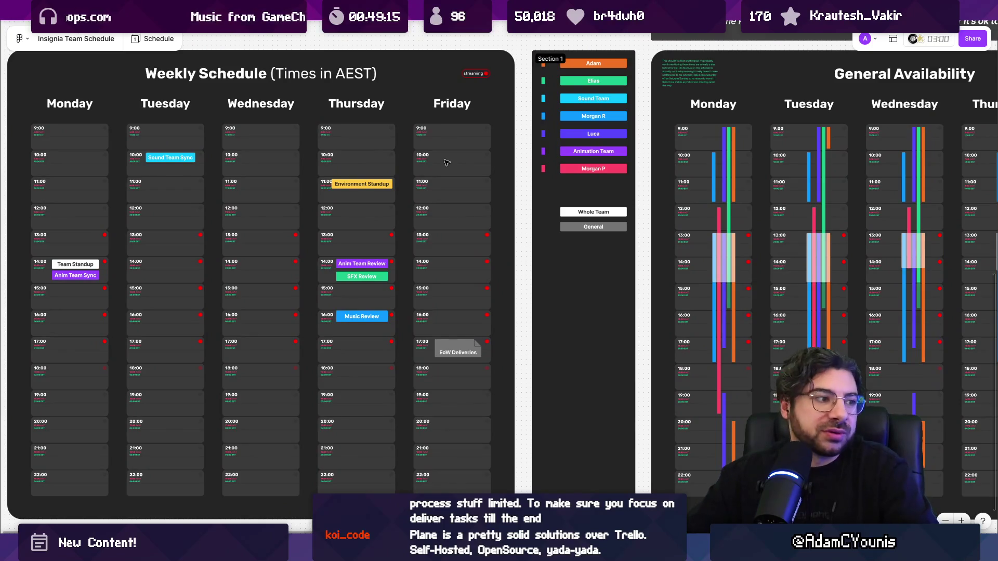
mouse_move(713, 177)
left_mouse_down()
mouse_move(196, 138)
mouse_move(347, 175)
left_mouse_up()
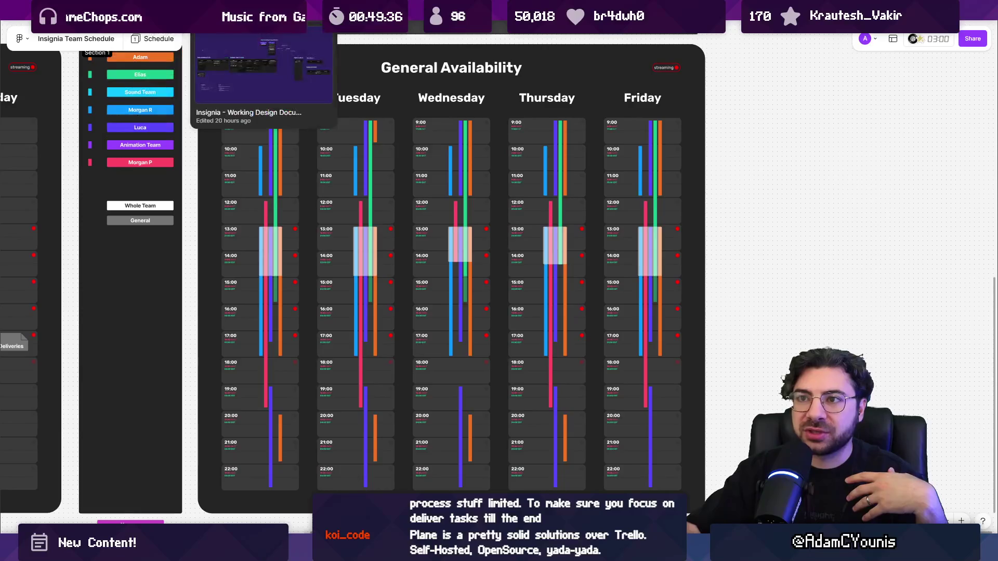
left_click(260, 10)
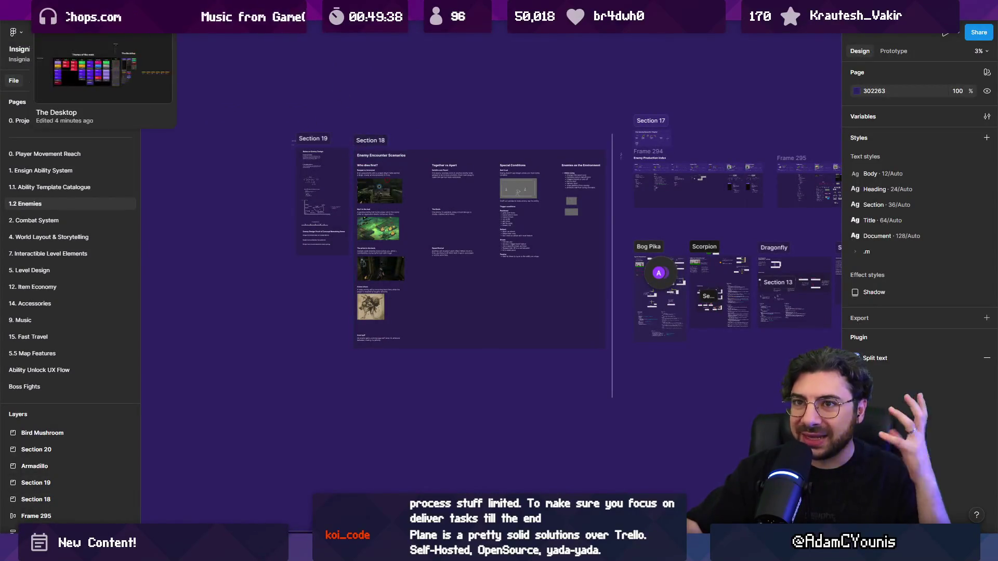
- In The Desktop file, pan toward the Today and Task Backlog frames
left_click(99, 11)
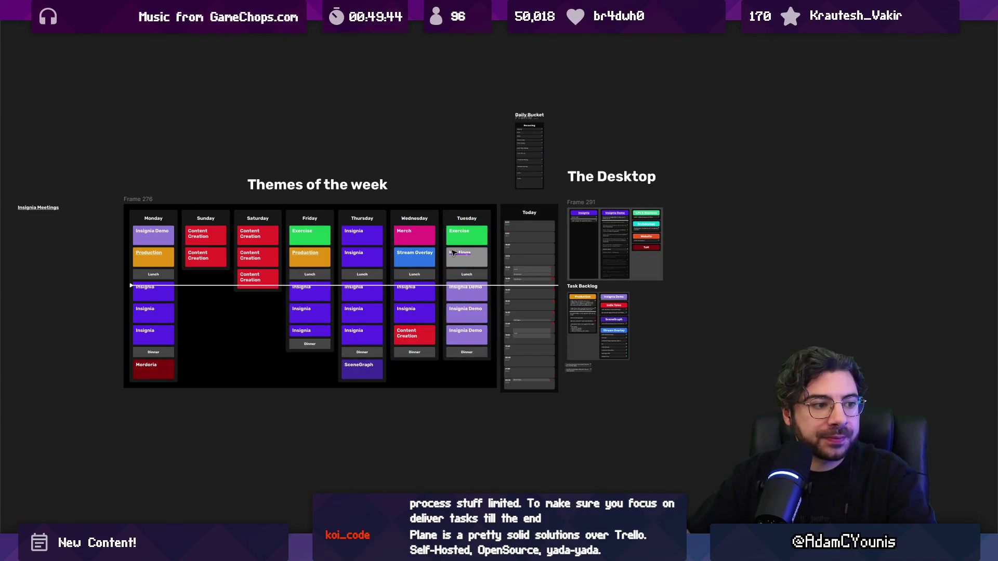
scroll(464, 275, "up", 3)
scroll(515, 309, "up", 1)
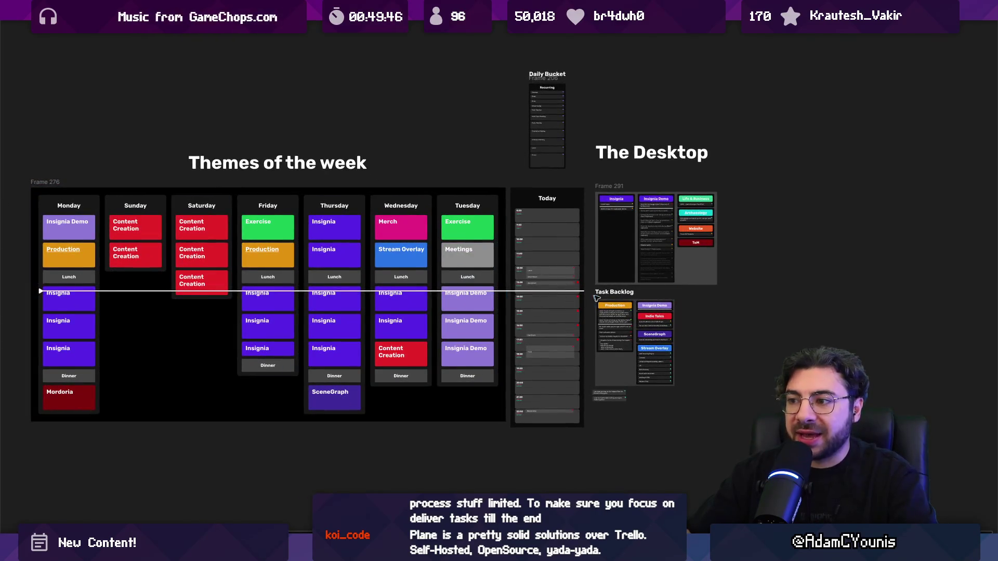
left_click_drag(596, 298, 526, 278)
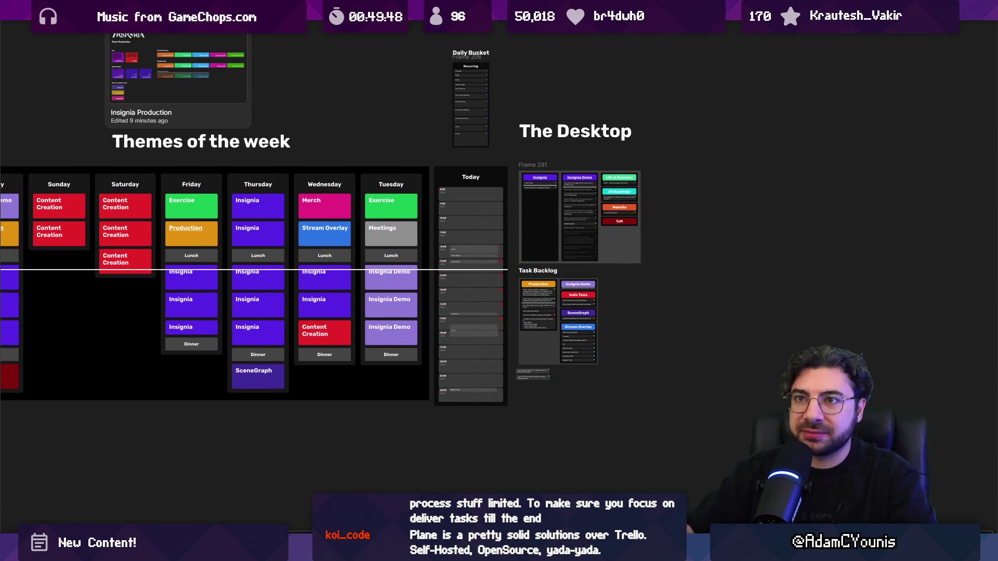
- Browse Insignia Production's 0. Project Direction and 0.0.1 Daily Project Management pages
left_click(310, 113)
key("ctrl+Tab")
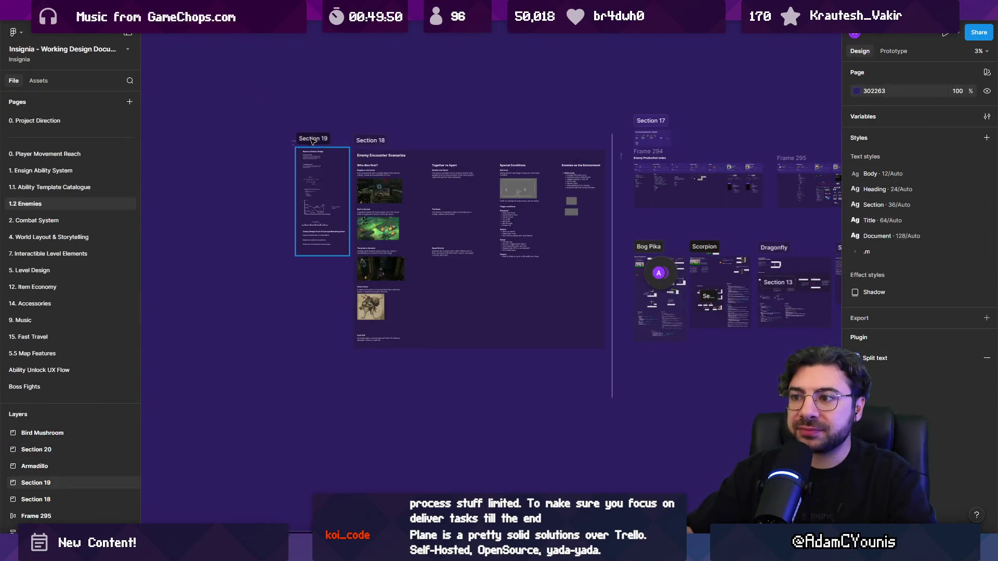
left_click(61, 120)
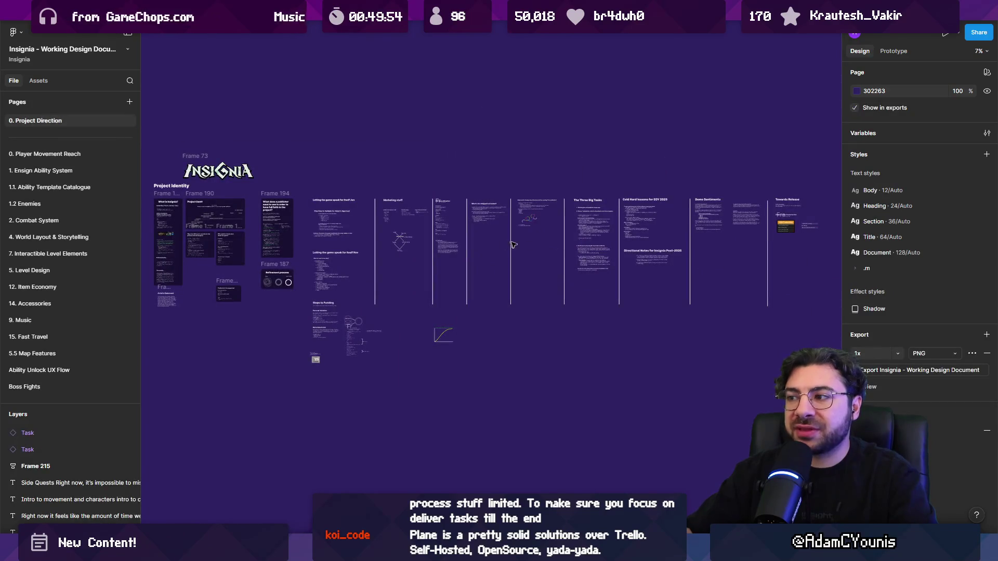
scroll(92, 152, "up", 1)
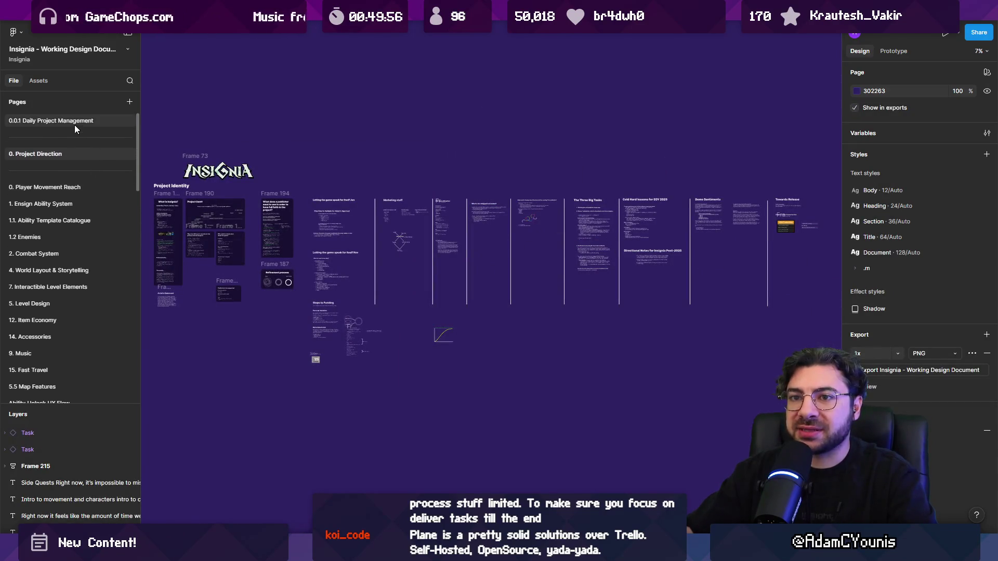
left_click(74, 125)
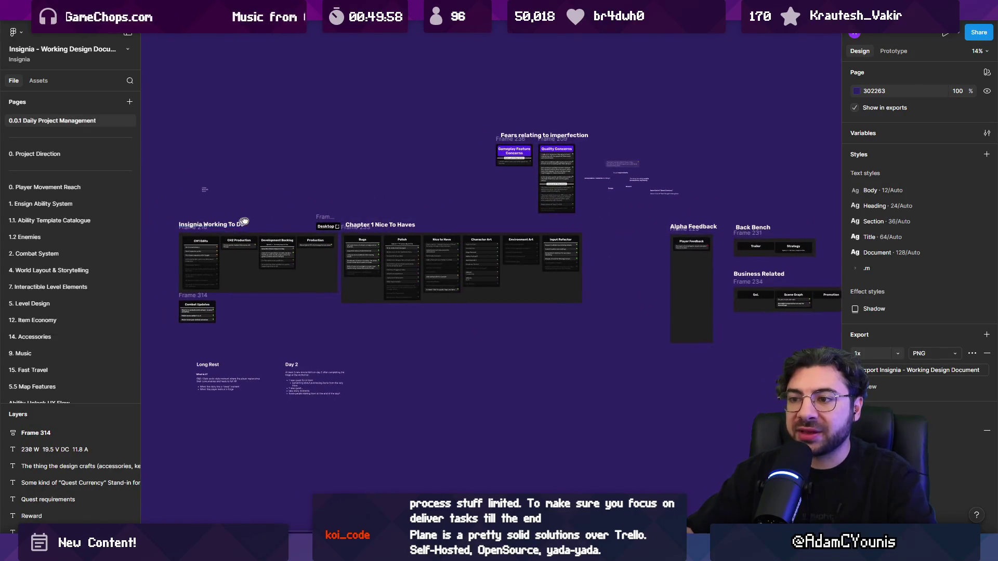
scroll(383, 253, "up", 5)
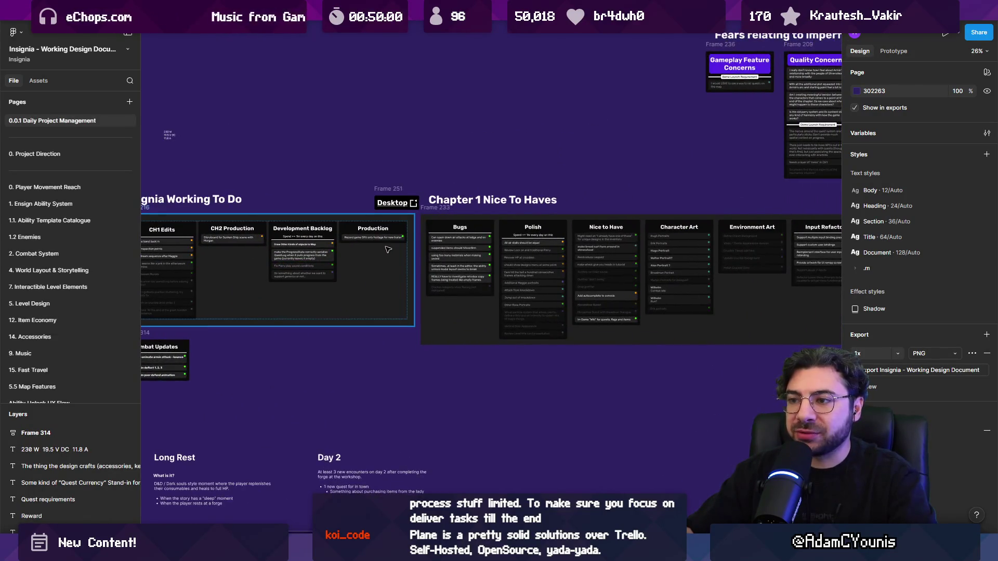
scroll(384, 252, "down", 2)
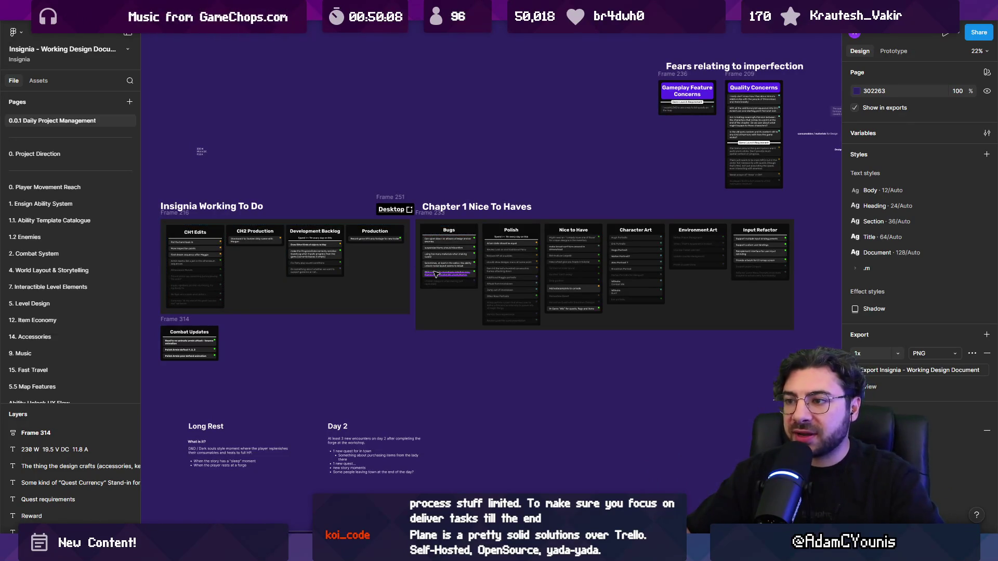
scroll(441, 274, "up", 1)
- Back in The Desktop file, snap The Desktop title level with Themes of the week
left_click(123, 40)
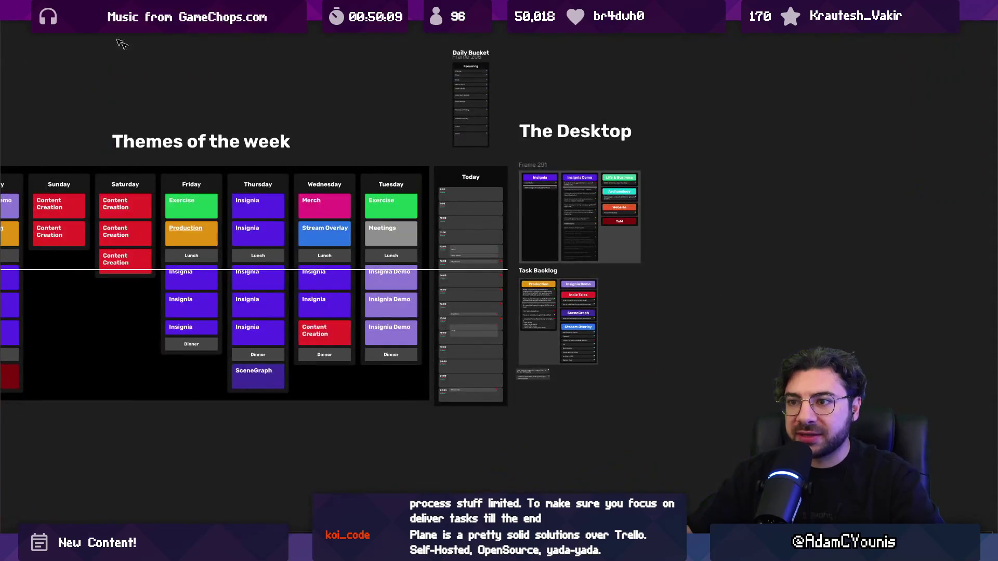
scroll(411, 275, "up", 1)
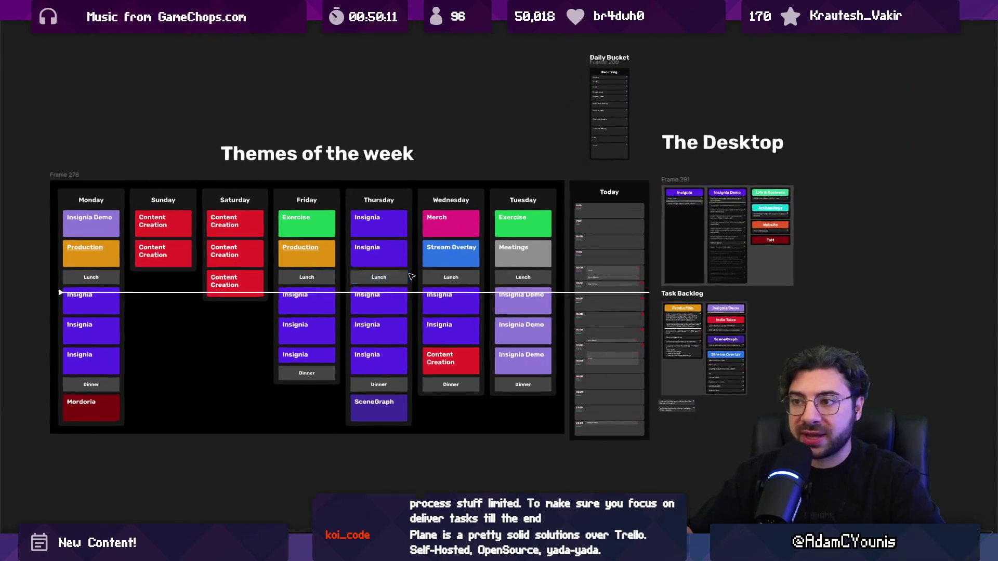
left_click_drag(673, 143, 675, 154)
left_click(503, 127)
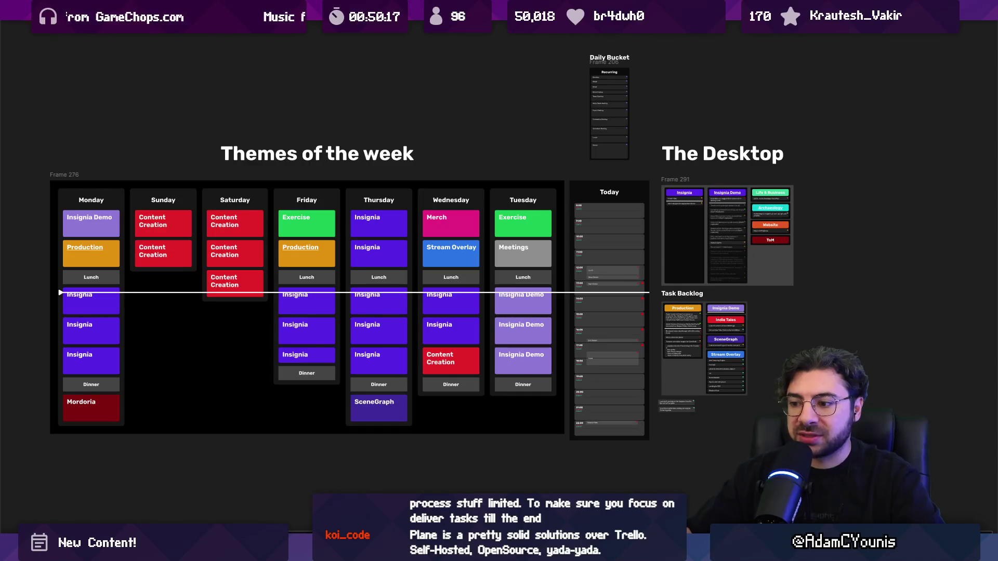
mouse_move(442, 551)
left_click(442, 476)
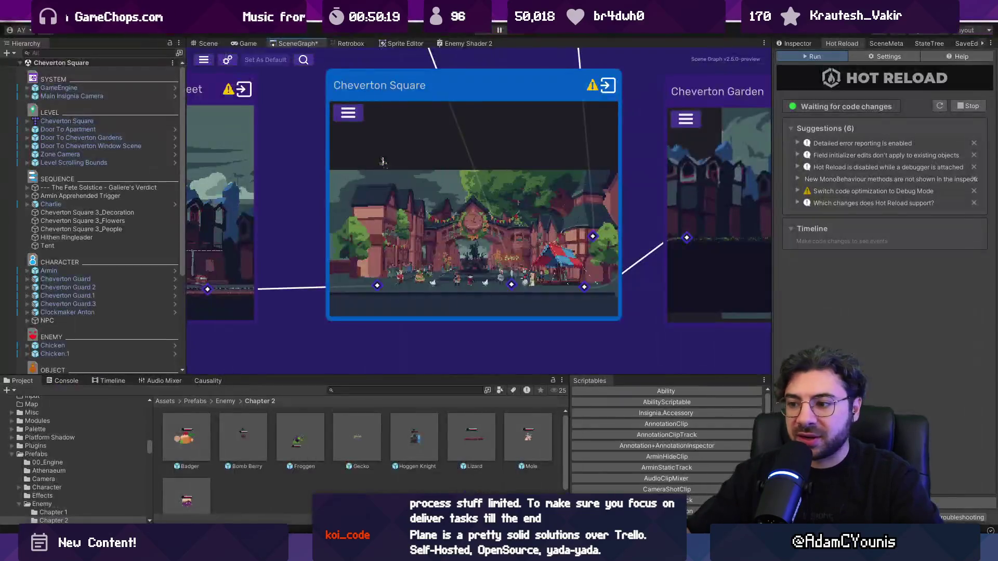
- Lower the Project panel splitter, recentre the scene graph and narrow the Hot Reload panel
scroll(382, 288, "down", 3)
left_click_drag(434, 373, 436, 400)
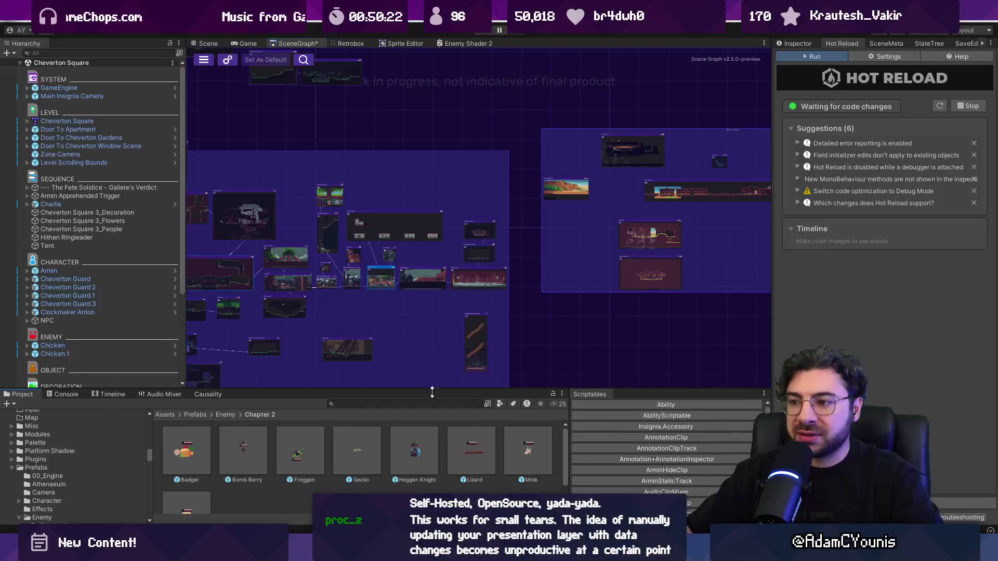
scroll(543, 297, "down", 3)
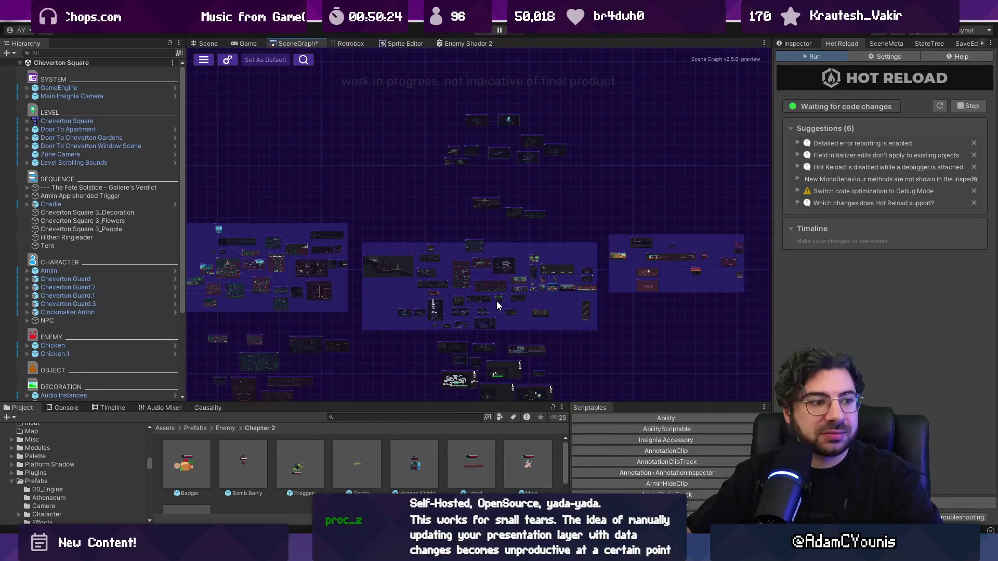
left_click_drag(497, 301, 522, 280)
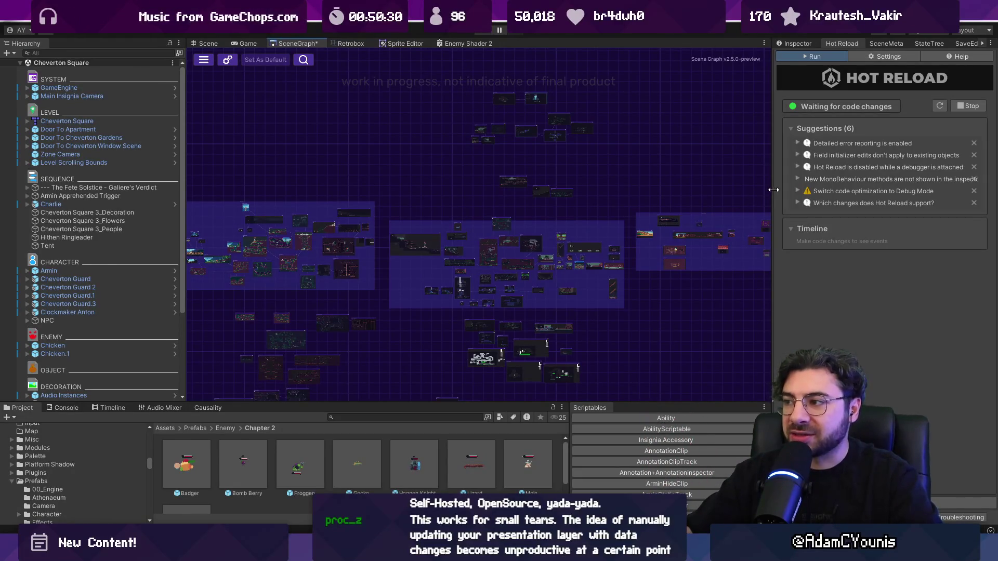
left_click_drag(772, 187, 785, 187)
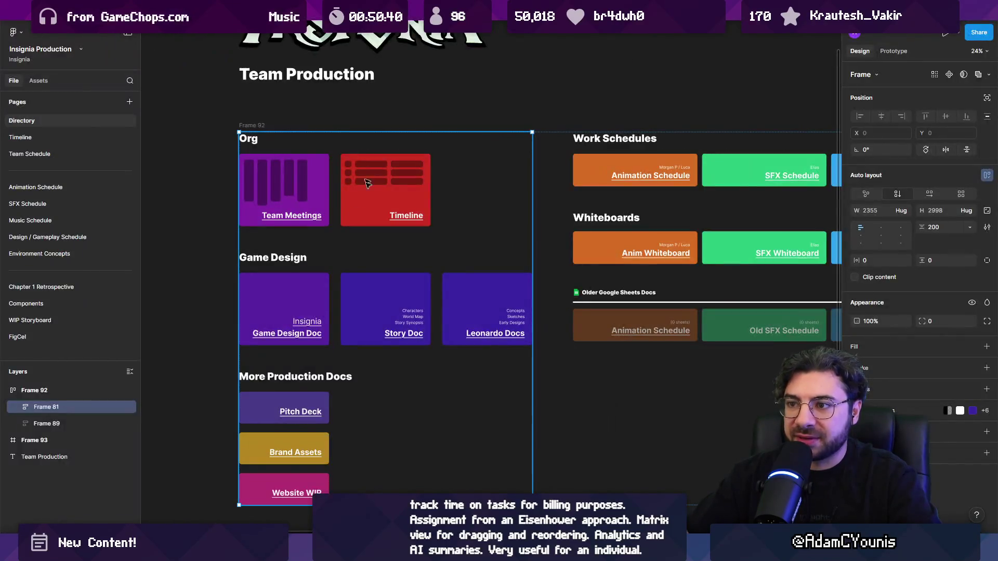
- Rearrange the file tabs, then open Insignia Production's SFX Schedule and Music Schedule pages
scroll(284, 145, "down", 5)
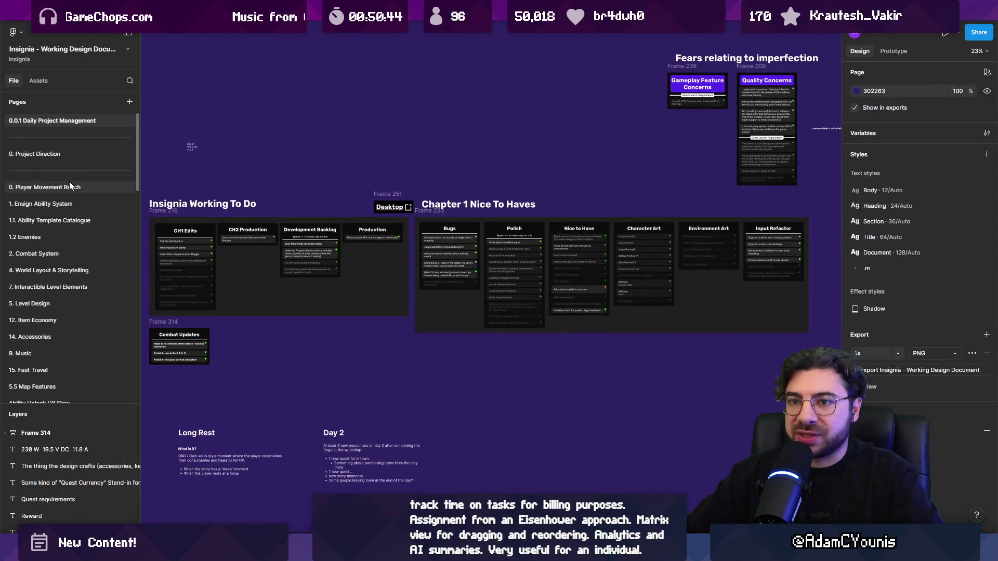
left_click_drag(219, 10, 434, 10)
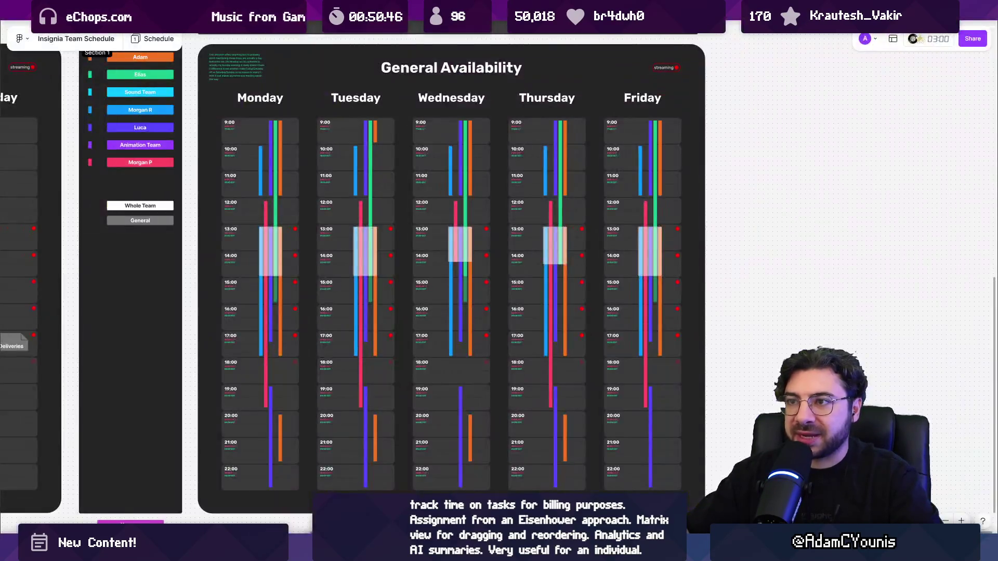
key("ctrl+Tab")
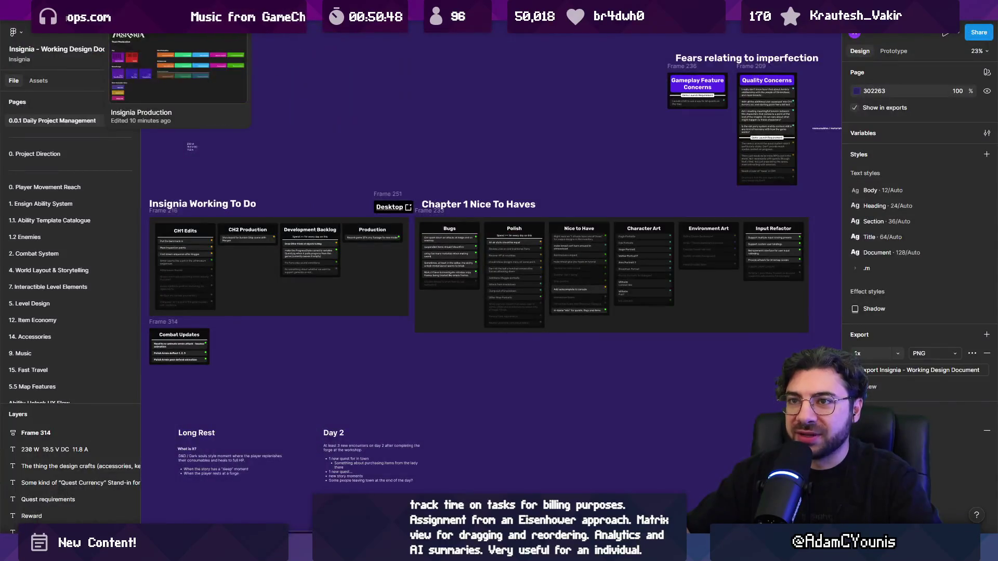
key("ctrl+Tab")
left_click(79, 208)
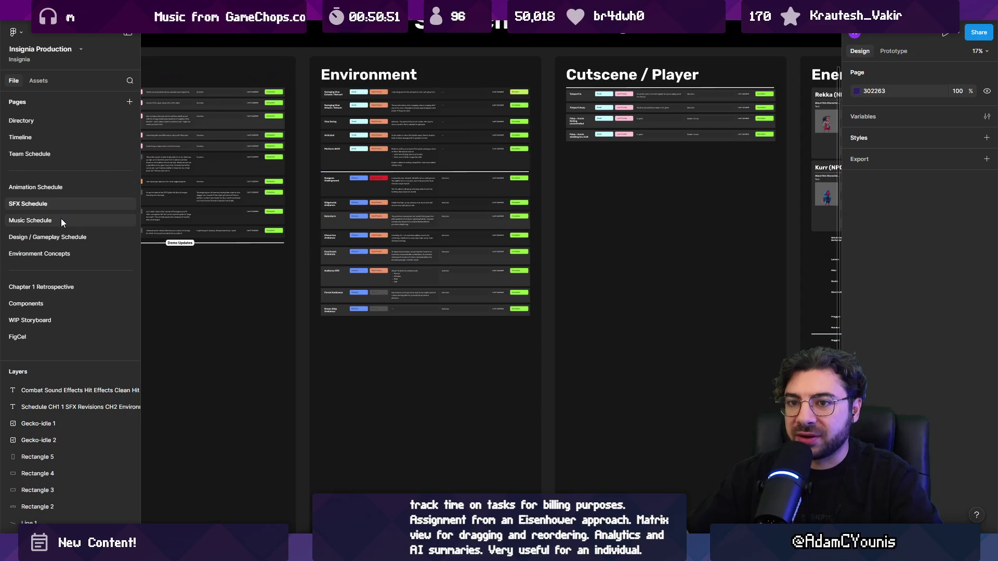
left_click(63, 221)
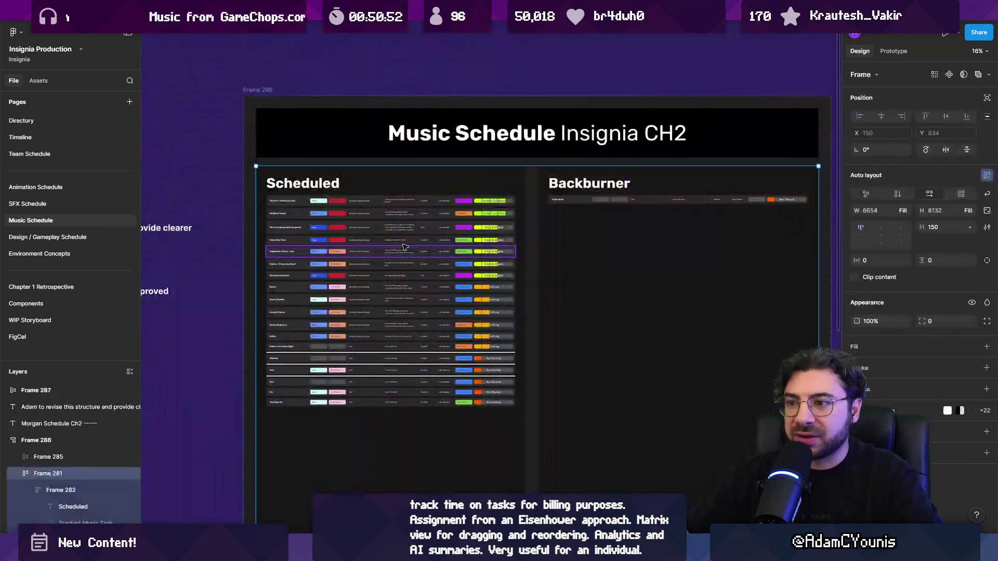
- Zoom around the Music Schedule Insignia CH2 board's Scheduled and Backburner lists
scroll(425, 254, "up", 5)
scroll(425, 255, "up", 2)
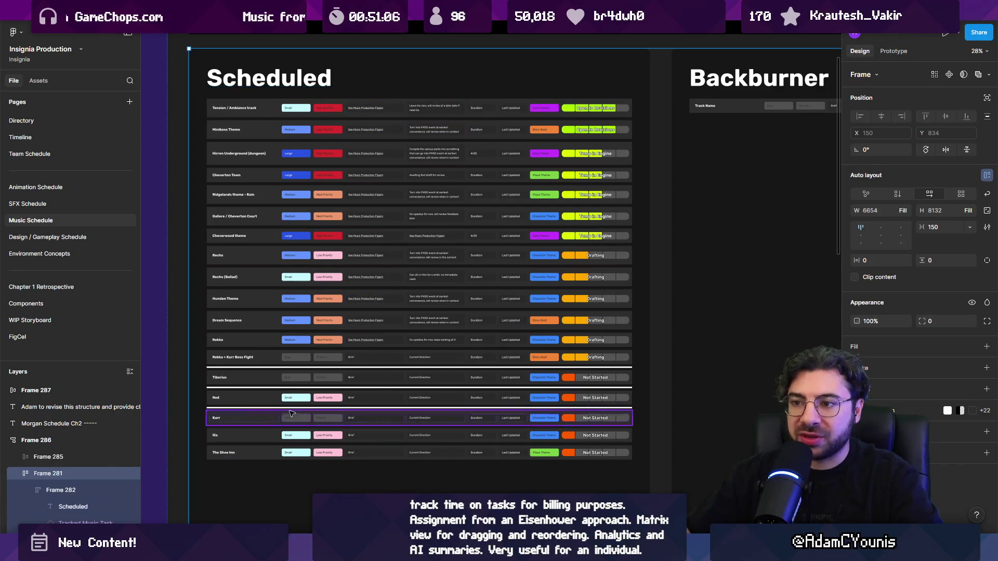
scroll(317, 211, "up", 2)
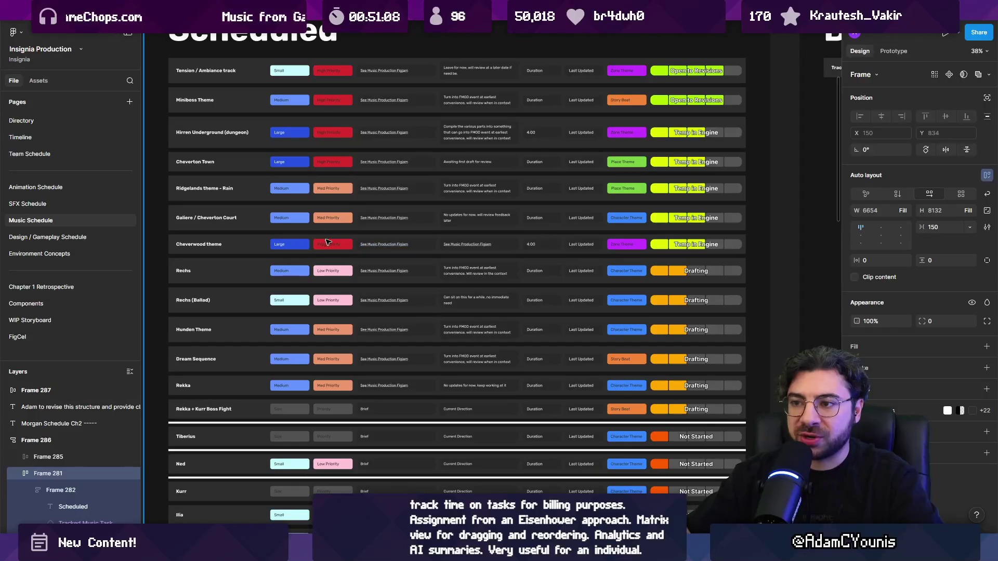
scroll(429, 244, "up", 5)
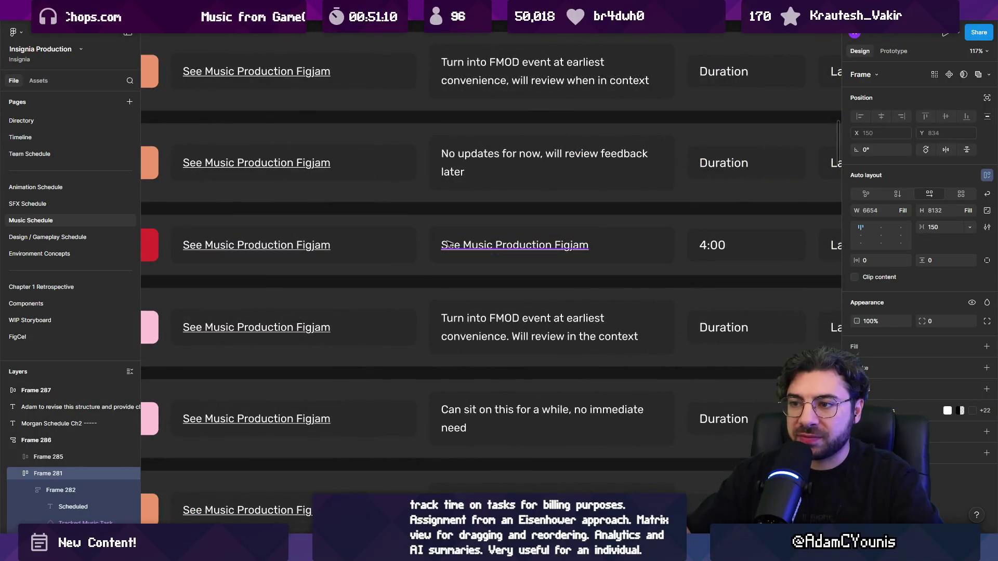
scroll(458, 246, "down", 5)
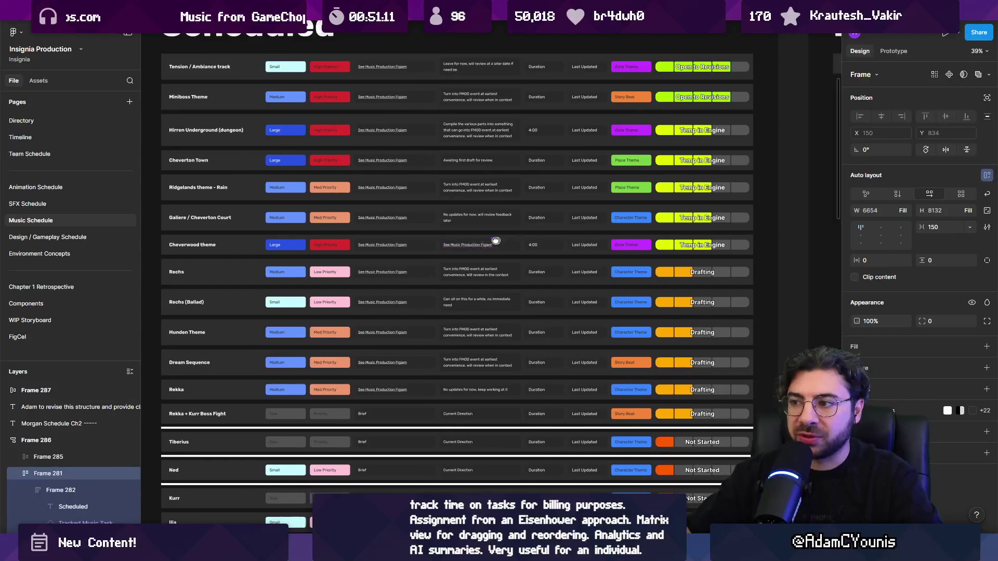
scroll(489, 179, "down", 2)
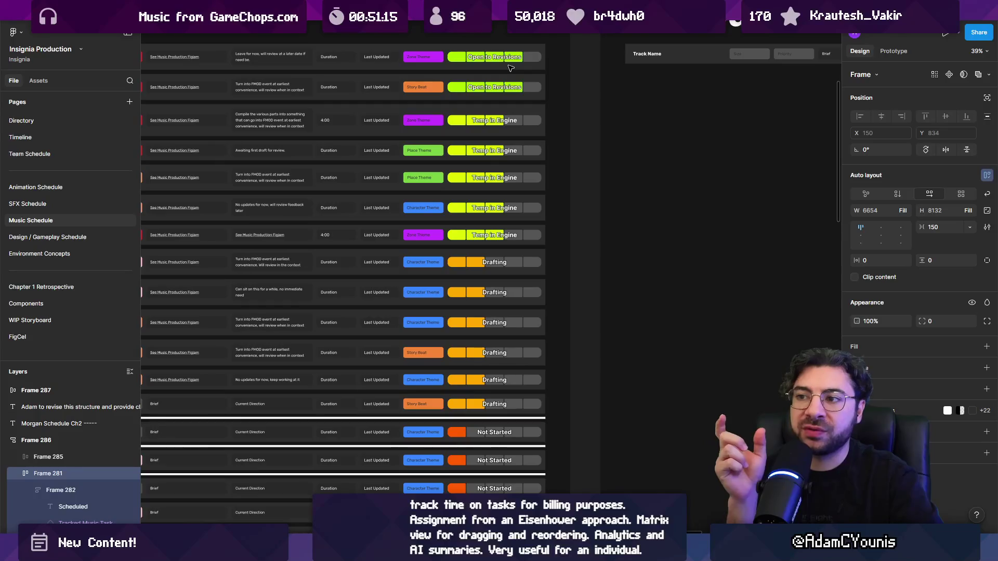
scroll(490, 139, "down", 2)
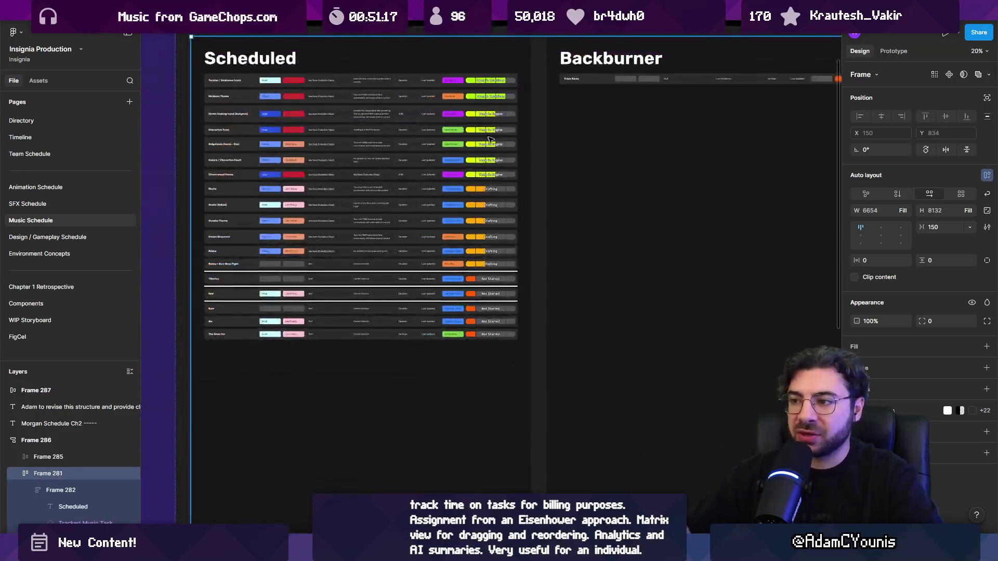
scroll(489, 140, "up", 1)
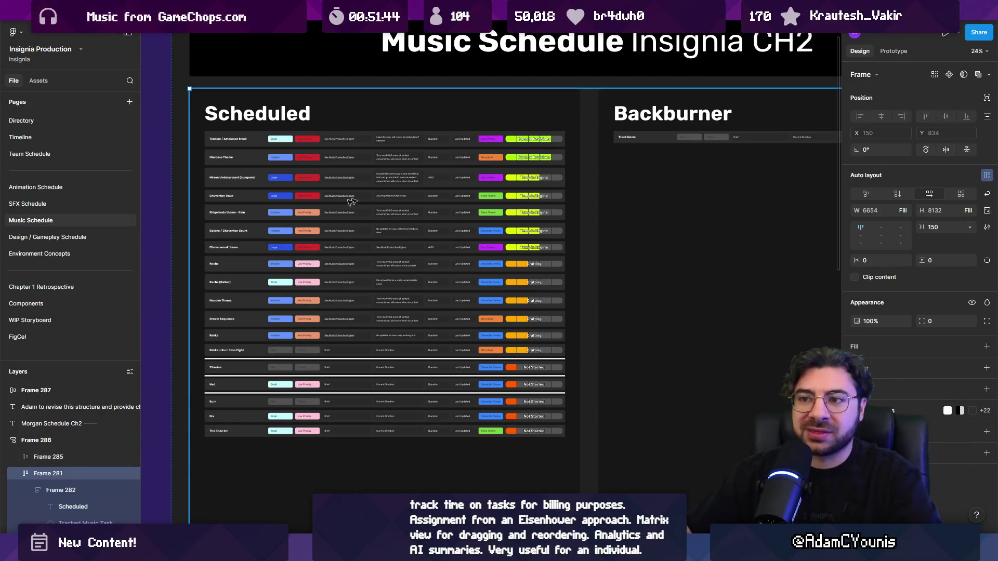
key("Escape")
scroll(385, 248, "up", 4)
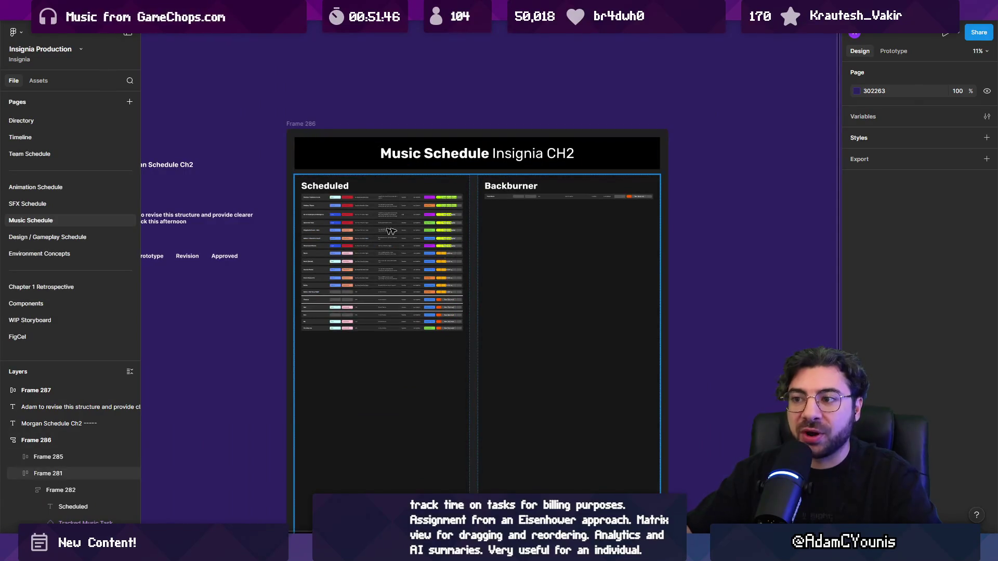
scroll(391, 231, "left", 3)
scroll(335, 280, "up", 3)
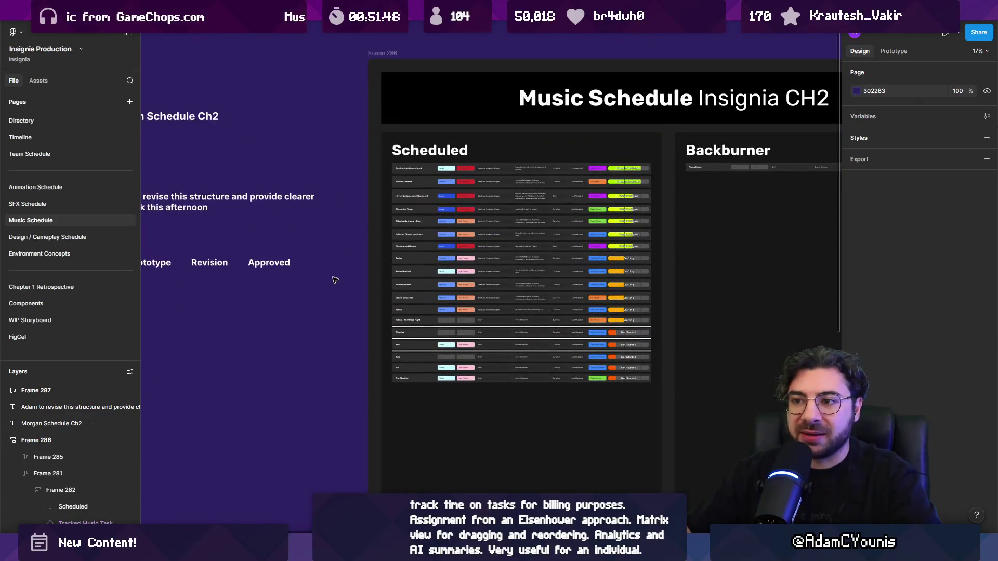
scroll(554, 274, "down", 3)
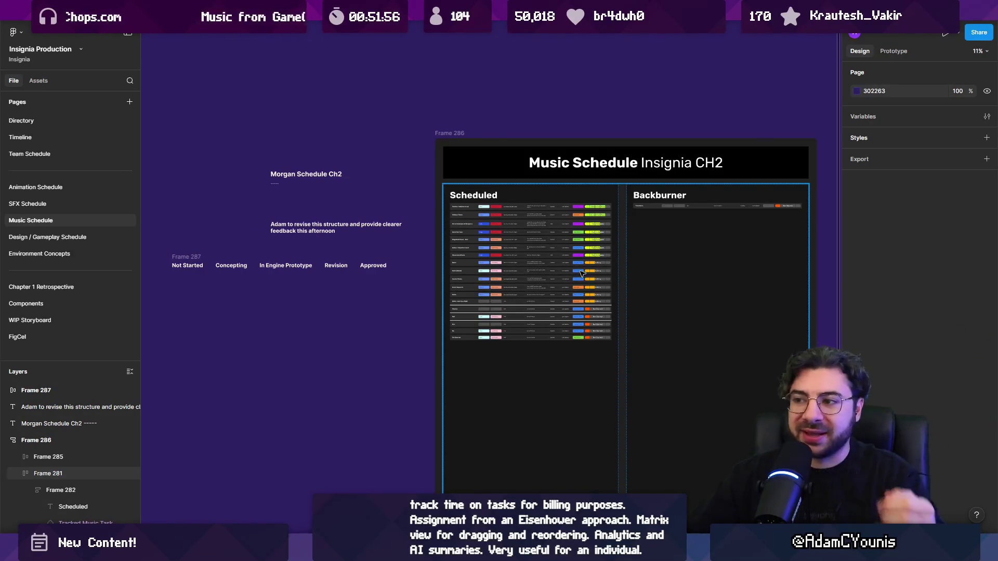
scroll(585, 273, "up", 5)
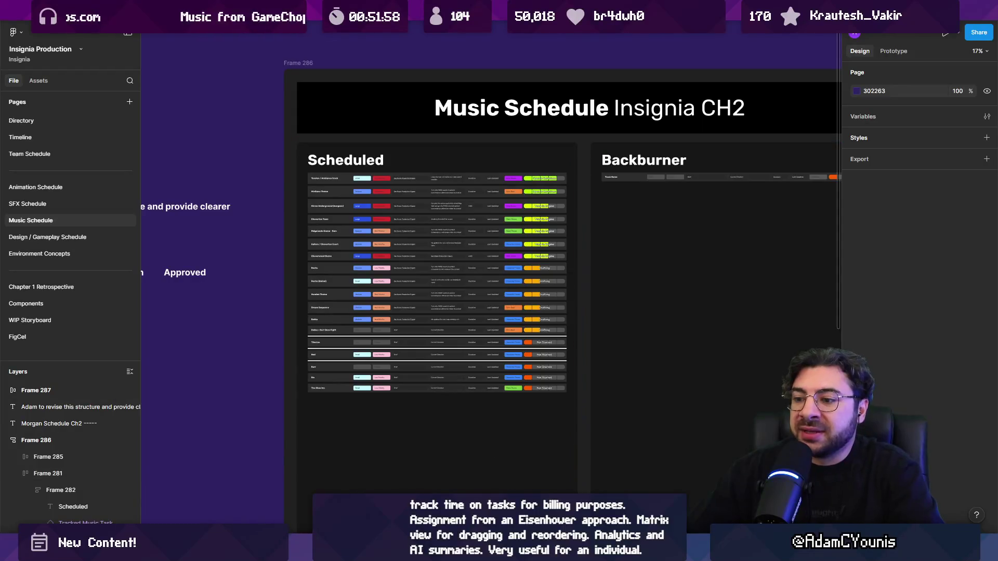
left_click(467, 470)
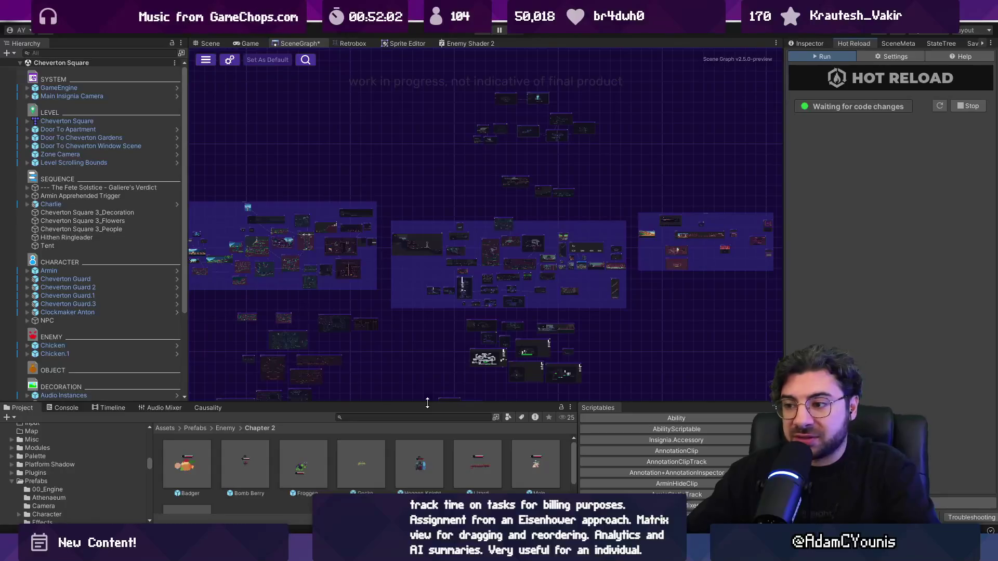
- Widen the Cheverton Square scene graph past the Hierarchy and Inspector dividers and pan it
left_click_drag(187, 299, 179, 299)
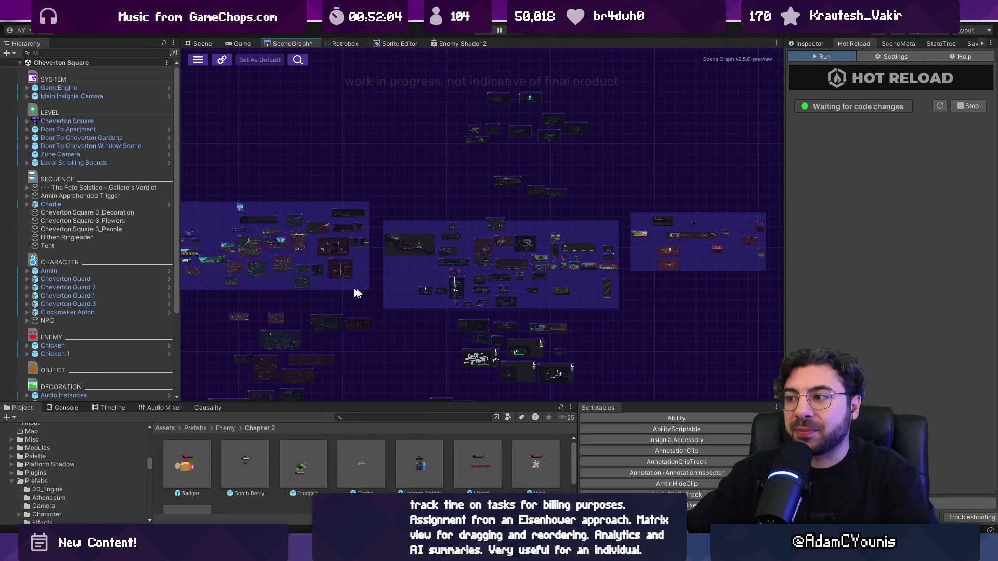
left_click_drag(782, 260, 794, 260)
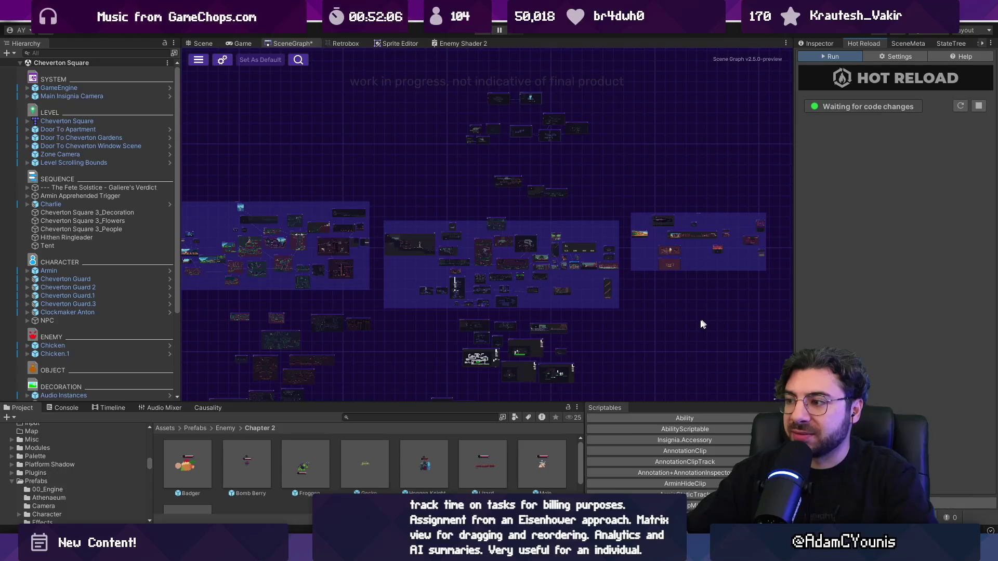
left_click_drag(427, 271, 447, 281)
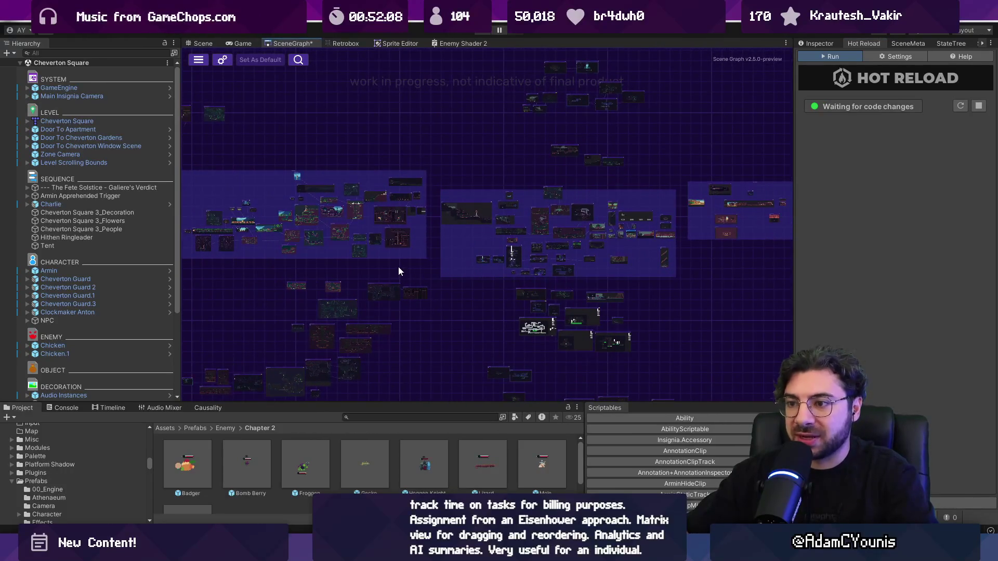
mouse_move(419, 550)
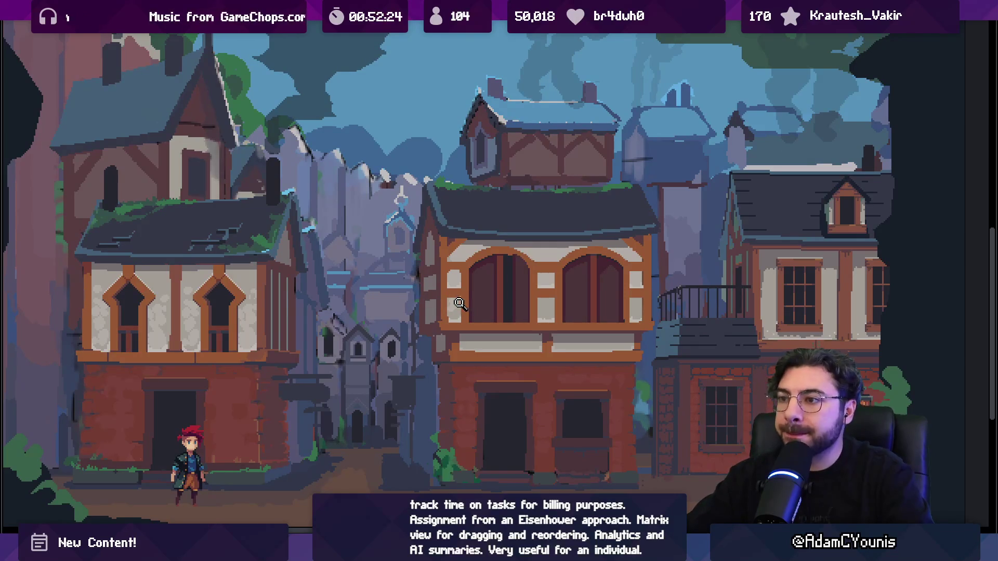
- Frame the sky above the town houses, then restore the palette, toolbars and timeline
scroll(515, 295, "down", 1)
scroll(519, 290, "up", 2)
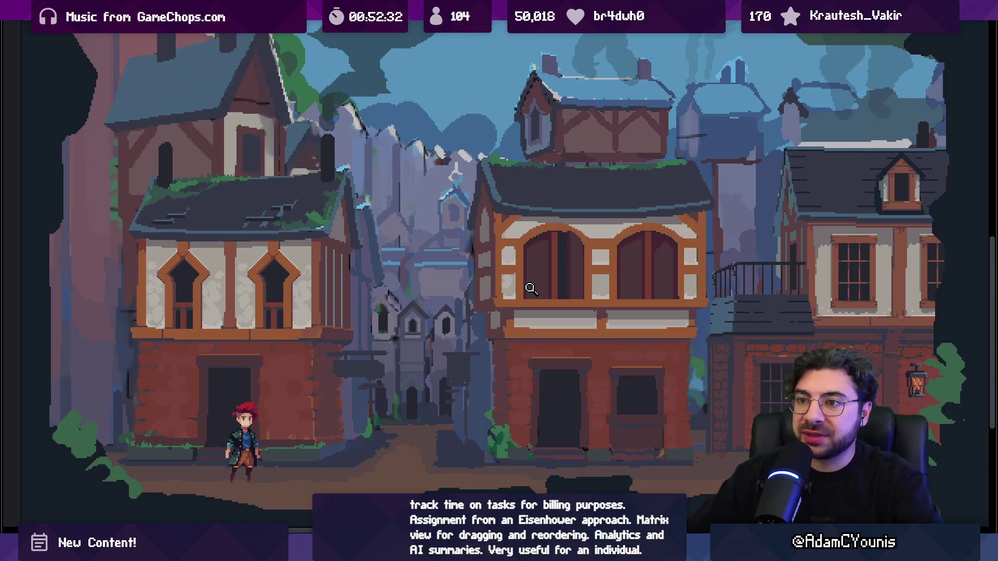
left_click(529, 287)
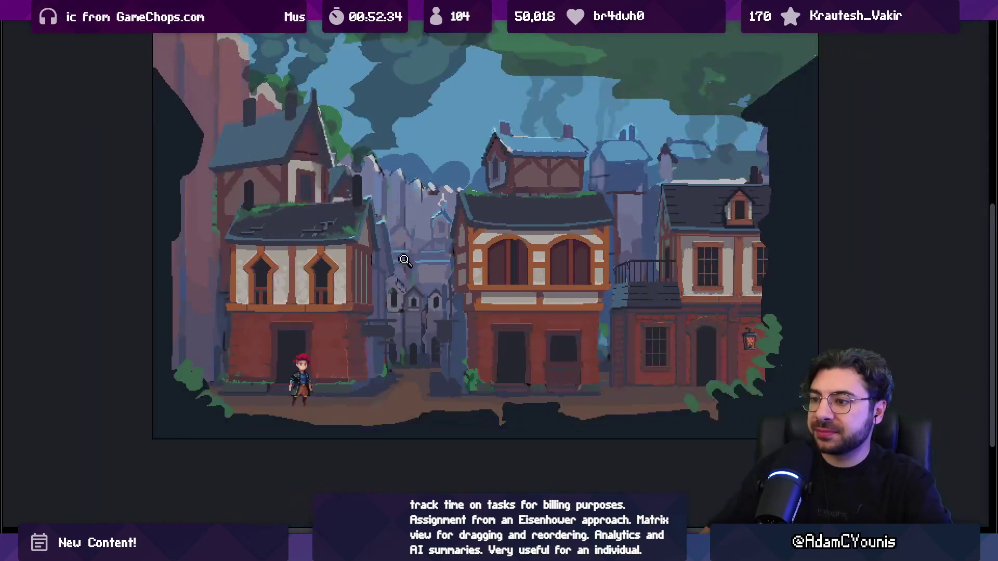
left_click(427, 287)
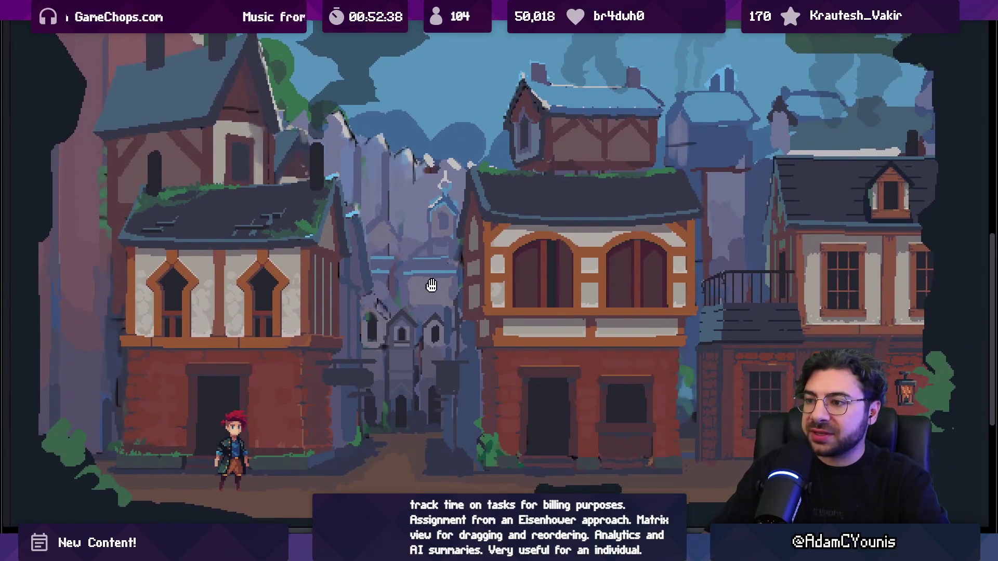
scroll(434, 291, "up", 3)
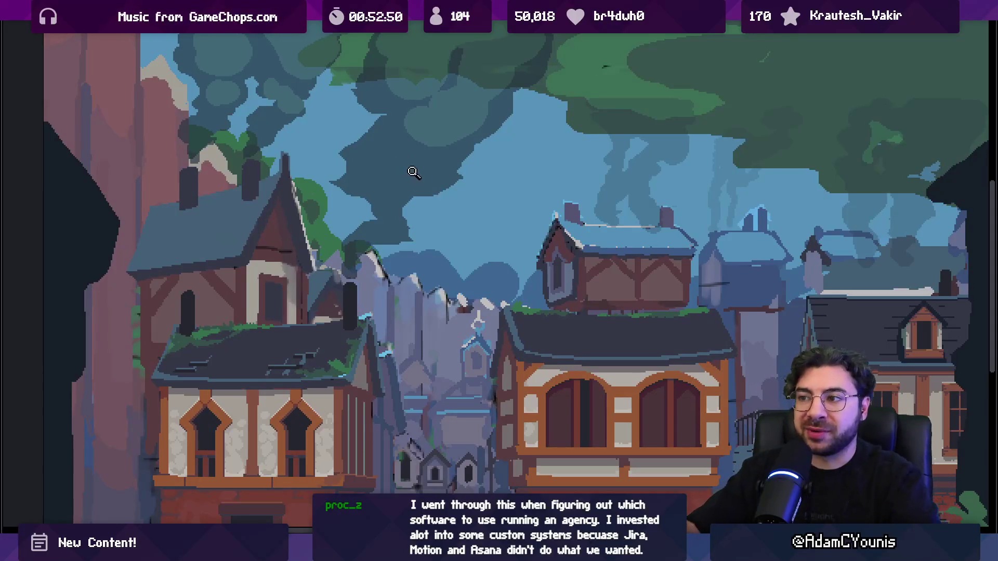
left_click_drag(345, 100, 374, 190)
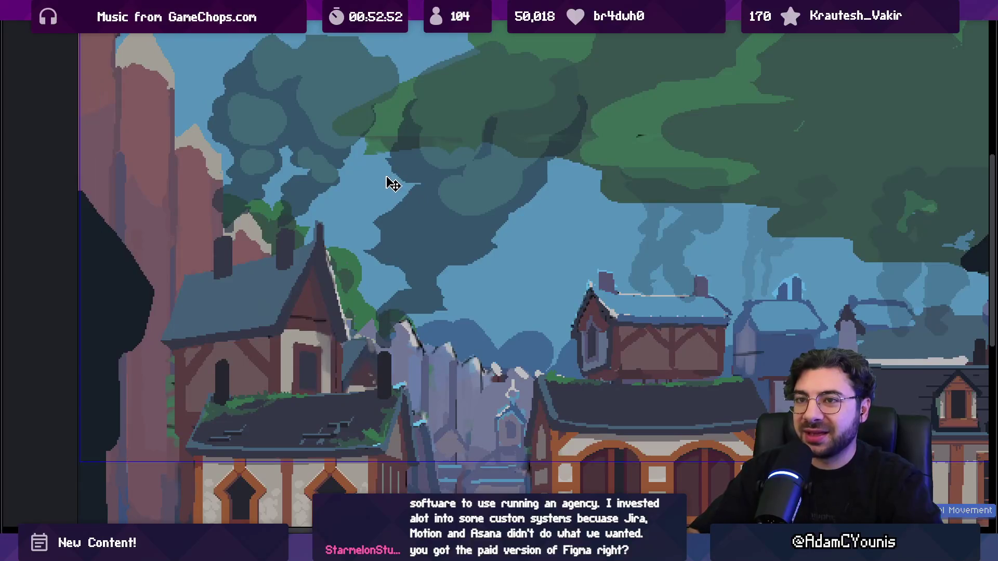
scroll(392, 184, "down", 3)
scroll(374, 183, "up", 3)
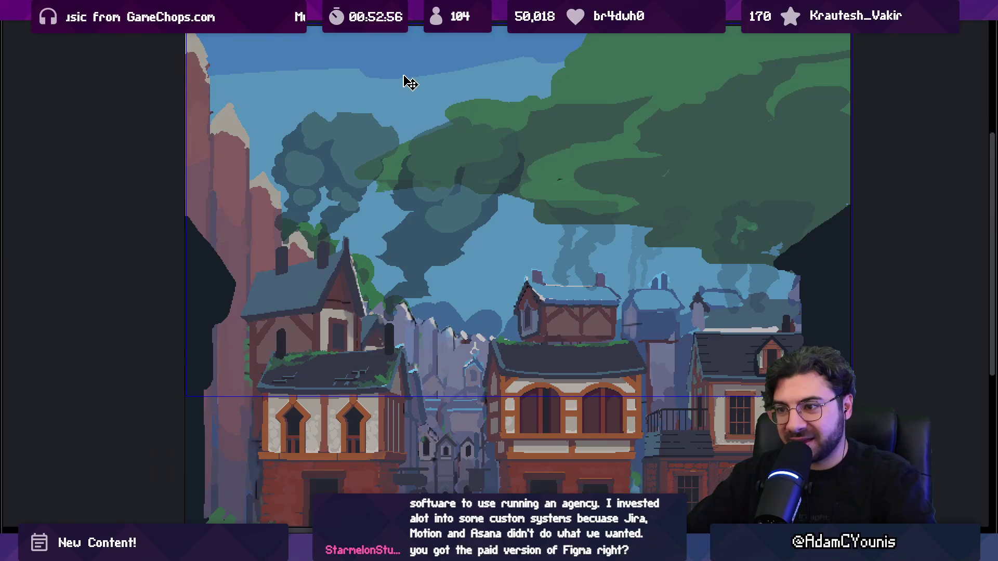
key("Tab")
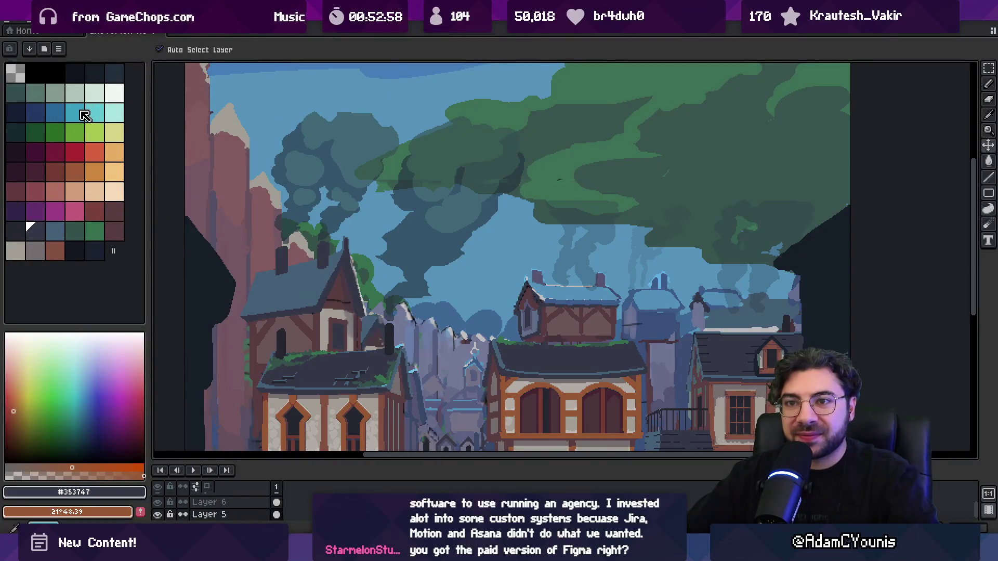
- Try a cyan fill on the sky, then pick a darker blue sky swatch
left_click(74, 113)
key("g")
left_click(251, 104)
mouse_move(289, 113)
left_mouse_down()
mouse_move(289, 62)
mouse_move(307, 186)
left_mouse_up()
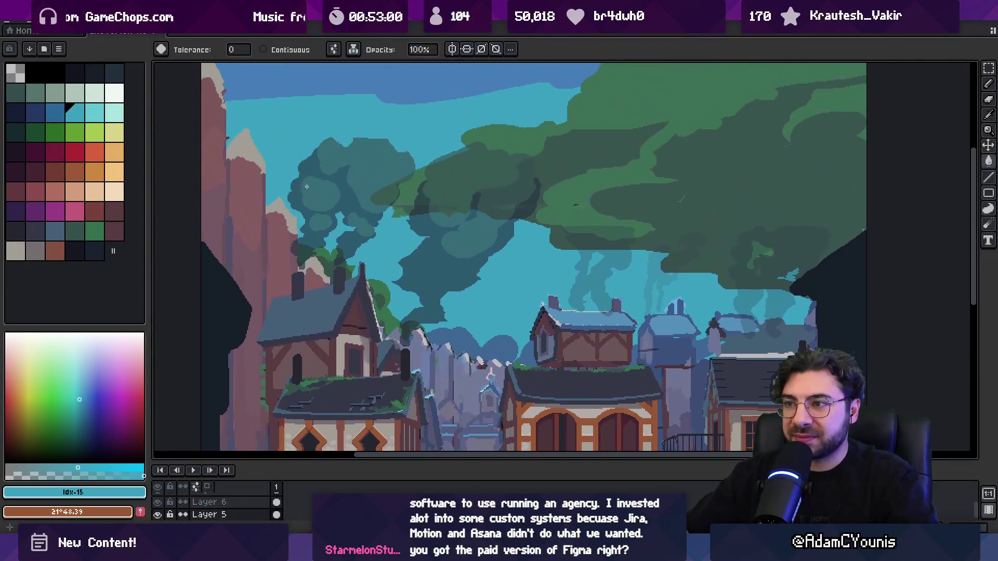
left_click(54, 113)
left_click(291, 73)
scroll(347, 135, "down", 2)
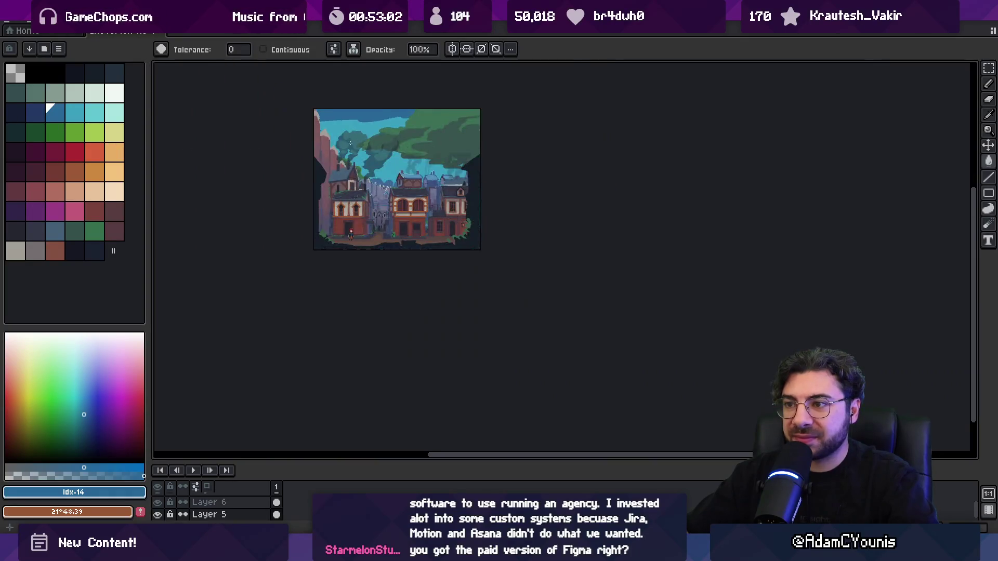
scroll(347, 135, "up", 4)
key("v")
key("g")
scroll(347, 135, "up", 1)
- Fill the dark upper sky band with the sampled light sky blue at 50% opacity
left_click(323, 111, "alt")
key("b")
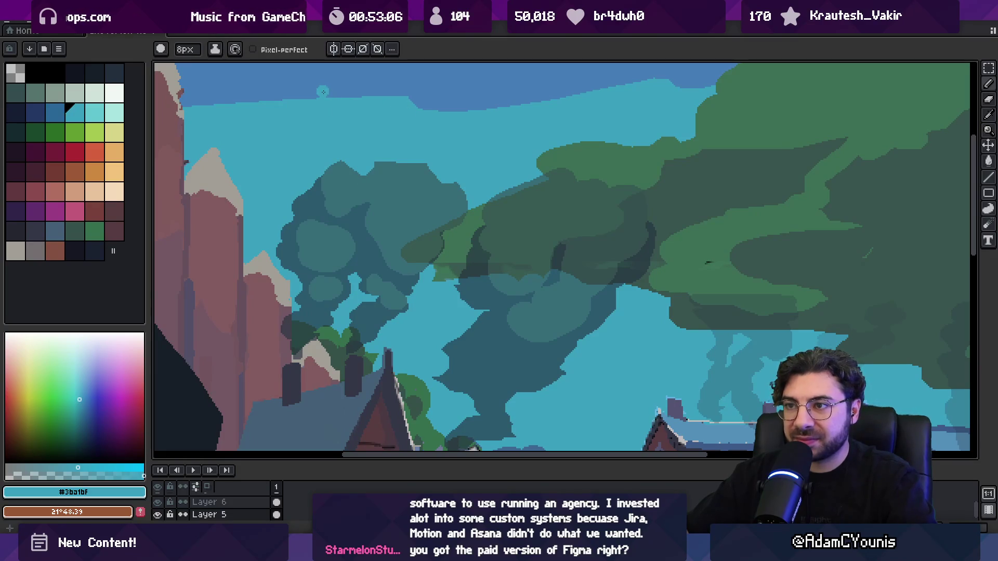
left_click(323, 93, "alt")
key("e")
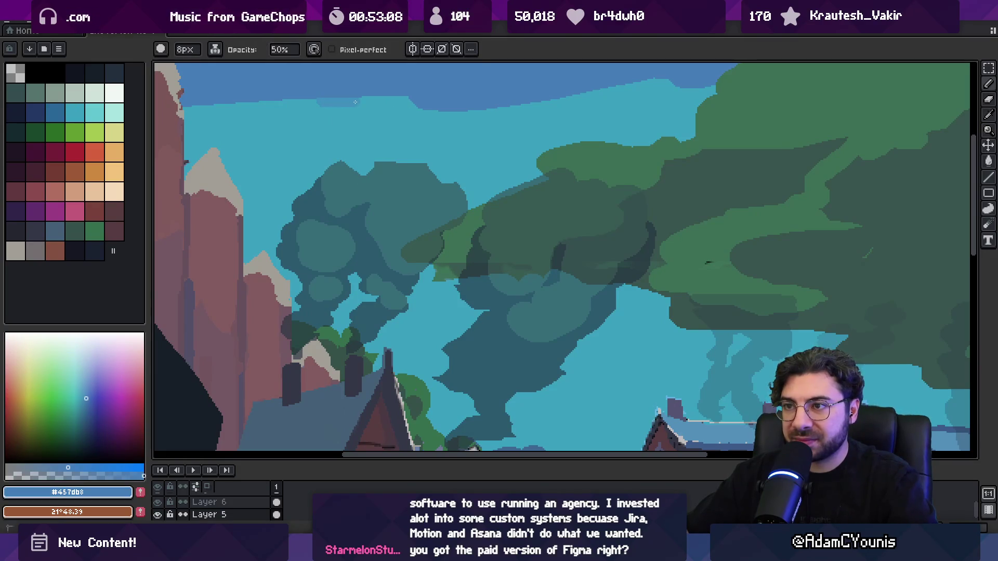
left_click(356, 103, "alt")
key("g")
left_click(357, 99)
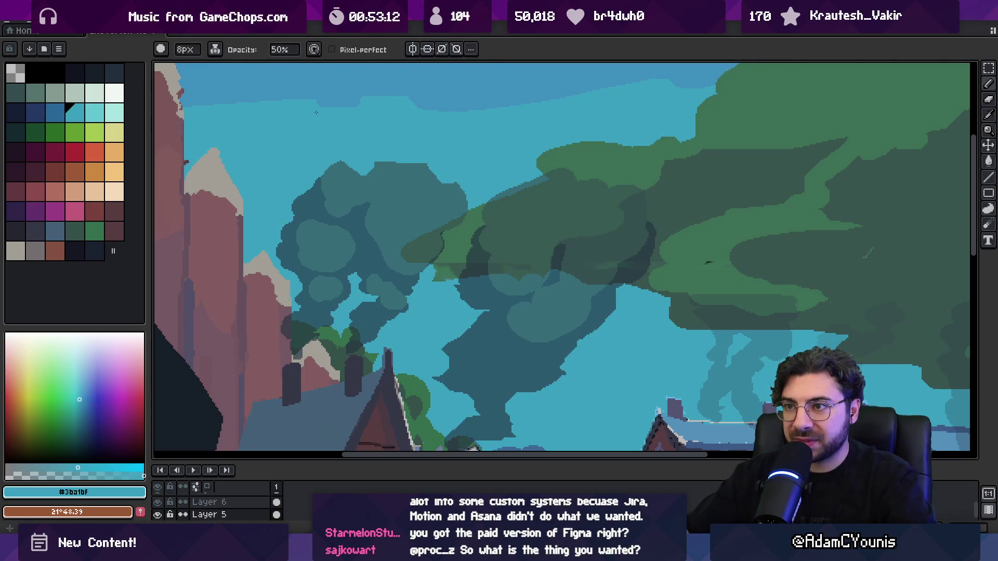
key("b")
scroll(397, 121, "down", 3)
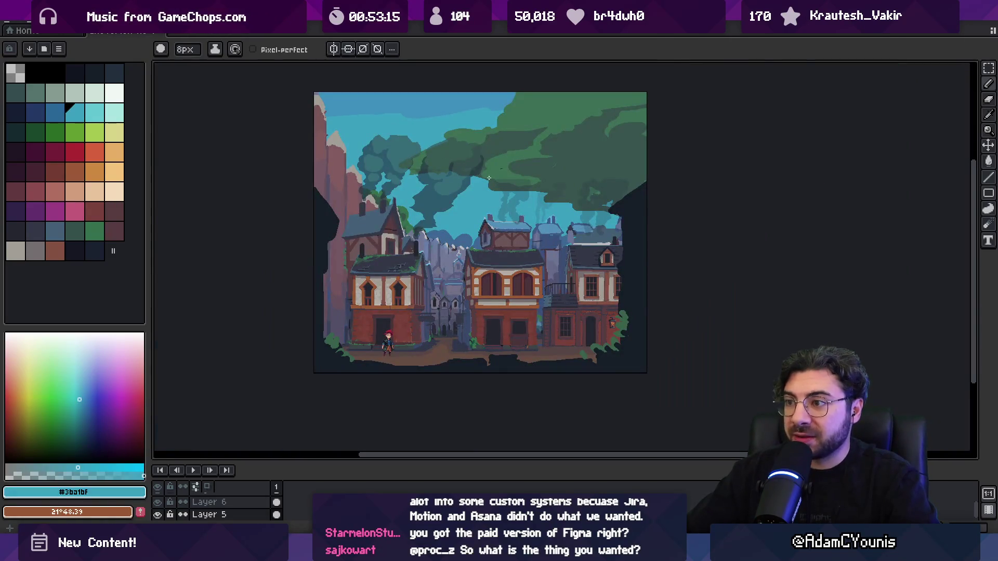
scroll(422, 137, "up", 2)
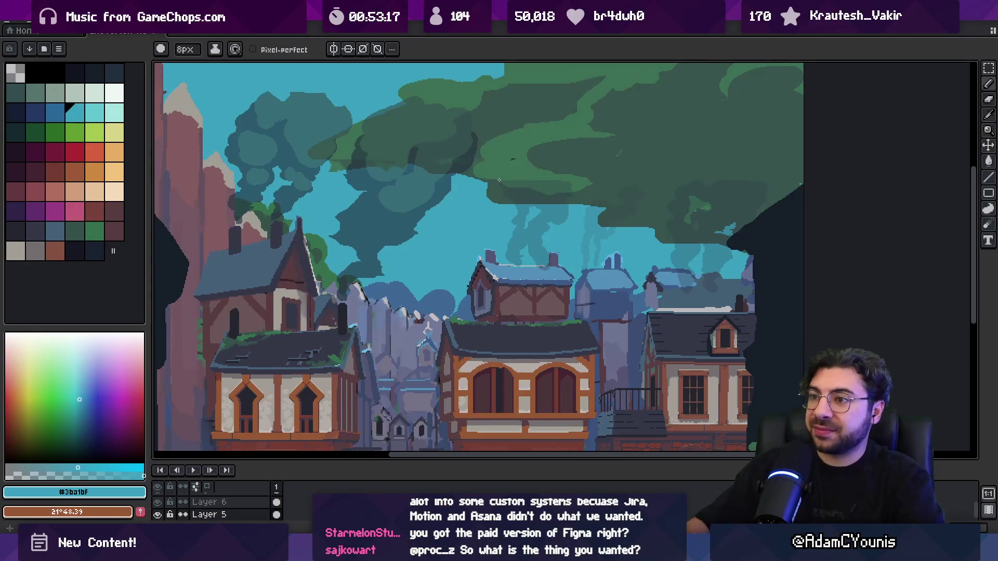
- Hide Layer 8 to remove the dark smoky tree shapes from the sky
left_click(512, 159, "alt")
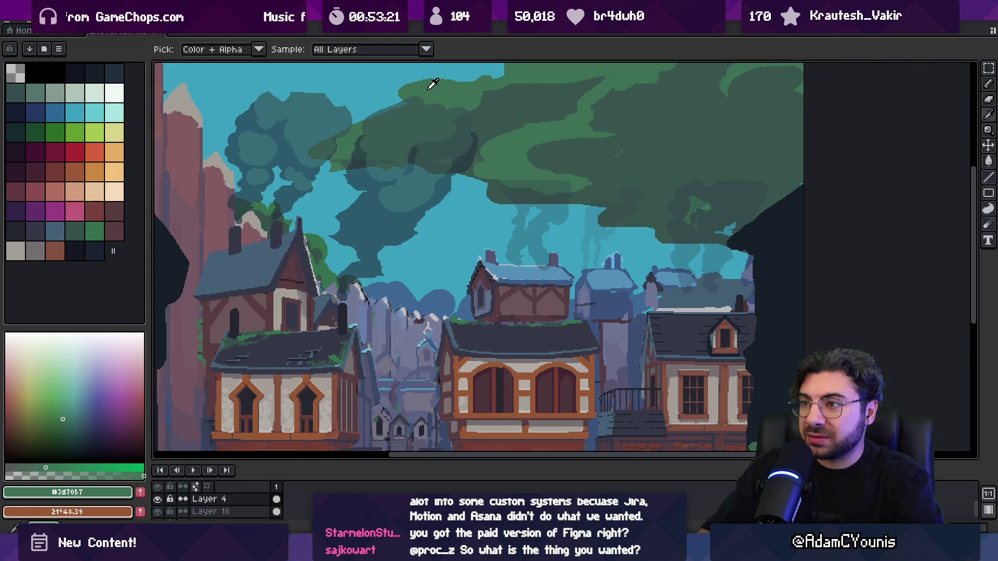
mouse_move(349, 156)
left_mouse_down()
mouse_move(379, 134)
mouse_move(397, 160)
mouse_move(381, 133)
mouse_move(394, 86)
mouse_move(397, 189)
left_mouse_up()
left_click(158, 499)
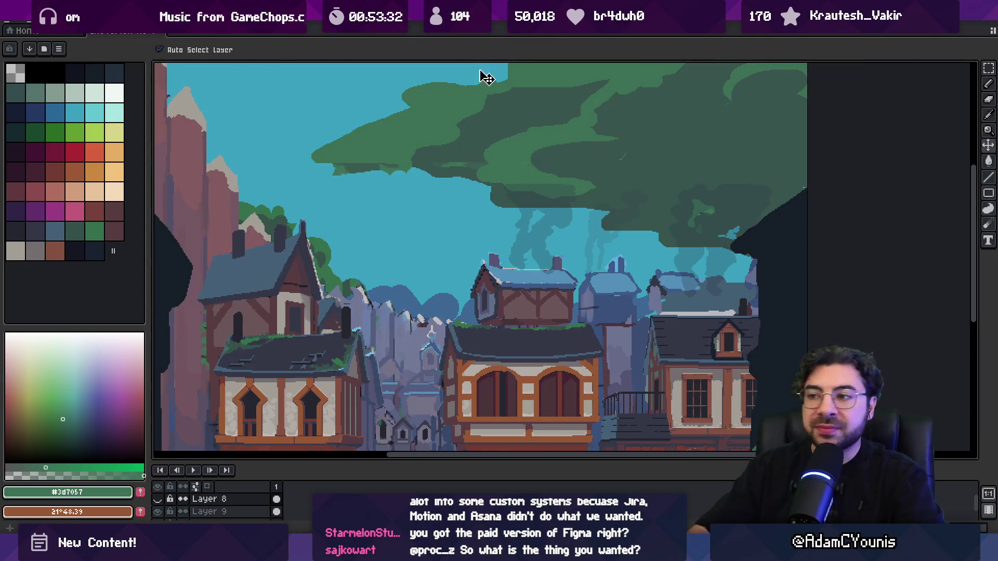
- Pencil the green canopy's lower edge further to the right
left_click_drag(459, 159, 478, 165)
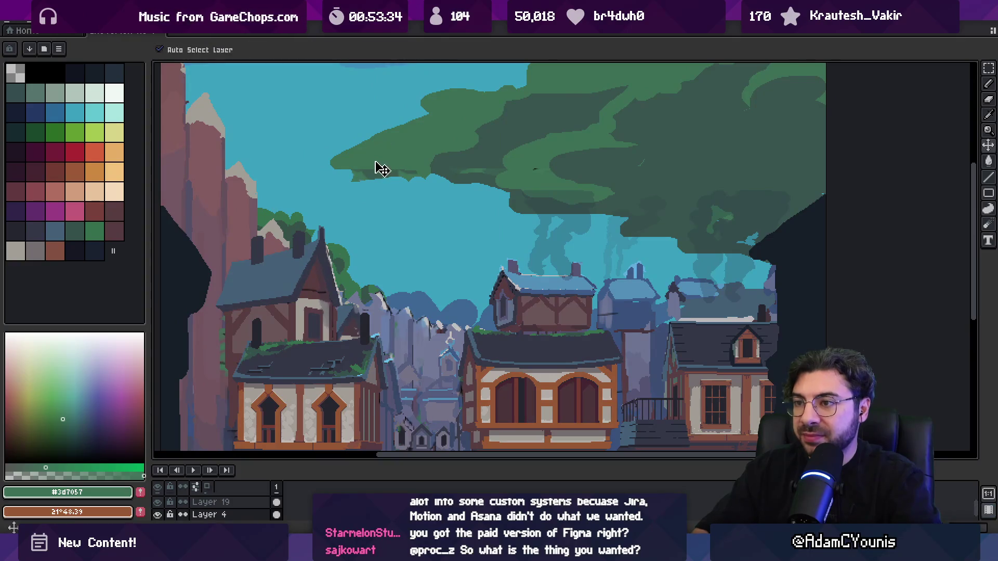
key("b")
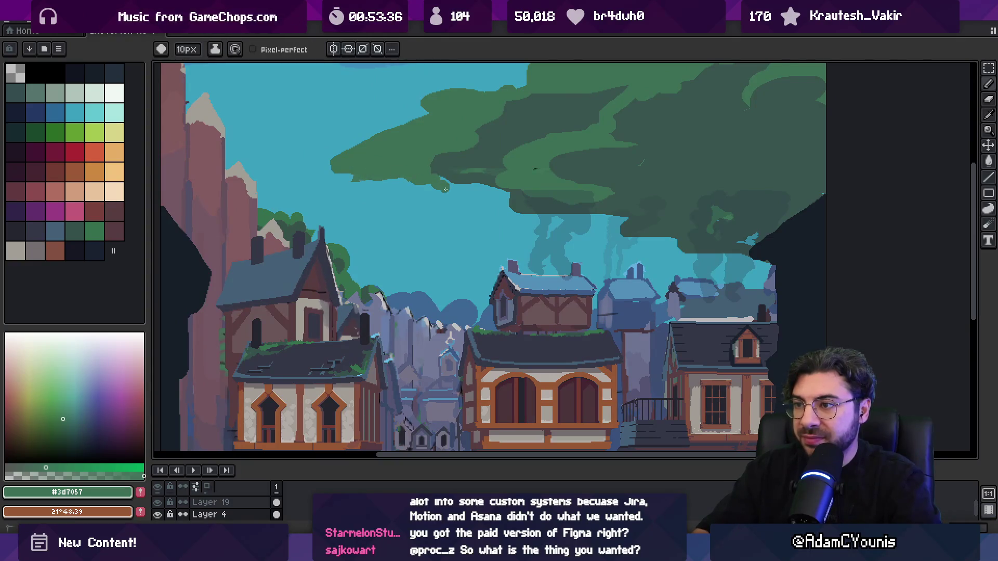
left_click_drag(513, 214, 624, 225)
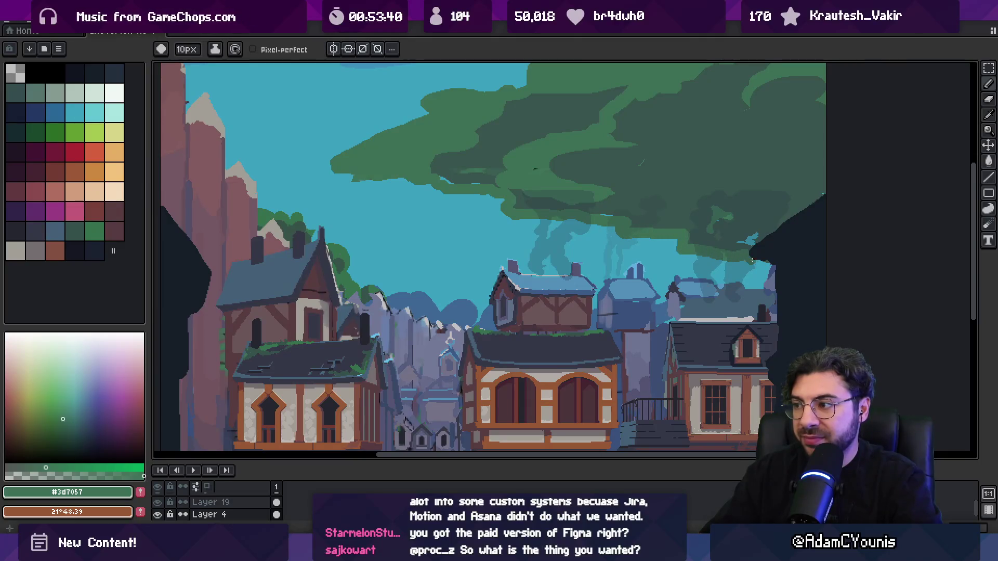
key("z")
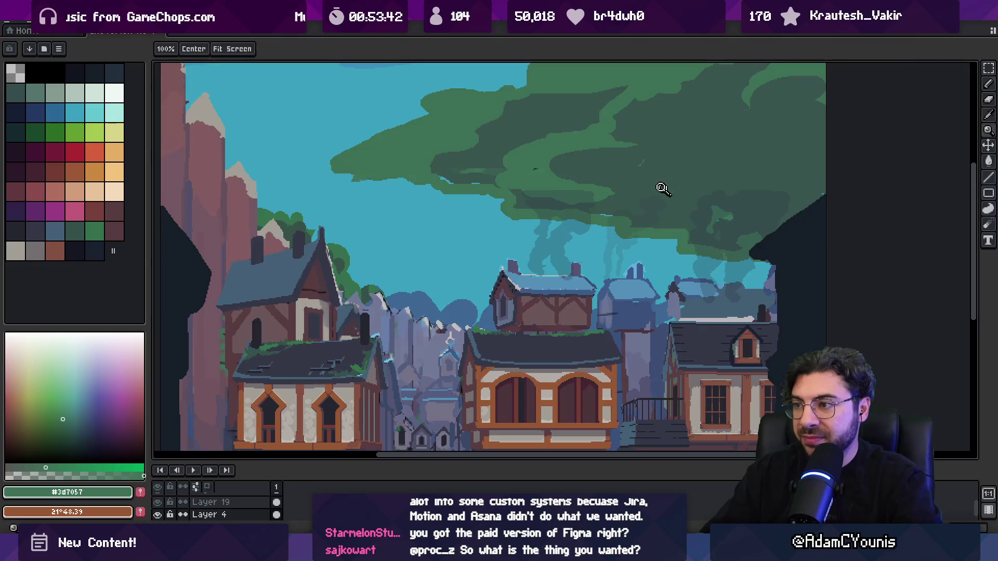
scroll(584, 174, "down", 1)
scroll(439, 171, "up", 3)
key("b")
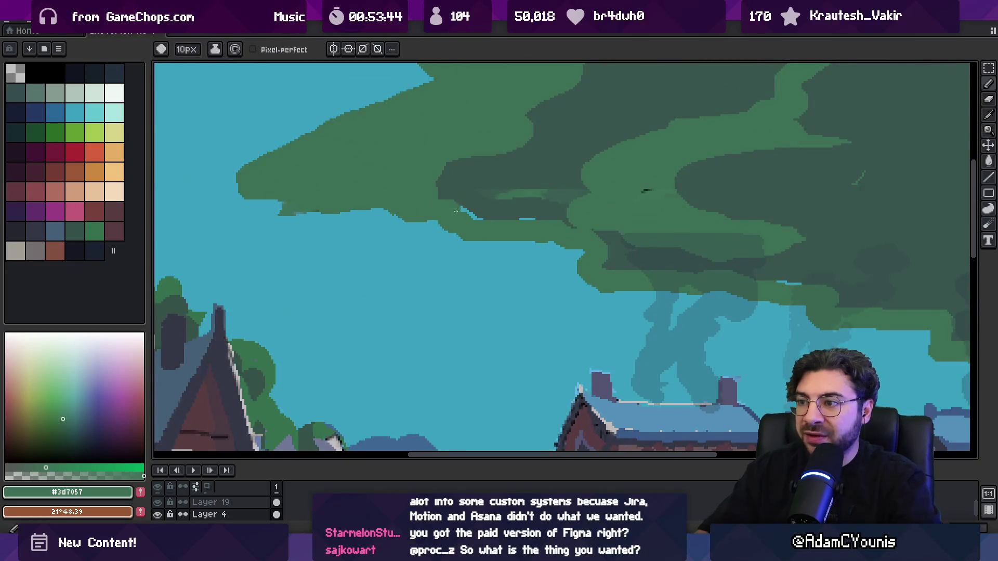
left_click(563, 199, "alt")
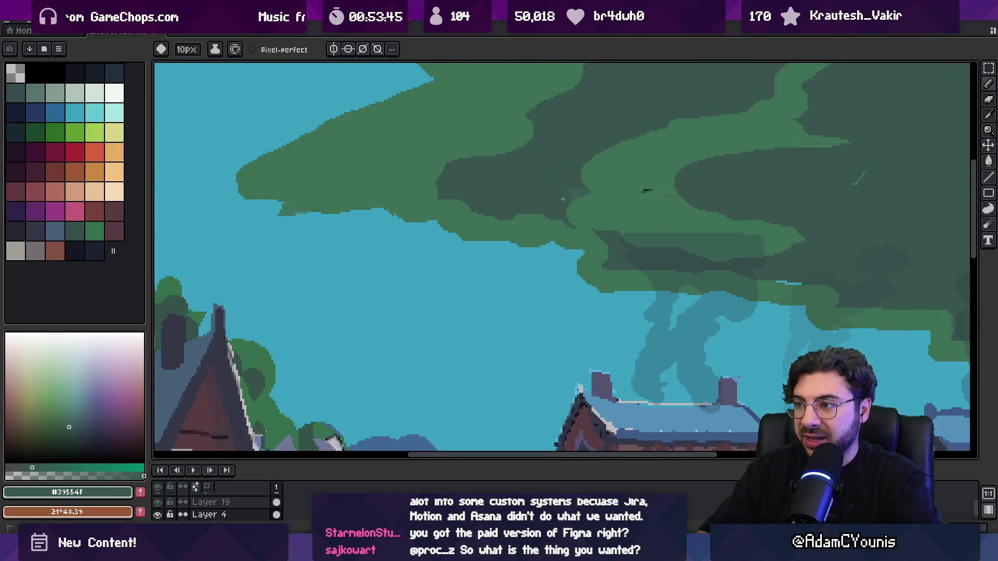
left_click(591, 194, "alt")
left_click(621, 201, "alt")
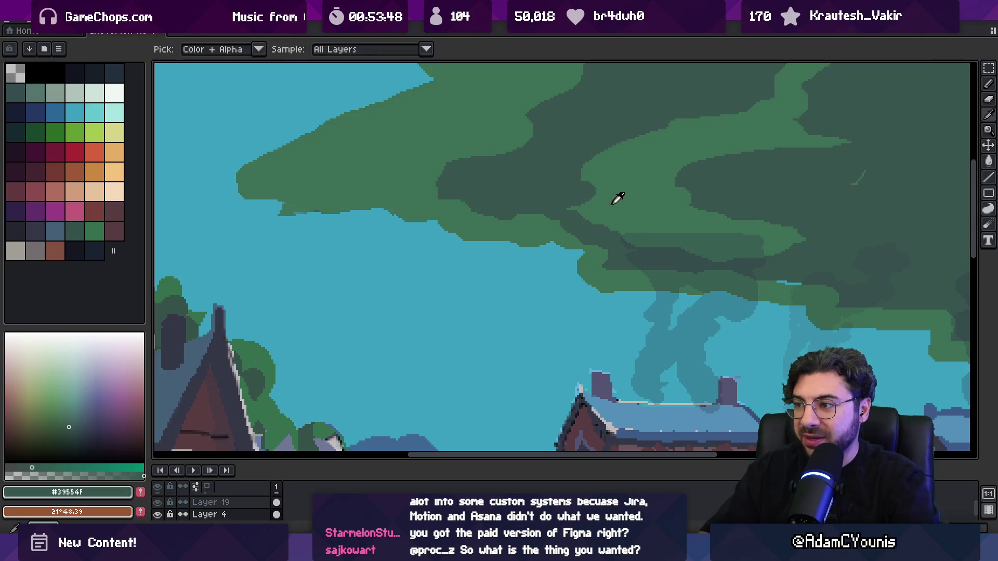
left_click(617, 198, "alt")
left_click_drag(861, 179, 868, 175)
left_click(824, 174, "alt")
key("ctrl+z")
scroll(704, 216, "down", 3)
scroll(739, 241, "up", 3)
key("z")
mouse_move(701, 279)
left_mouse_down()
mouse_move(684, 260)
mouse_move(617, 237)
left_mouse_up()
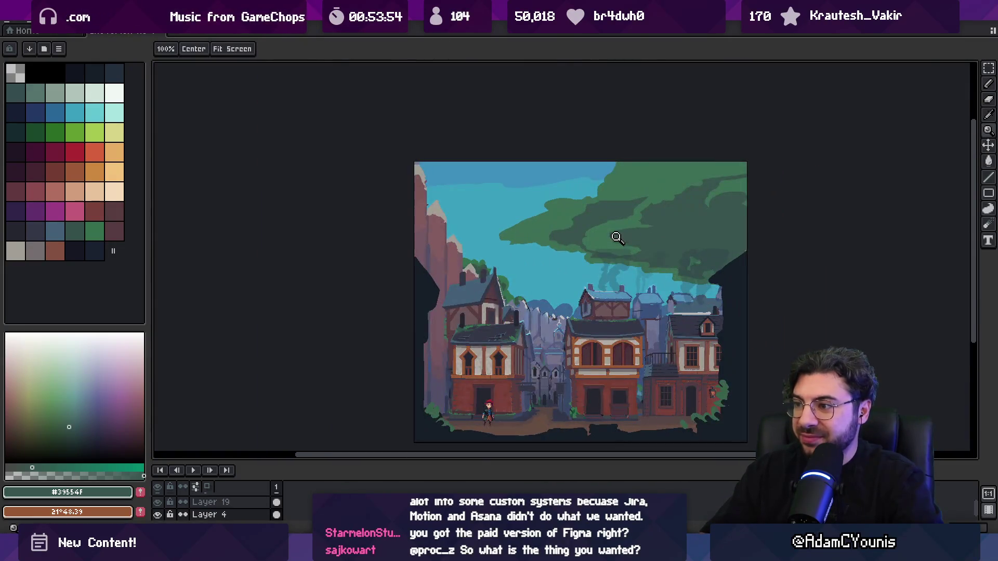
scroll(621, 218, "down", 1)
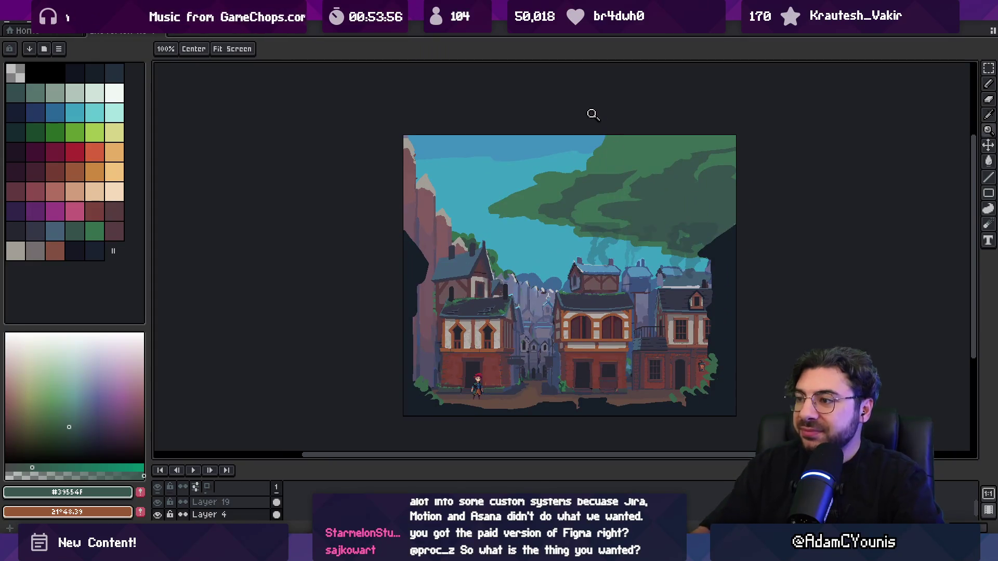
scroll(572, 218, "down", 2)
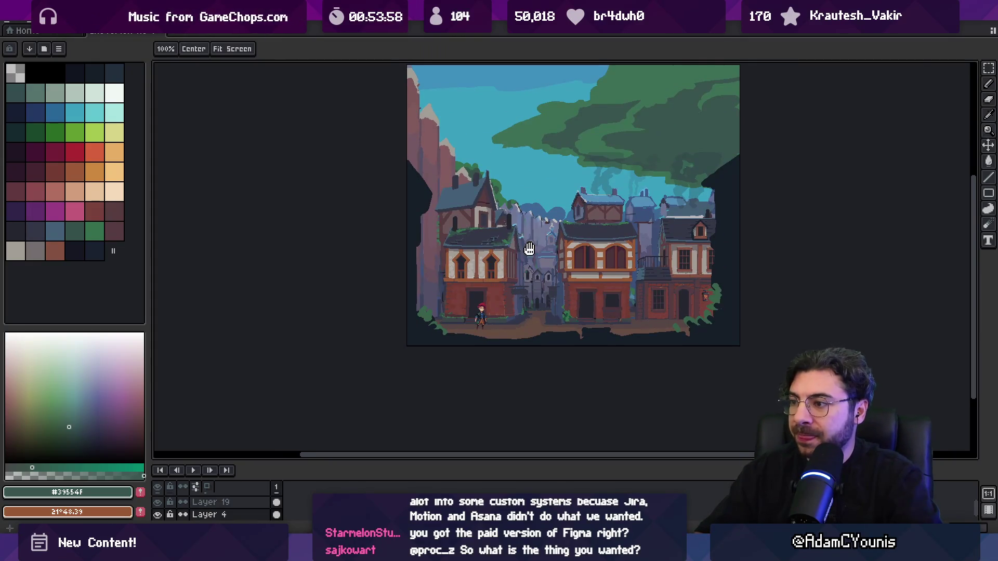
left_click(504, 291)
left_click(504, 290)
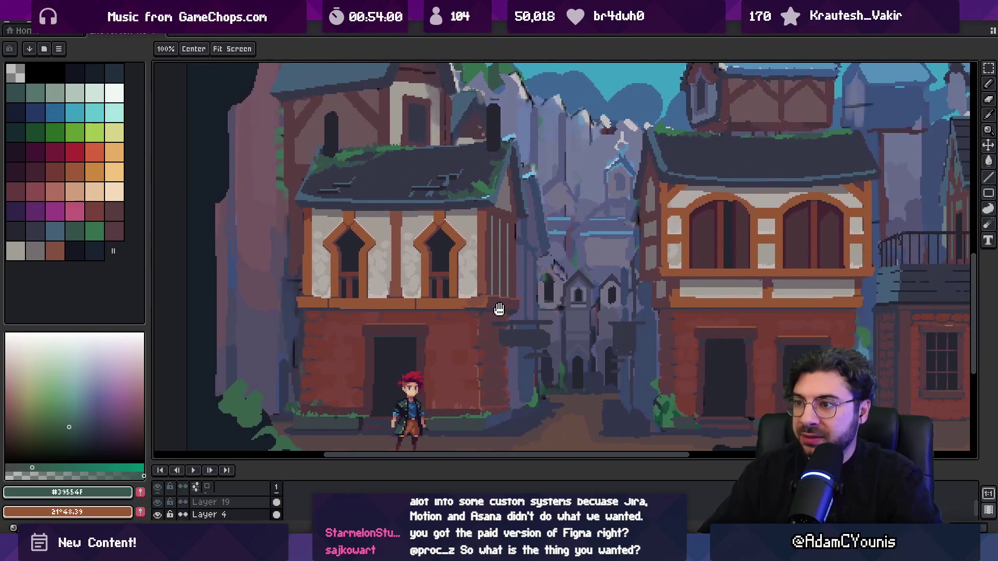
left_click_drag(504, 311, 507, 312)
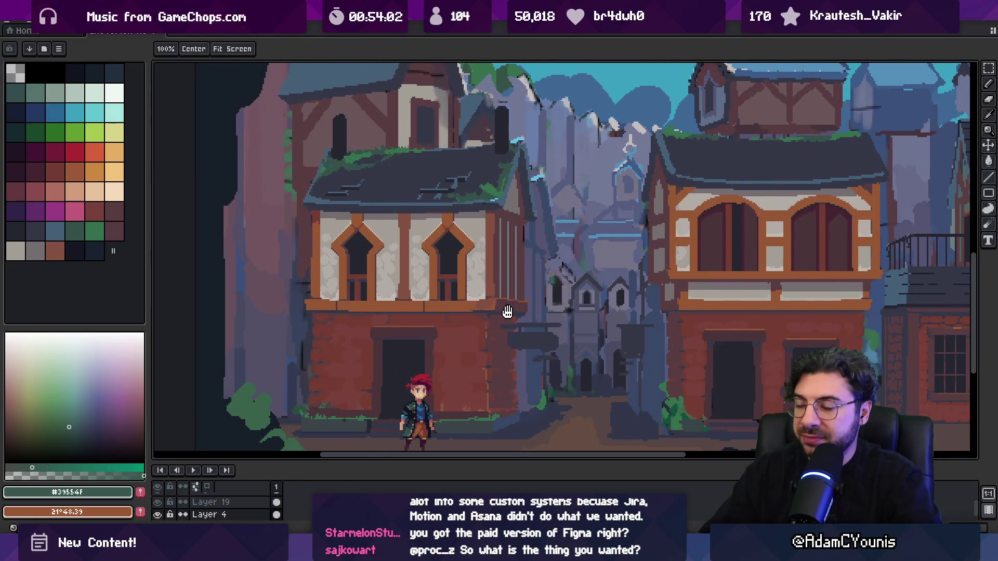
left_click_drag(526, 276, 517, 267)
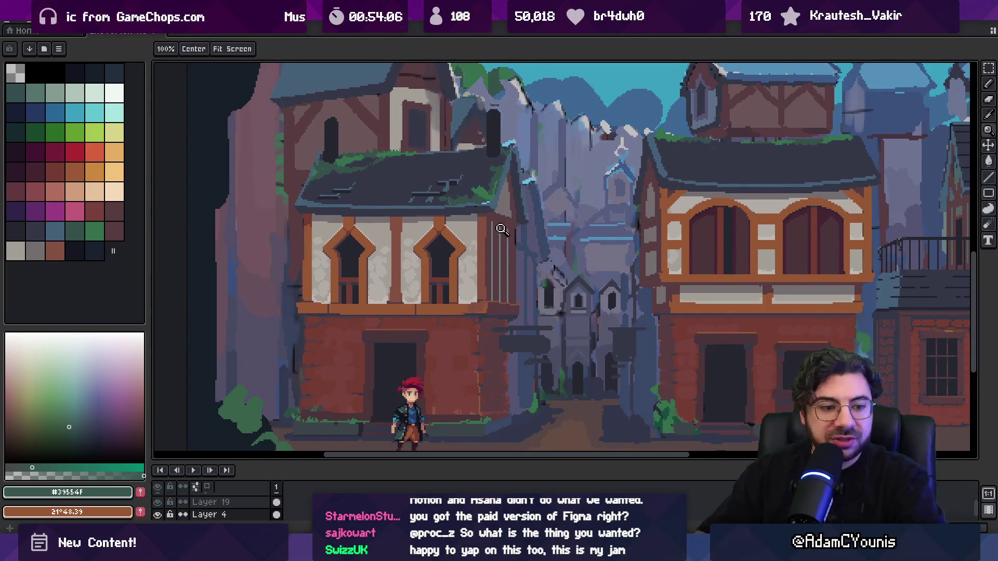
scroll(503, 211, "up", 3)
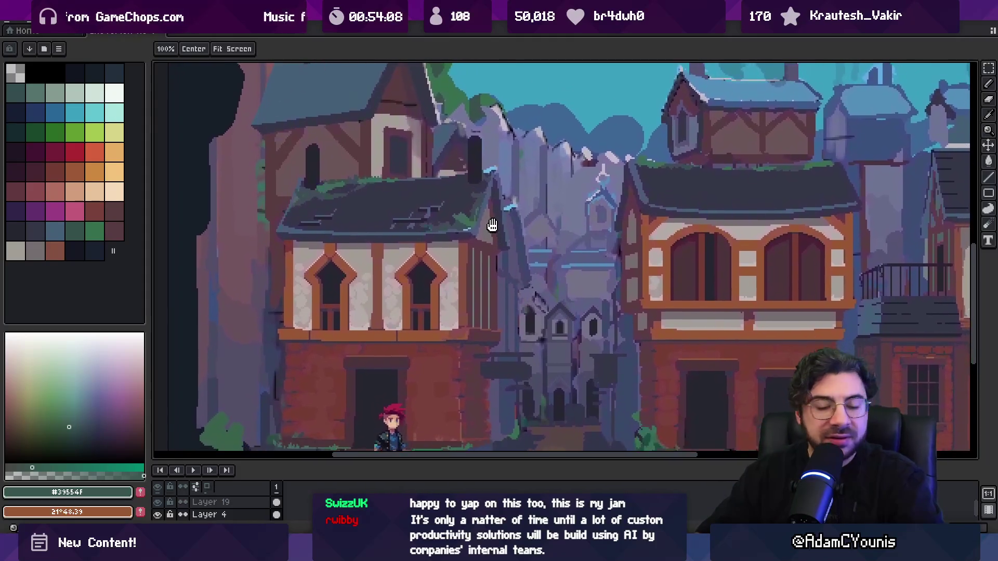
scroll(509, 210, "down", 4)
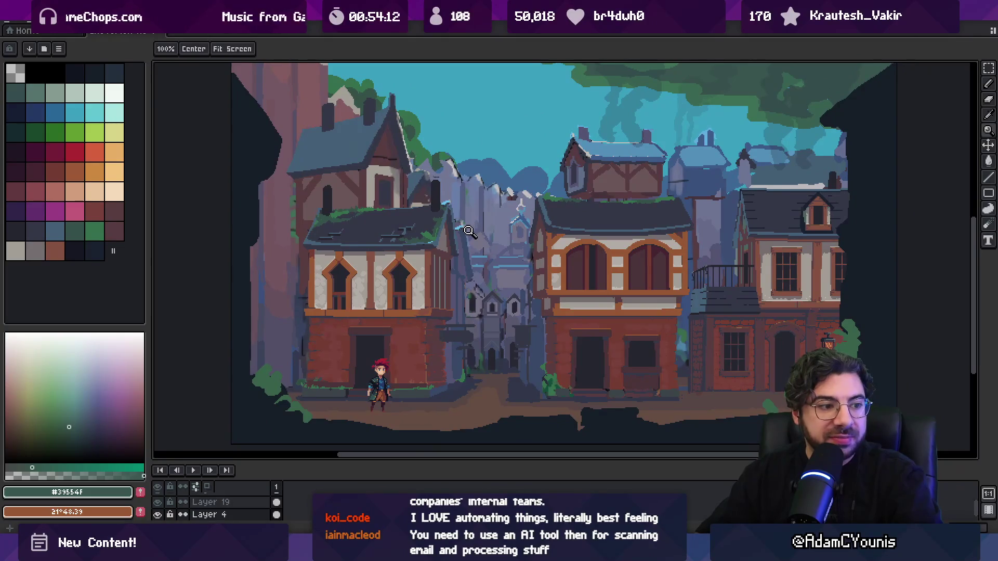
left_click(405, 221, "ctrl")
left_click(407, 215, "alt")
mouse_move(360, 242)
left_mouse_down()
mouse_move(408, 213)
mouse_move(439, 223)
mouse_move(422, 240)
left_mouse_up()
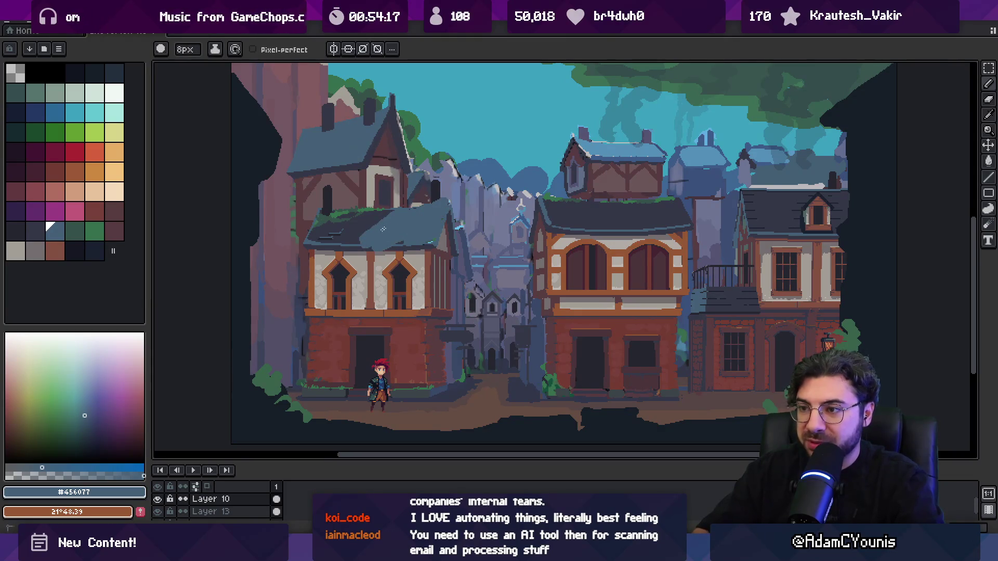
key("ctrl+z")
key("ctrl+z")
key("ctrl+z")
key("z")
right_click(431, 231)
left_click(439, 259)
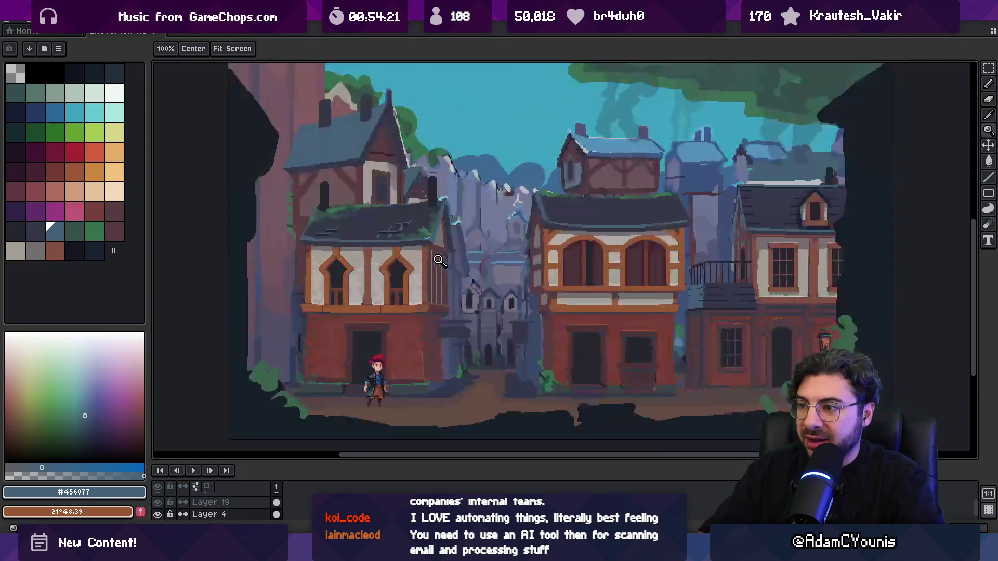
left_click(452, 285)
left_click(468, 323)
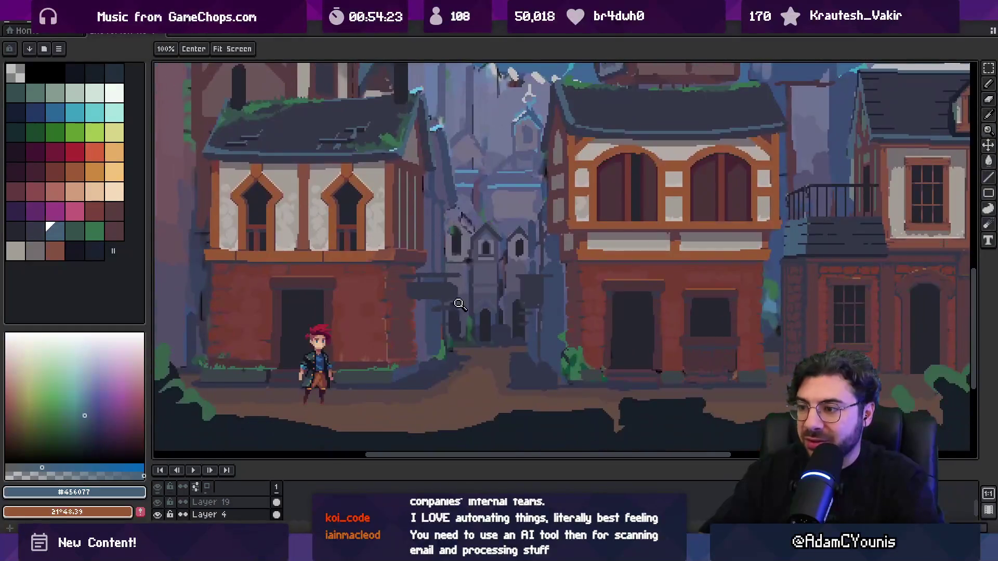
key("i")
left_click(492, 353)
left_click(493, 354)
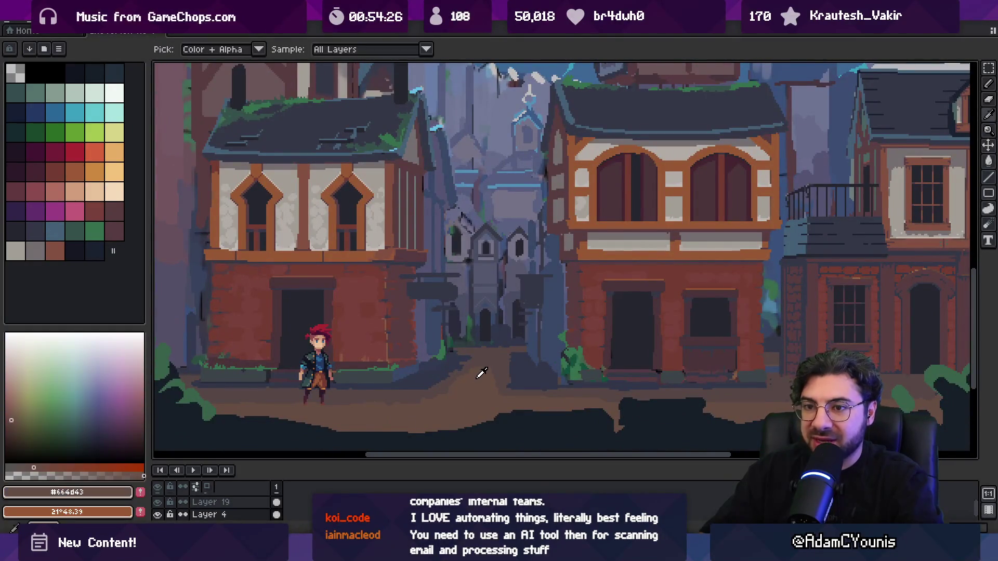
left_click(494, 354, "ctrl")
key("b")
left_click(475, 356, "alt")
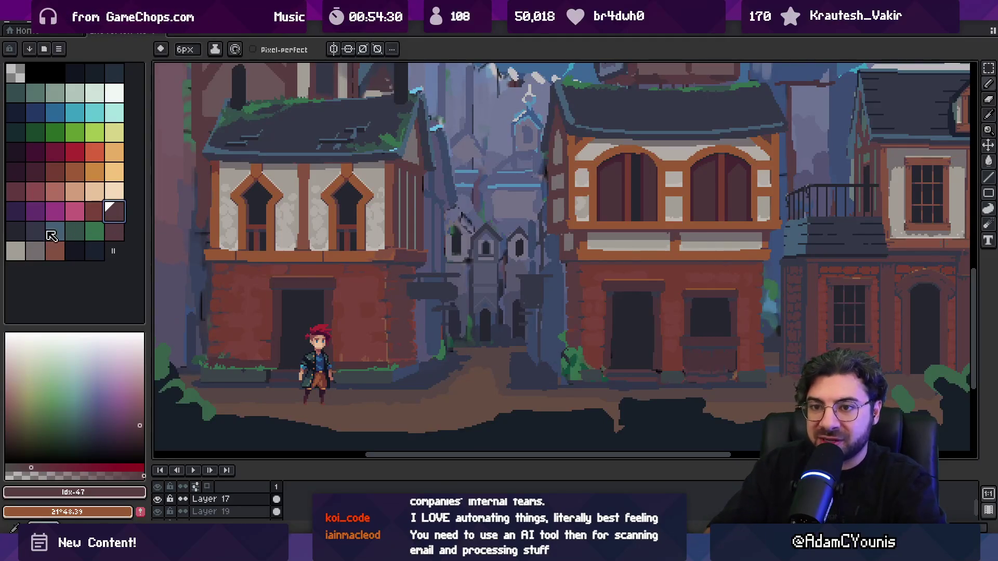
left_click(23, 235)
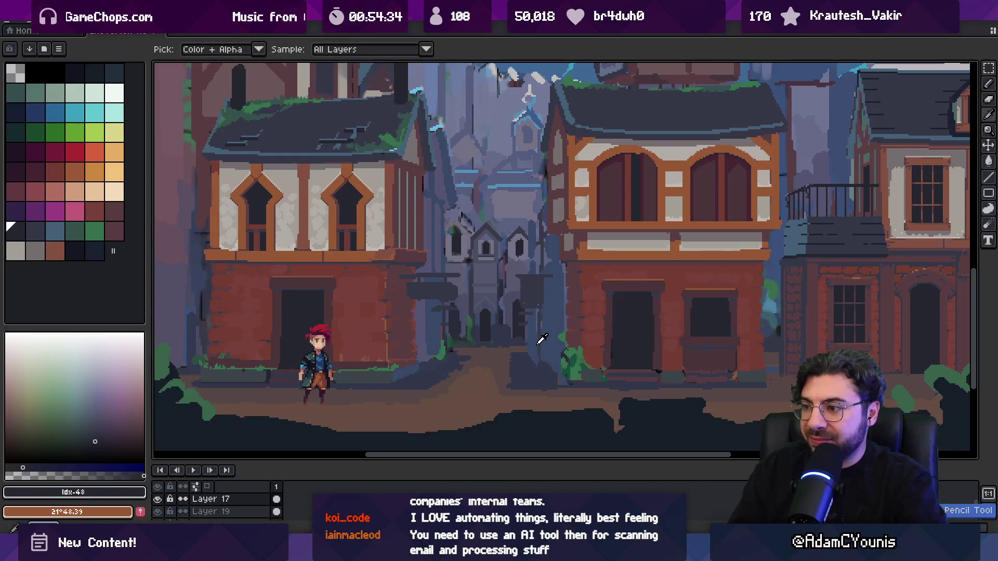
left_click(481, 355, "alt")
left_click(530, 286, "alt")
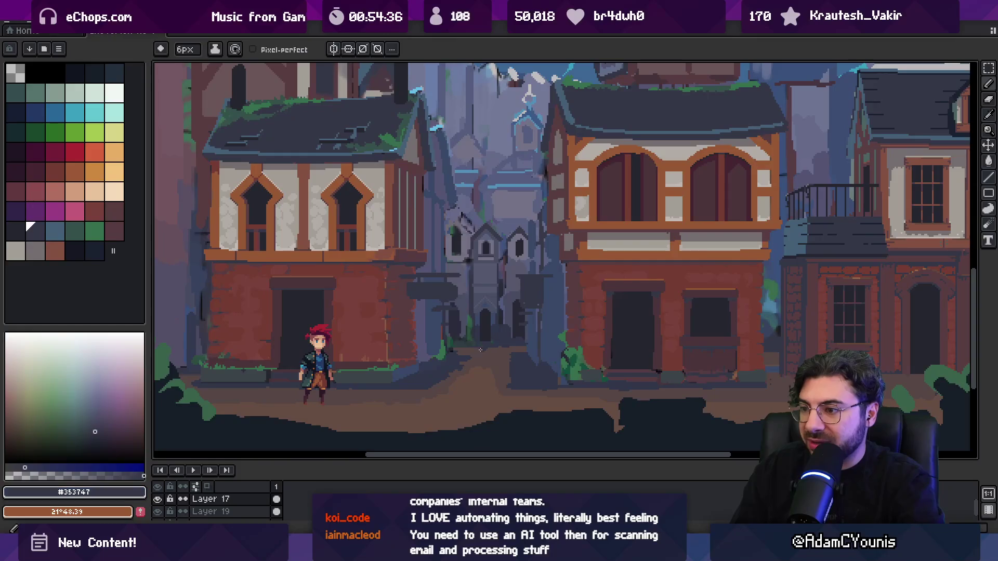
scroll(520, 322, "down", 5)
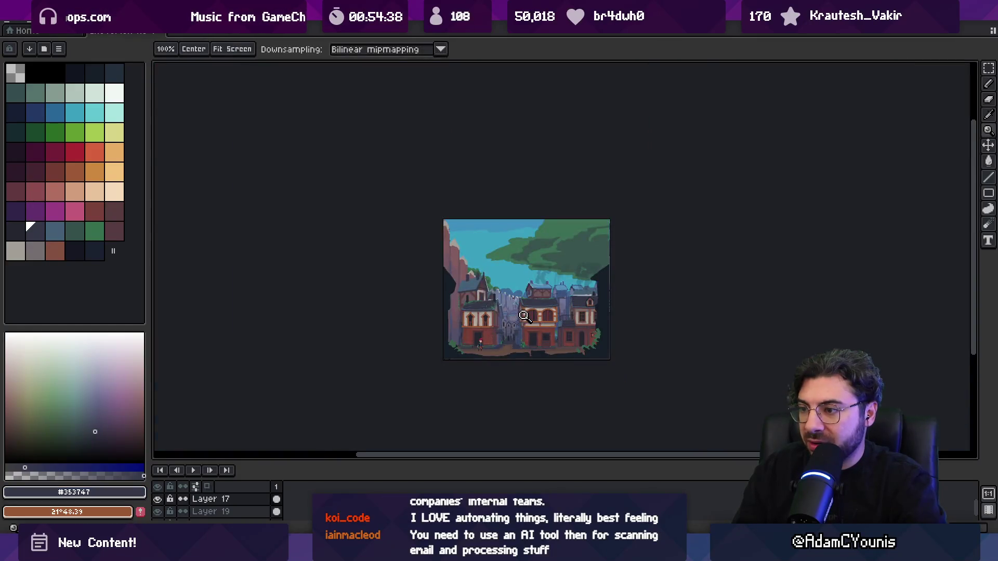
scroll(528, 319, "up", 1)
key("z")
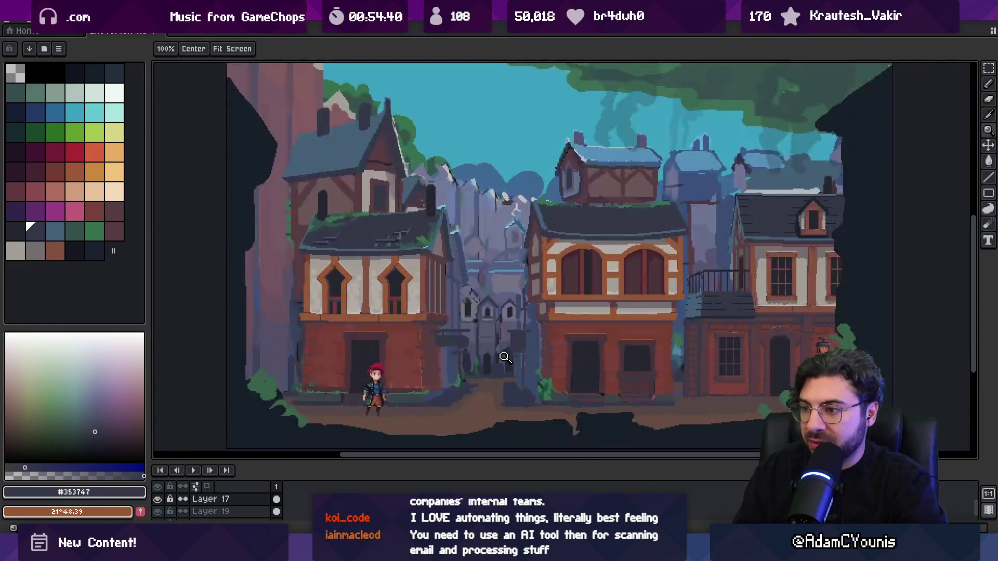
scroll(501, 359, "up", 2)
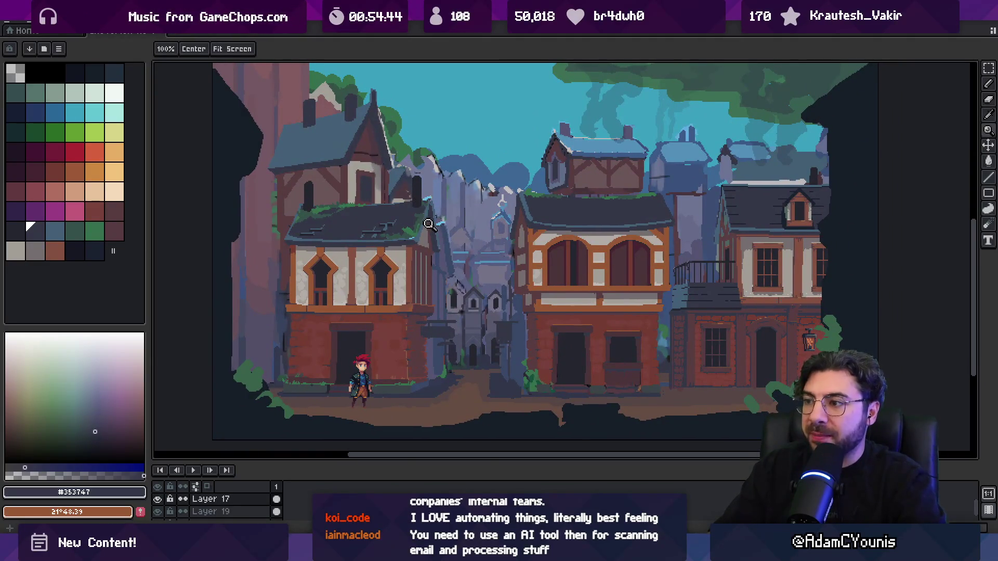
left_click(490, 210, "ctrl")
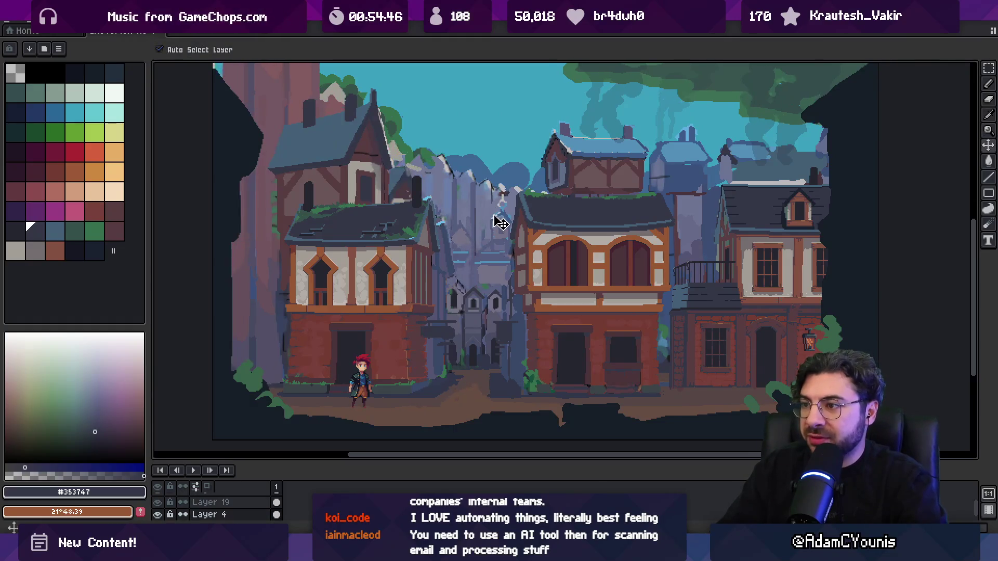
left_click(494, 202)
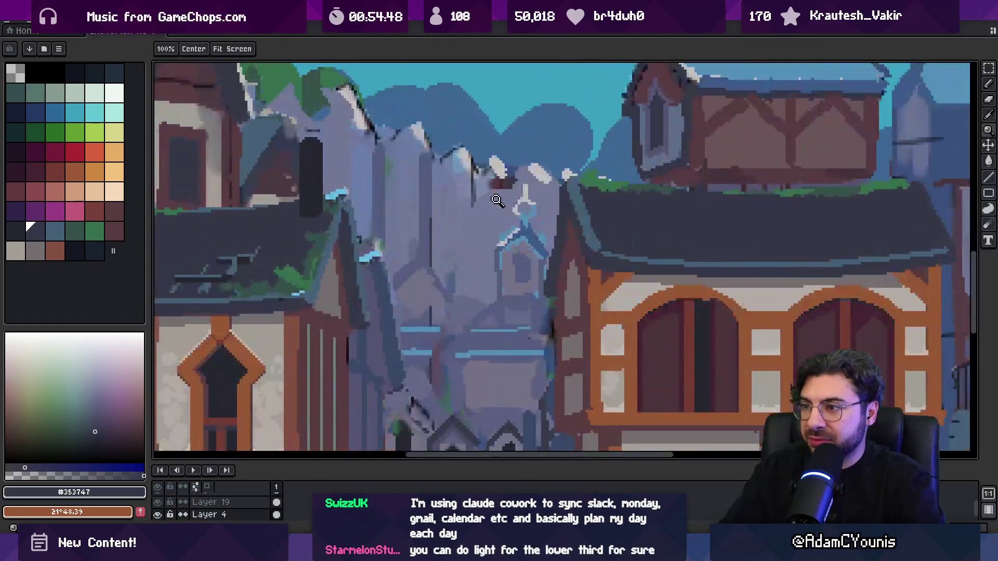
scroll(494, 201, "down", 2)
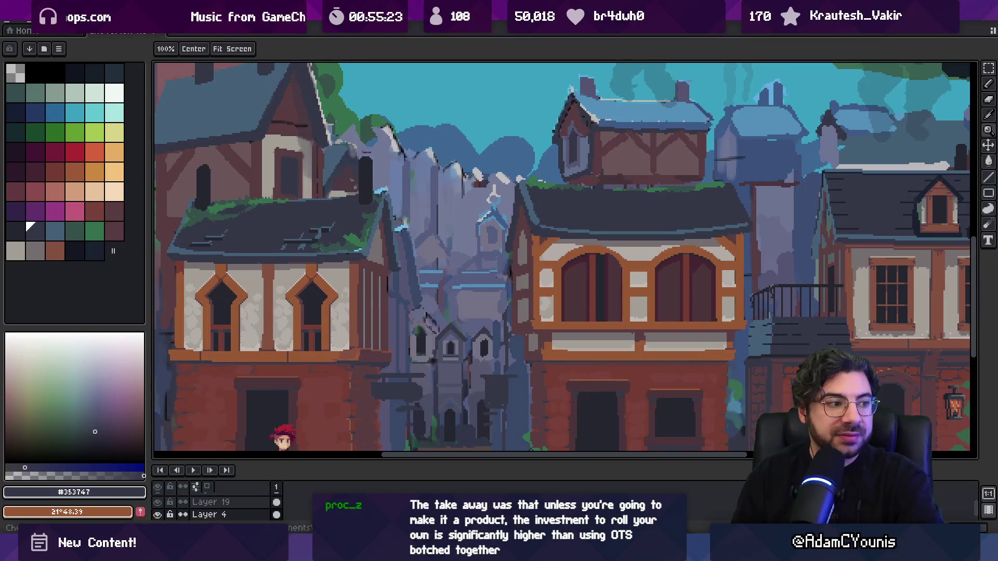
left_click_drag(421, 234, 504, 156)
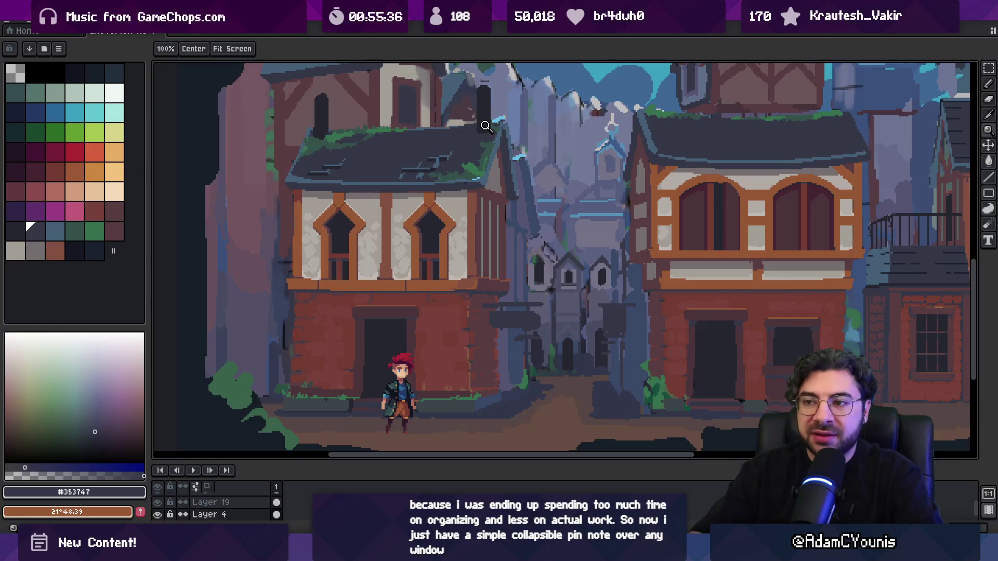
left_click_drag(282, 255, 345, 263)
- Select the left timber house's Layer 13 and sample mauve and plum shades beside it
key("v")
left_click(349, 245)
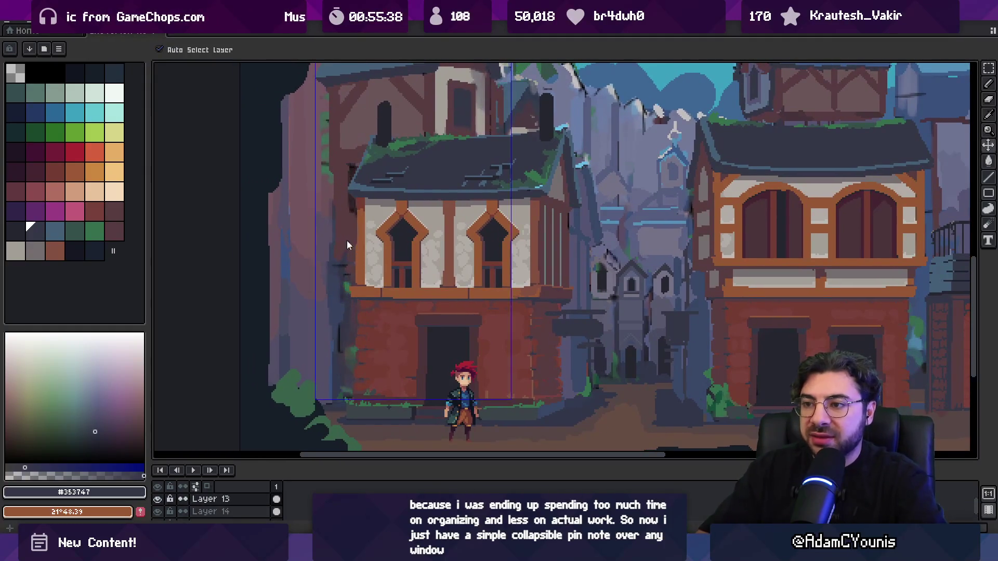
key("i")
left_click(337, 214)
key("b")
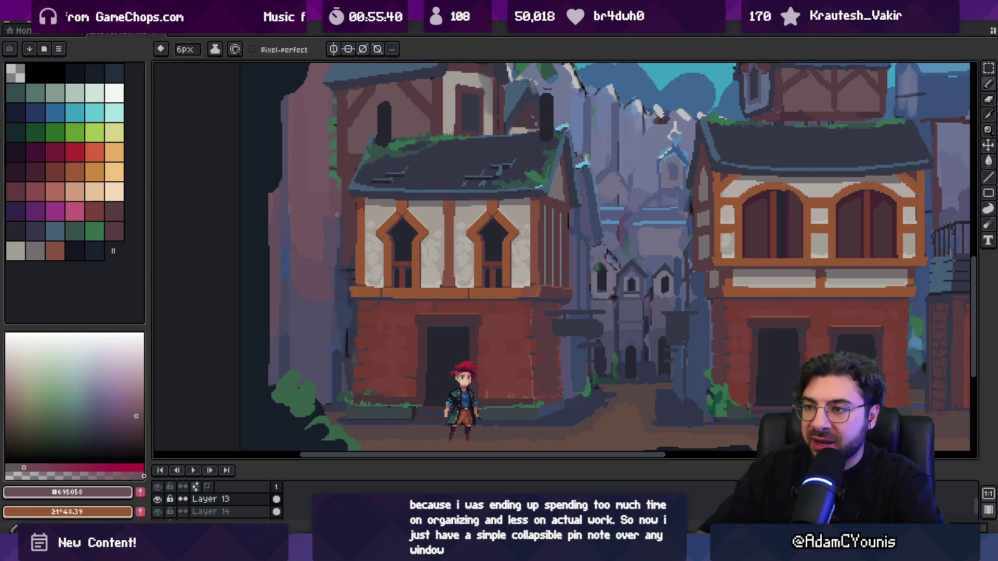
left_click(347, 199, "alt")
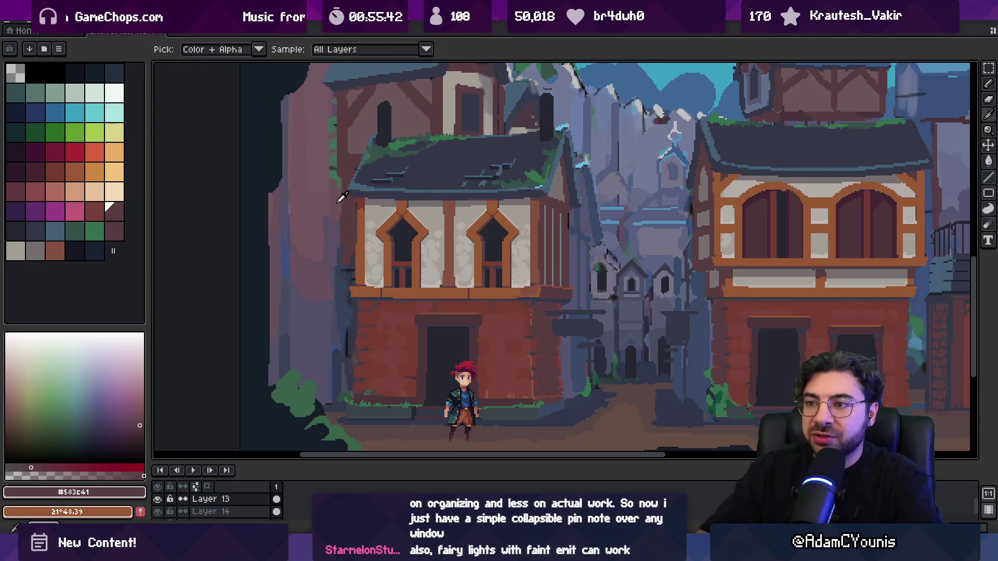
left_click(337, 199, "alt")
left_click(326, 211, "alt")
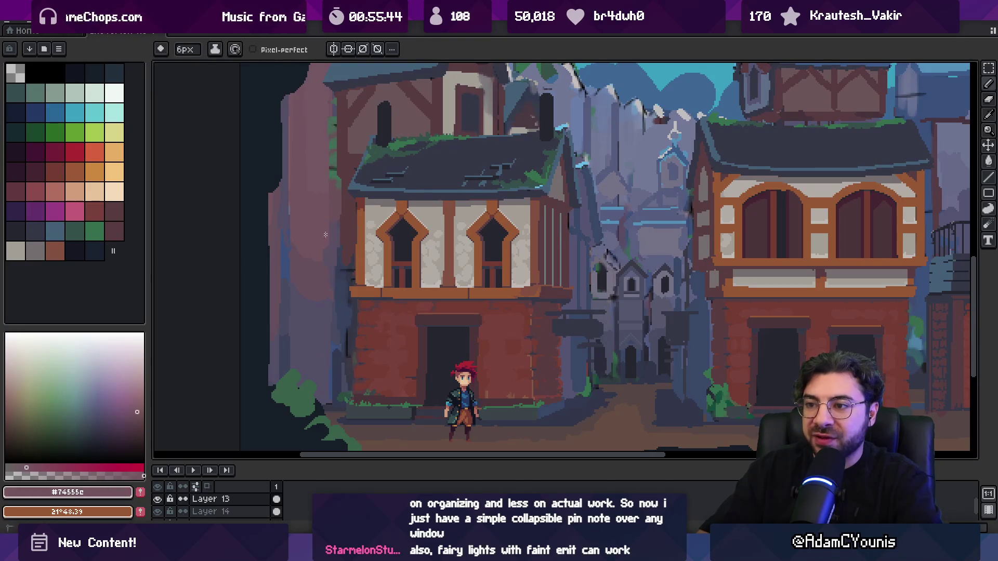
- Zoom into the brick base and work the strip with sampled slate, blue and ground shadows
key("z")
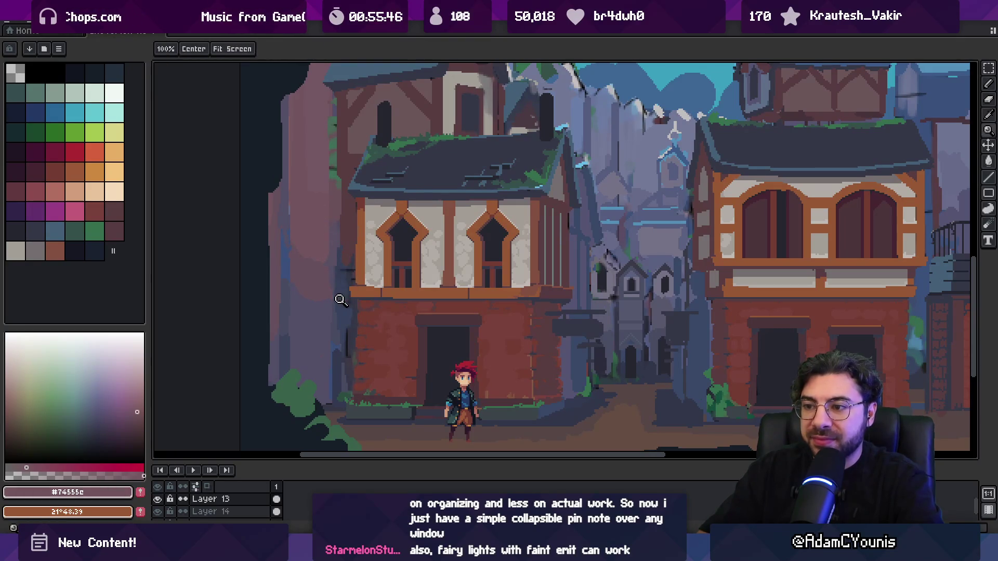
left_click(341, 299)
key("b")
left_click(332, 331, "alt")
left_click(328, 330, "alt")
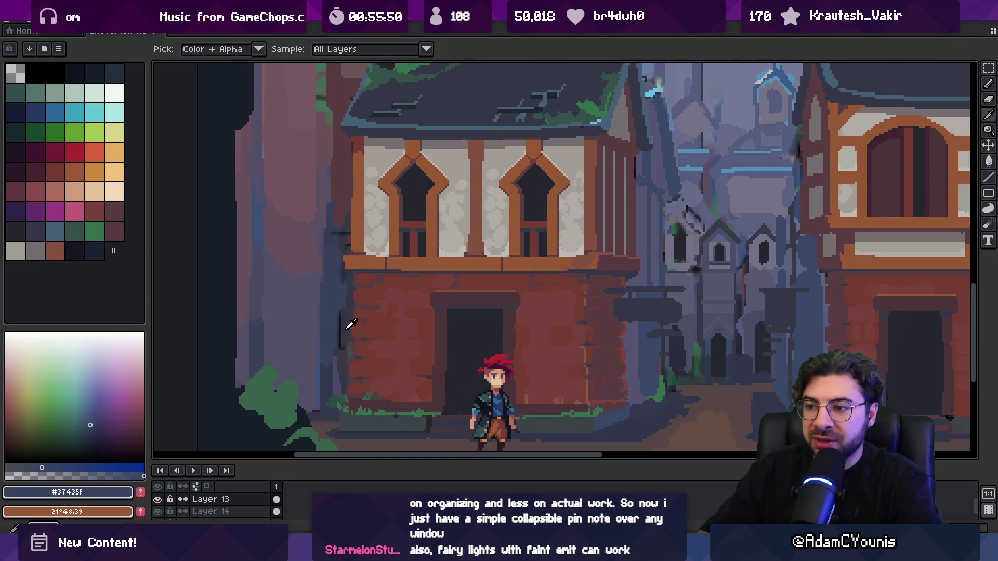
left_click(347, 328, "alt")
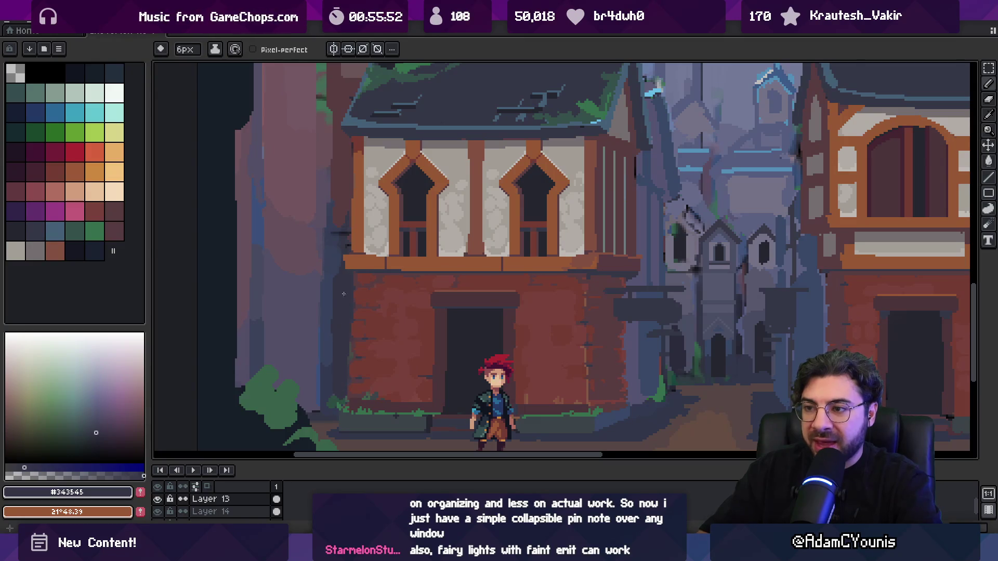
key("alt")
left_click(649, 416, "alt")
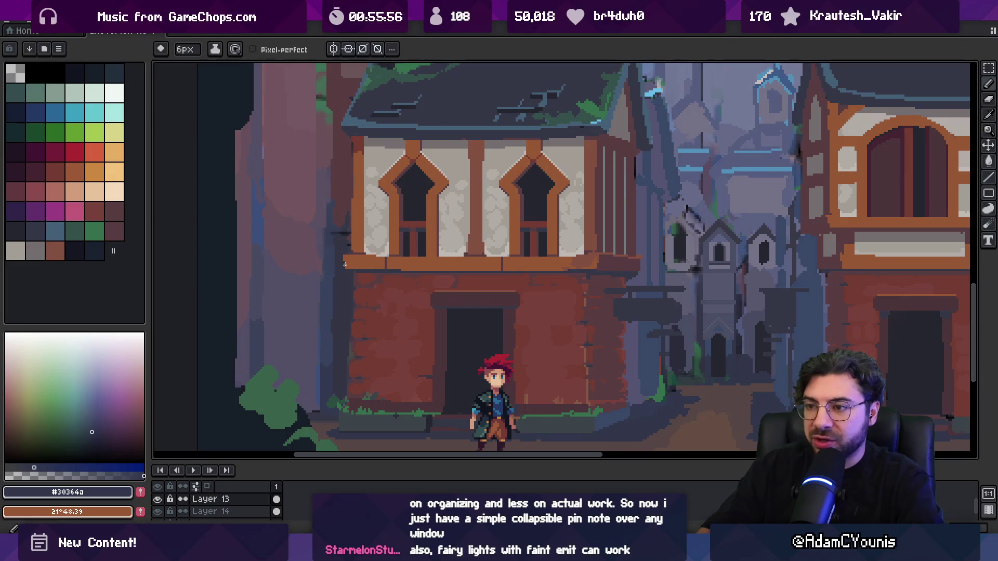
left_click(329, 279, "alt")
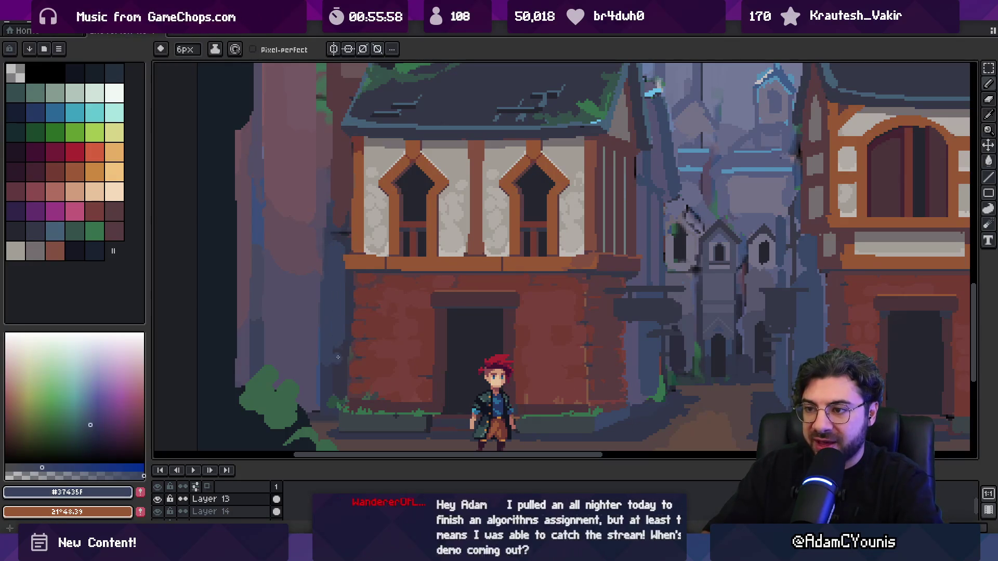
left_click(314, 333, "alt")
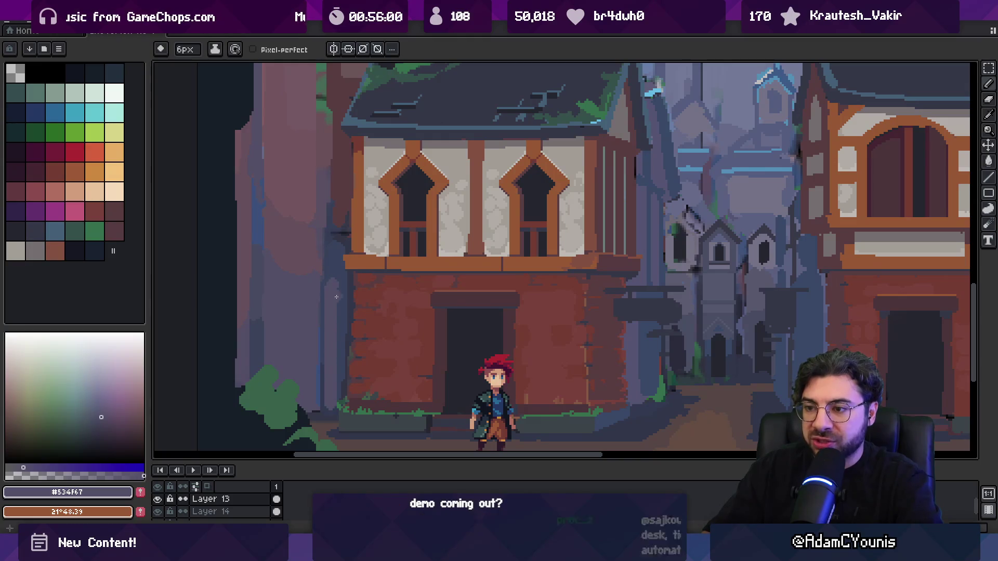
- Undo the lighter strokes beside the brick base so the gap reads darker
key("ctrl+z")
key("ctrl+z")
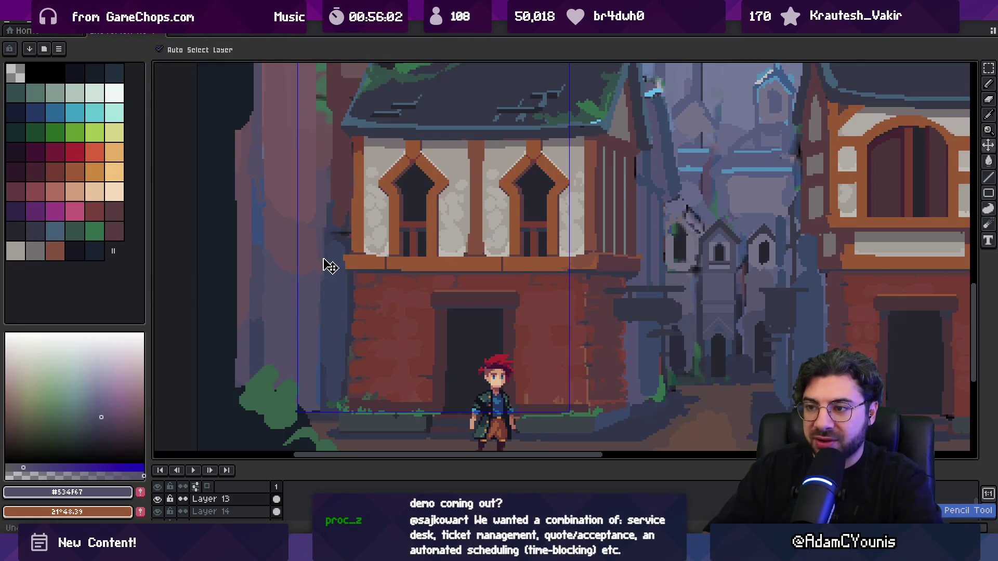
left_click(315, 257, "alt")
key("z")
scroll(327, 255, "down", 2)
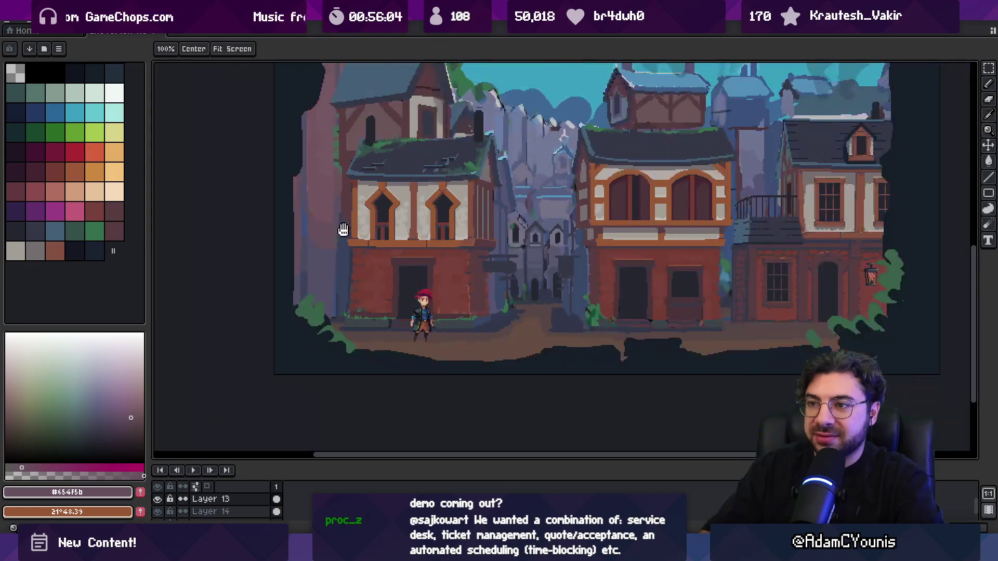
scroll(338, 270, "up", 2)
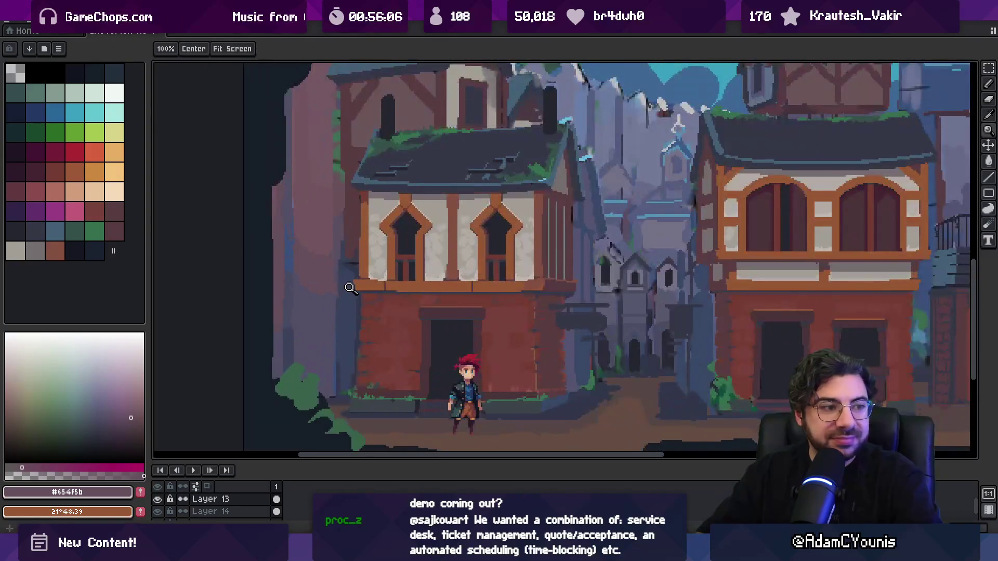
key("i")
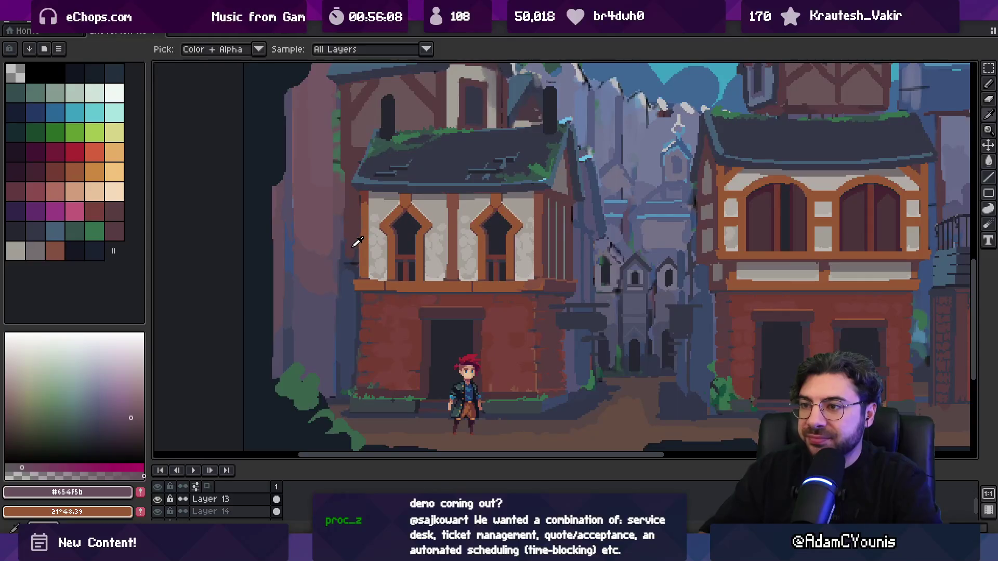
key("z")
scroll(359, 257, "down", 2)
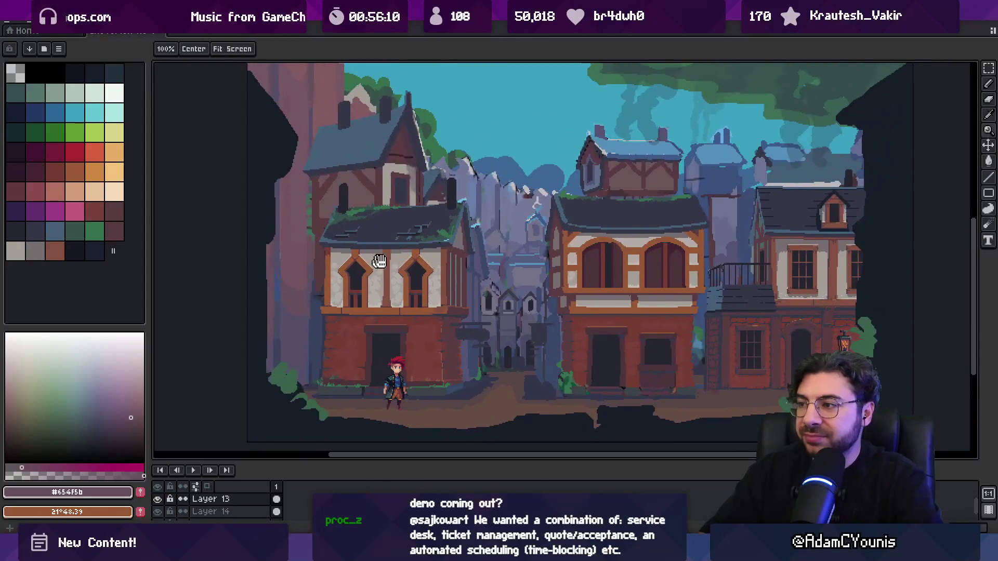
- Sample the dormer roof blue and recolour the dormer wall panels grey-blue
scroll(380, 261, "right", 5)
scroll(561, 185, "up", 2)
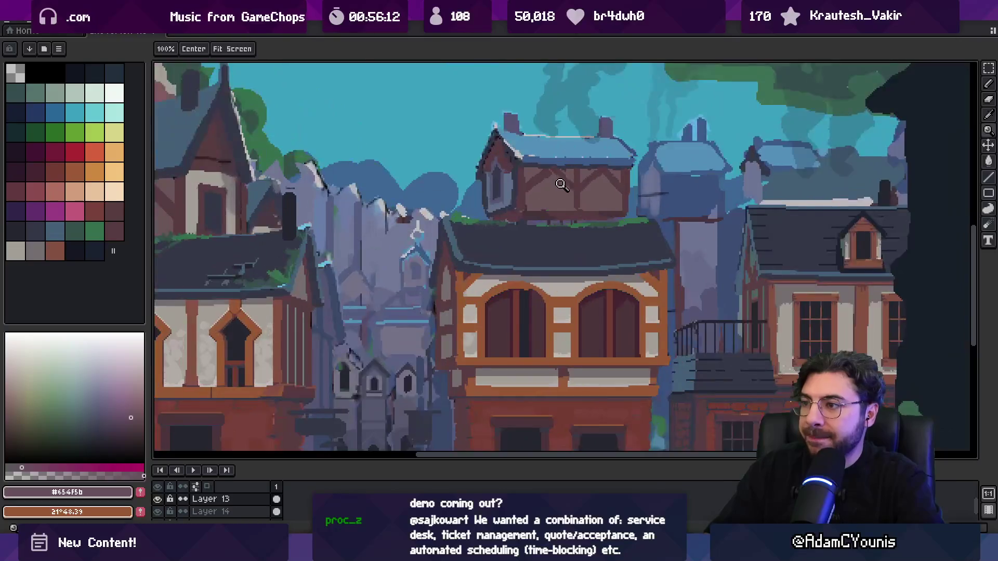
scroll(562, 185, "up", 2)
left_click(581, 132, "alt")
key("b")
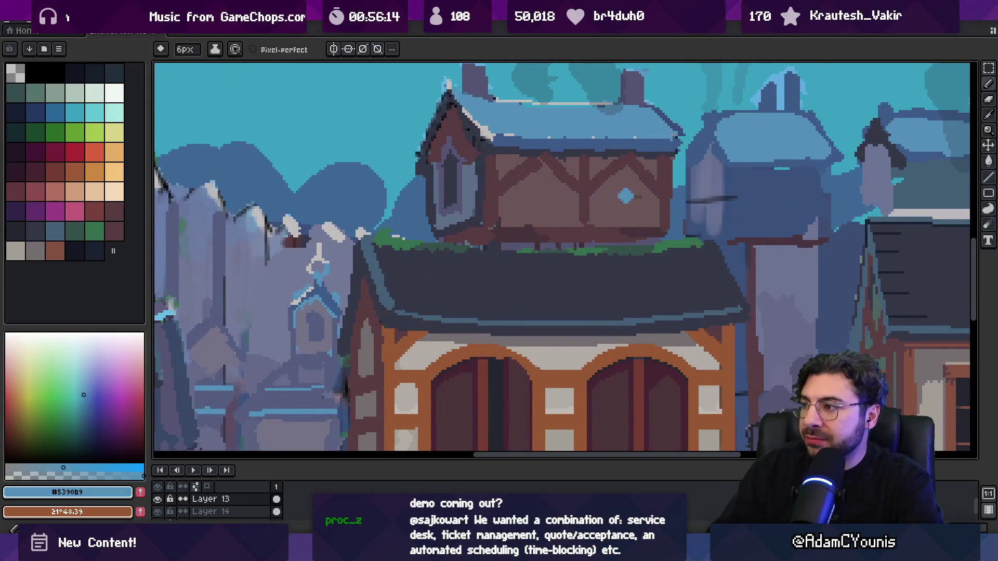
key("shift+b")
left_click(543, 202)
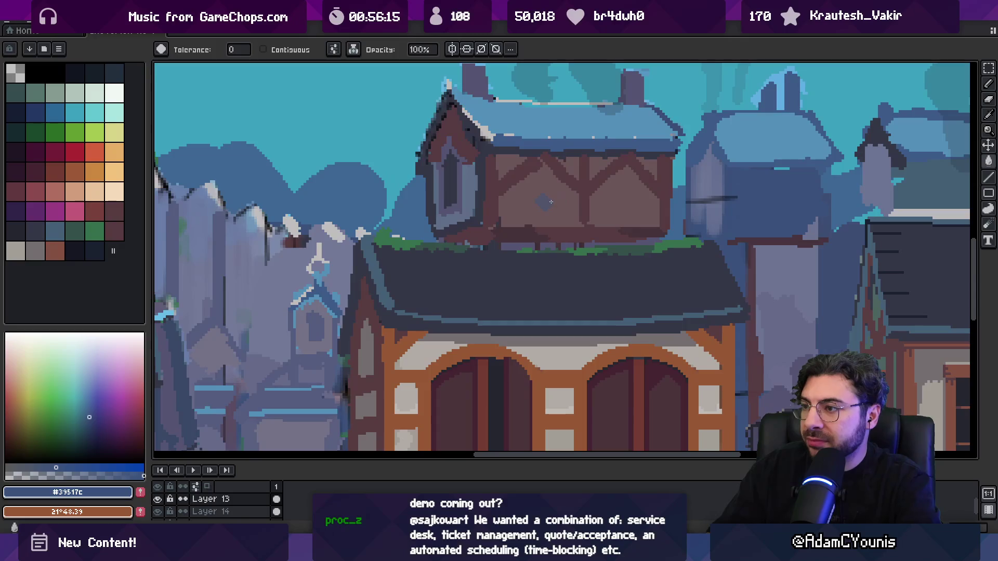
key("v")
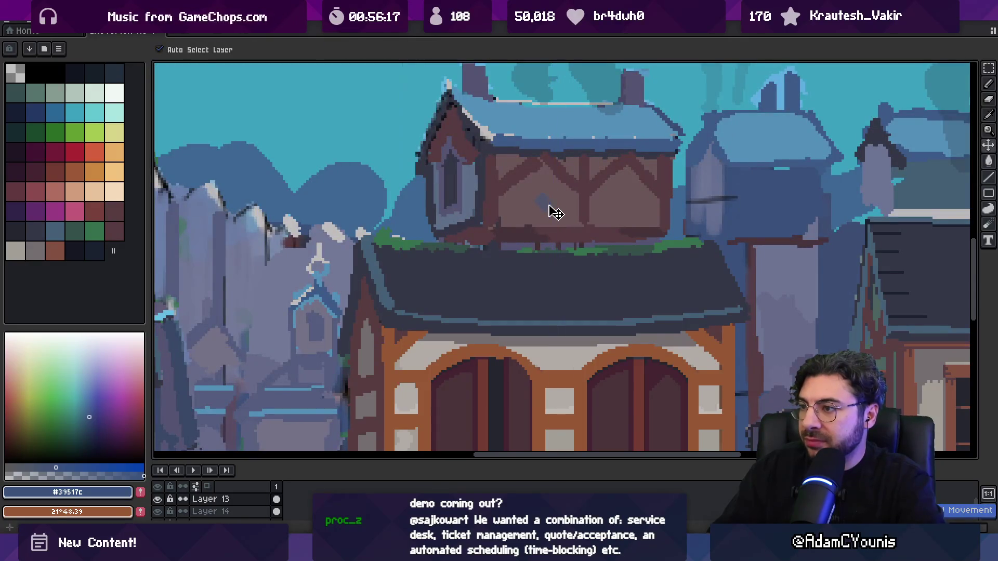
left_click(559, 194, "alt")
left_click(562, 196, "alt")
- Move up to the layer above and zoom in on the dormer
key("g")
key("b")
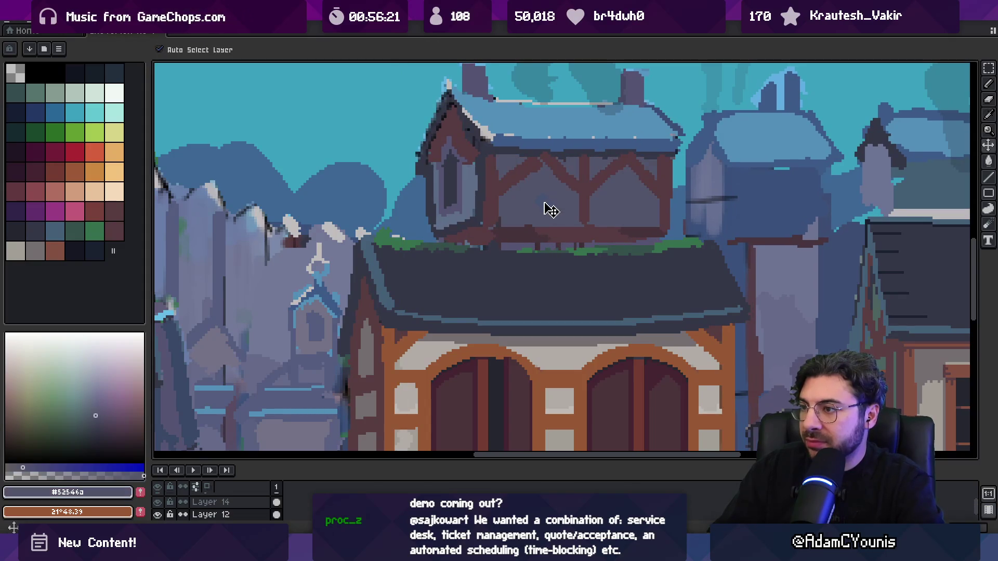
key("alt+Up")
key("alt+Up")
key("z")
scroll(544, 206, "down", 4)
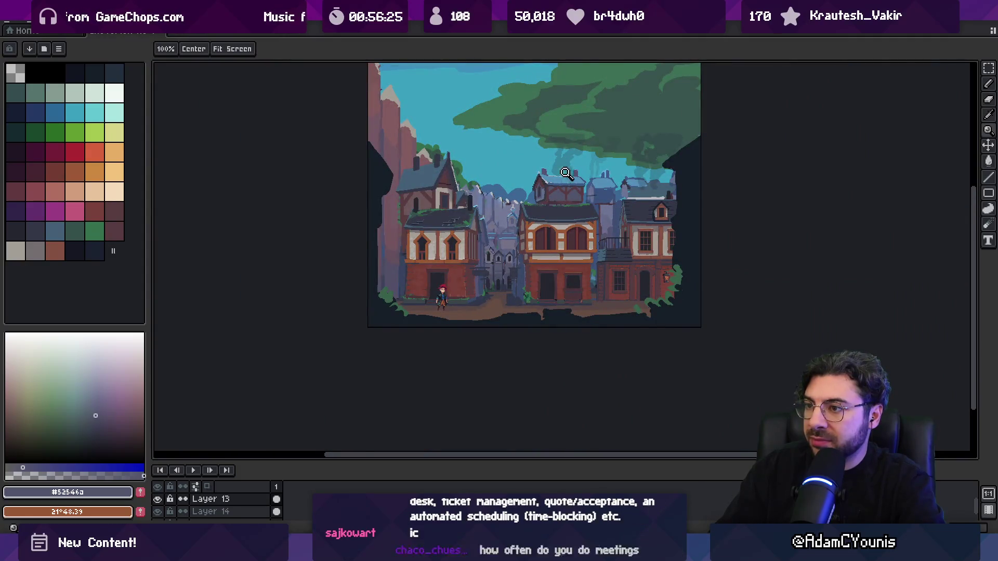
scroll(570, 191, "up", 3)
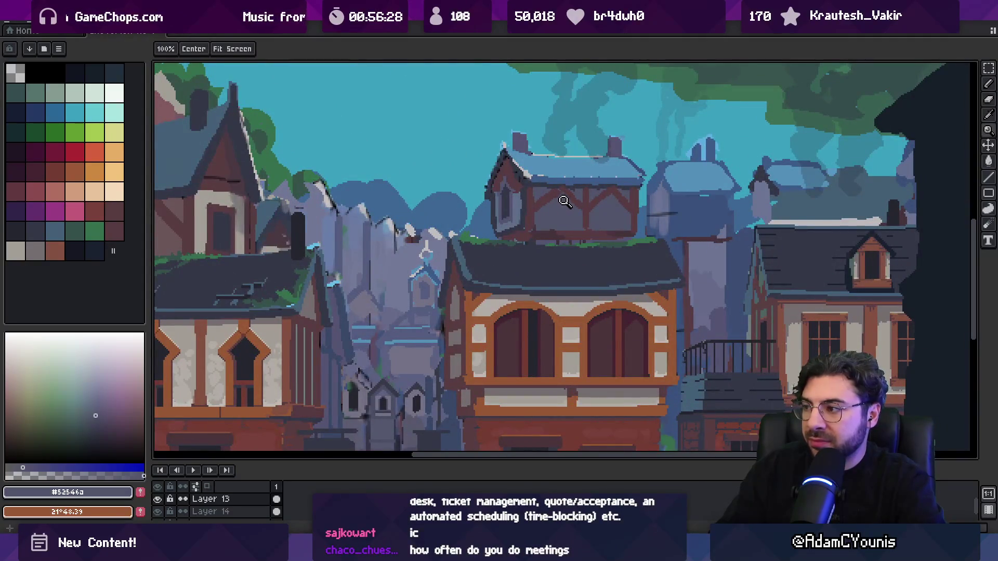
scroll(565, 201, "up", 1)
- Sample grey tones from the dormer wall and test a grey wall fill, then undo it
key("i")
left_click(557, 213)
key("b")
key("e")
key("i")
left_click(558, 217)
key("g")
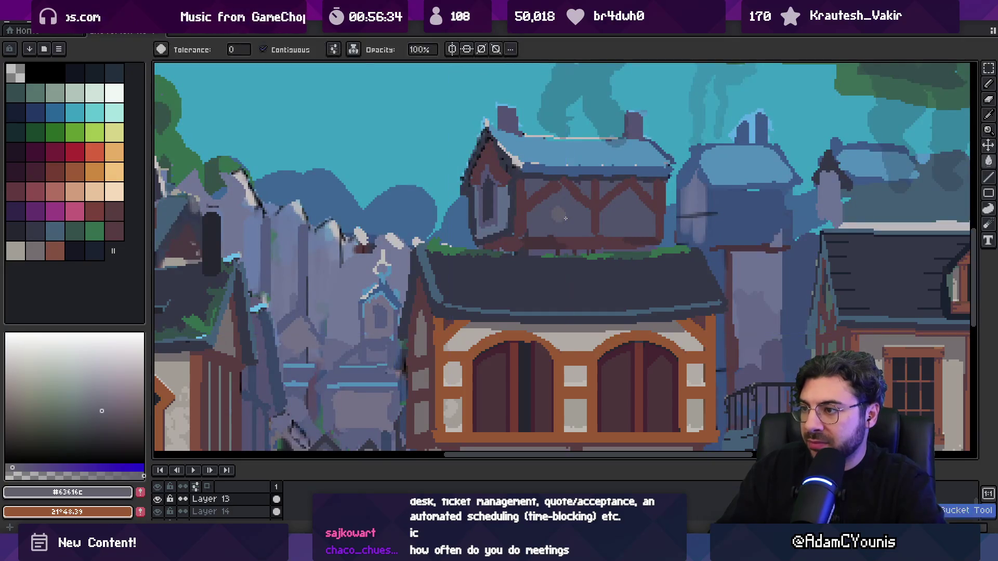
key("b")
key("e")
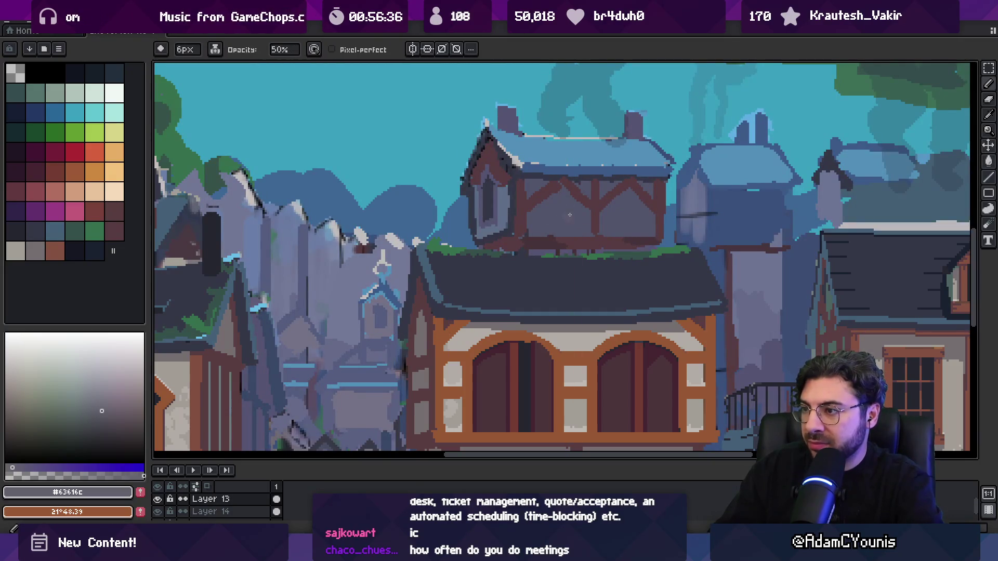
key("g")
left_click(591, 213)
key("ctrl+z")
- Select Layer 12 as the working layer and reframe the view
key("v")
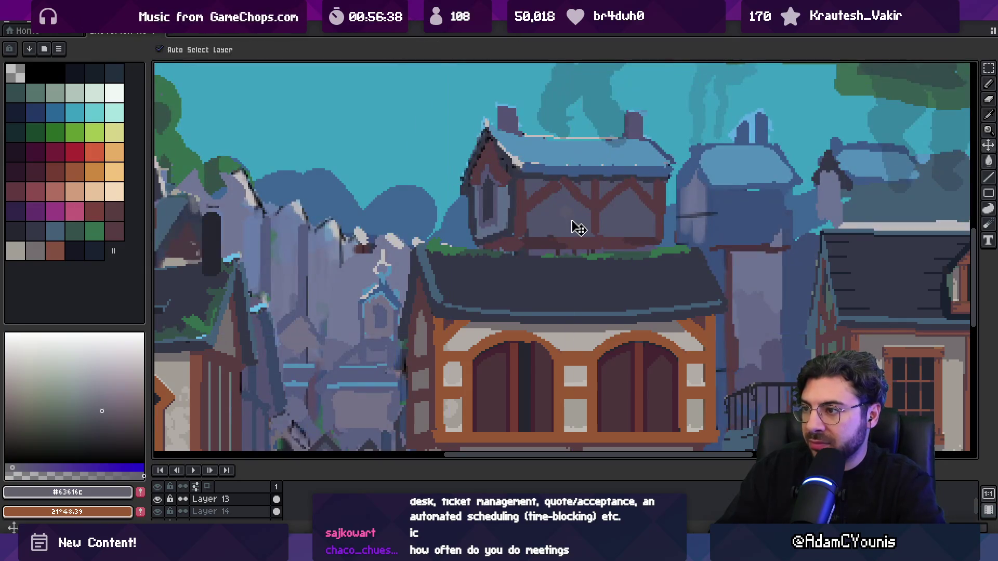
left_click(572, 227)
key("g")
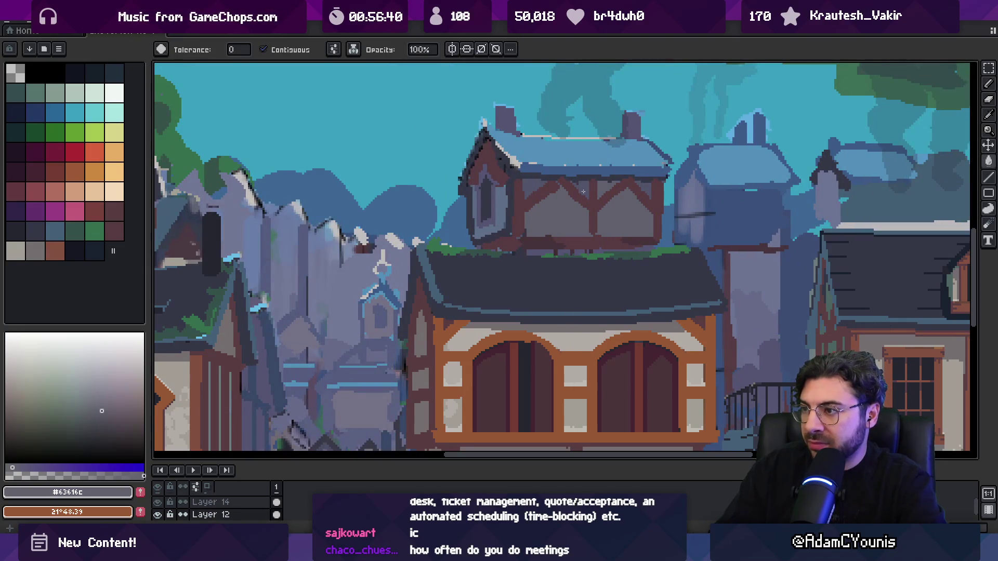
key("z")
scroll(550, 195, "down", 3)
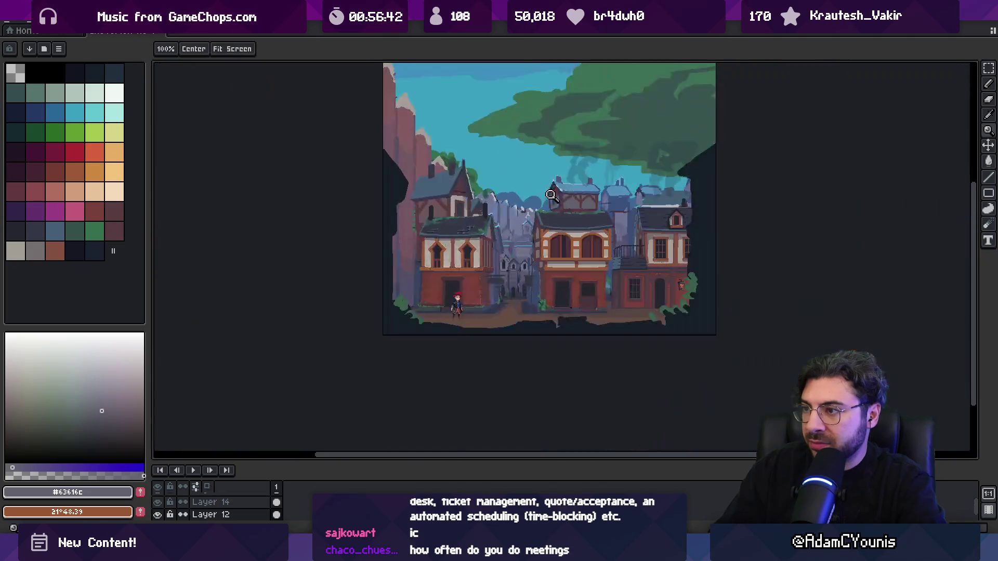
scroll(585, 204, "up", 2)
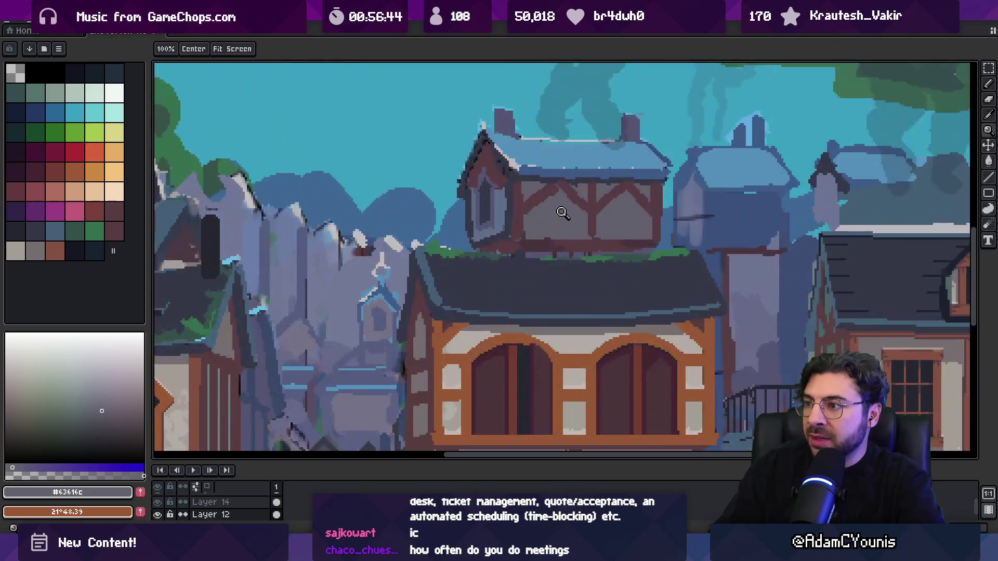
- Fill the left and right wall panels with a darker blue sampled from the canvas
left_click(529, 121, "alt")
key("b")
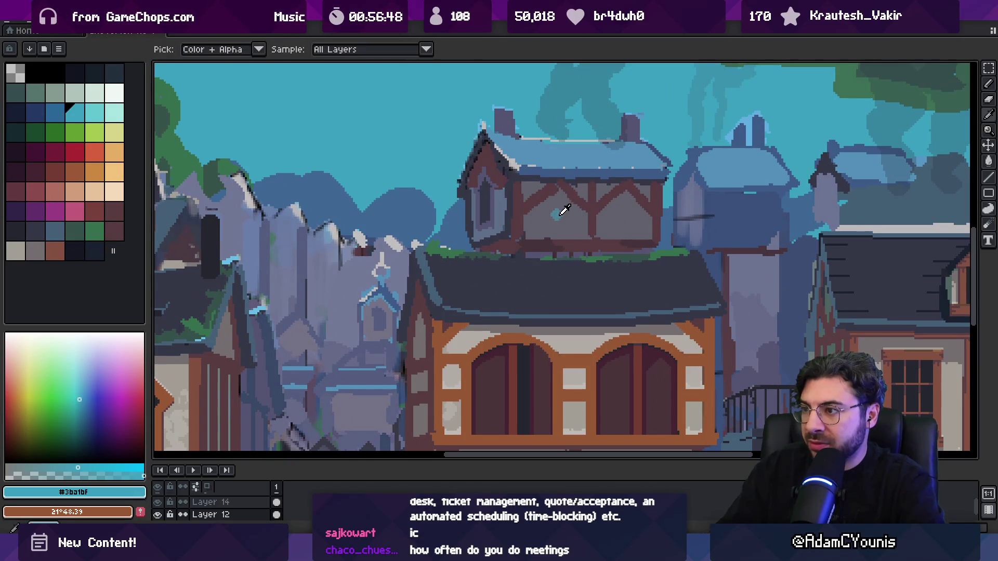
left_click(585, 215, "alt")
key("g")
left_click(555, 214)
left_click(609, 207)
key("ctrl+z")
left_click(601, 188)
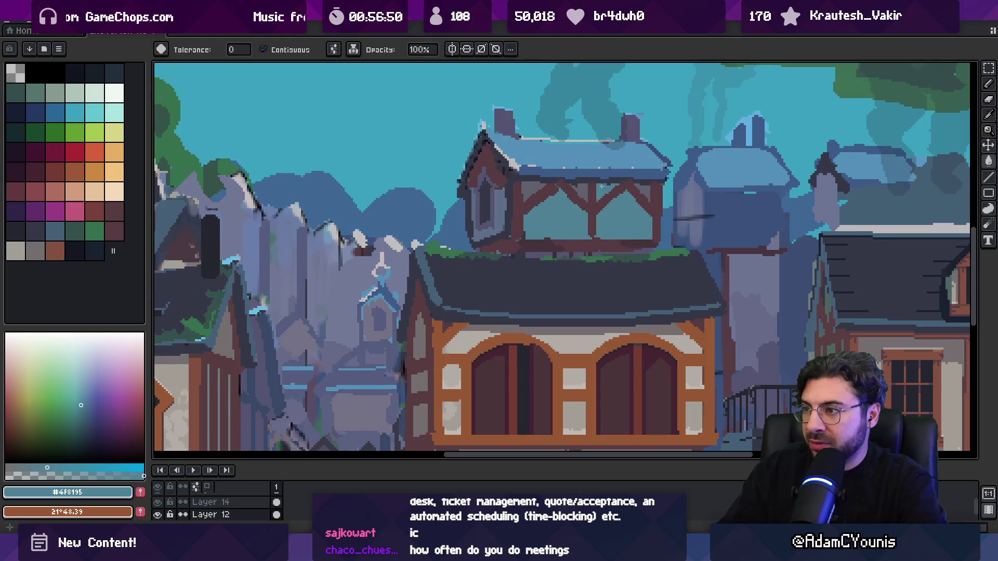
- Fill both wall panels, a blue spot and three small triangles blue-grey
scroll(549, 190, "down", 5)
key("v")
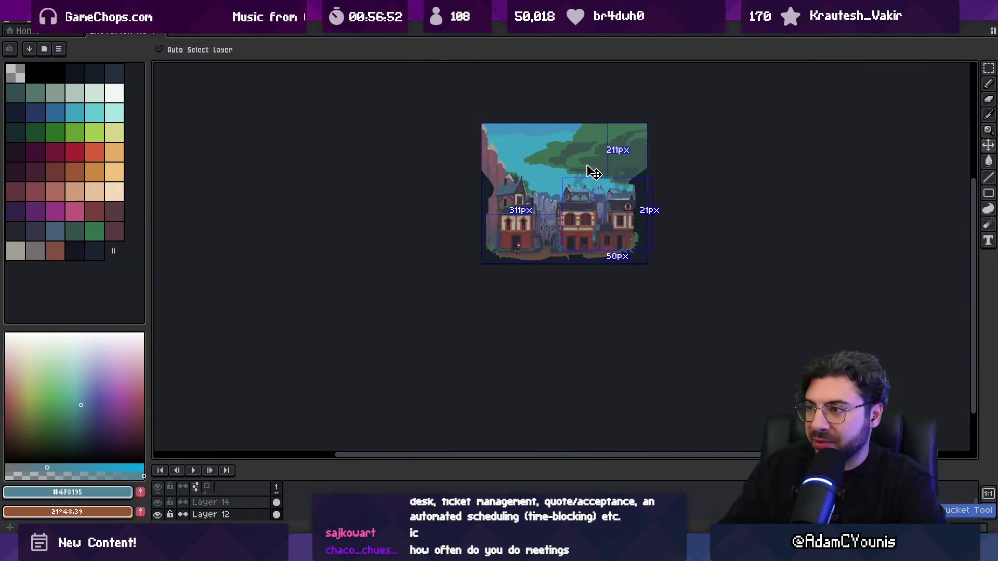
scroll(582, 208, "up", 5)
key("b")
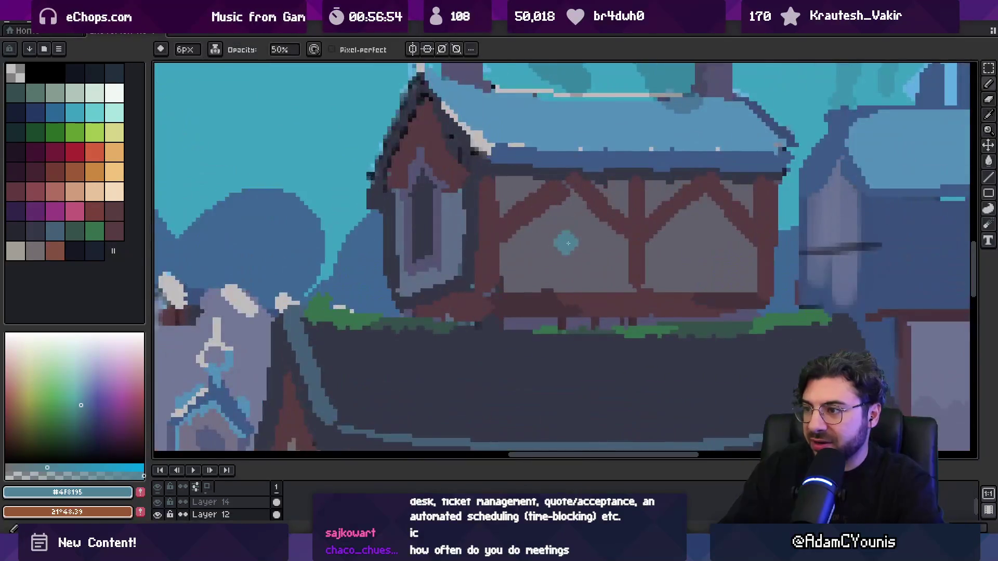
left_click(593, 244, "alt")
key("g")
left_click(592, 244)
left_click(567, 241)
left_click(675, 240)
left_click(621, 193)
left_click(751, 199)
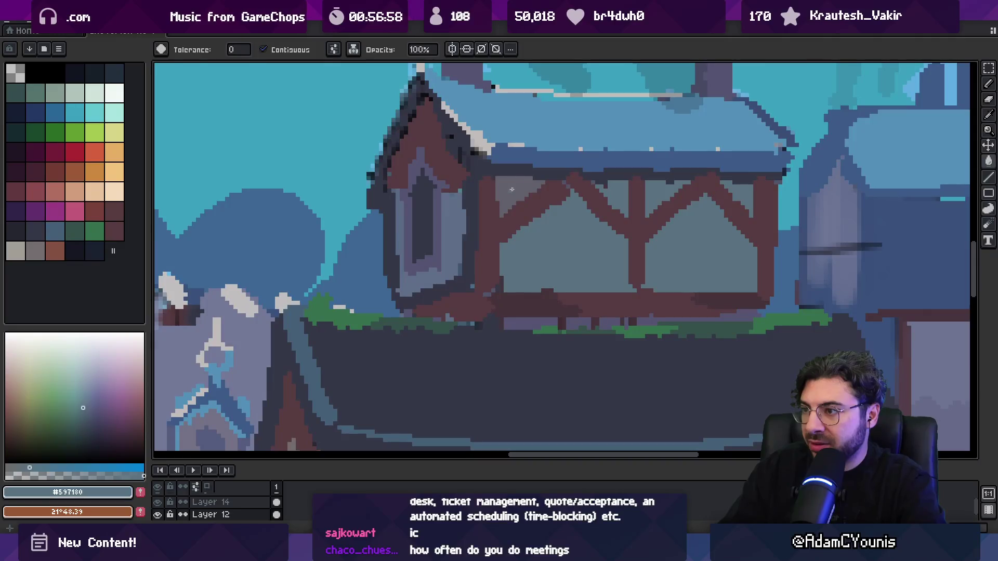
left_click(512, 190)
- Try a light grey fill on the left wall pane, then undo it
key("z")
scroll(543, 220, "down", 3)
scroll(550, 289, "down", 5)
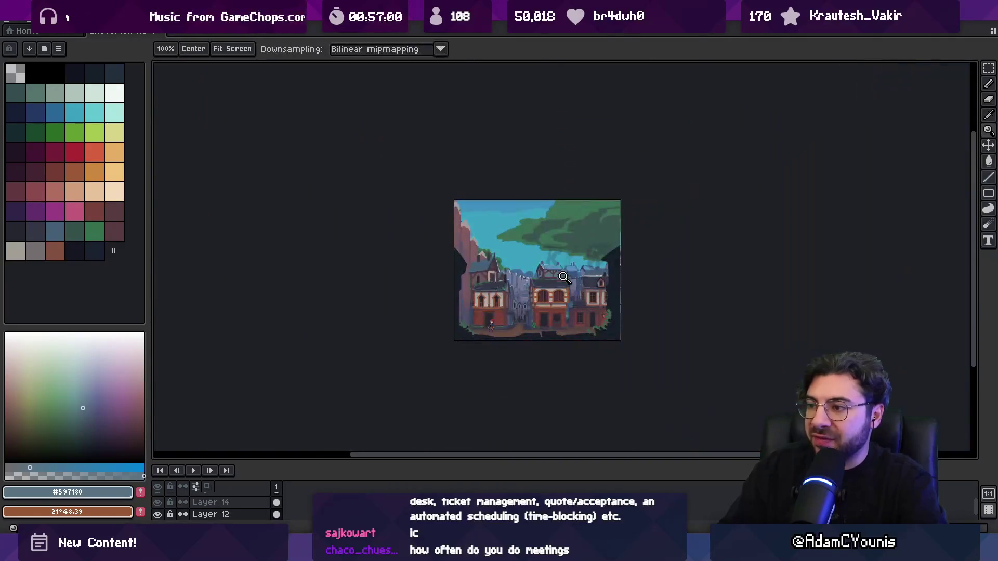
scroll(558, 298, "up", 5)
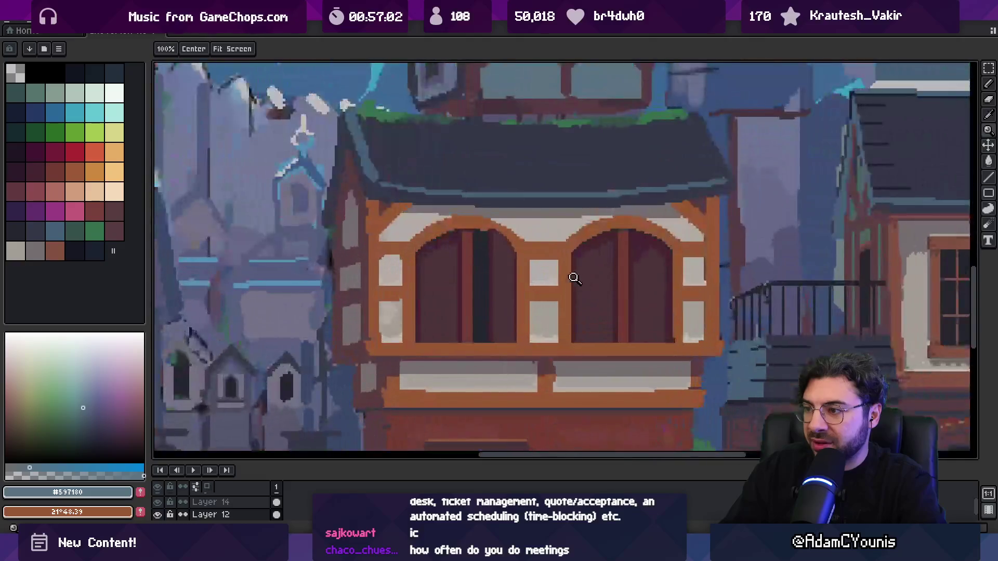
left_click(552, 225, "alt")
scroll(530, 195, "up", 5)
key("g")
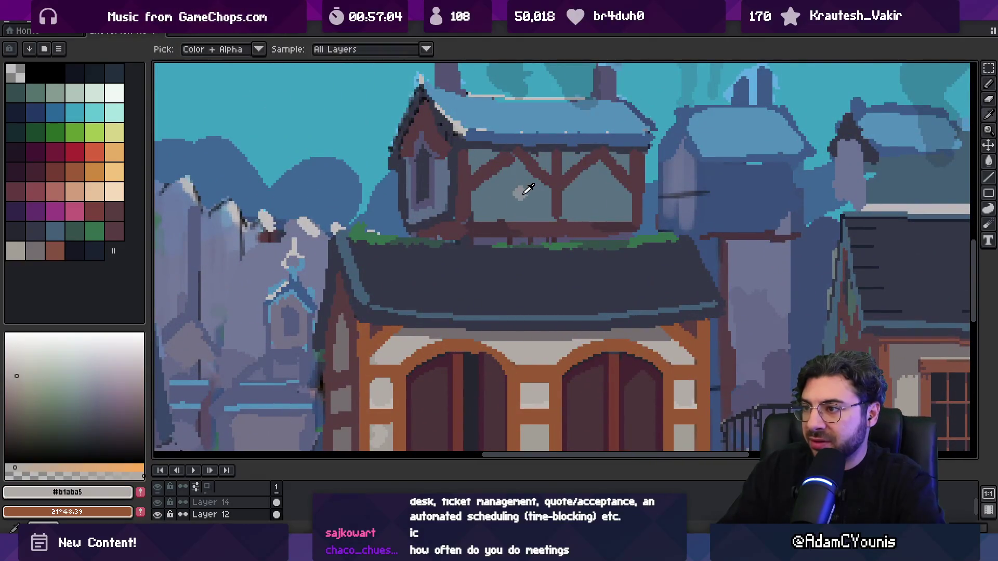
left_click(521, 190)
key("v")
key("ctrl+z")
key("g")
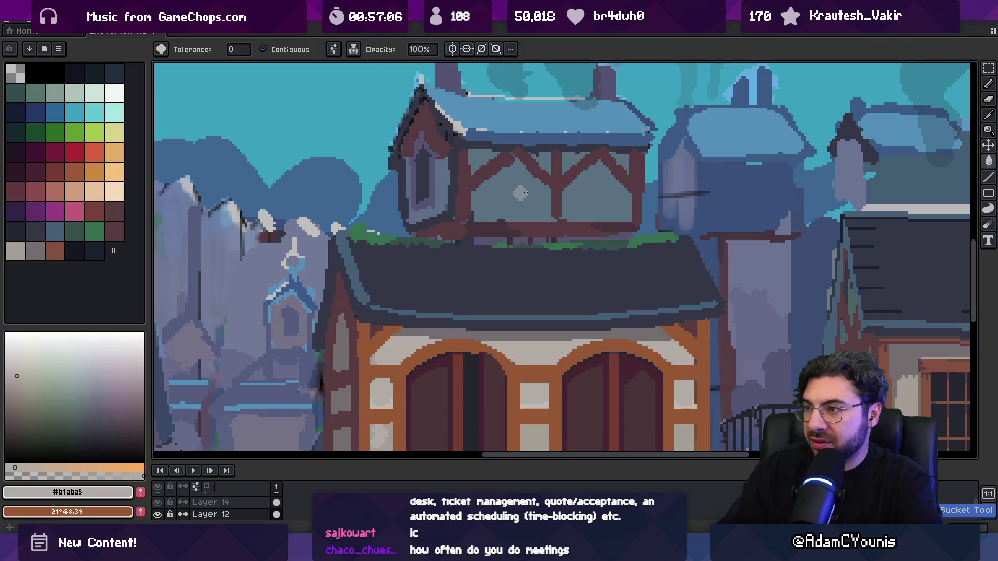
- Fill both wall panes and the triangles beside the centre post a paler blue-grey
left_click(535, 196, "alt")
left_click(537, 197)
left_click(597, 195)
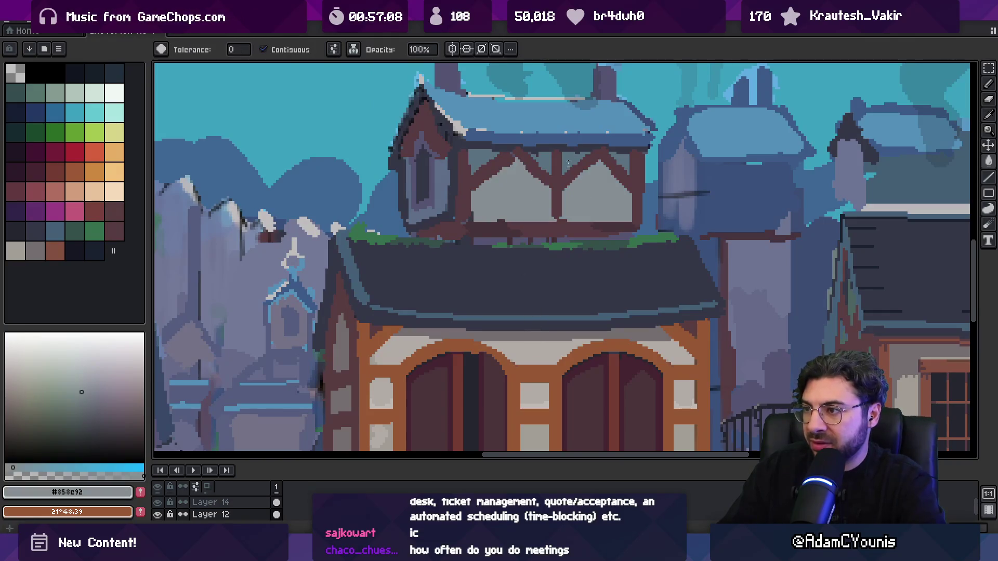
left_click(572, 158)
left_click(553, 163)
- Sample a blue, a greyer blue and the dark roof blue from the canvas
key("z")
scroll(526, 132, "down", 5)
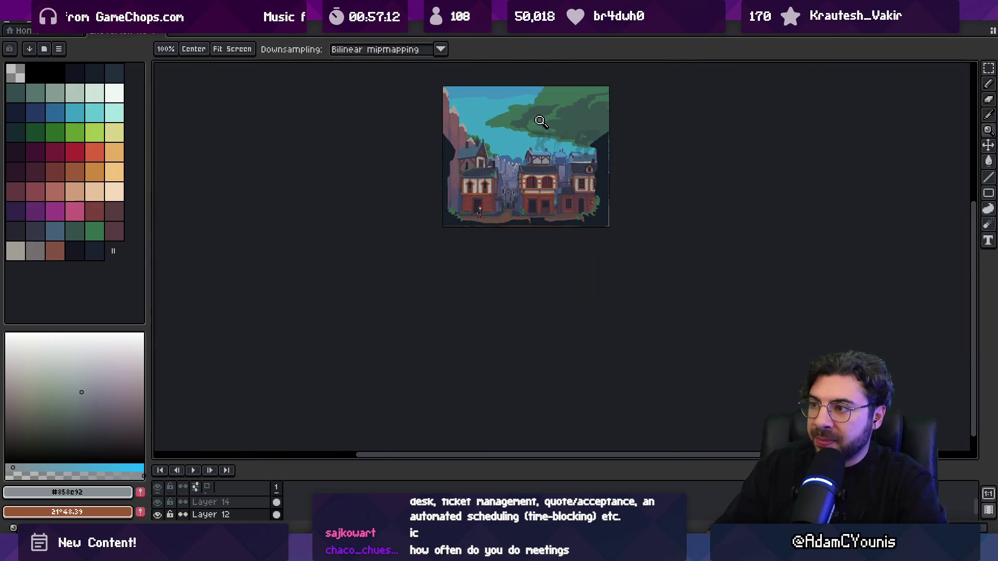
scroll(540, 122, "up", 6)
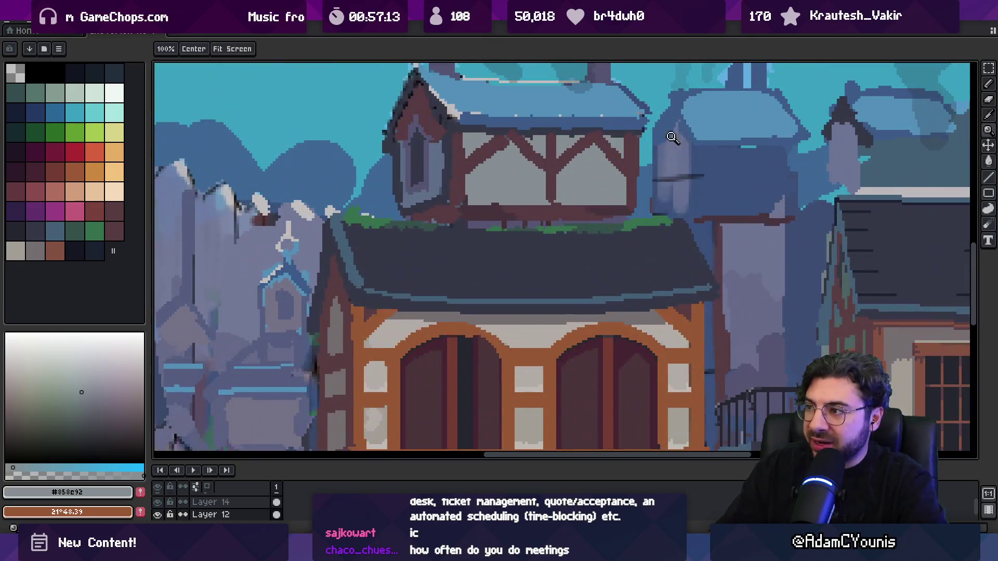
key("b")
left_click(671, 137, "alt")
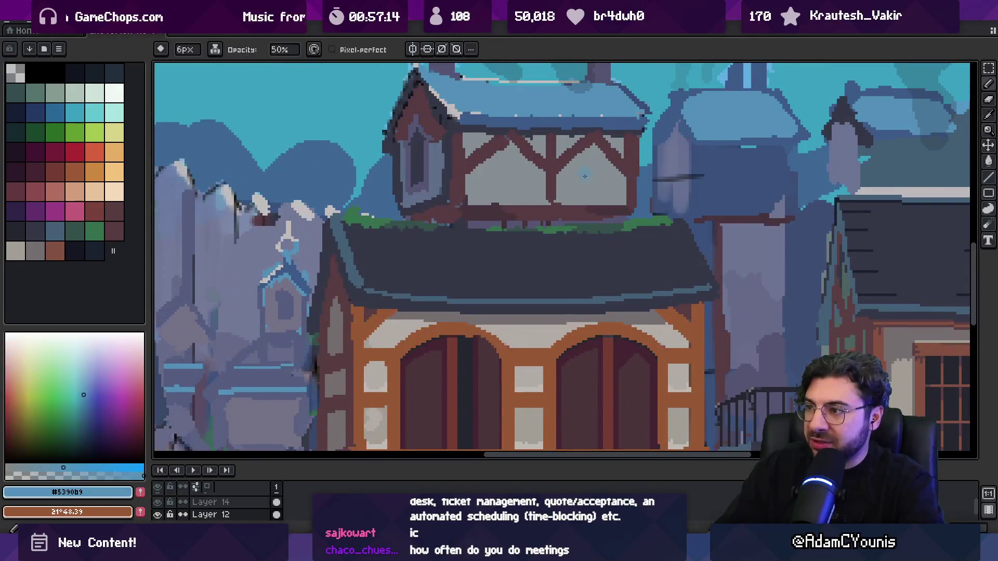
left_click(590, 180, "alt")
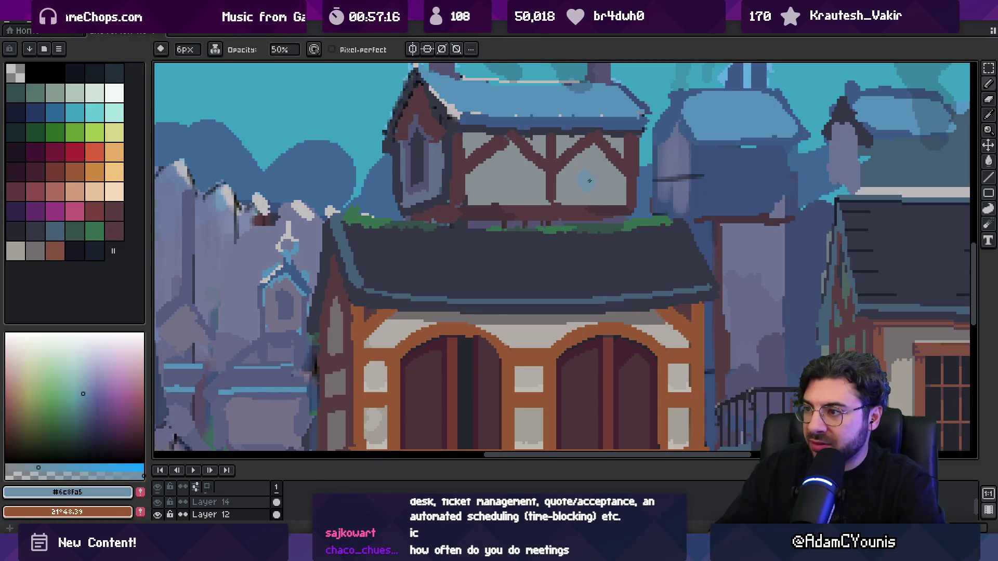
key("g")
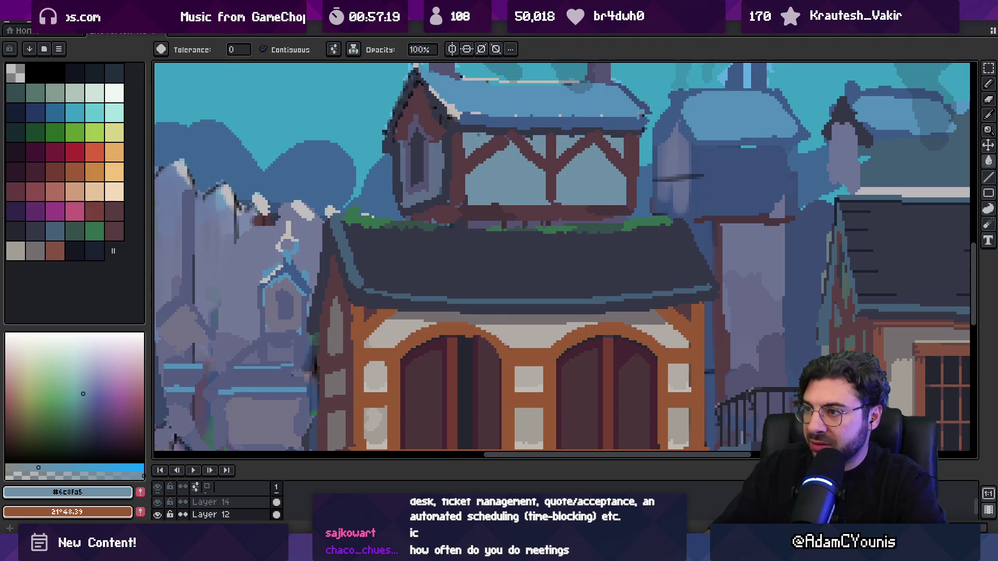
left_click(545, 128, "alt")
key("b")
key("g")
- Recolour the window timbers and the left diagonal timber grey-purple
left_click(549, 159, "alt")
left_click(551, 164)
left_click(546, 155)
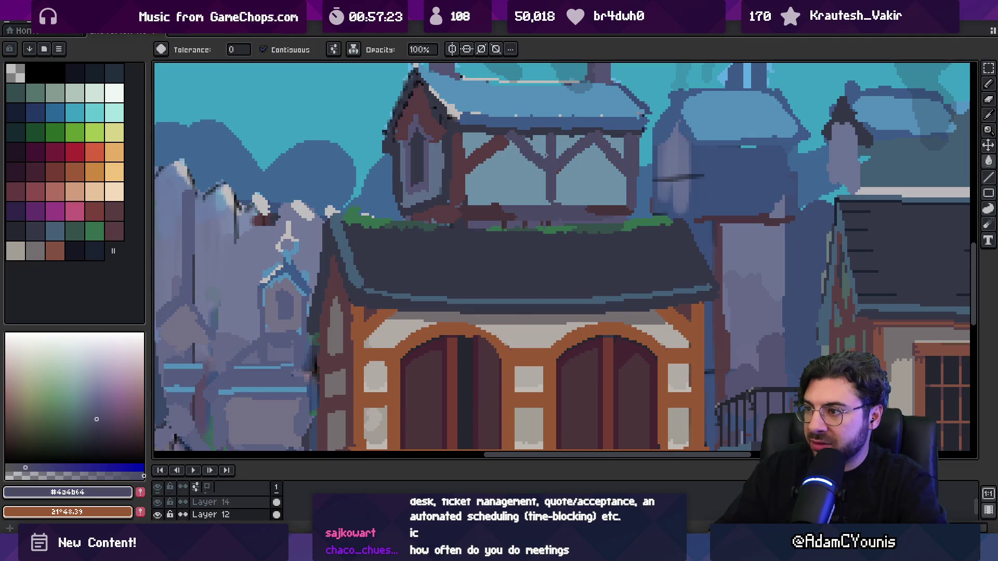
left_click(497, 151)
key("z")
scroll(572, 166, "down", 4)
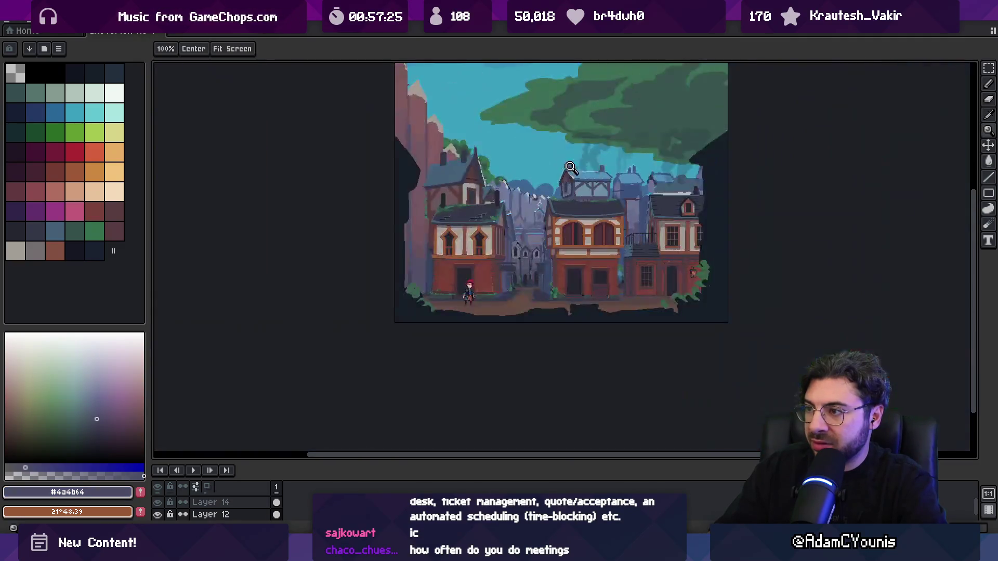
scroll(598, 167, "up", 1)
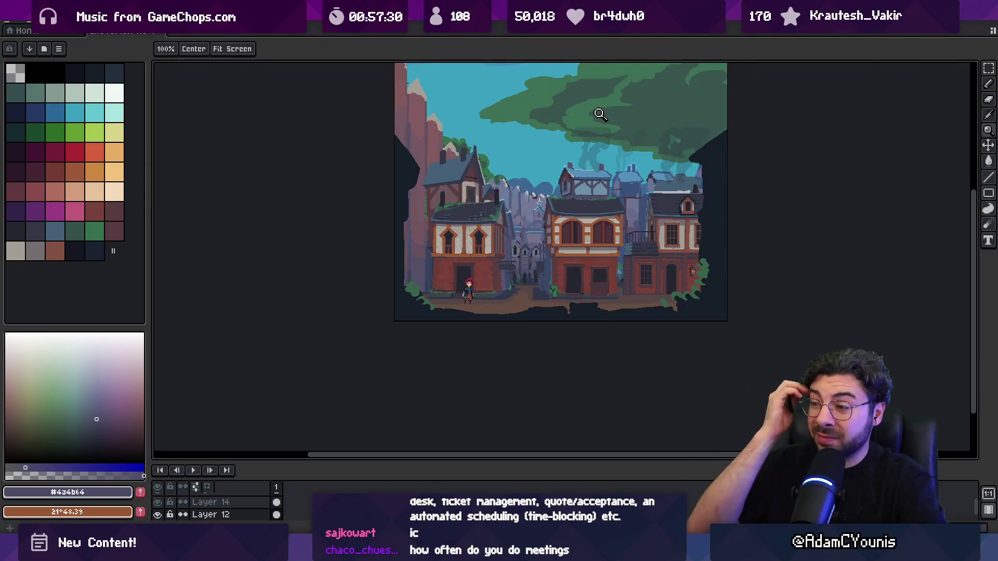
scroll(587, 169, "up", 5)
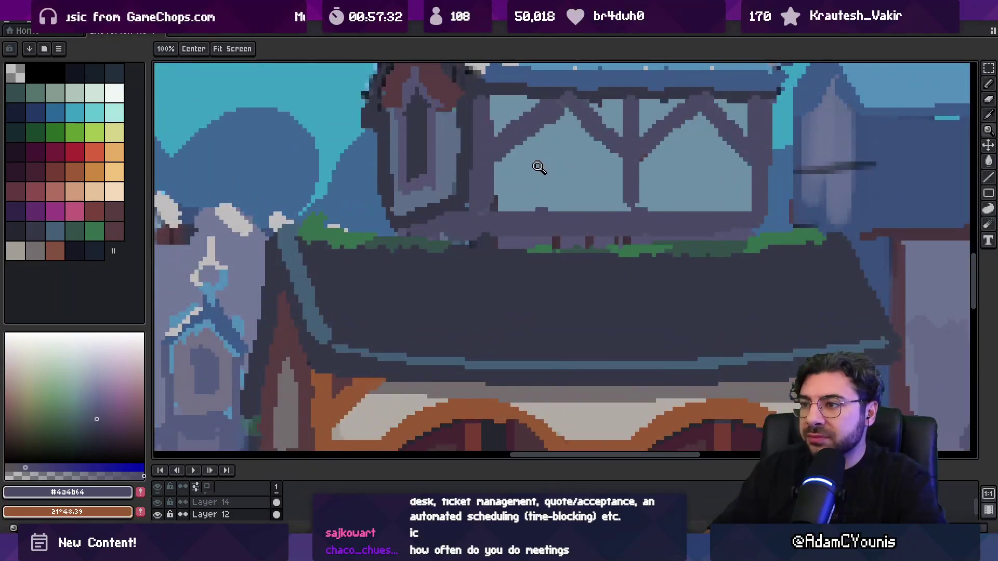
- Sample the blue-grey wall colour and a lighter grey-blue from the wall
key("m")
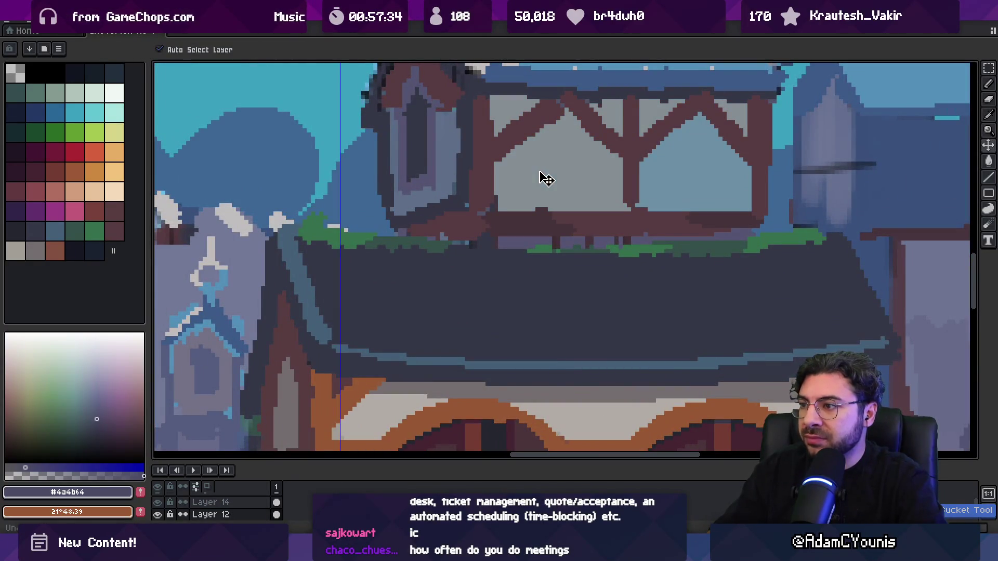
key("b")
left_click(662, 174, "alt")
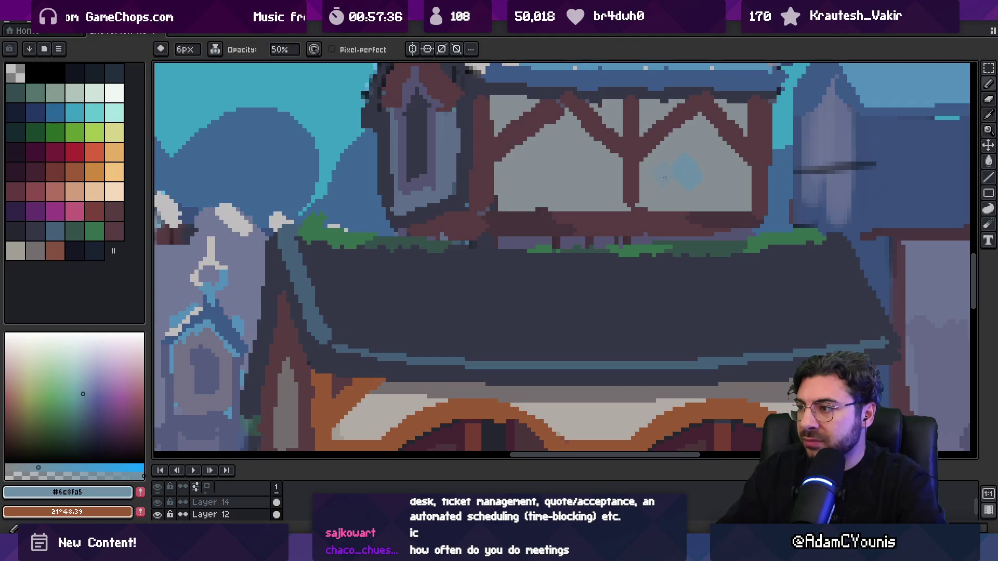
left_click(590, 183, "alt")
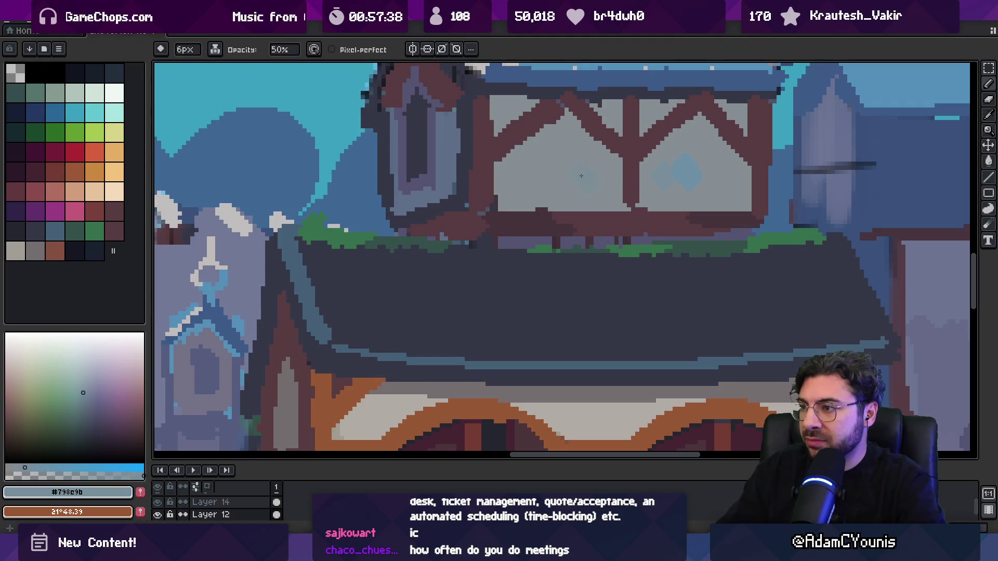
key("e")
key("g")
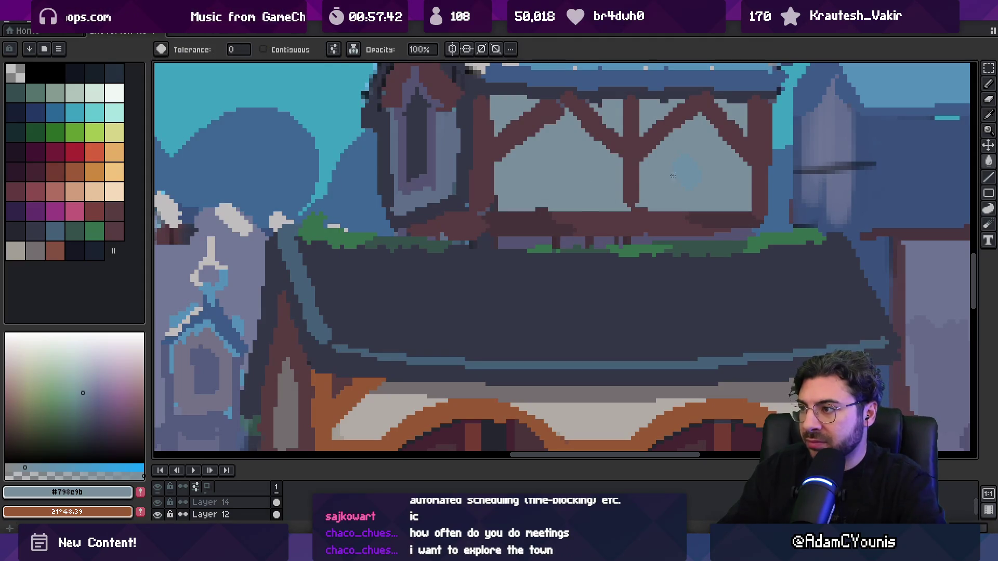
- Zoom in on the dormer and sample a blue-grey to touch it up
key("z")
scroll(512, 141, "down", 8)
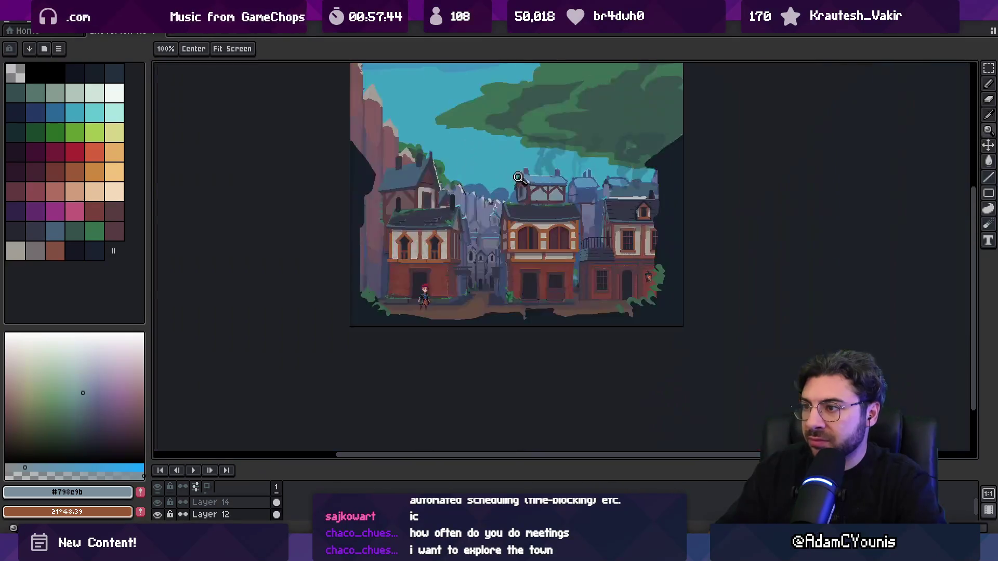
left_click(525, 176)
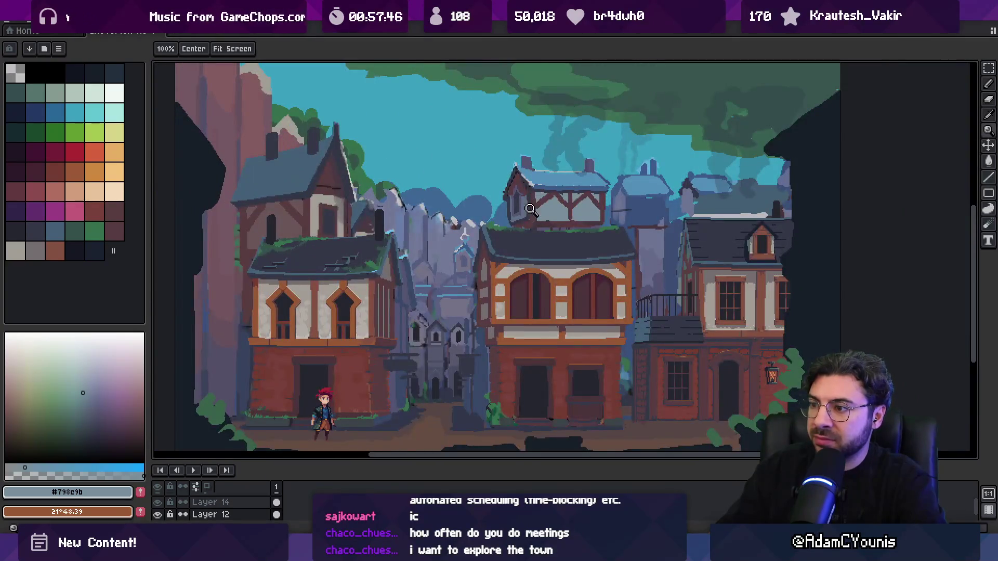
left_click(530, 208)
key("i")
key("b")
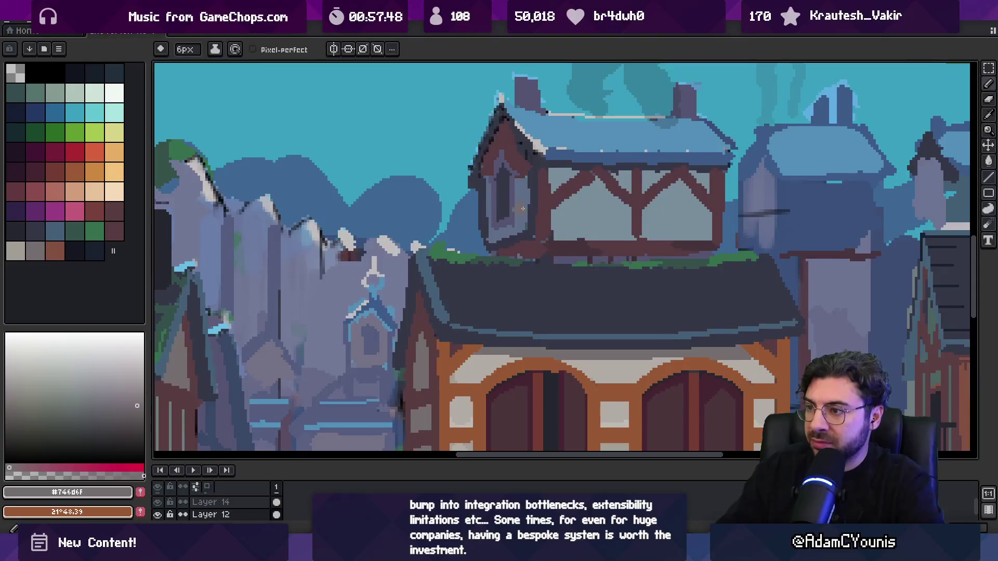
scroll(525, 208, "up", 3)
key("p")
key("b")
left_click(539, 203, "alt")
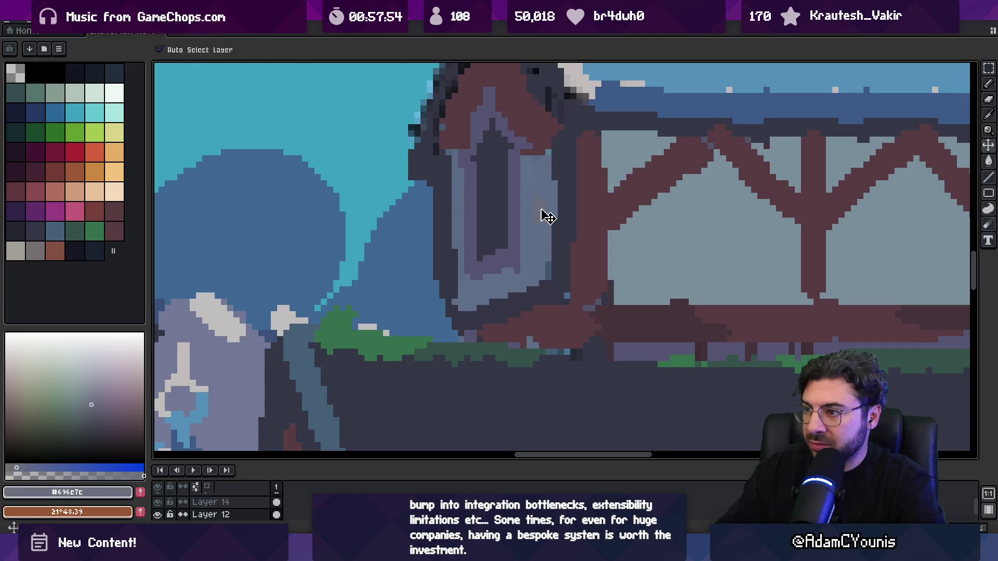
key("g")
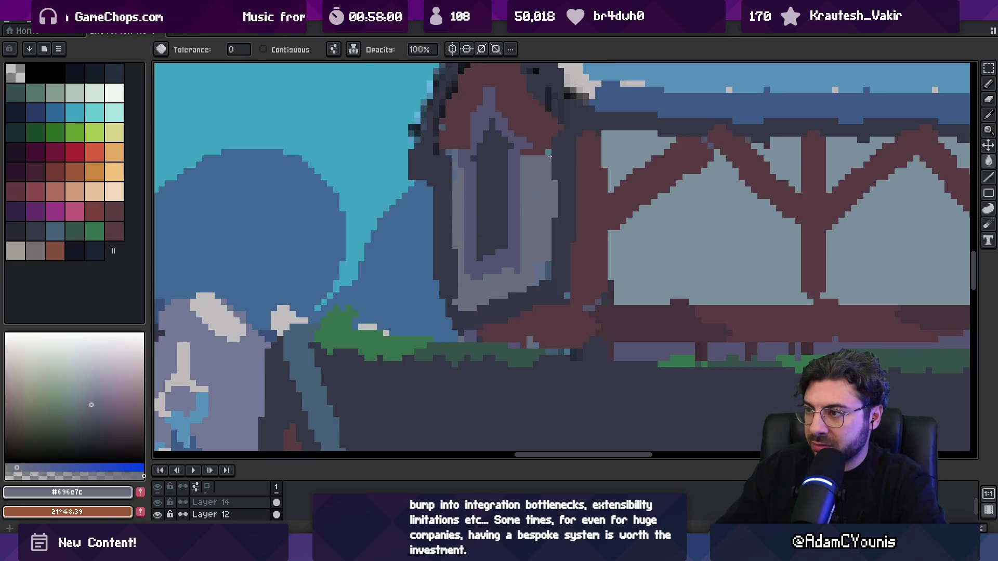
key("b")
key("e")
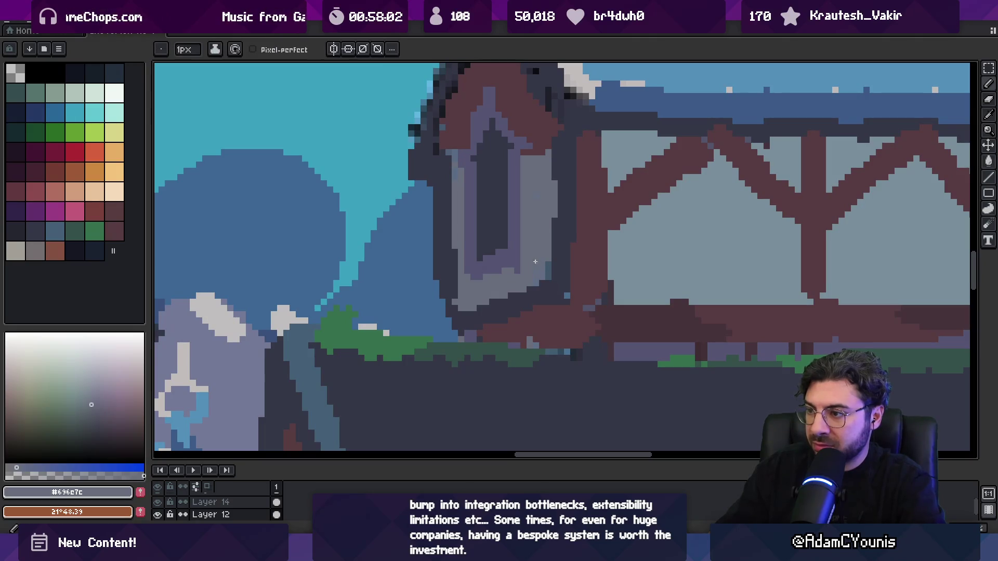
- Resample the dark dormer wall colour and the house's dark red-brown
key("z")
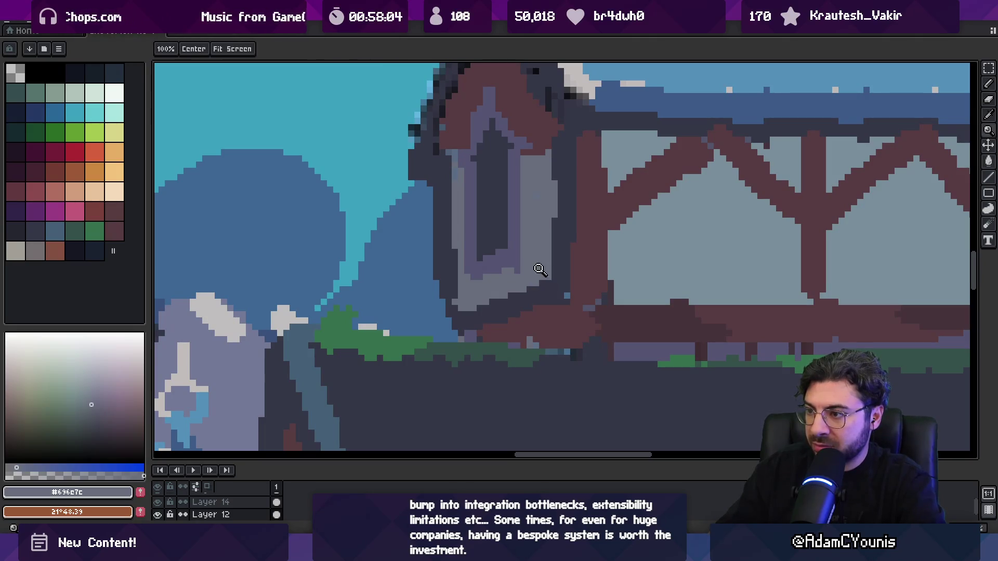
scroll(530, 280, "down", 5)
scroll(573, 245, "up", 3)
key("i")
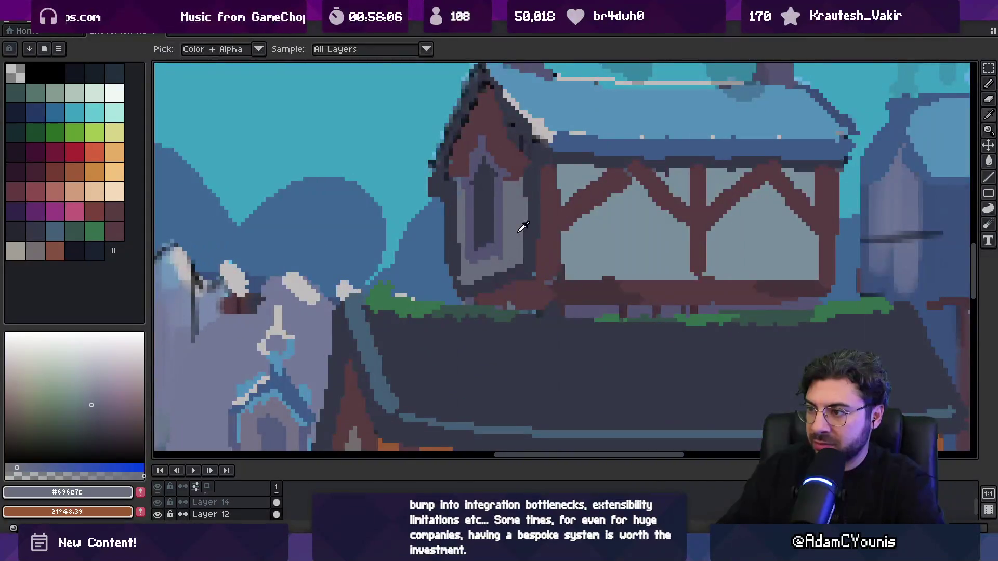
left_click(516, 274)
key("b")
key("i")
left_click(518, 283)
key("g")
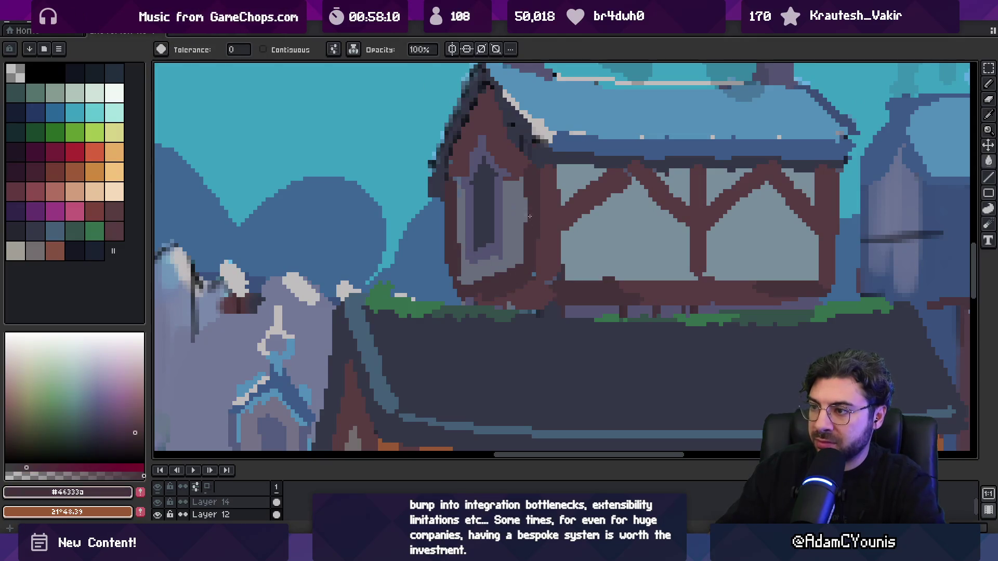
key("z")
scroll(541, 213, "down", 5)
scroll(561, 207, "up", 3)
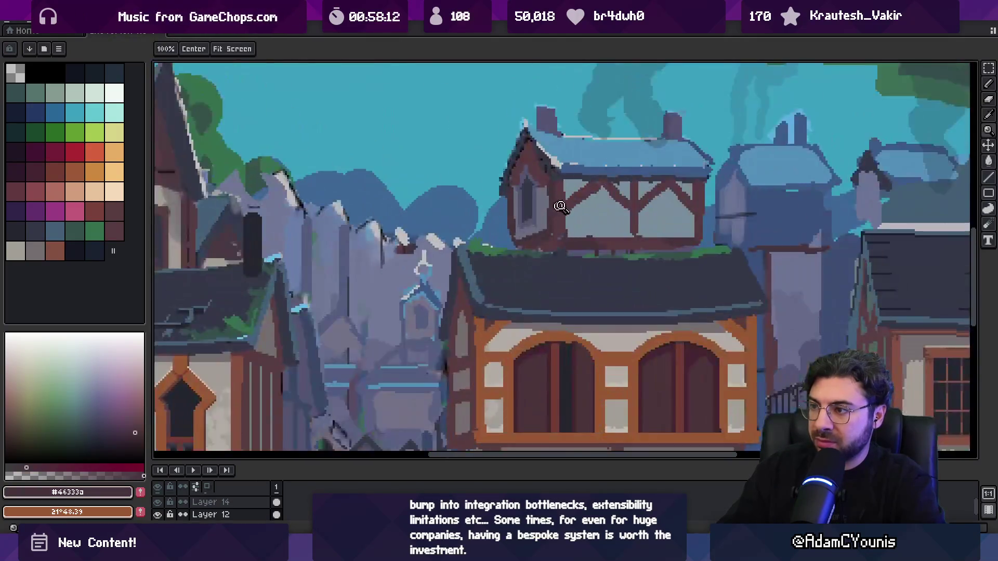
- Fill the upper house's wall panels with the muted purple-grey #555471
scroll(560, 207, "up", 2)
key("i")
left_click(571, 224)
key("b")
key("i")
key("b")
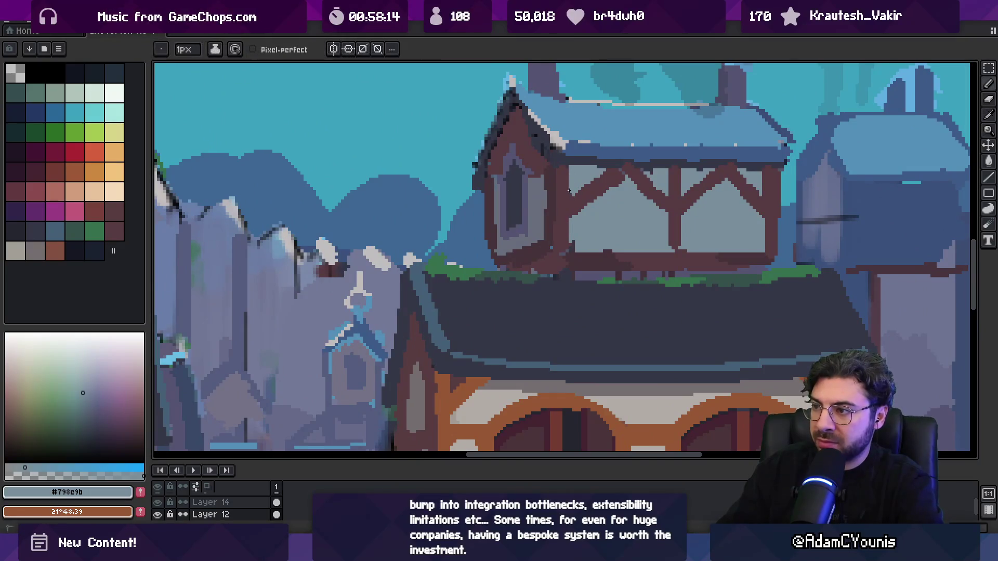
key("i")
left_click(571, 192)
key("b")
key("g")
left_click(572, 192)
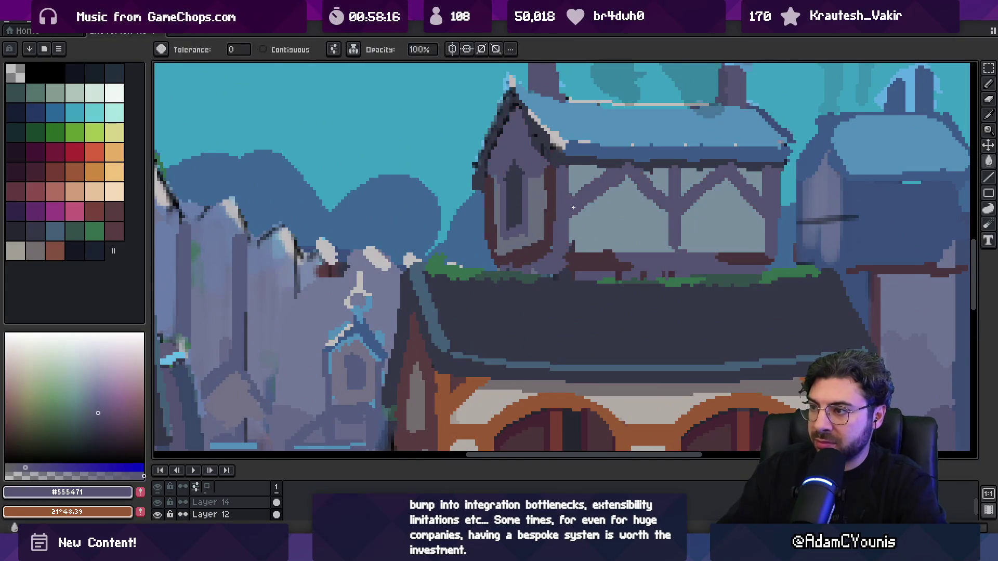
- Lighten two wall panels by filling them with the light grey #a39e97
key("z")
scroll(577, 188, "down", 5)
scroll(579, 185, "down", 3)
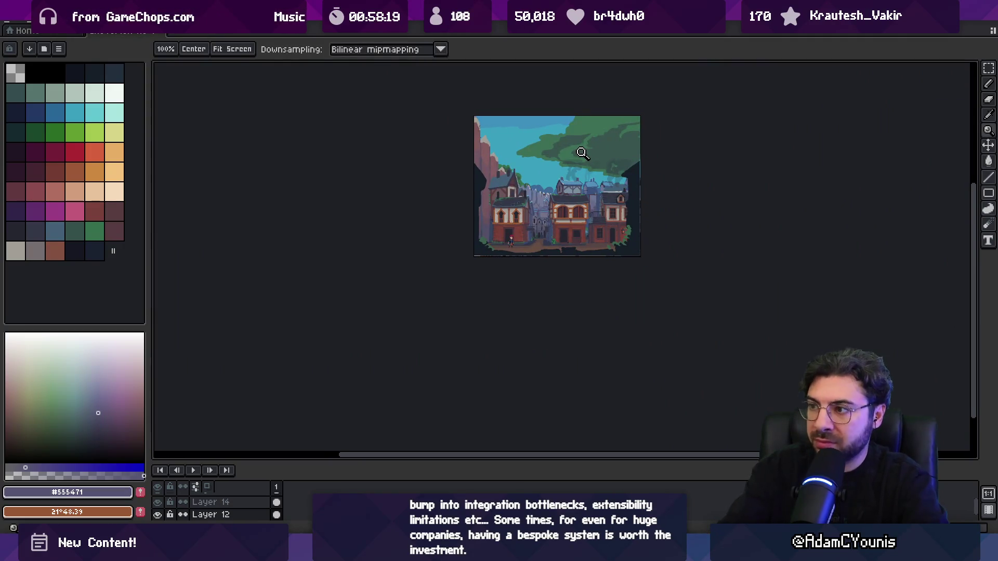
scroll(590, 180, "up", 5)
key("v")
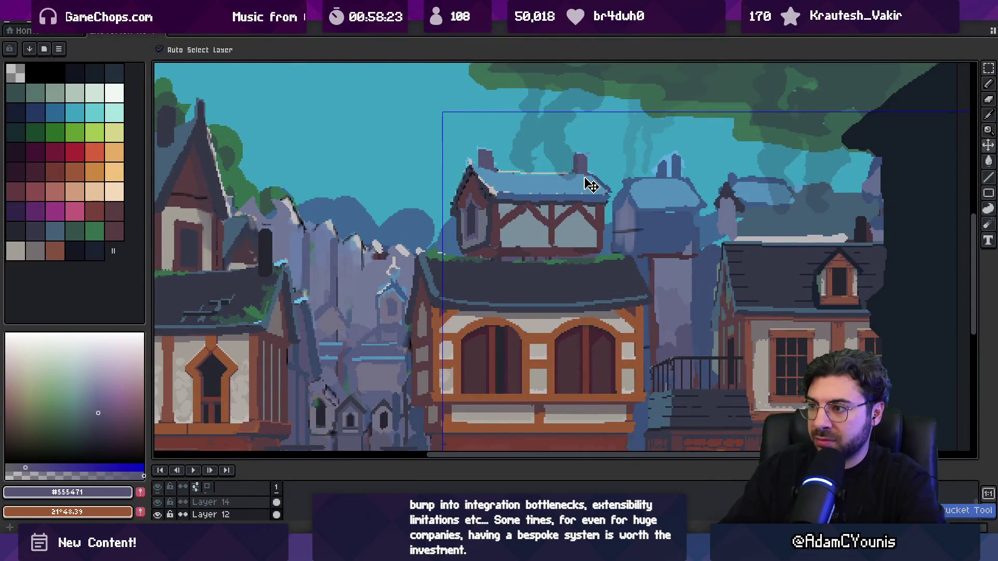
key("b")
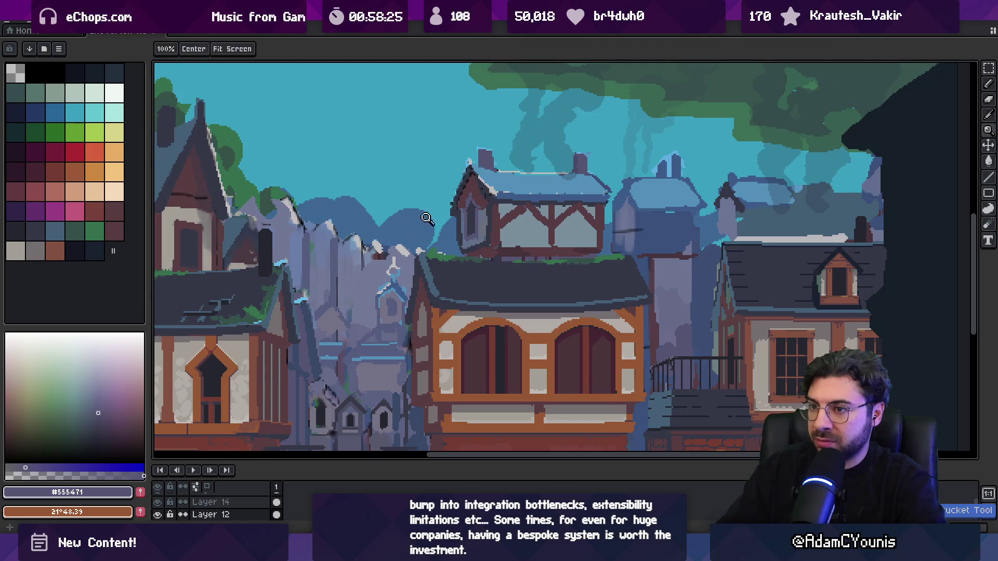
left_click(539, 228, "alt")
scroll(539, 228, "up", 4)
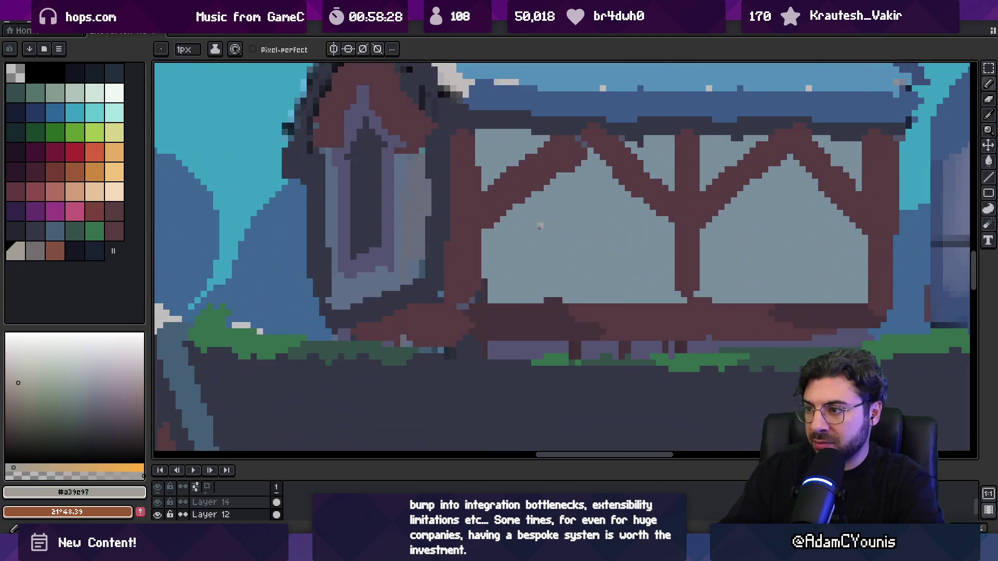
key("g")
left_click(561, 244, "alt")
left_click(561, 244)
key("z")
scroll(612, 219, "down", 5)
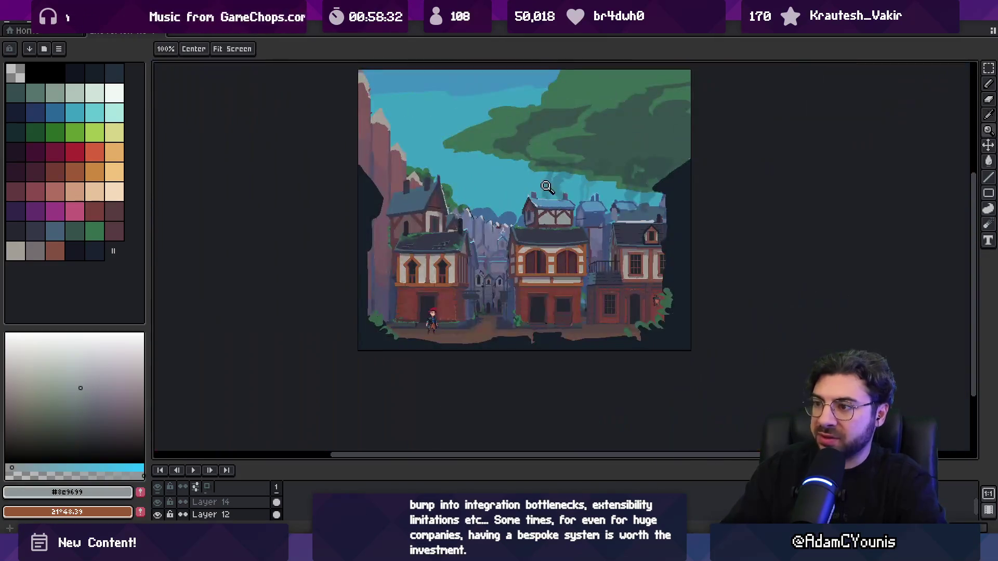
scroll(517, 219, "up", 3)
- Repaint the dormer gable in dark navy #353848
key("b")
left_click(504, 198, "alt")
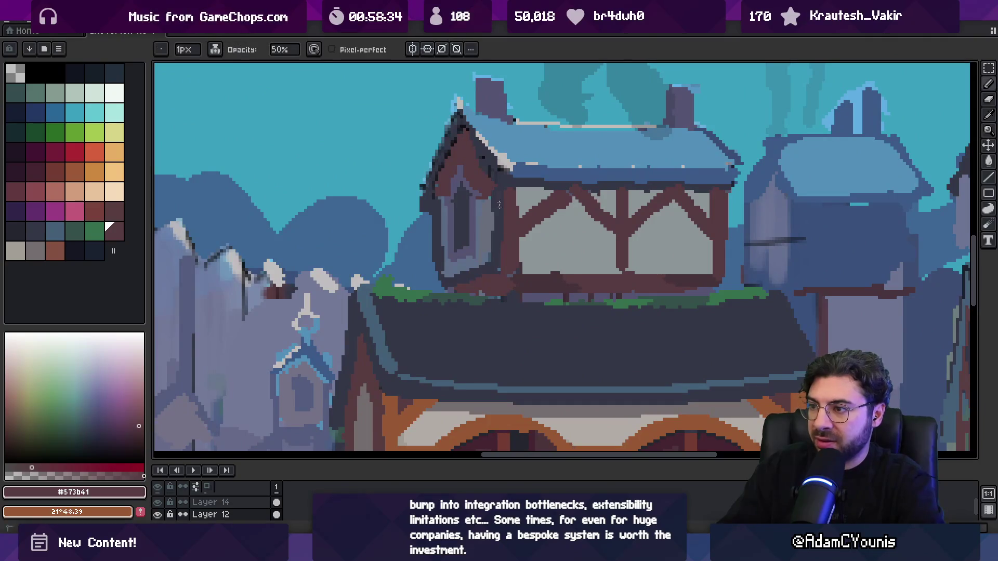
key("v")
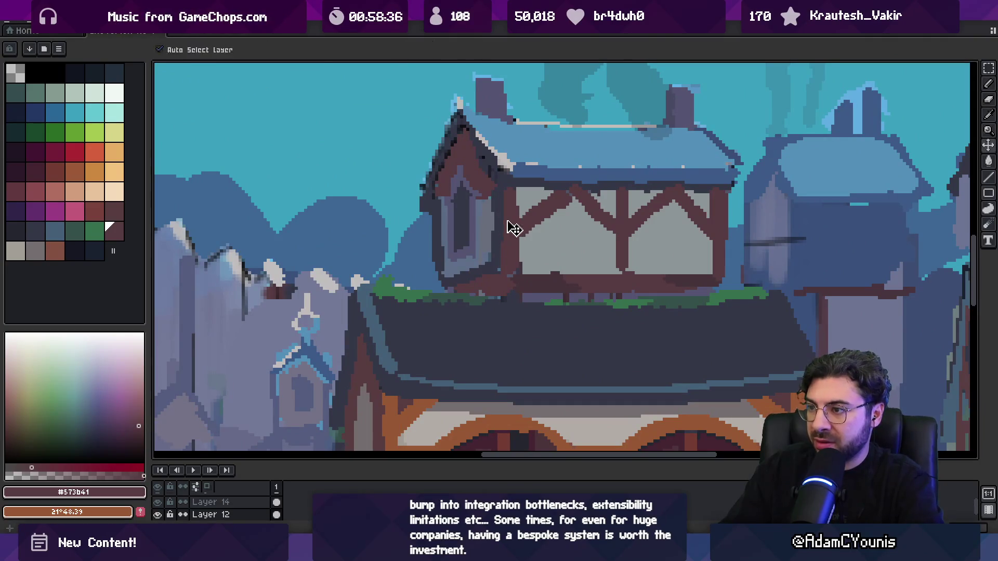
key("b")
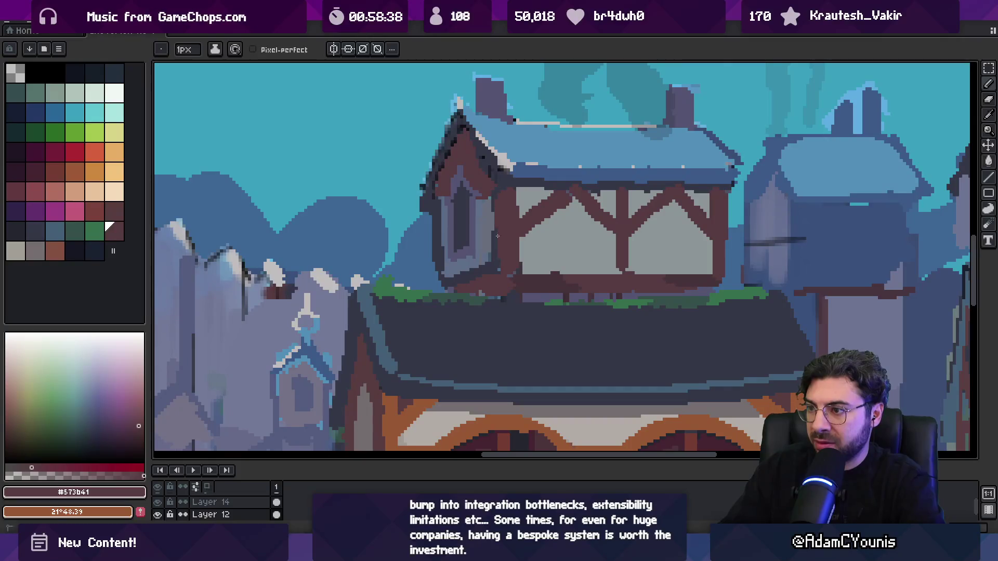
left_click(488, 209, "alt")
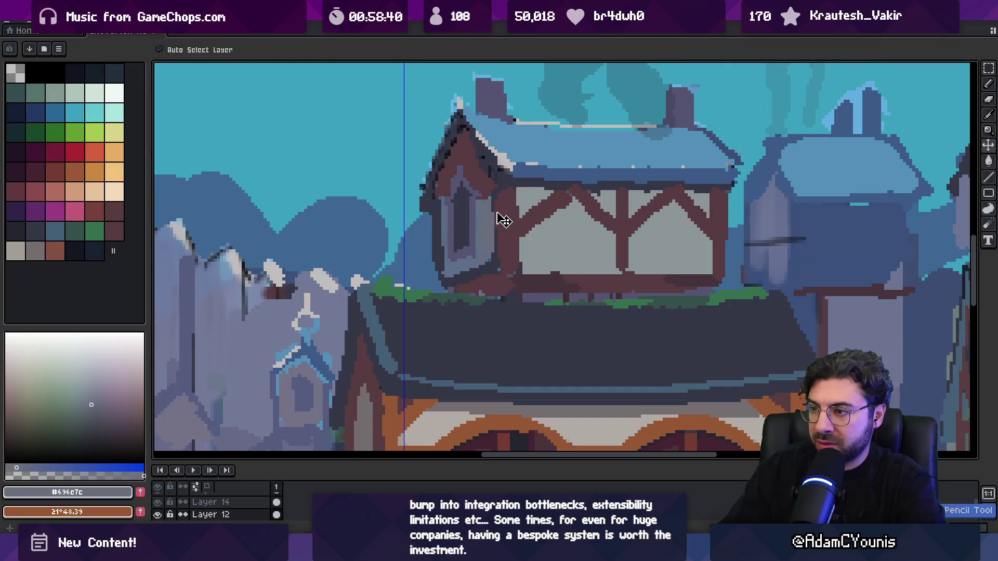
key("alt")
left_click(494, 202, "alt")
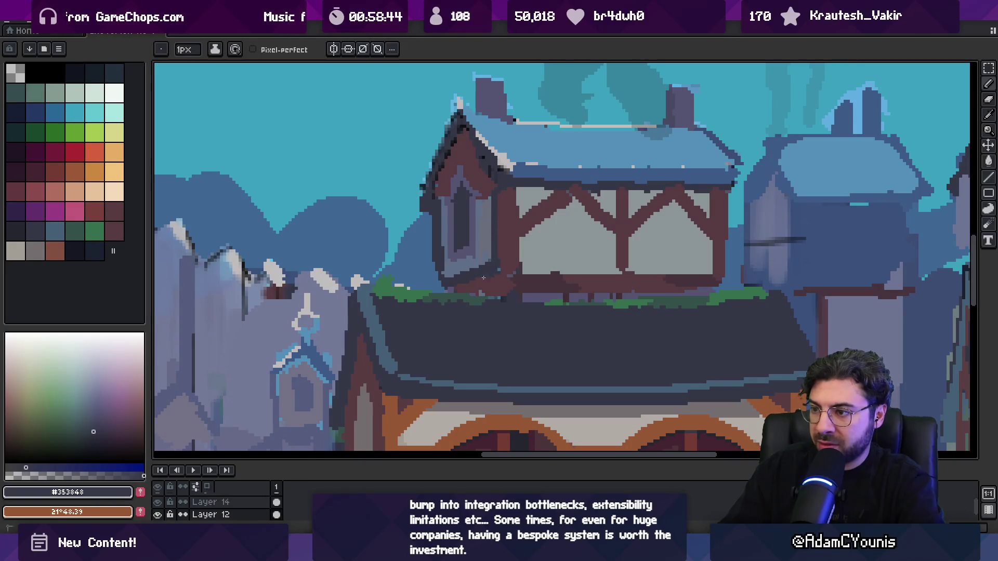
scroll(503, 237, "down", 4)
scroll(472, 239, "up", 5)
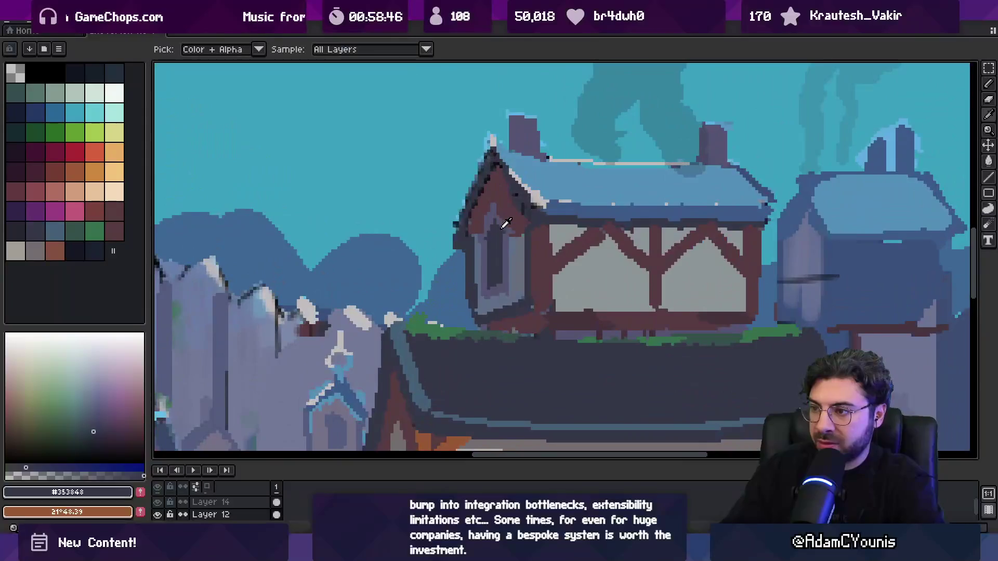
scroll(472, 240, "up", 1)
left_click(519, 207)
scroll(531, 212, "down", 3)
- Draw a dark green #35524a line down the house's left roof edge, then zoom out
left_click(529, 201)
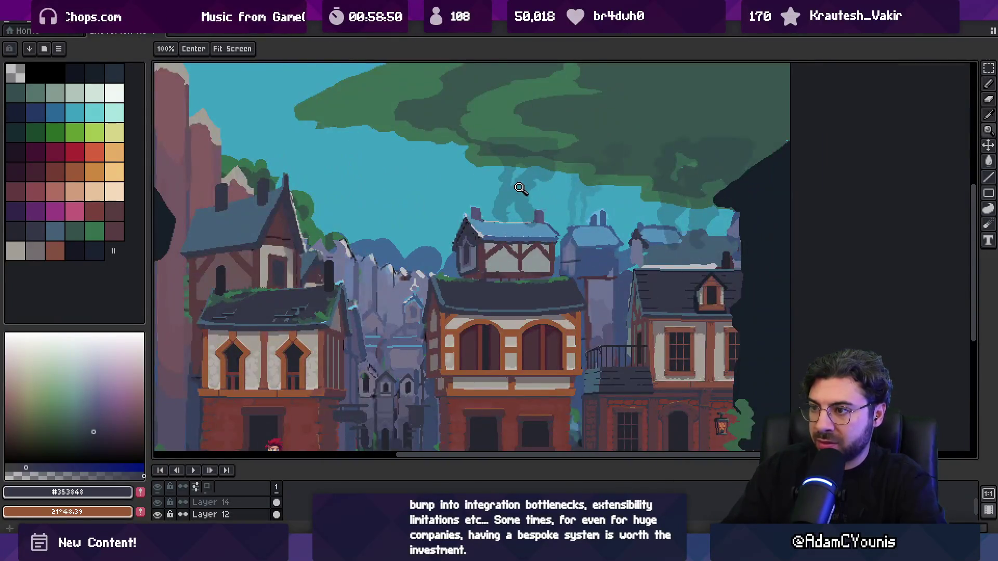
left_click(463, 224)
mouse_move(461, 233)
left_mouse_down()
mouse_move(650, 253)
mouse_move(727, 275)
left_mouse_up()
key("b")
left_click(685, 253, "alt")
left_click_drag(695, 235, 666, 289)
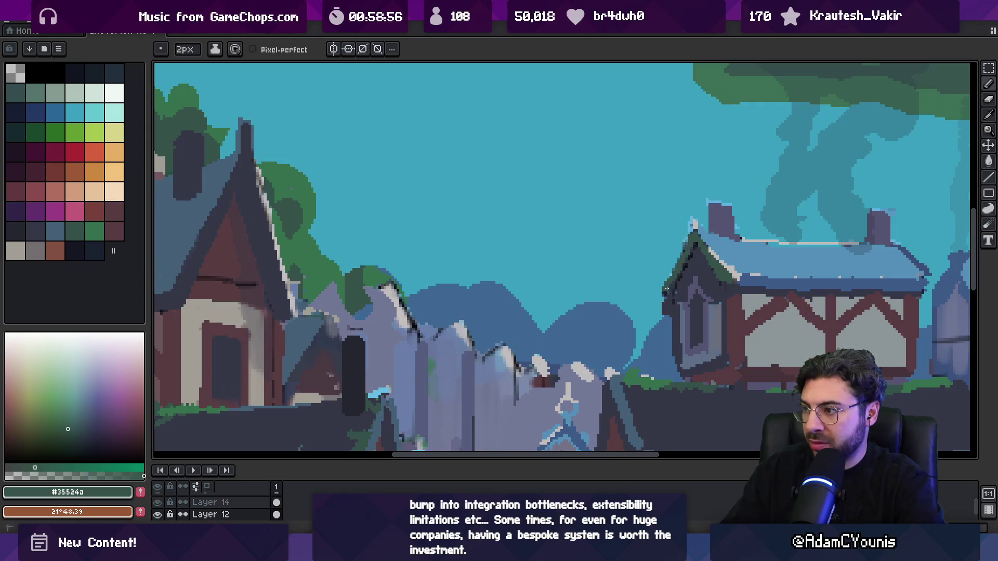
key("z")
scroll(563, 218, "down", 6)
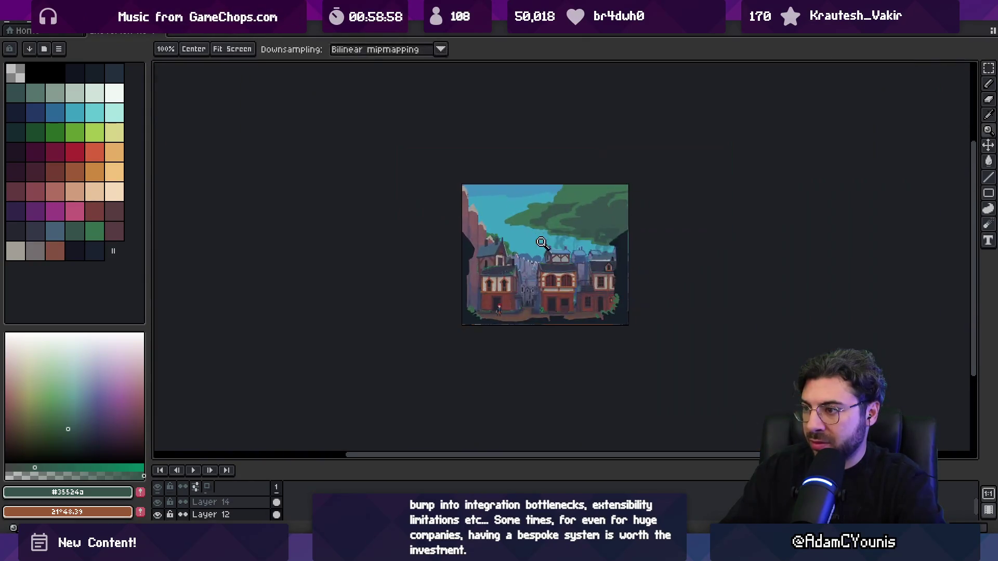
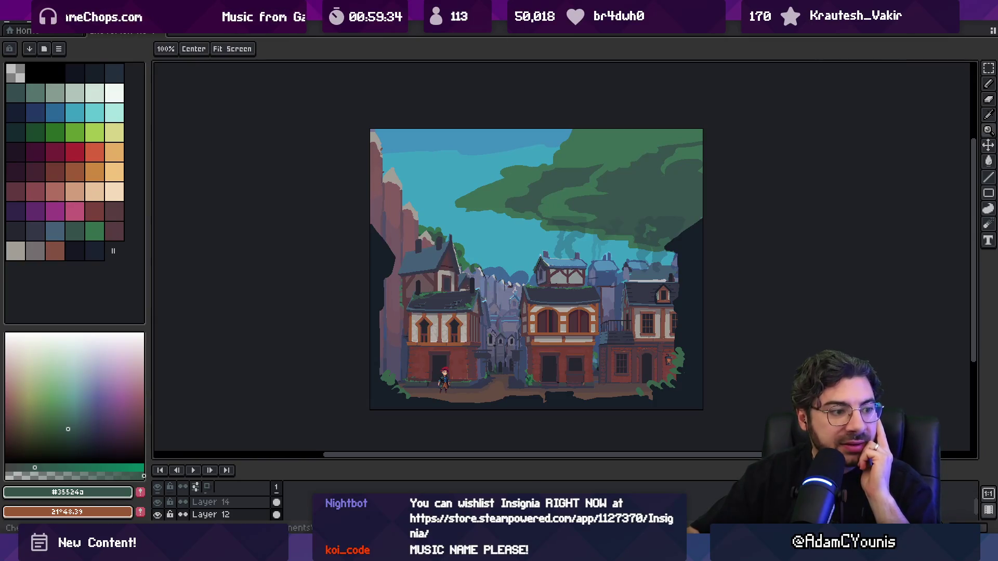
- Glance at the music player, then launch the Leonardo drawing app from system search
key("alt+Tab")
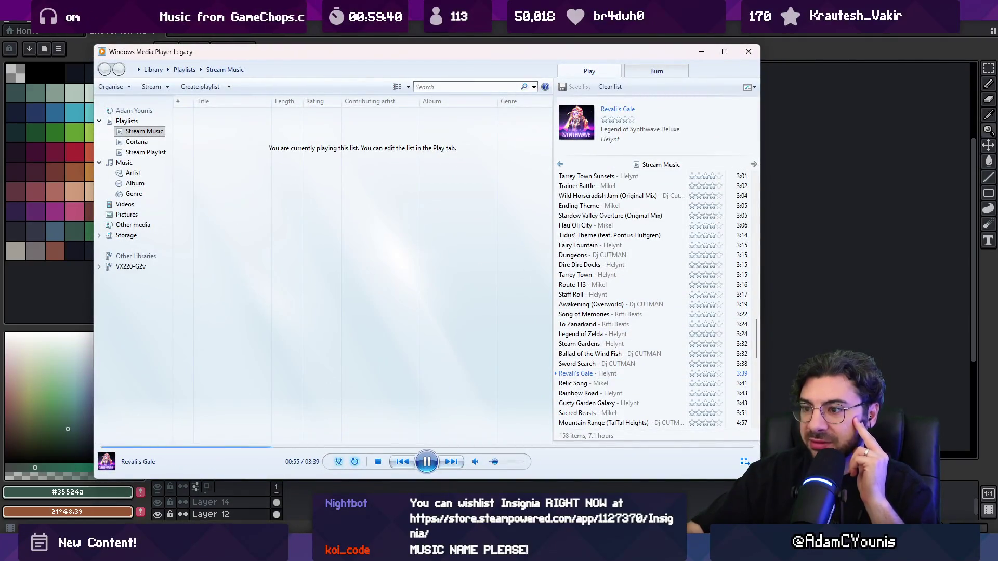
key("alt+Tab")
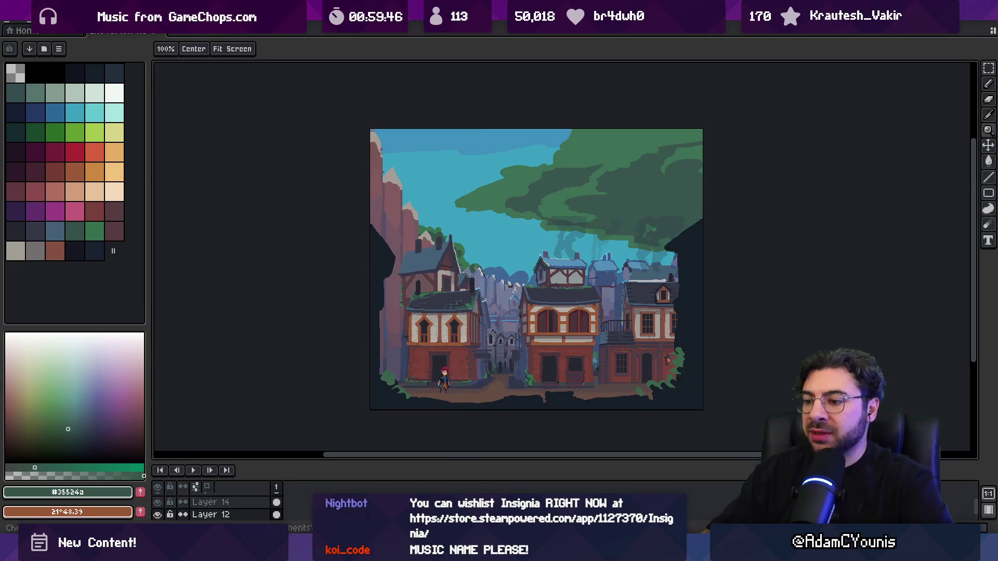
key("super")
type("leo")
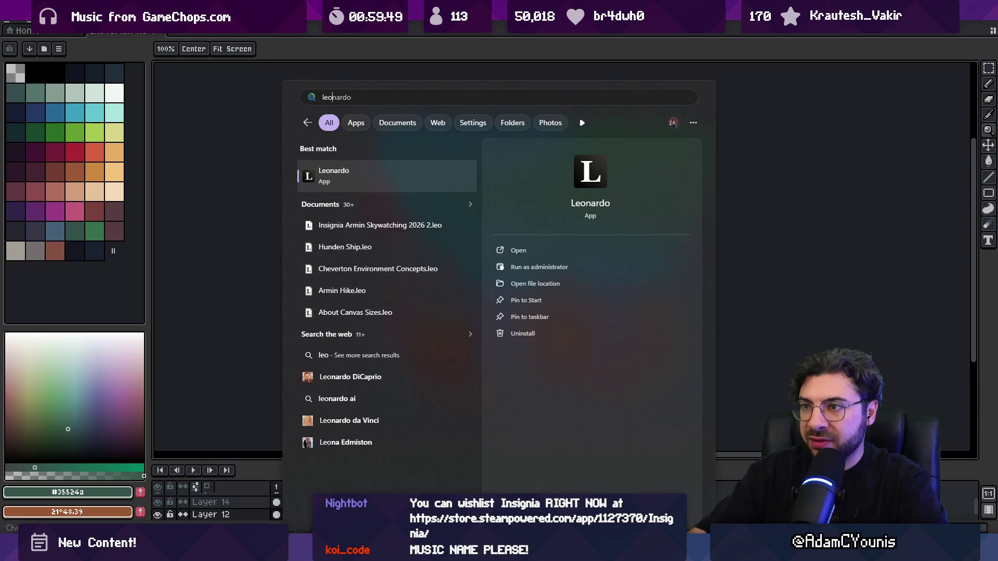
key("Return")
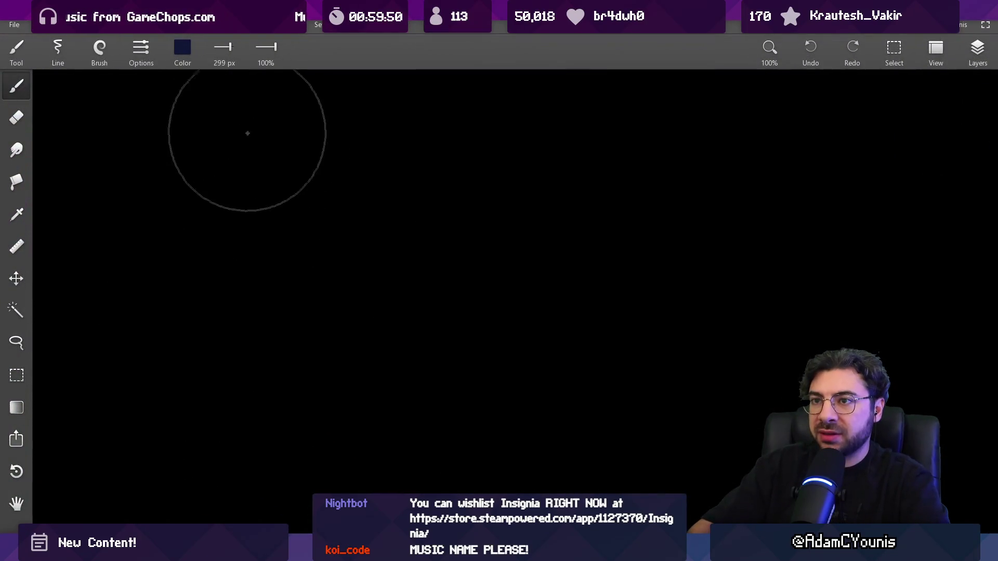
- Lighten the Background layer's colour from black to dark grey
left_click(977, 50)
left_click(976, 167)
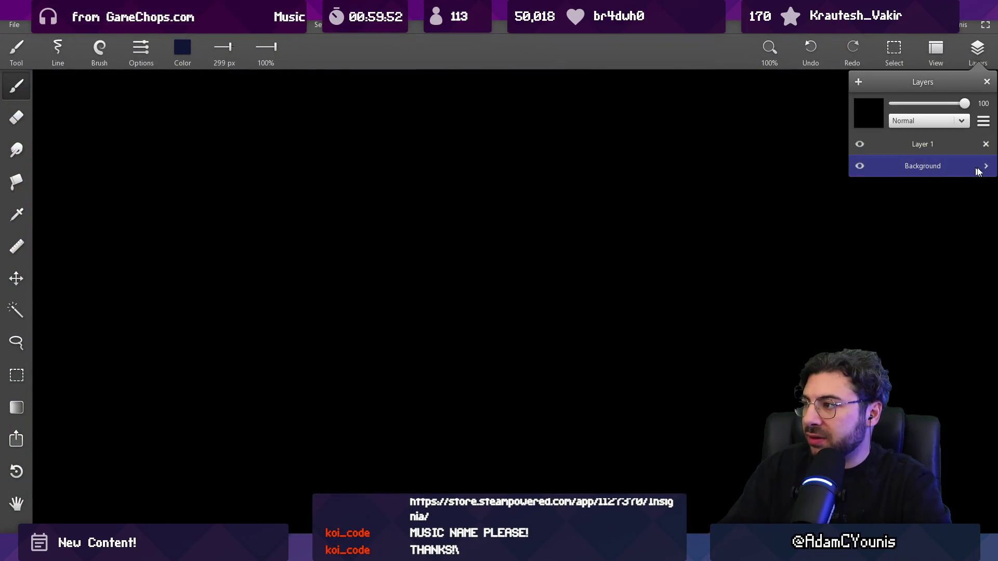
left_click(985, 167)
left_click_drag(872, 178, 880, 180)
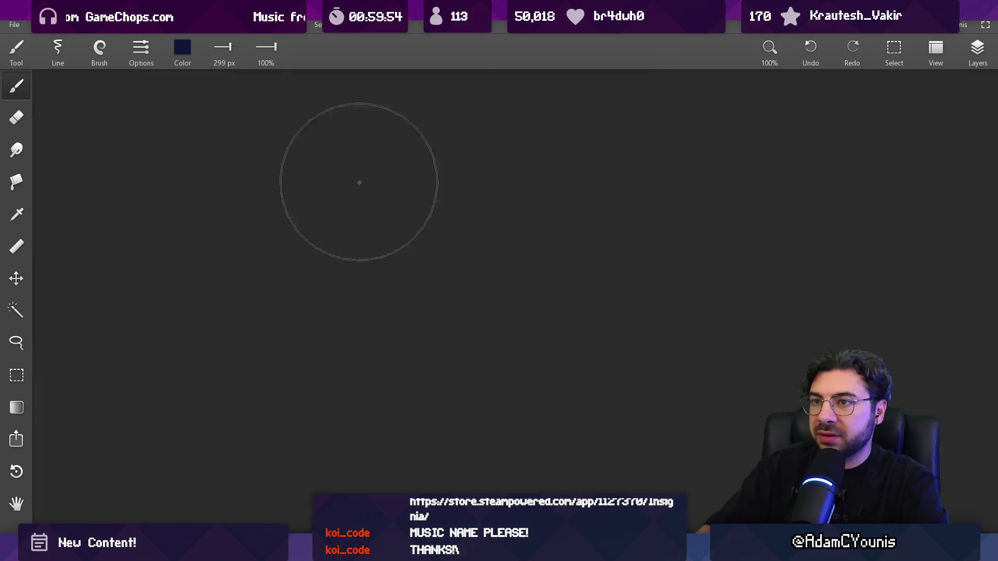
- Set the painting colour to white (255, 255, 255) and use a small brush of about 9 px
left_click(182, 47)
left_click_drag(127, 120, 241, 120)
left_click_drag(132, 149, 241, 150)
left_click_drag(145, 178, 242, 178)
left_click(228, 225)
left_click(99, 49)
left_click(116, 125)
key("bracketleft")
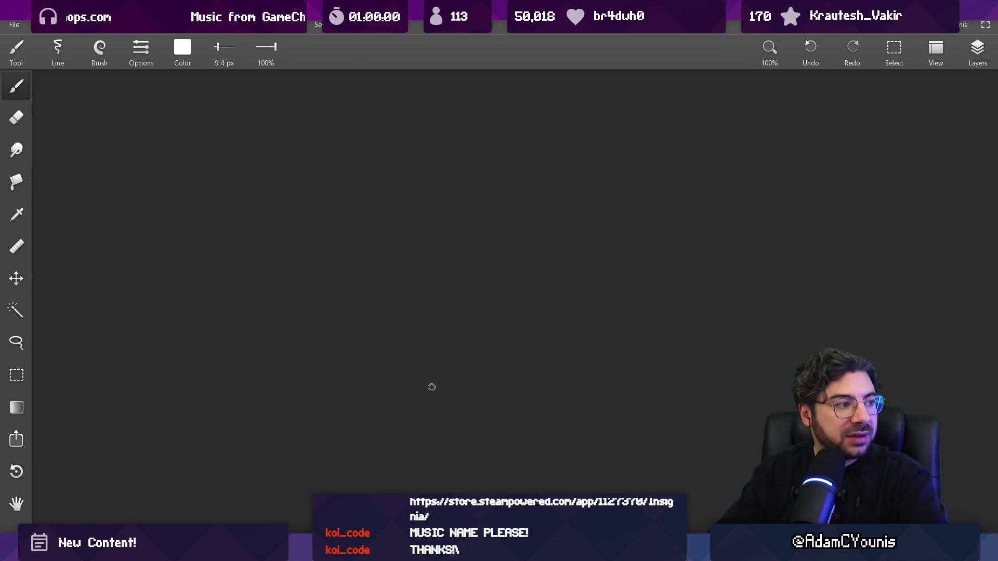
- Draw a large white cross-shaped outline, then undo the test circle's hatching strokes
mouse_move(411, 377)
left_mouse_down()
mouse_move(331, 294)
mouse_move(324, 150)
mouse_move(484, 164)
mouse_move(602, 280)
mouse_move(492, 355)
mouse_move(414, 370)
left_mouse_up()
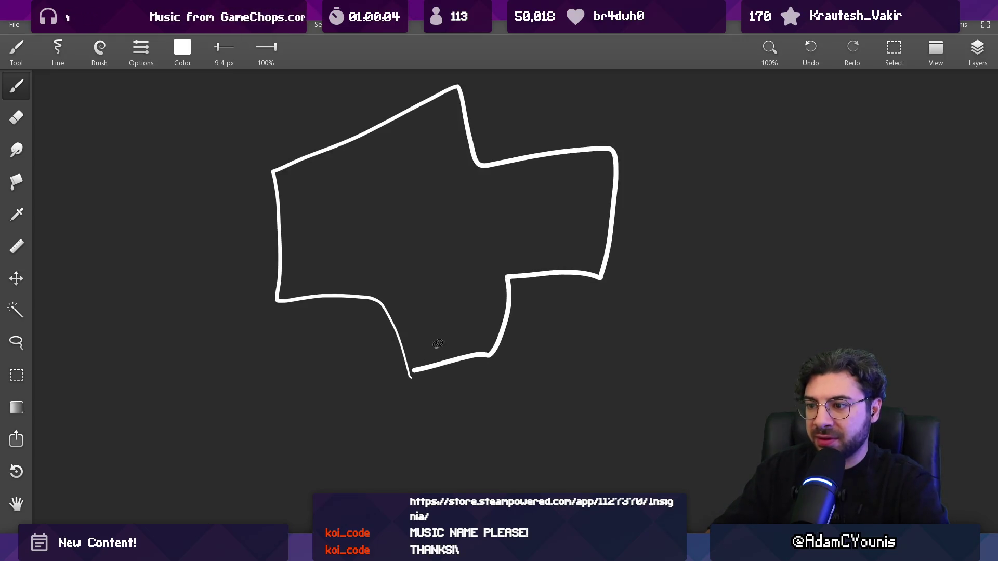
scroll(438, 343, "down", 4)
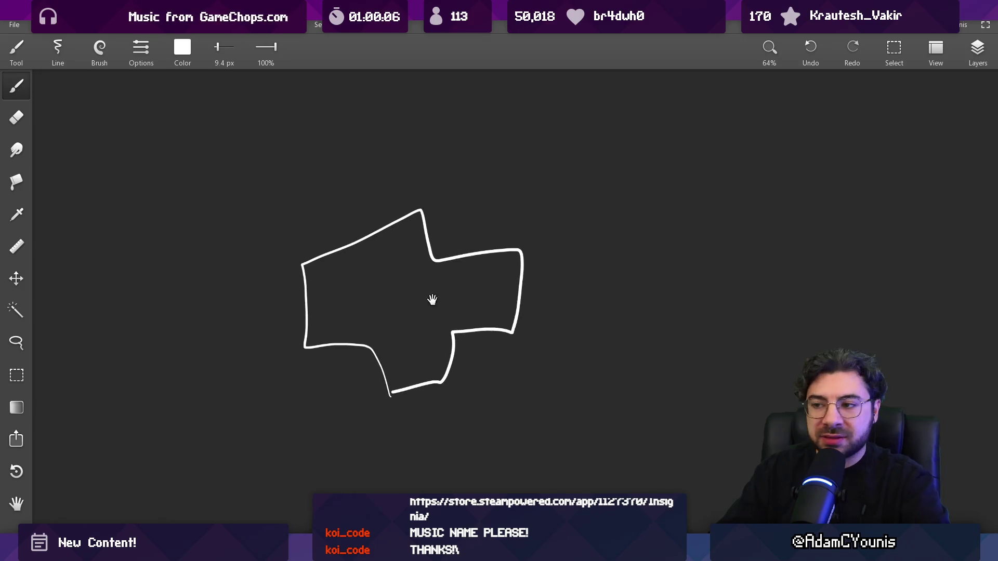
left_click_drag(439, 235, 352, 333)
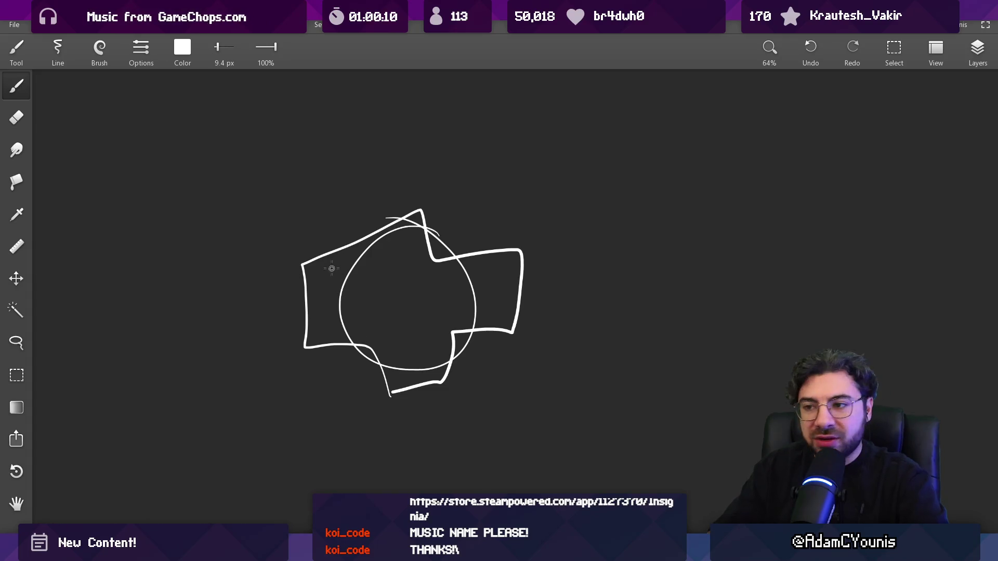
left_click_drag(352, 243, 312, 320)
left_click_drag(339, 282, 310, 337)
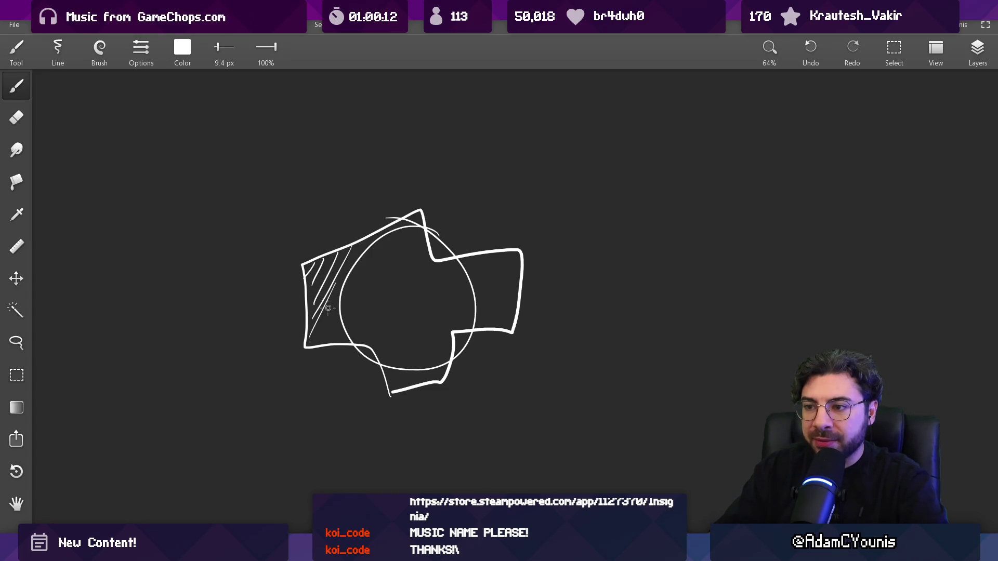
left_click_drag(512, 266, 481, 317)
left_click_drag(507, 287, 495, 328)
key("ctrl+z")
key("ctrl+z")
key("ctrl+z")
key("ctrl+z")
key("ctrl+z")
key("ctrl+z")
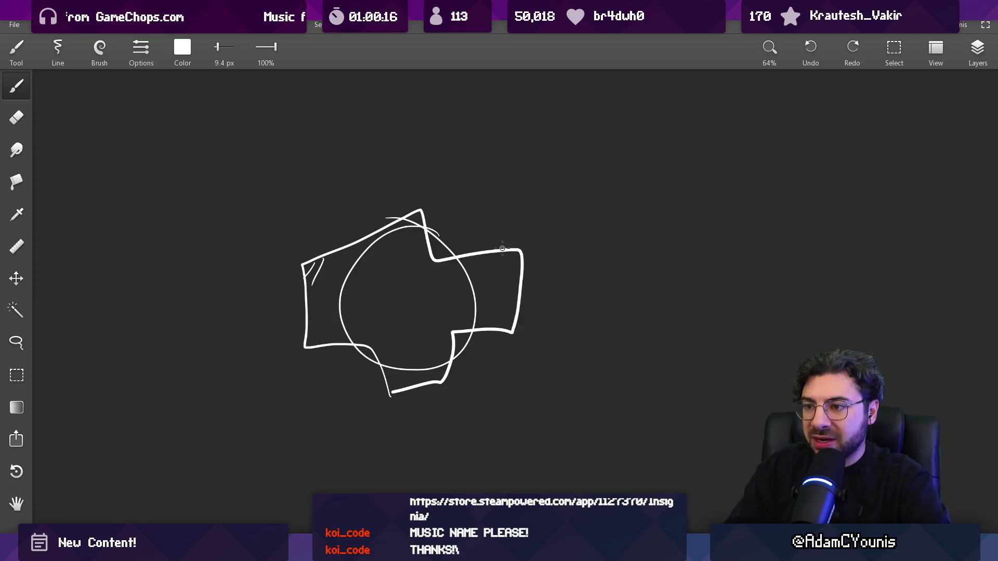
key("ctrl+z")
- Draw a small matching cross-shaped outline to the right of the large one
left_click_drag(485, 260, 338, 290)
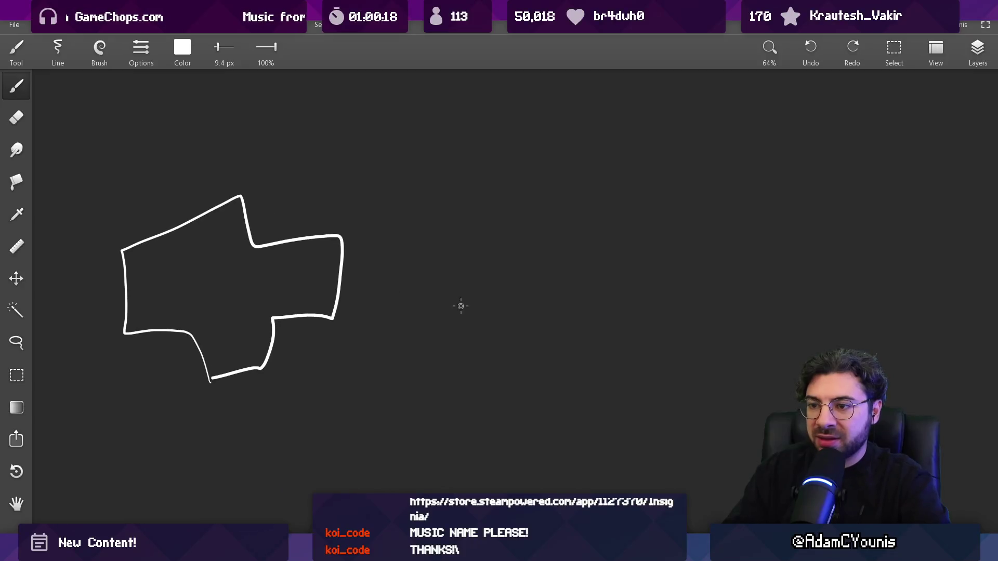
mouse_move(460, 299)
left_mouse_down()
mouse_move(478, 322)
mouse_move(441, 312)
left_mouse_up()
key("ctrl+y")
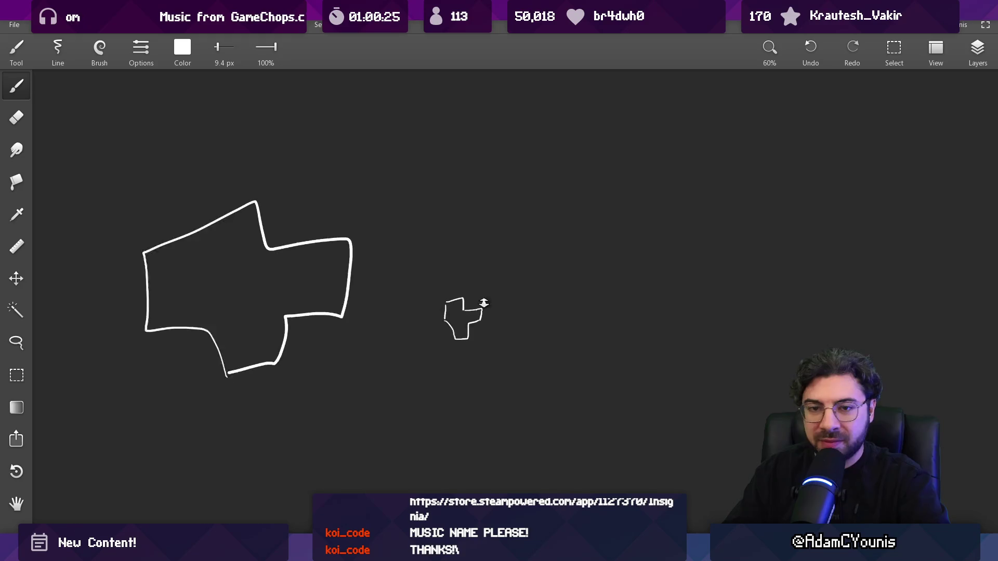
scroll(488, 301, "down", 1)
- Lasso the small cross, move it inside the big shape, and return to the brush
key("l")
mouse_move(499, 289)
left_mouse_down()
mouse_move(537, 301)
mouse_move(311, 312)
mouse_move(314, 301)
left_mouse_up()
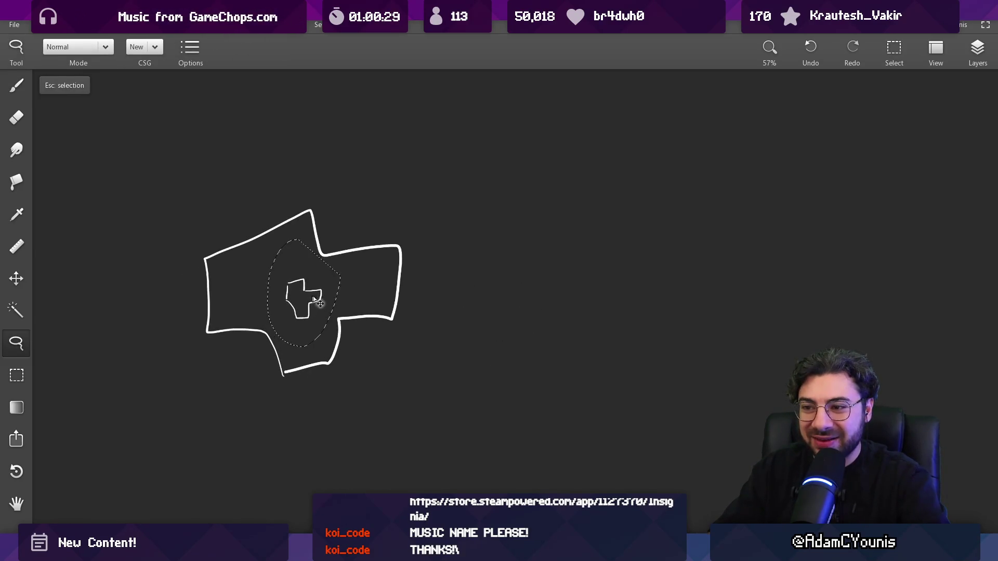
key("Escape")
key("b")
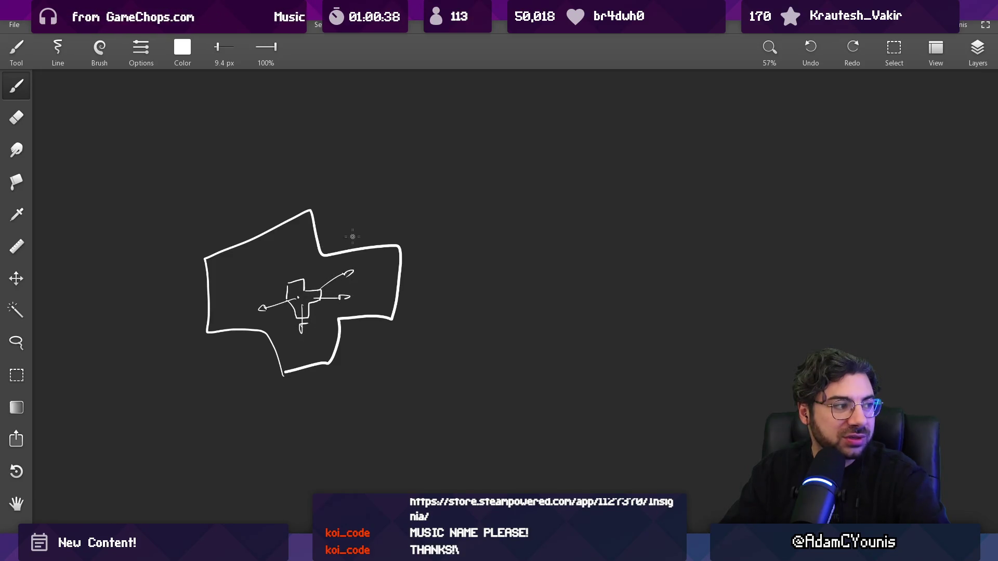
- Undo the arrow and extra strokes drawn inside the cross
key("ctrl+z")
key("ctrl+z")
key("ctrl+z")
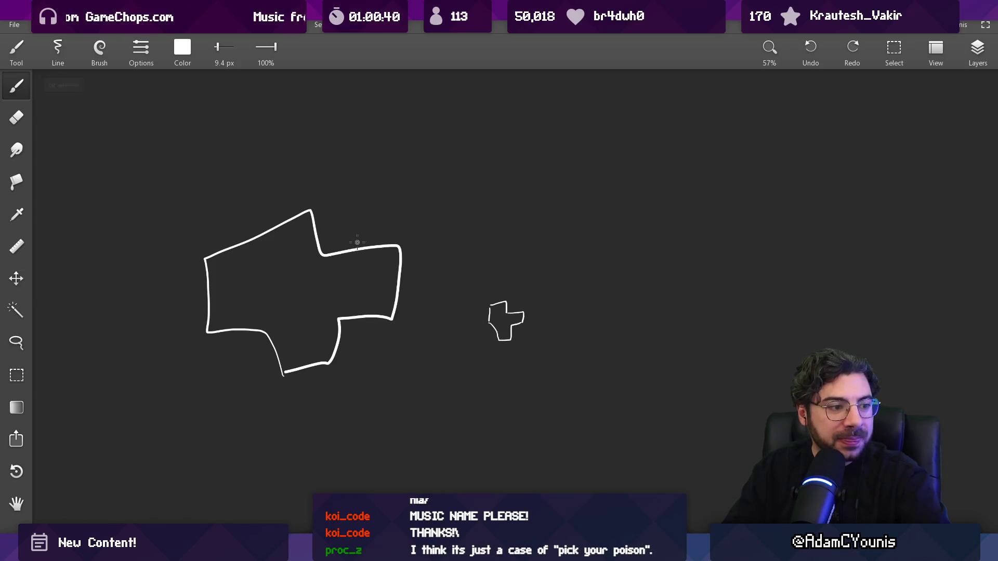
key("ctrl+z")
key("ctrl+z")
key("ctrl+y")
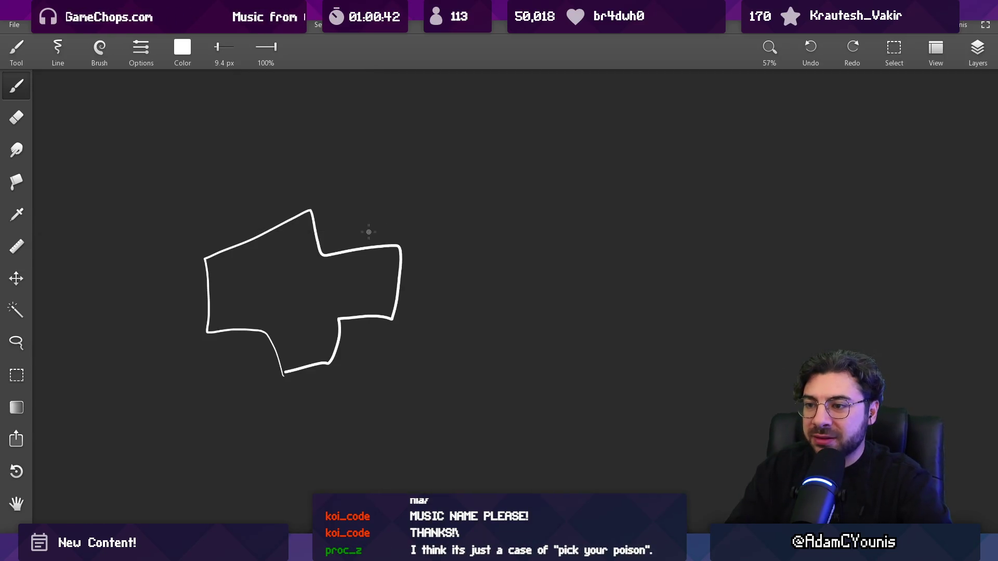
key("ctrl+y")
key("ctrl+y")
key("ctrl+z")
key("ctrl+z")
key("ctrl+z")
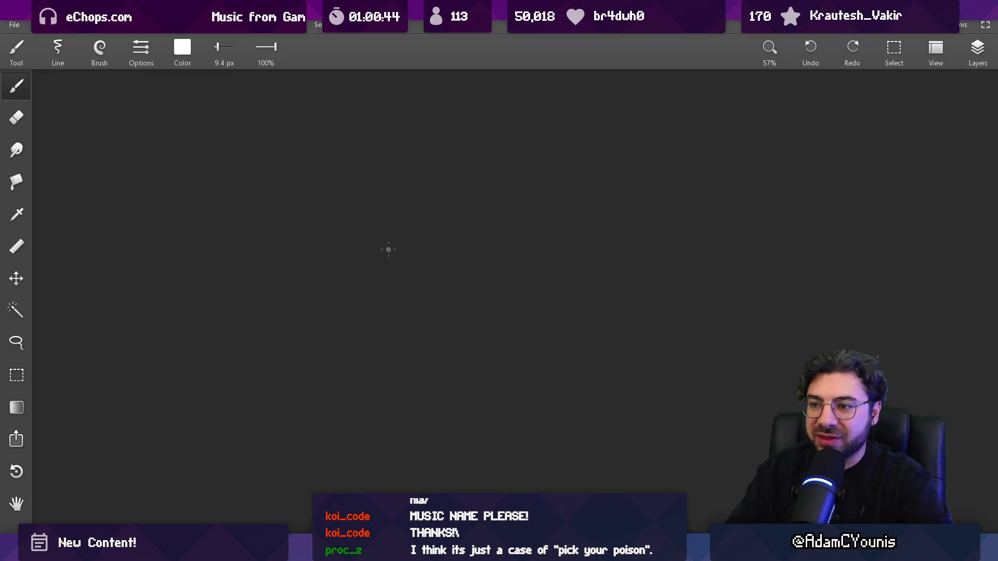
key("ctrl+y")
- Sketch a circle with diagonal hatching over the cross, then undo it all
left_click_drag(245, 262, 326, 229)
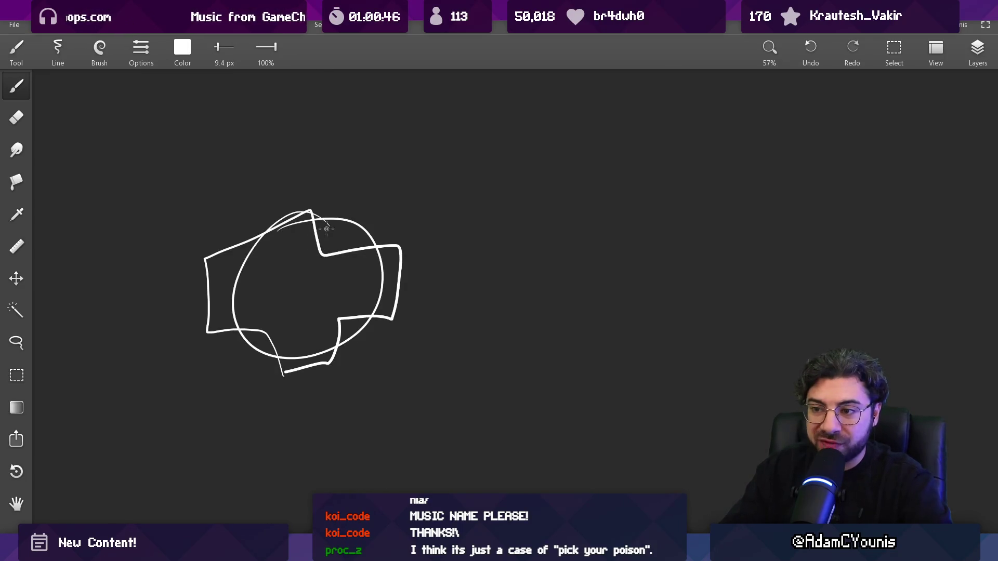
left_click_drag(234, 306, 295, 232)
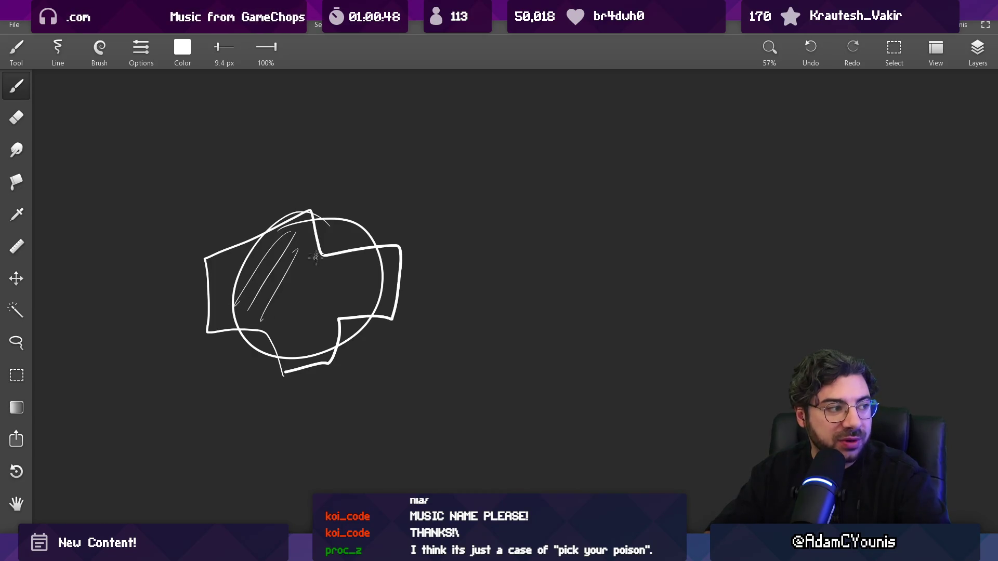
key("ctrl+z")
key("ctrl+z")
key("ctrl+z")
left_click_drag(230, 311, 287, 232)
mouse_move(244, 318)
left_mouse_down()
mouse_move(297, 237)
mouse_move(318, 243)
left_mouse_up()
left_click_drag(294, 291, 306, 278)
left_click_drag(289, 332, 336, 254)
key("ctrl+z")
key("ctrl+z")
key("ctrl+z")
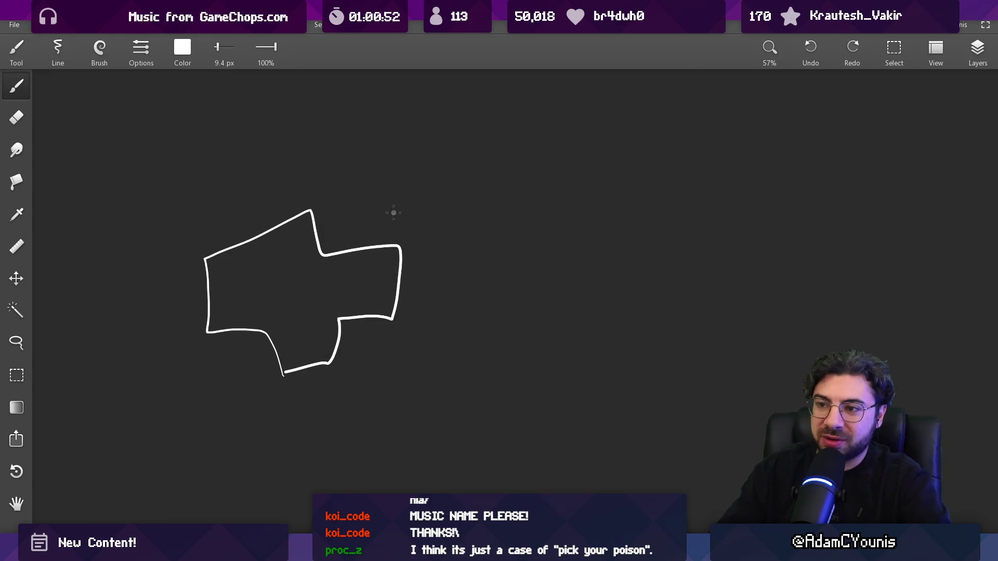
scroll(513, 304, "up", 3)
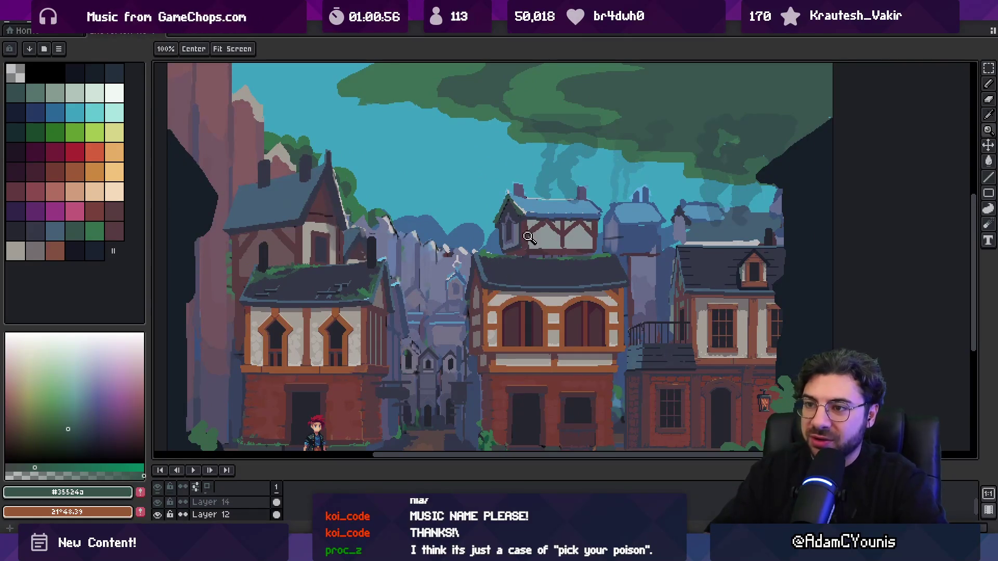
- Sample the scene's light blue and draw a highlight along the left house's roof eave
key("i")
left_click(542, 205, "alt")
scroll(263, 220, "up", 3)
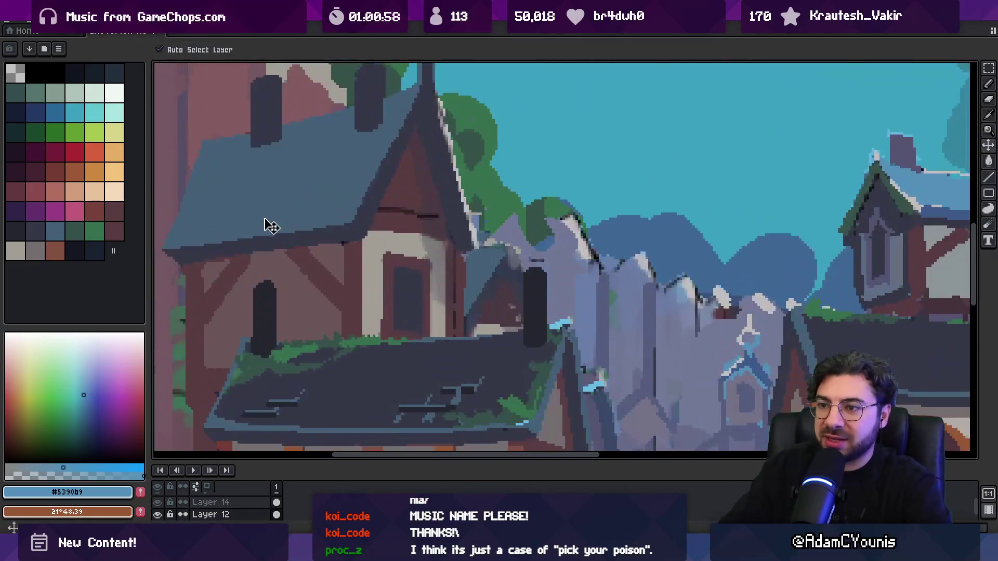
left_click(265, 221, "ctrl")
left_click_drag(176, 246, 343, 219)
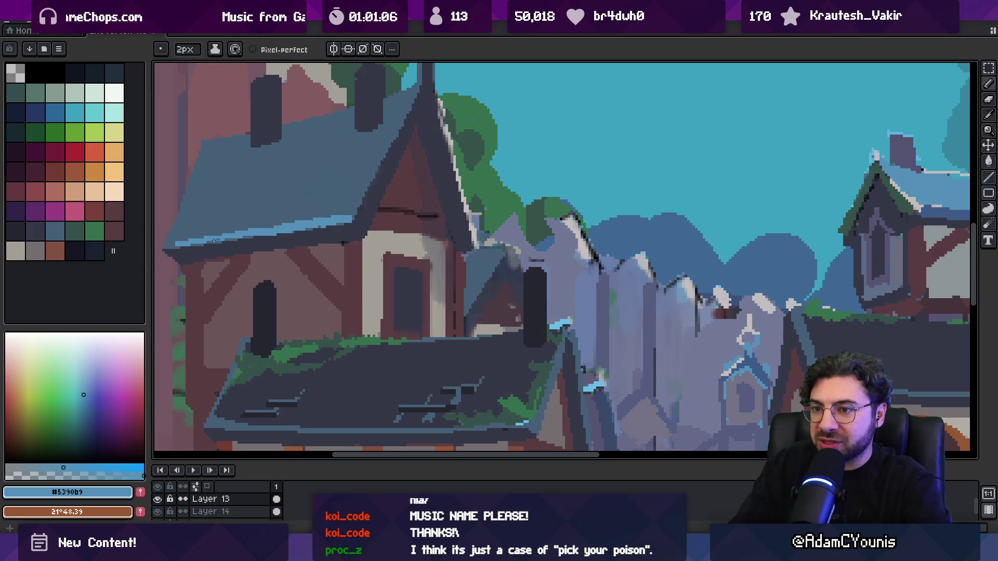
left_click_drag(185, 244, 235, 240)
- Zoom out to review the new roof-eave highlight across the scene
key("z")
scroll(325, 201, "down", 4)
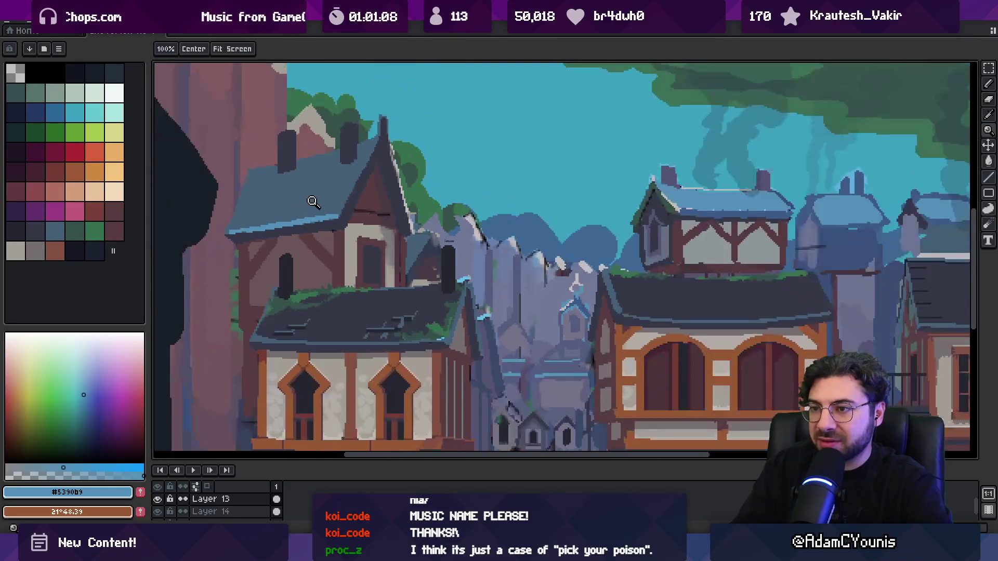
scroll(368, 167, "up", 4)
key("b")
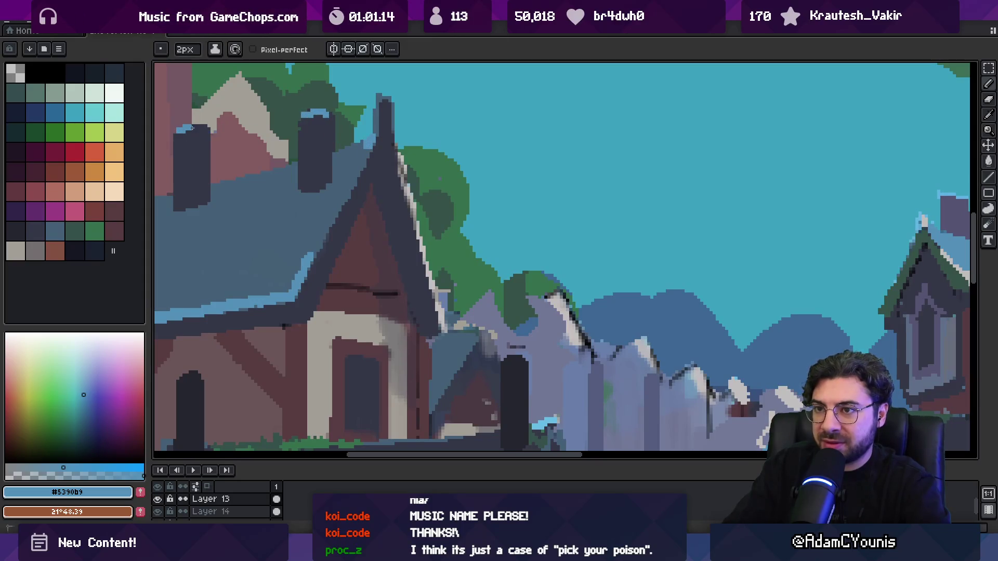
key("z")
scroll(359, 171, "down", 4)
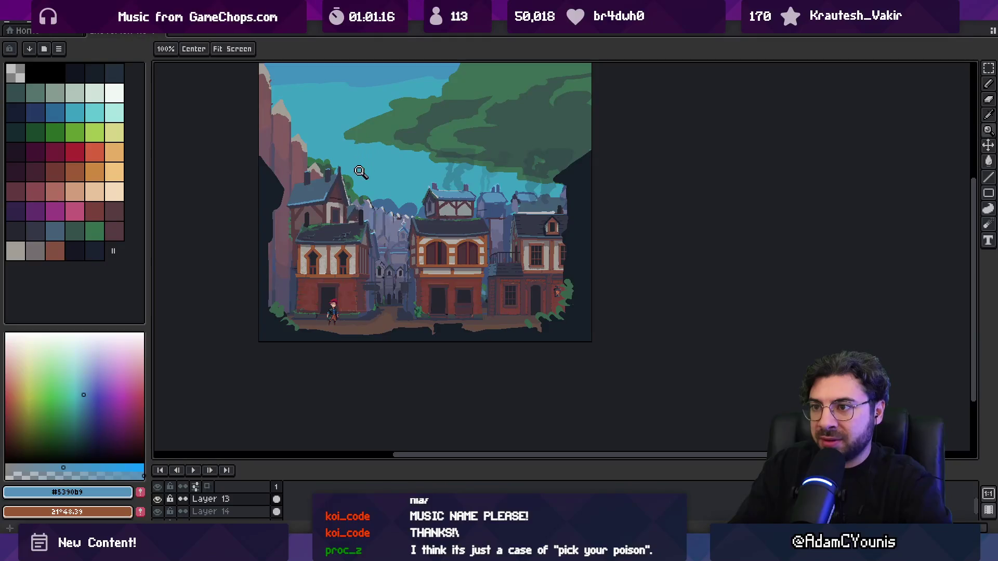
scroll(360, 171, "up", 4)
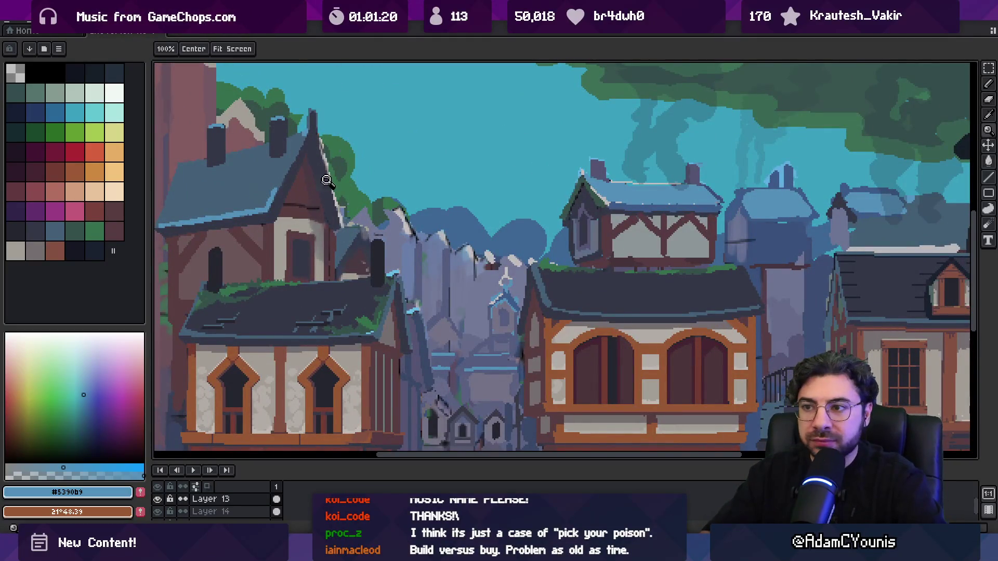
scroll(327, 182, "up", 3)
scroll(347, 181, "up", 1)
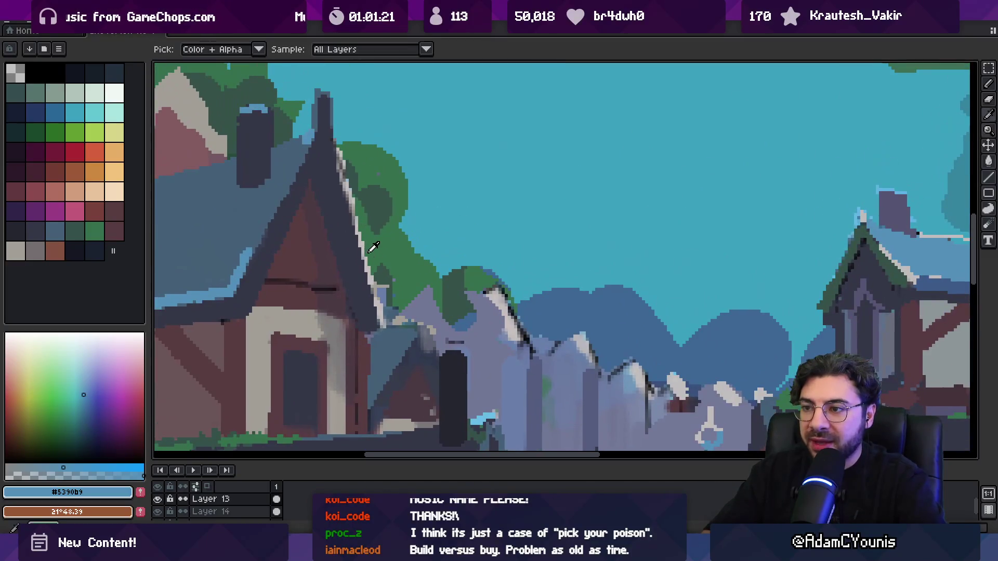
- Paint the chimney's light left edge over with its dark colour
left_click(344, 176, "alt")
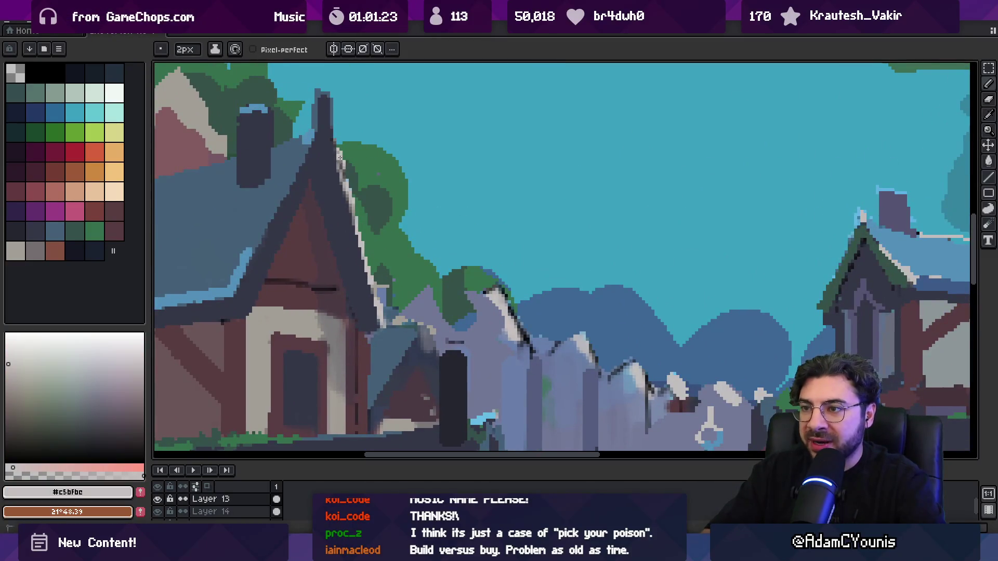
scroll(372, 284, "down", 5)
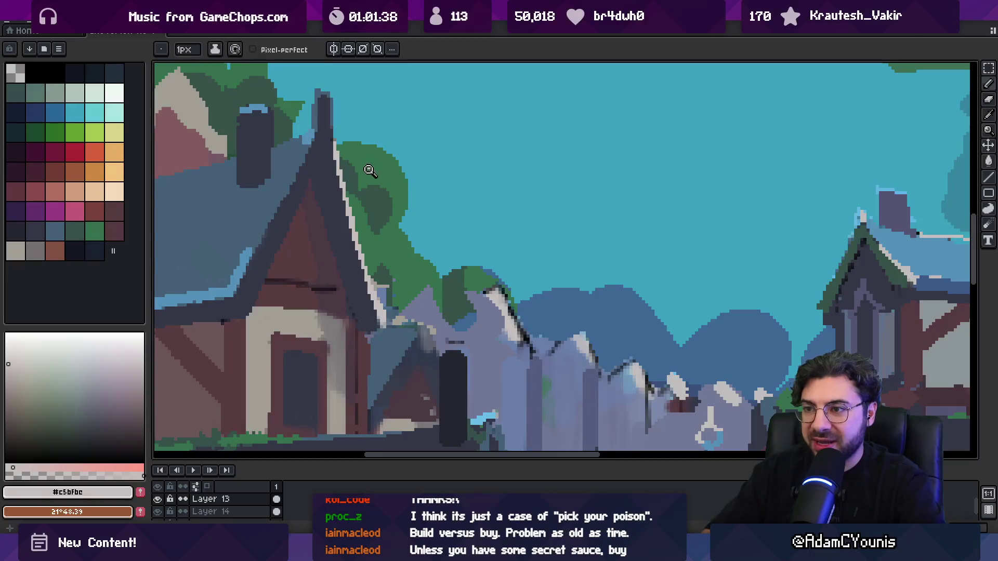
scroll(389, 160, "up", 3)
scroll(388, 160, "up", 3)
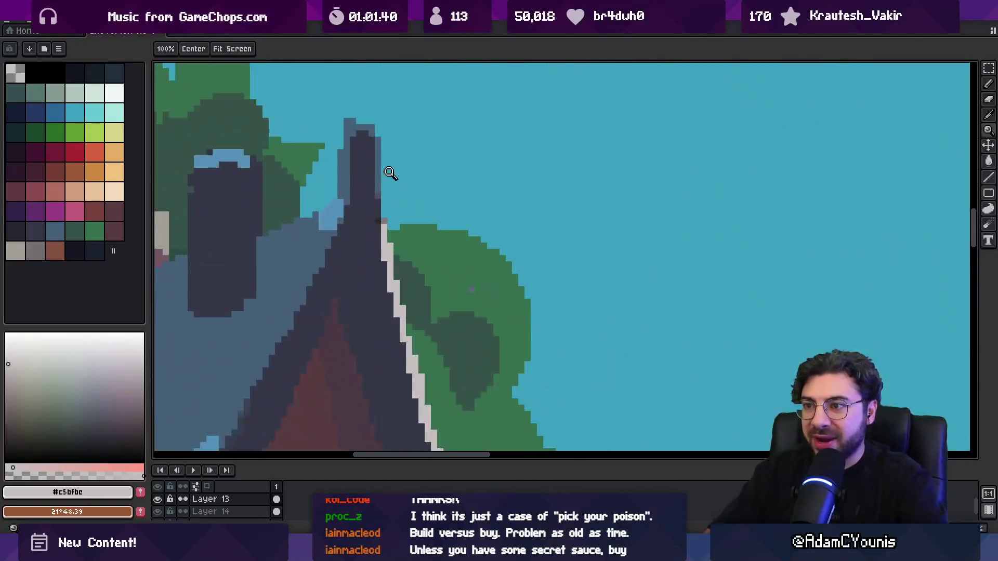
left_click(374, 162, "alt")
left_click_drag(372, 191, 373, 210)
- Add light rim pixels on the chimney top and base, and make its bottom row dark
left_click(378, 143, "alt")
mouse_move(364, 128)
left_mouse_down()
mouse_move(378, 134)
mouse_move(368, 127)
left_mouse_up()
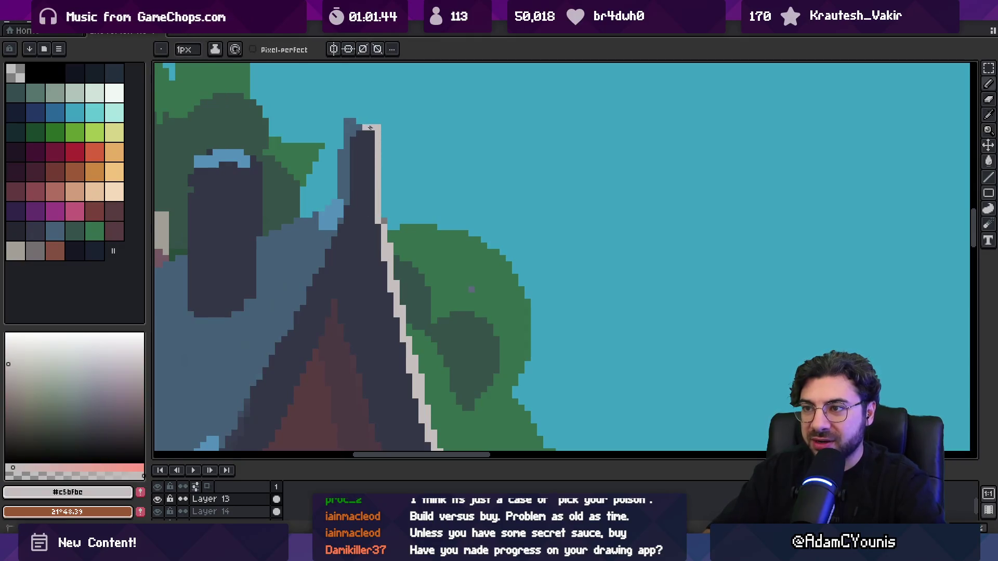
left_click(367, 208, "alt")
left_click(366, 214, "alt")
left_click_drag(366, 214, 368, 224)
left_click(364, 208, "alt")
left_click(368, 224, "alt")
- Zoom in and out to check the repainted chimney
key("z")
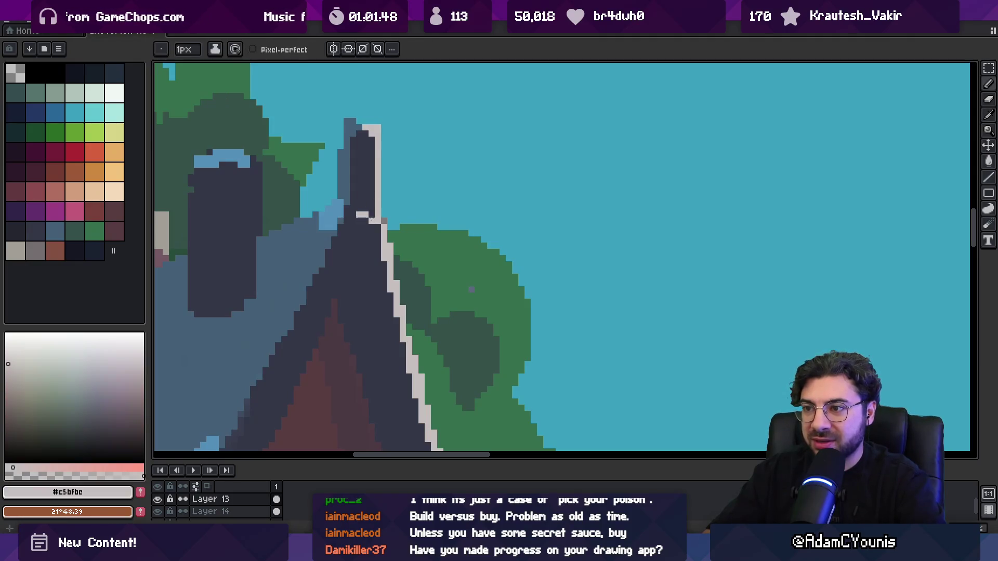
scroll(403, 157, "down", 5)
scroll(410, 177, "up", 5)
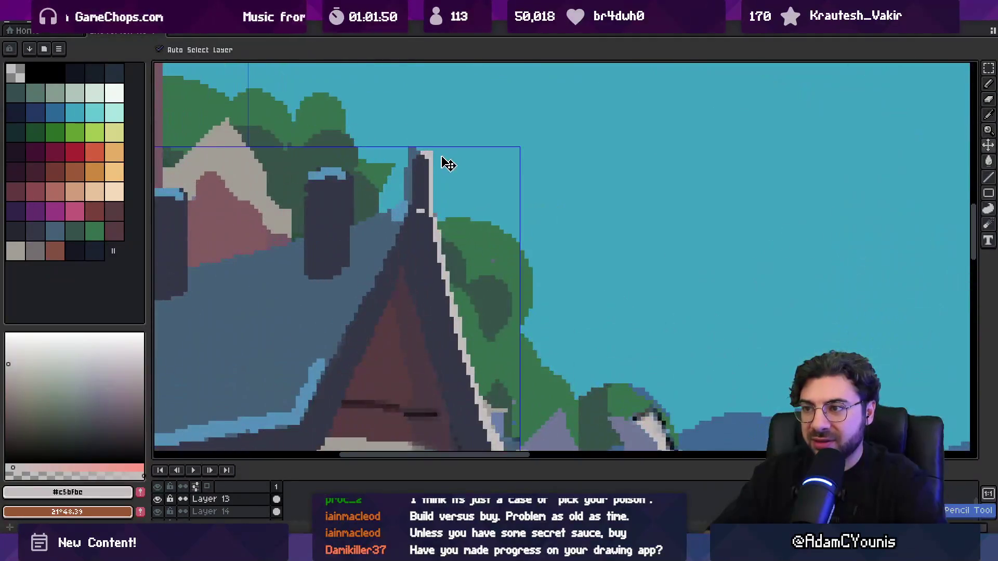
key("b")
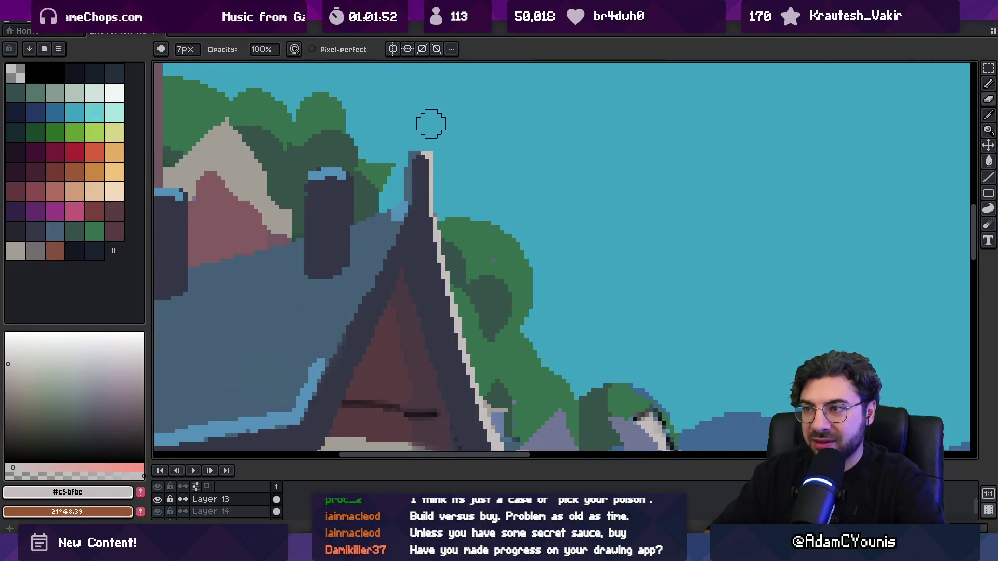
key("z")
scroll(429, 127, "down", 5)
scroll(429, 125, "down", 1)
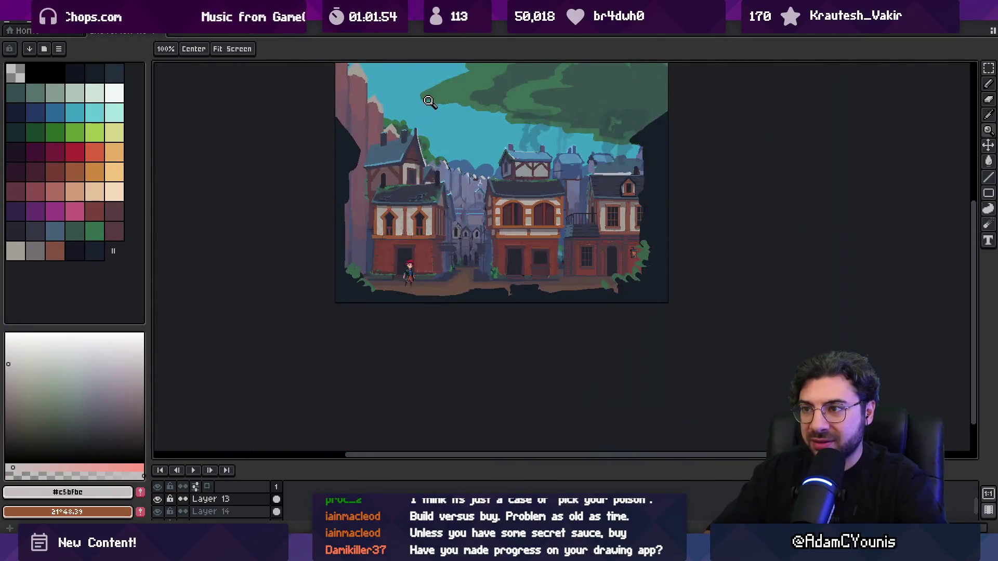
scroll(406, 146, "up", 5)
- Pick the left house's blue roof colour and recentre the view on the town buildings
left_click(438, 146, "alt")
key("b")
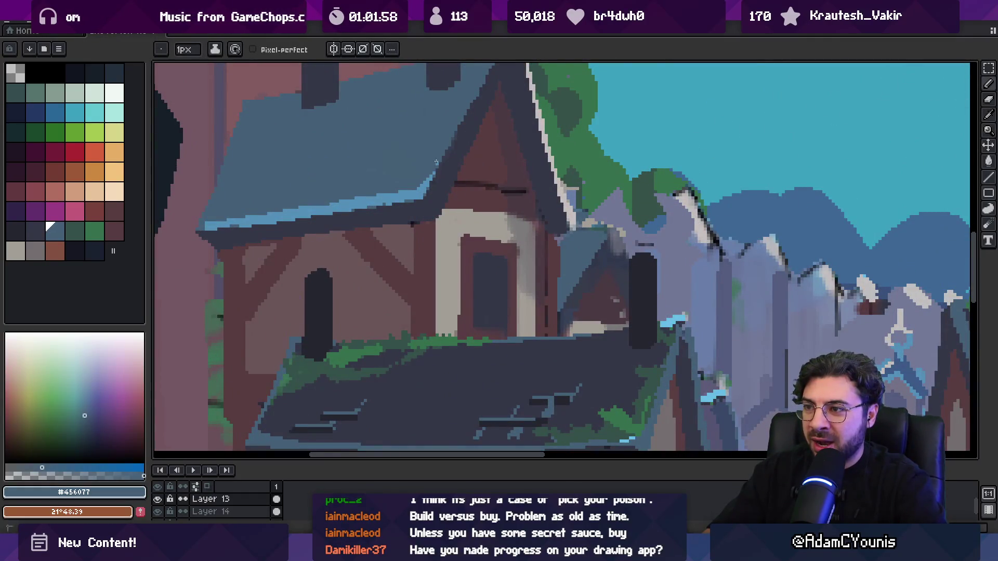
key("z")
scroll(431, 150, "down", 5)
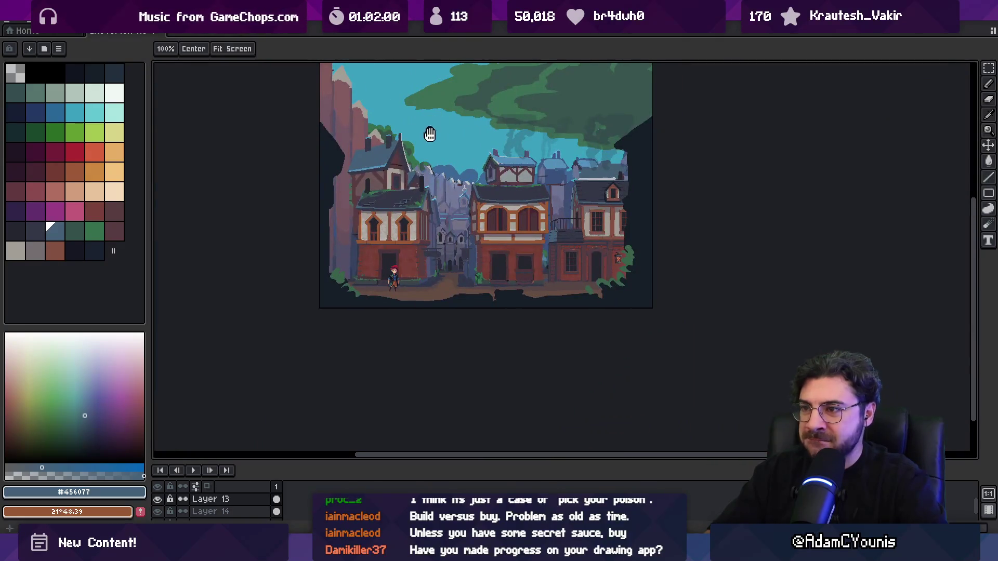
left_click_drag(429, 133, 419, 139)
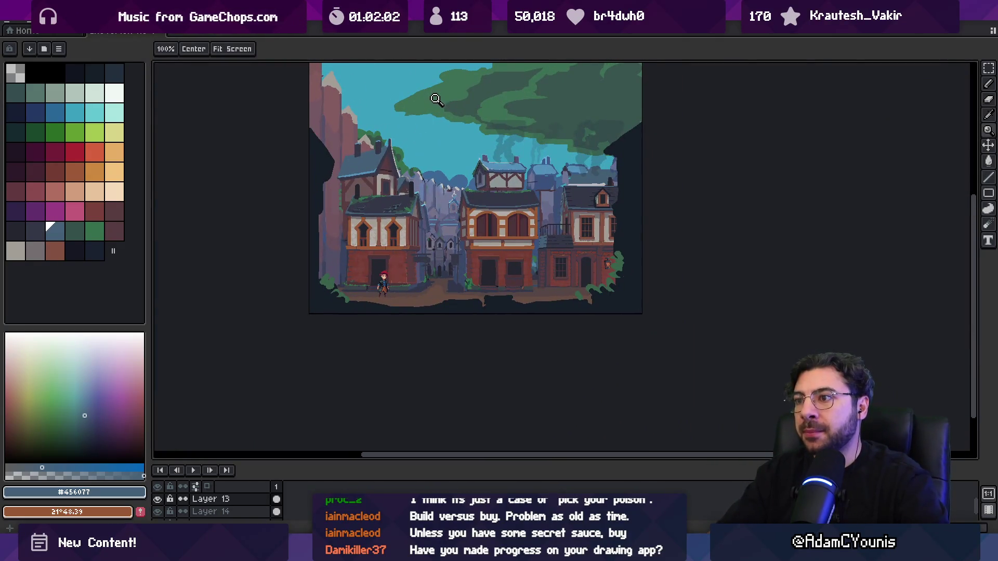
scroll(423, 204, "up", 3)
left_click_drag(369, 124, 376, 174)
- Choose the near-white palette colour, enlarge the brush to 2 px, and select the spiked wall's layer
key("i")
left_click(352, 100)
key("b")
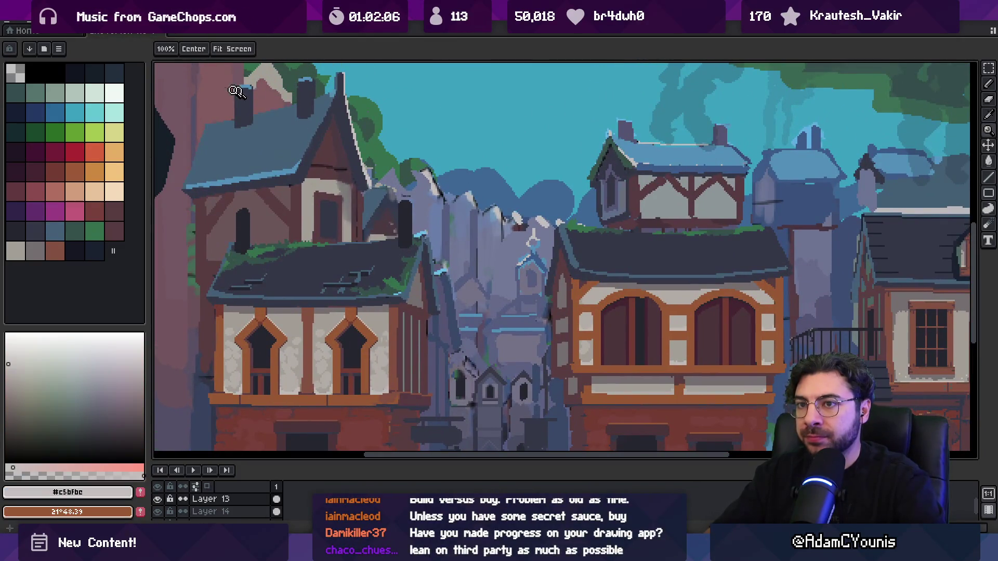
left_click(114, 93)
key("plus")
left_click(429, 252, "ctrl")
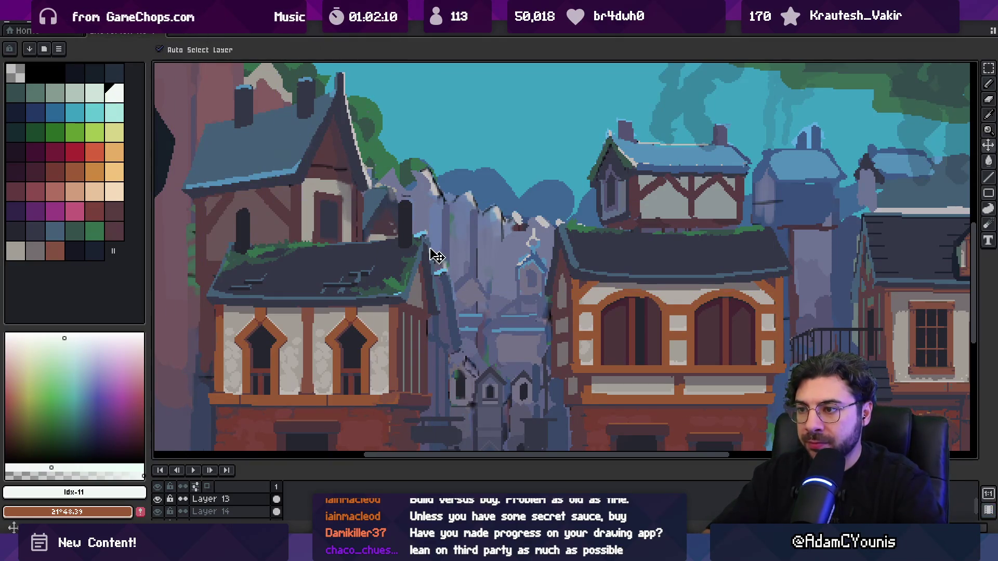
- Zoom in on the spiked wall in the alley and sample its light grey
key("z")
key("ctrl+0")
left_click(456, 280)
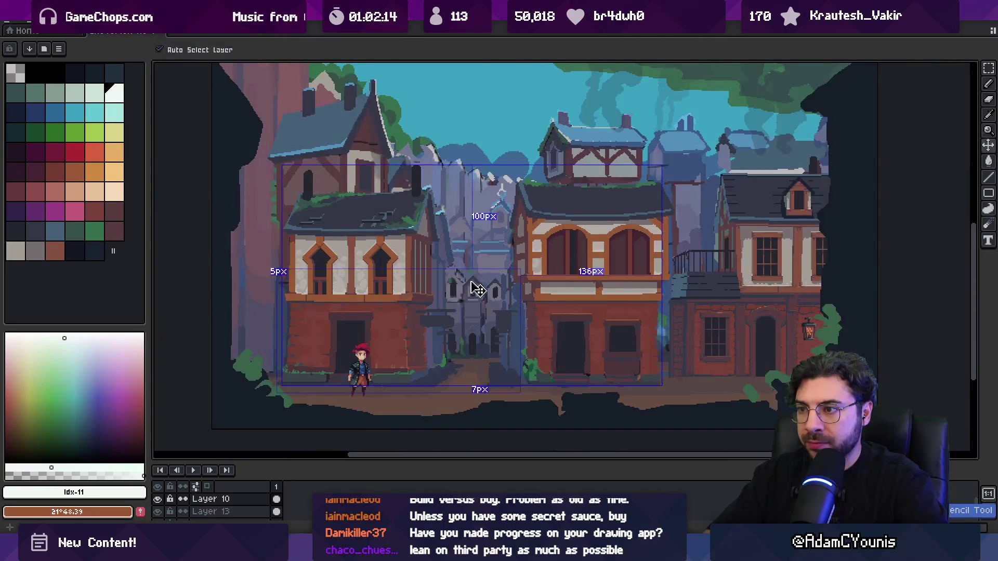
left_click(475, 284)
left_click(457, 187)
key("i")
left_click(597, 149)
key("b")
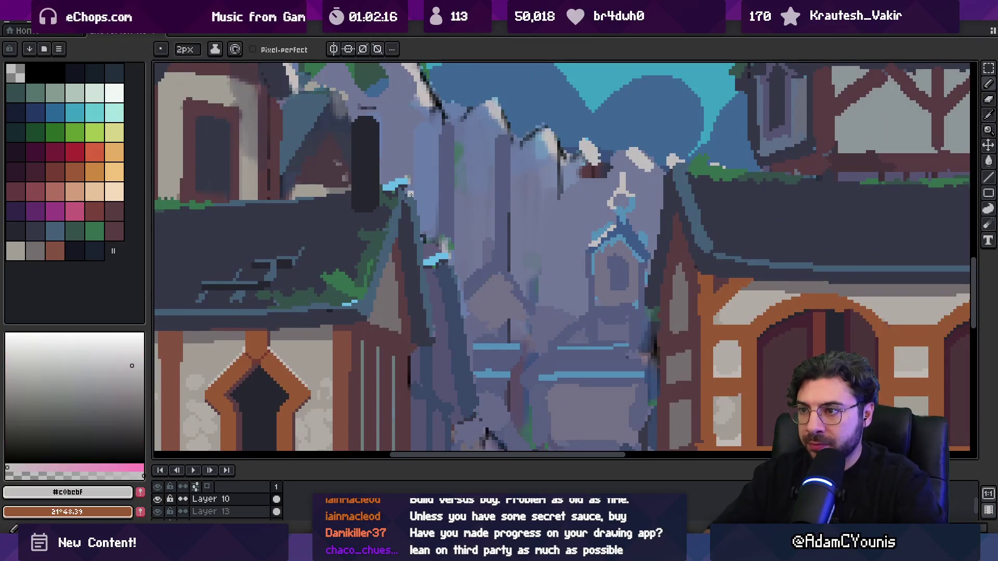
key("z")
scroll(468, 197, "down", 4)
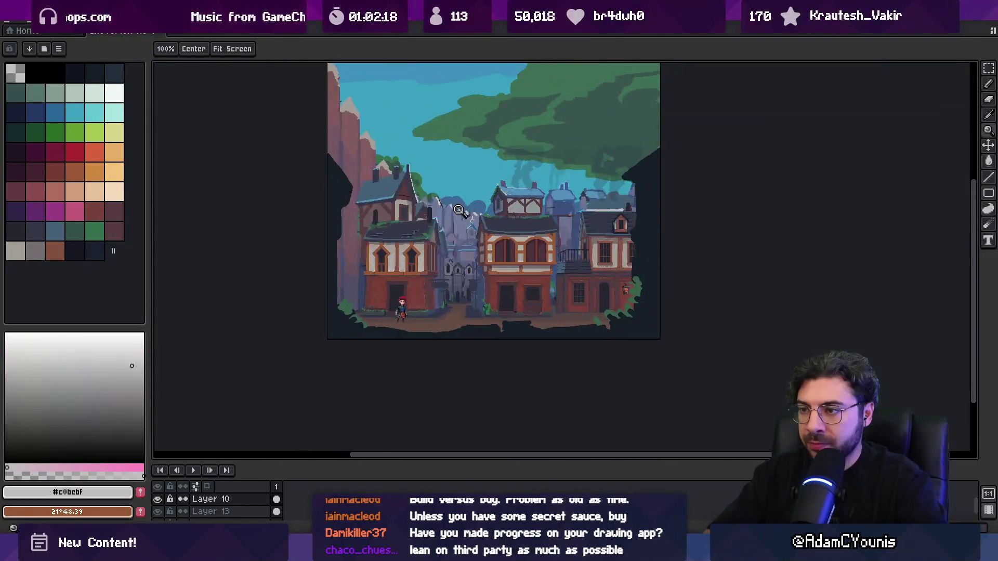
scroll(477, 200, "up", 1)
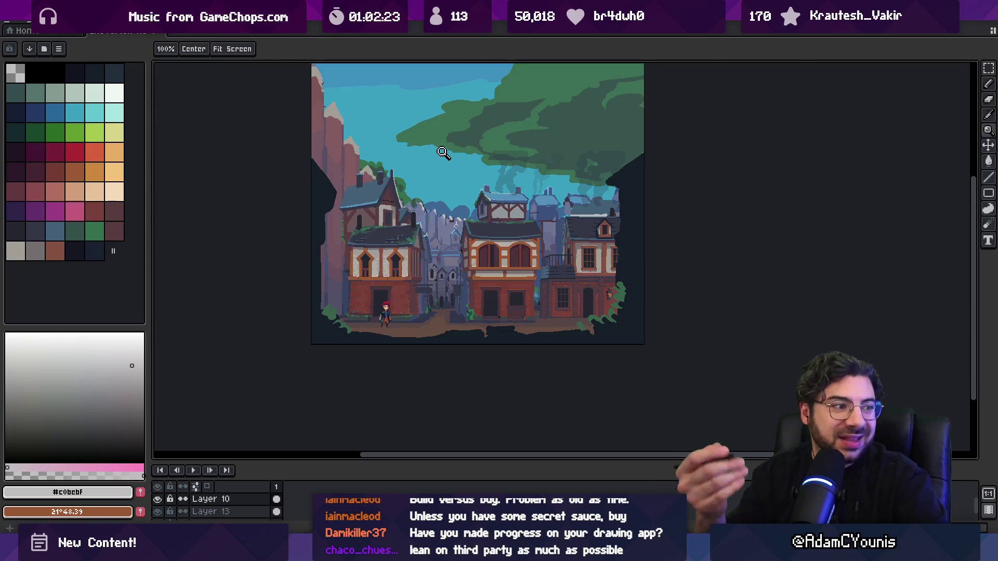
- Select the wall's layer and draw a light grey highlight along a spike edge
left_click(446, 165)
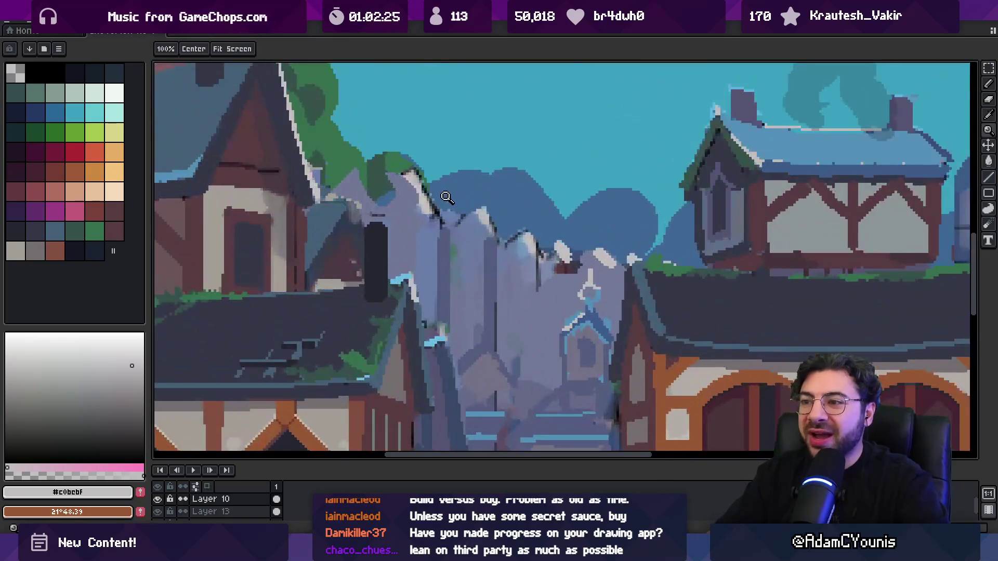
key("b")
left_click(400, 205, "alt")
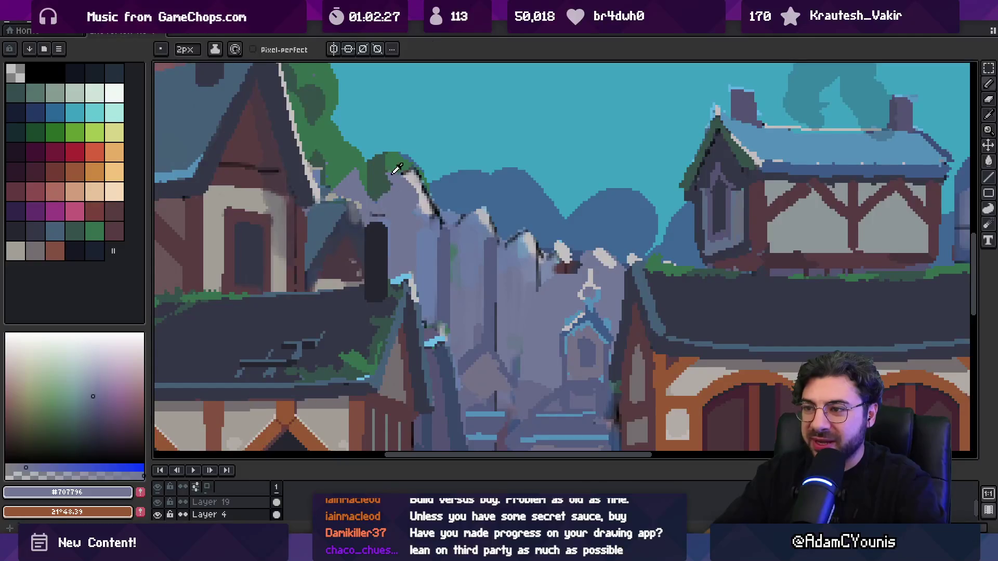
key("alt")
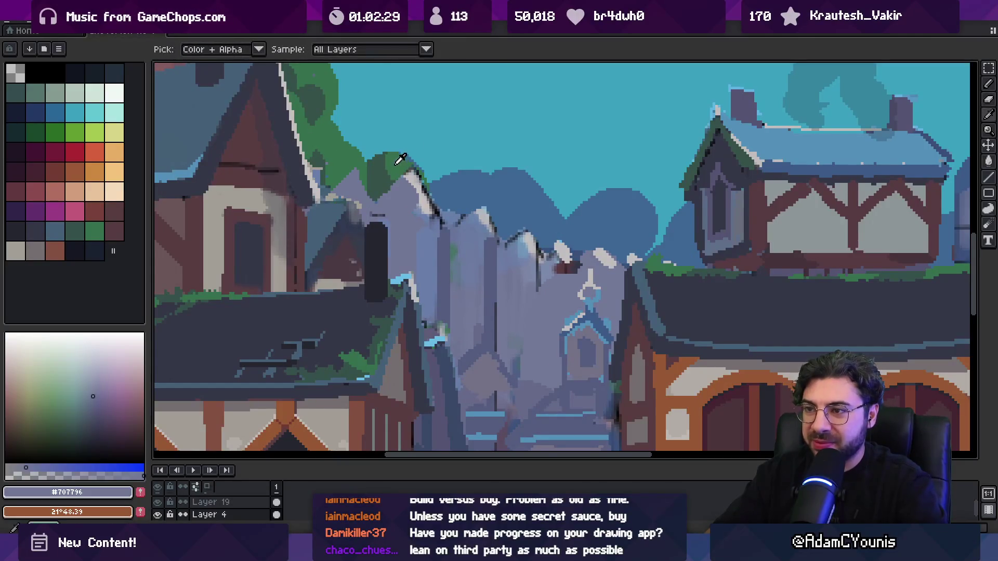
left_click(572, 248, "alt")
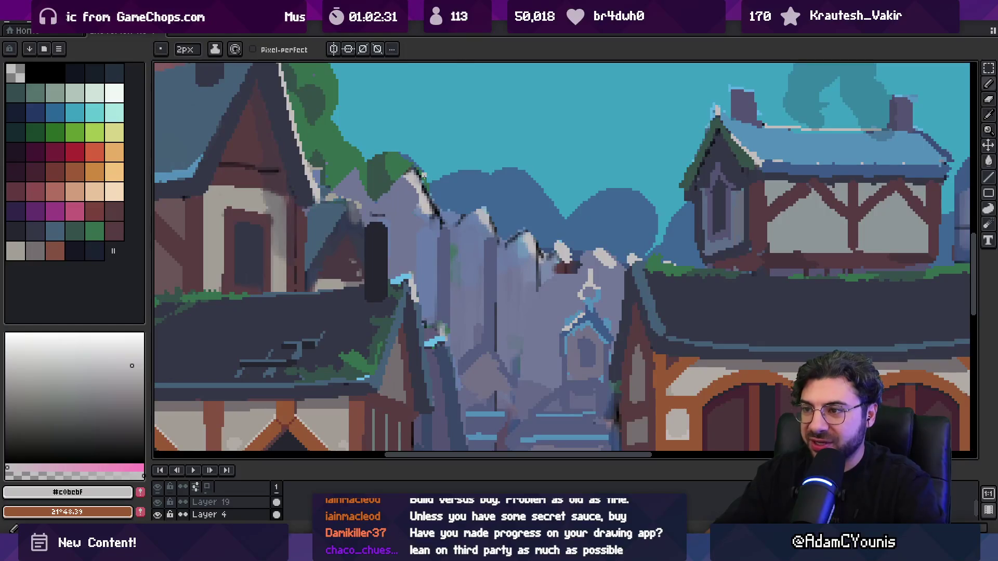
left_click_drag(415, 172, 434, 212)
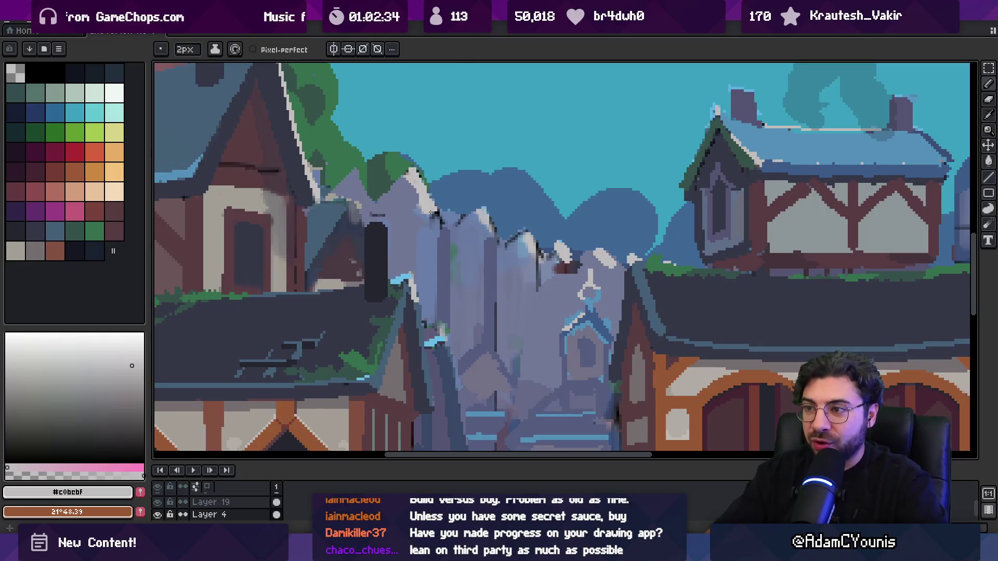
- Paint a mid-grey stroke on the leftmost spike and undo the unwanted dark strokes
left_click(434, 213, "alt")
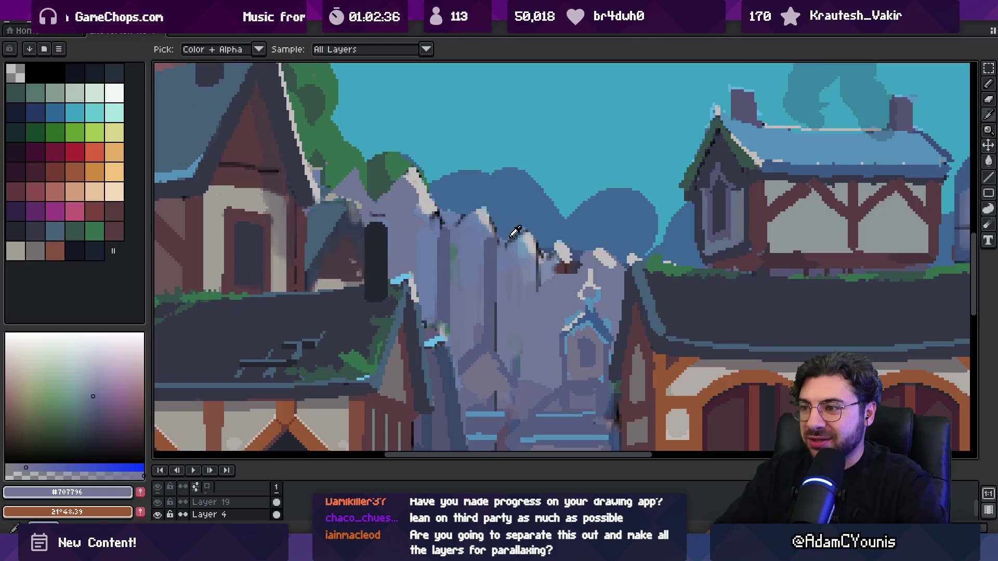
left_click(420, 186, "alt")
key("alt")
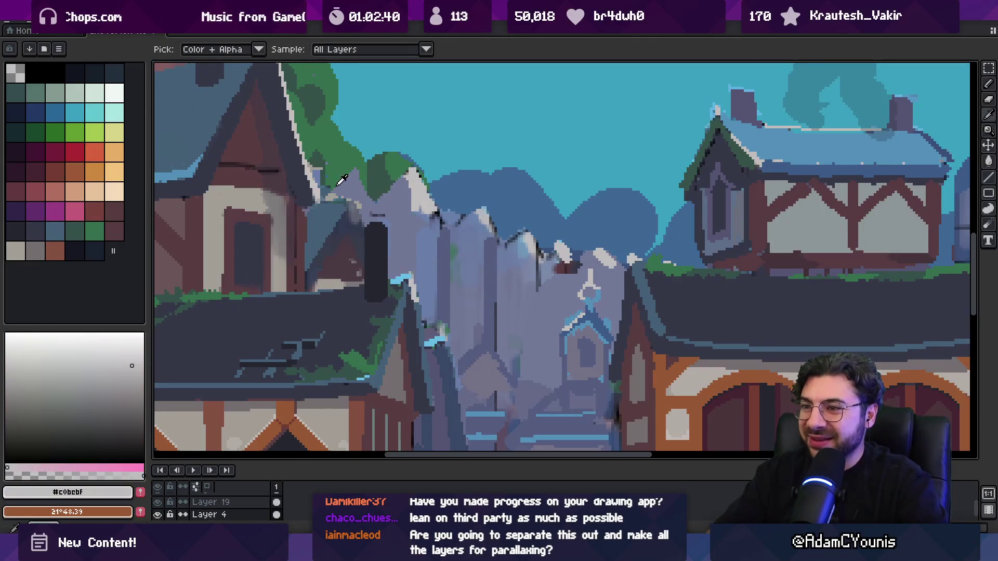
left_click(411, 200, "alt")
left_click_drag(411, 169, 414, 207)
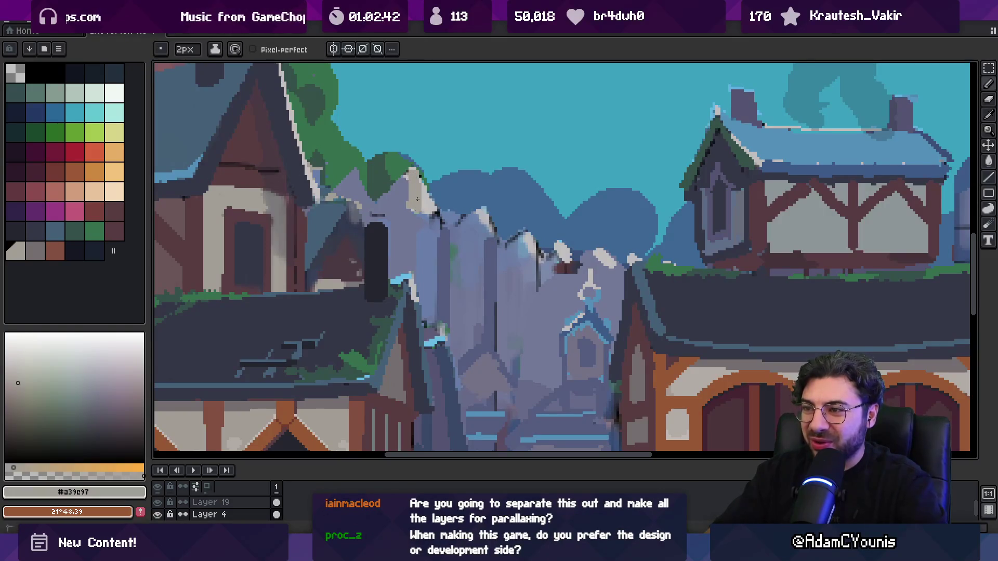
key("alt")
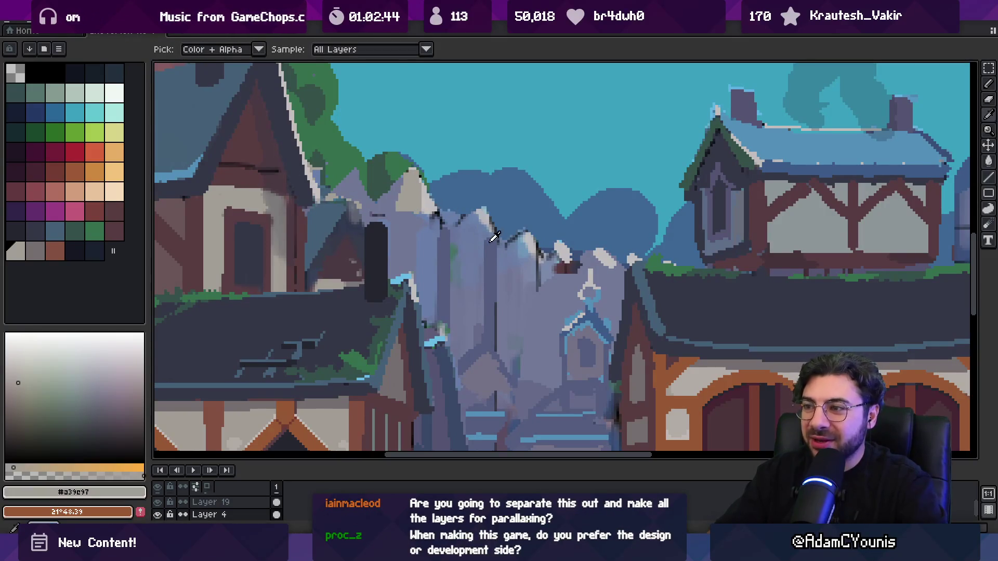
left_click(573, 332, "alt")
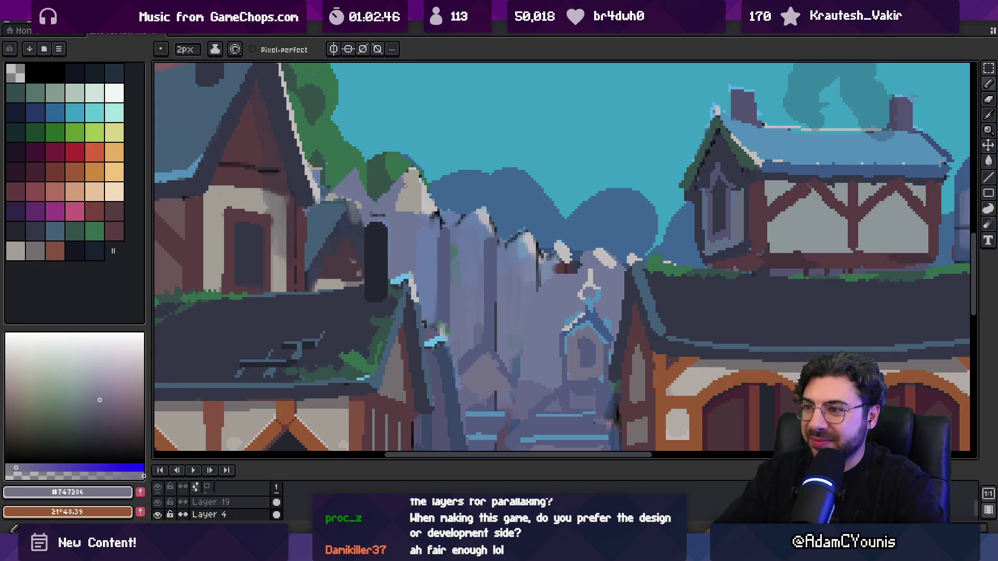
key("ctrl+z")
key("alt")
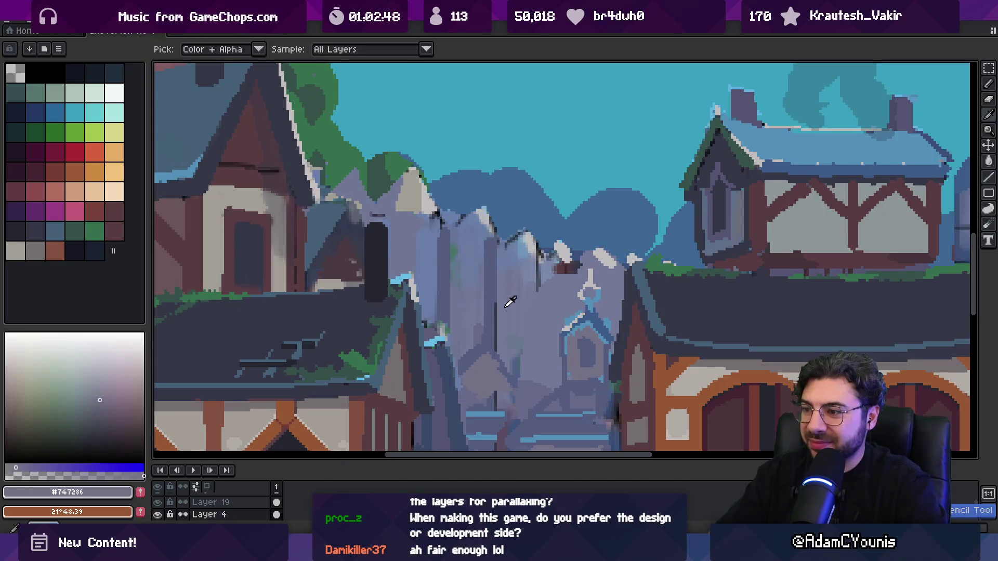
left_click(394, 198, "alt")
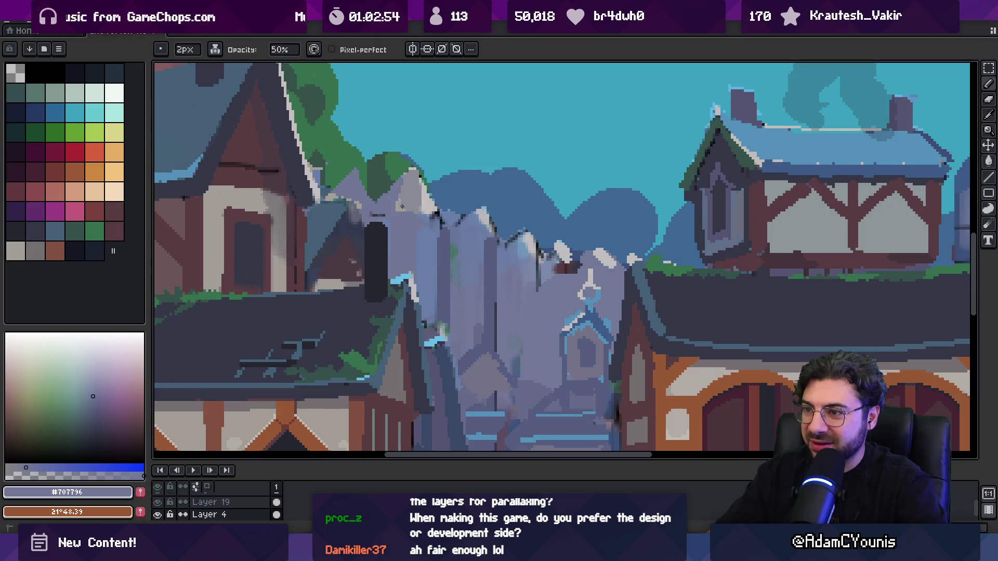
left_click(396, 206, "alt")
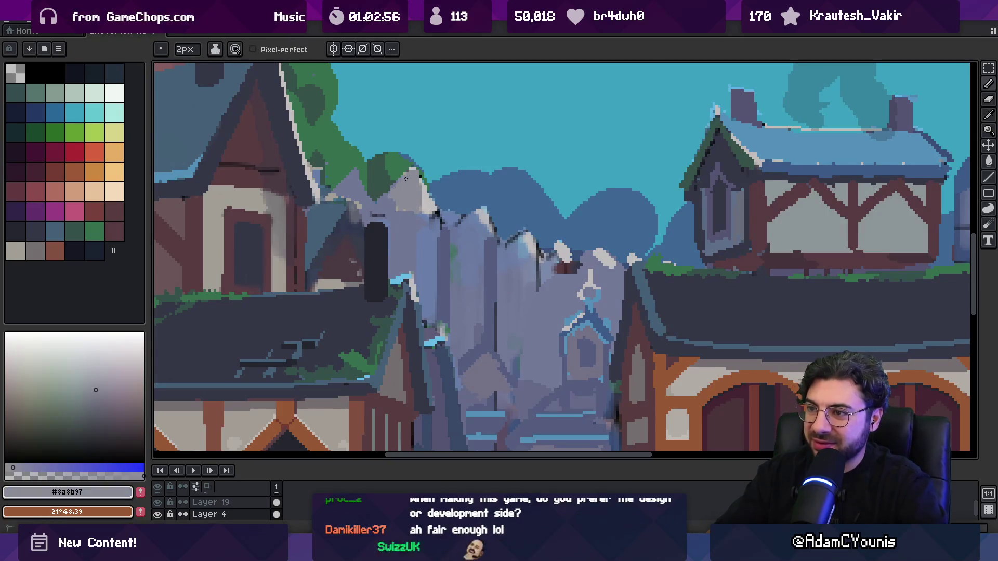
- Erase stray pixels and draw light grey highlights across the remaining spike tops
key("e")
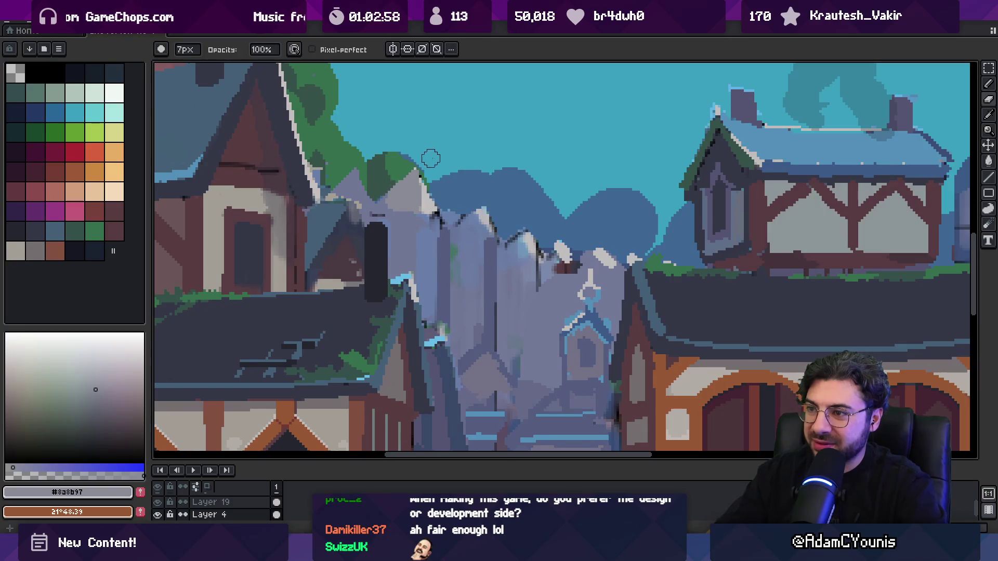
left_click(412, 173, "alt")
key("b")
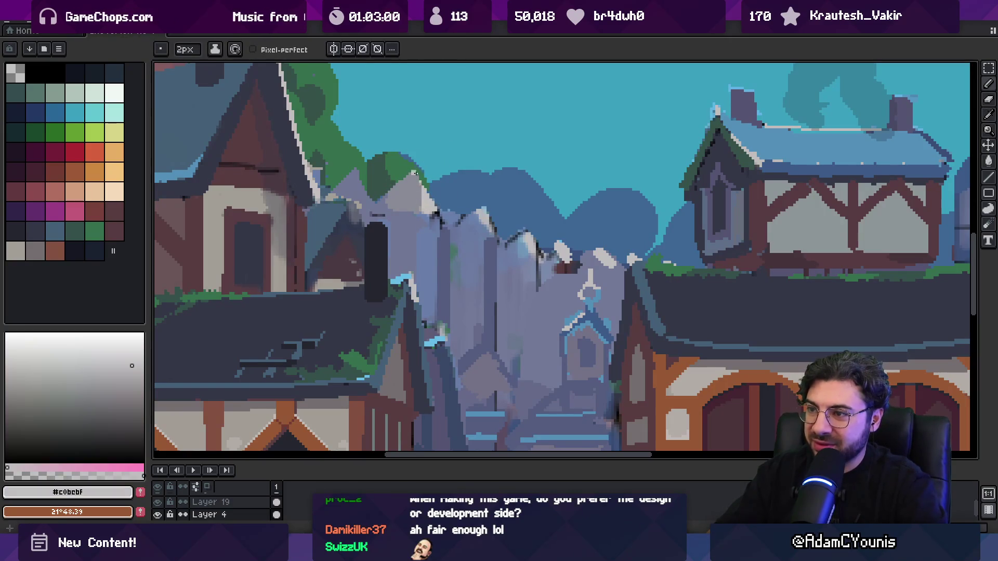
mouse_move(456, 227)
left_mouse_down()
mouse_move(478, 209)
mouse_move(492, 231)
left_mouse_up()
left_click(480, 221, "alt")
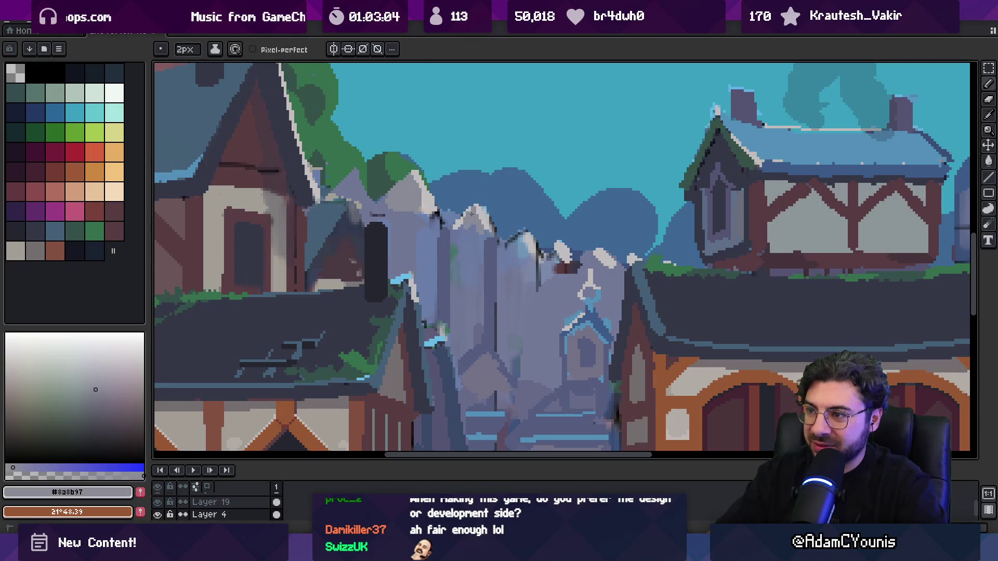
key("z")
scroll(478, 229, "down", 5)
scroll(496, 177, "up", 1)
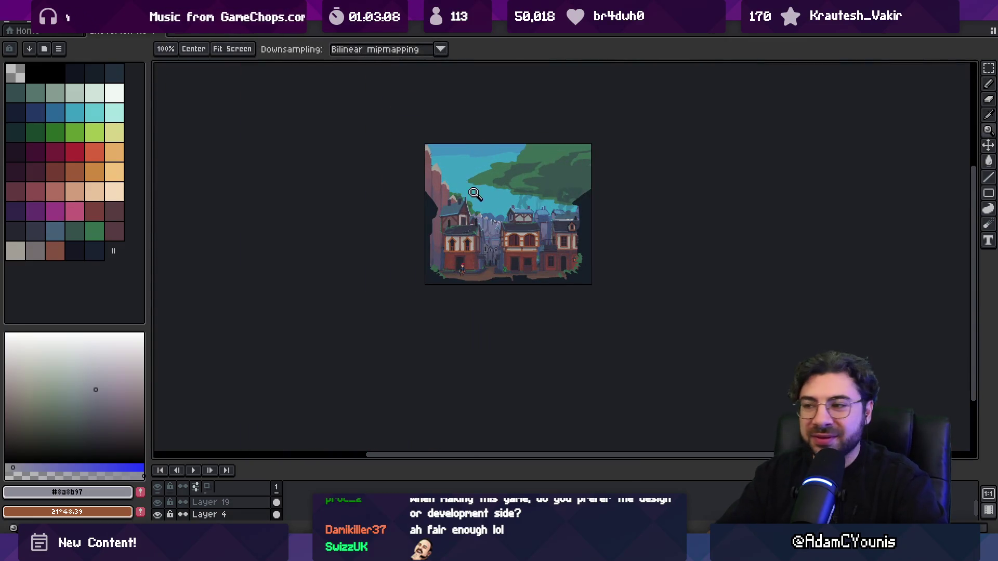
- Erase part of the wall spike's light-grey edge and redraw it as a lighter grey line along the ridge
scroll(470, 193, "up", 4)
key("e")
left_click_drag(489, 200, 497, 205)
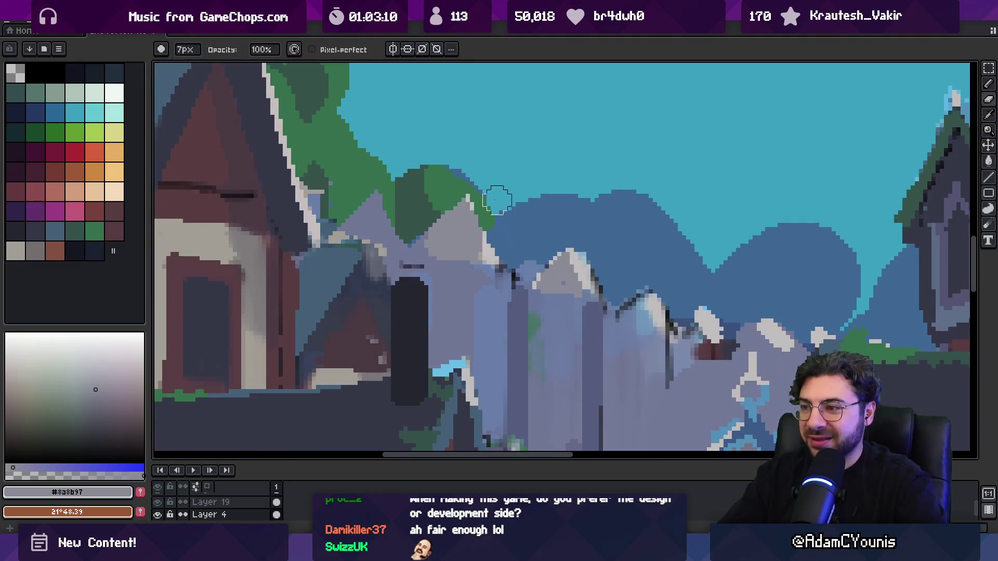
key("b")
left_click_drag(374, 206, 387, 224)
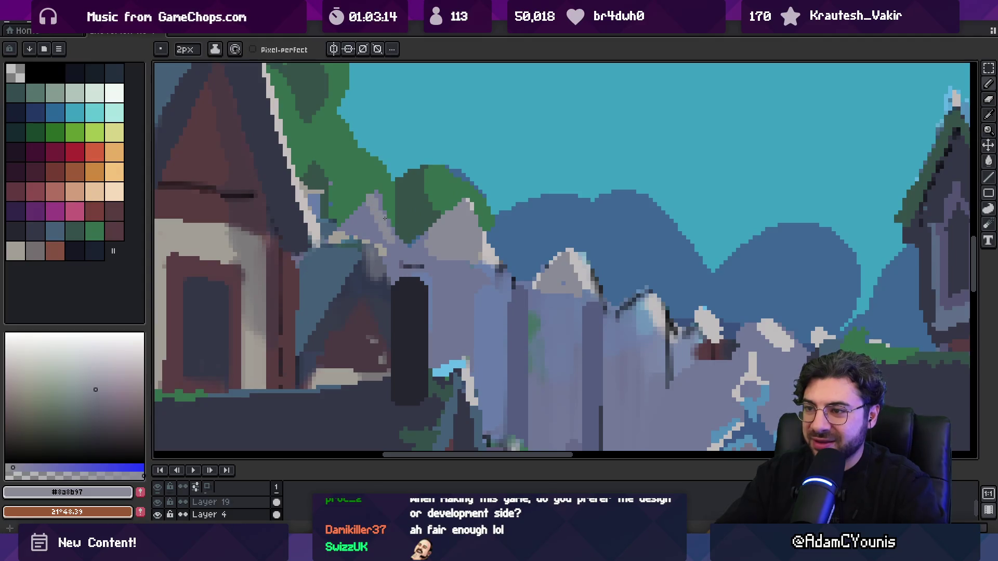
left_click(378, 217, "alt")
left_click(381, 199, "shift")
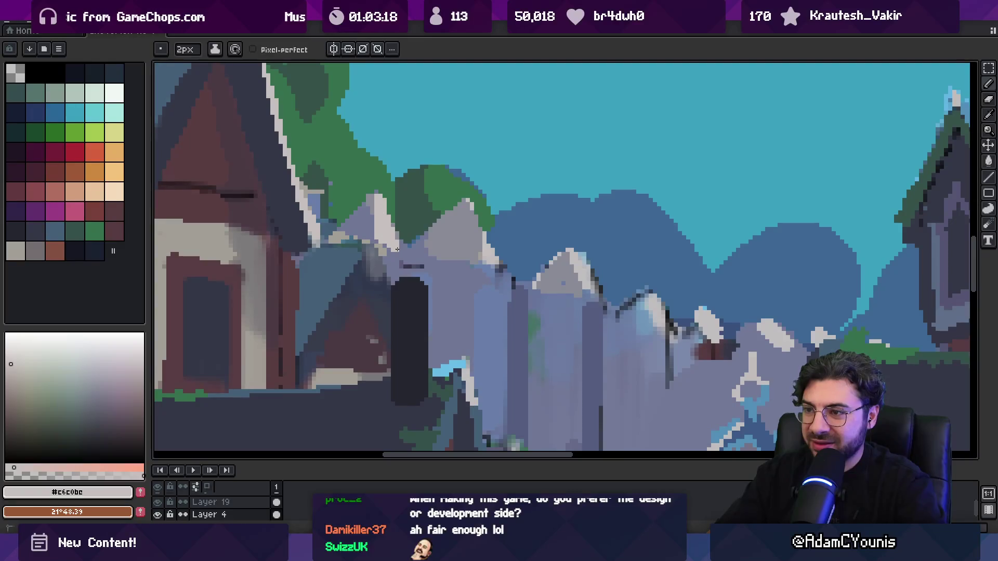
- Sample mid, warm and light greys from the wall, building and roof using the 7px brush and pencil
key("e")
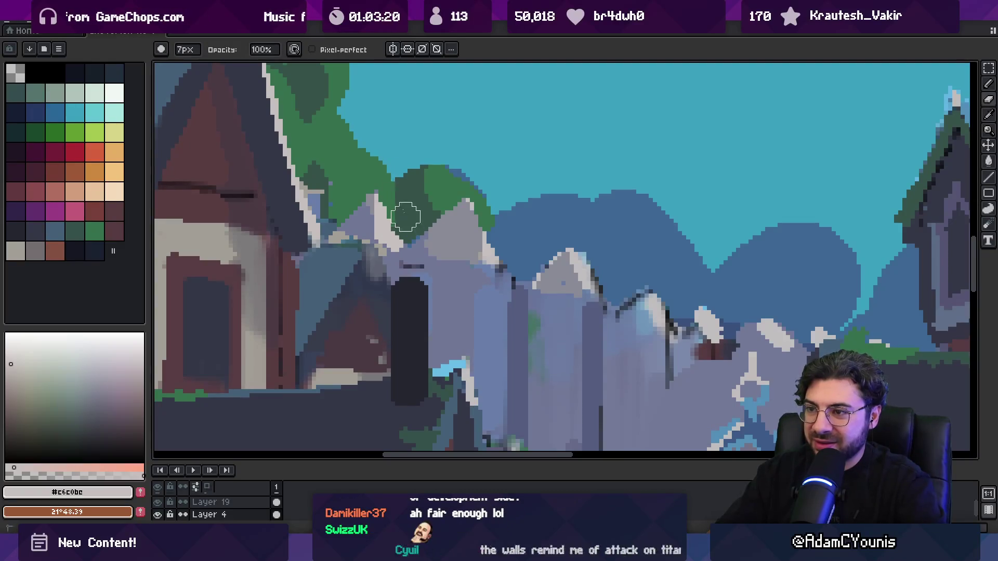
left_click(373, 211, "alt")
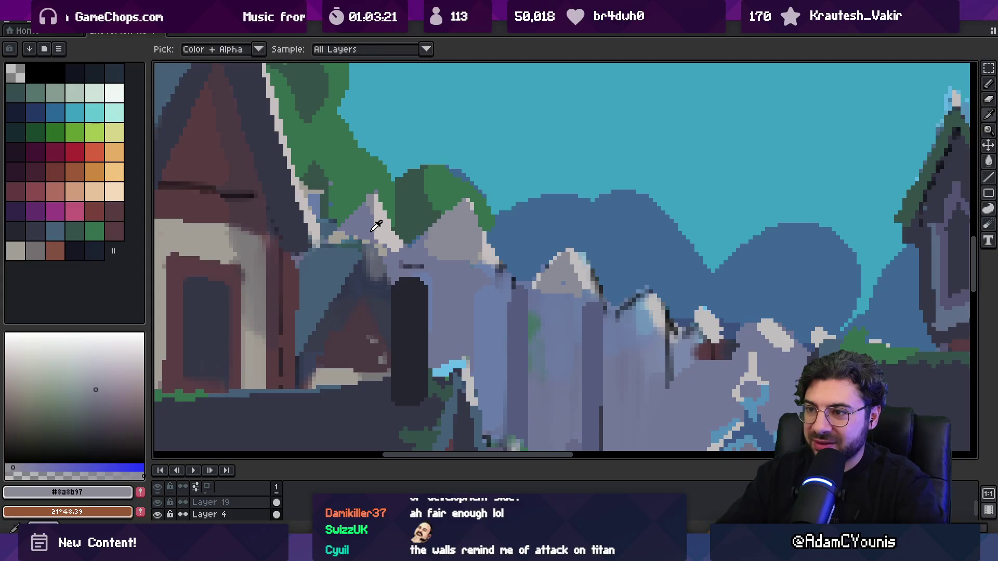
left_click(343, 259, "ctrl+alt")
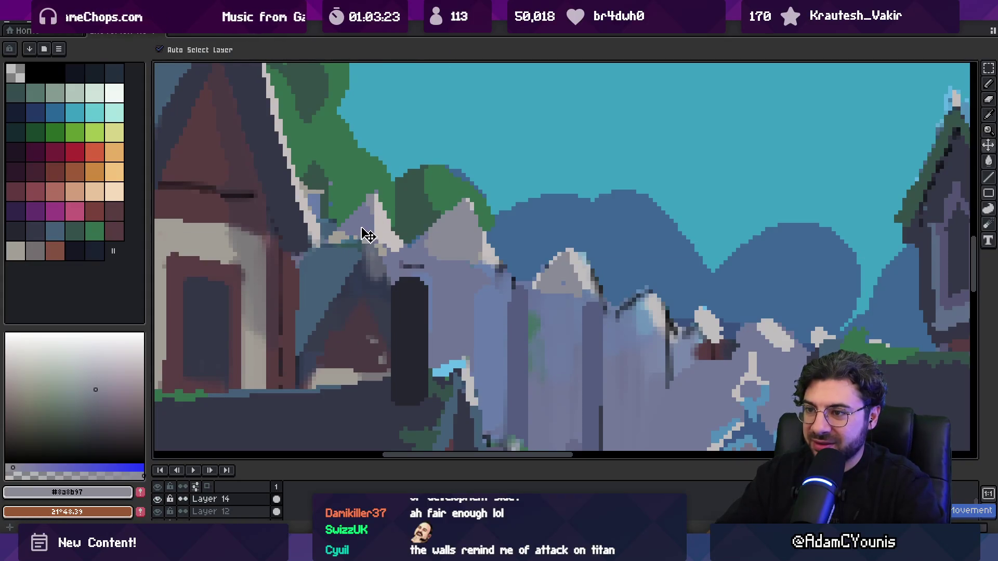
left_click(347, 225, "alt")
left_click(383, 211, "ctrl+alt")
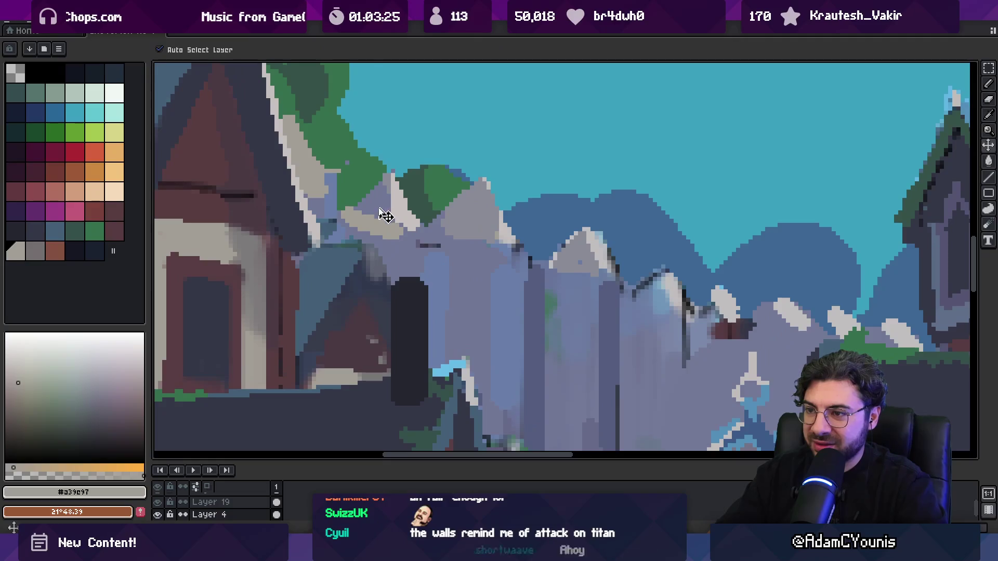
key("b")
left_click(373, 242, "ctrl+alt")
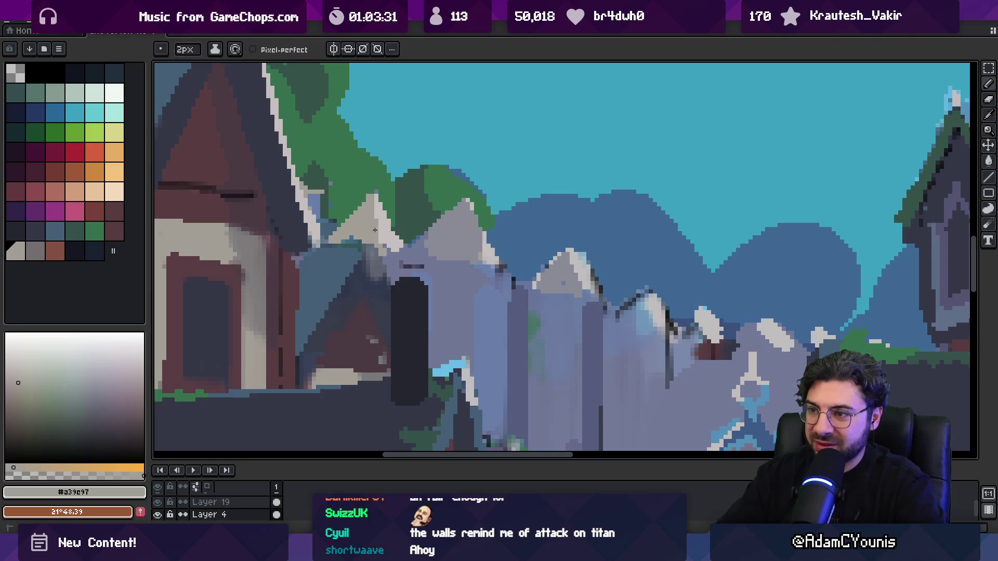
key("shift+b")
left_click(375, 232, "alt")
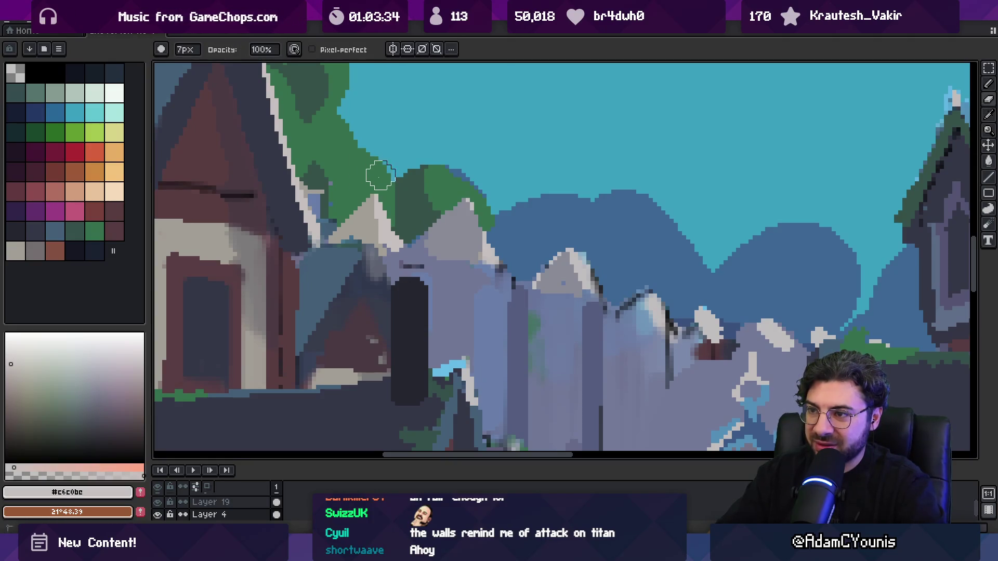
- Lasso-select the pointed roof and tree behind the left house and move them down and right
key("z")
scroll(440, 182, "down", 6)
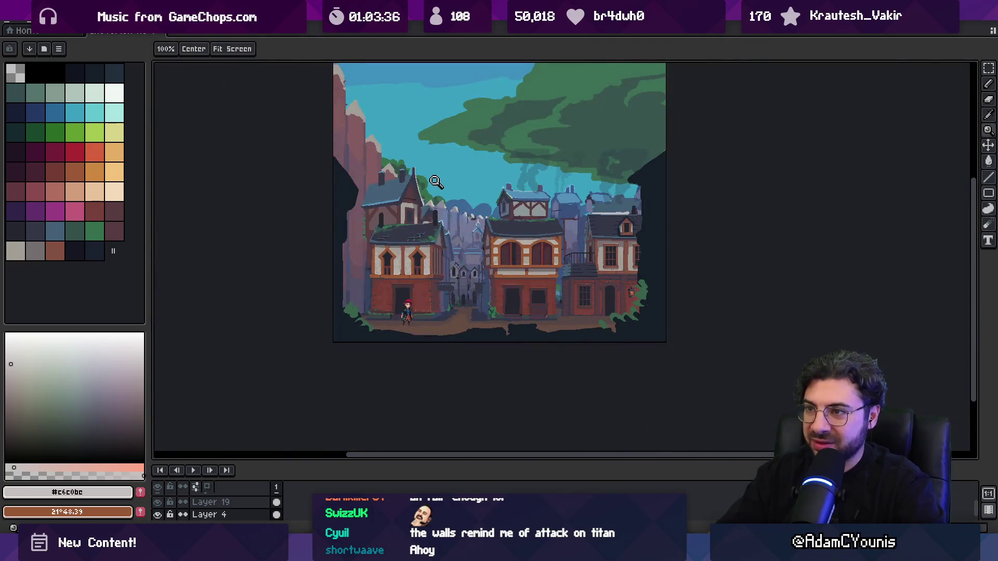
scroll(436, 182, "up", 2)
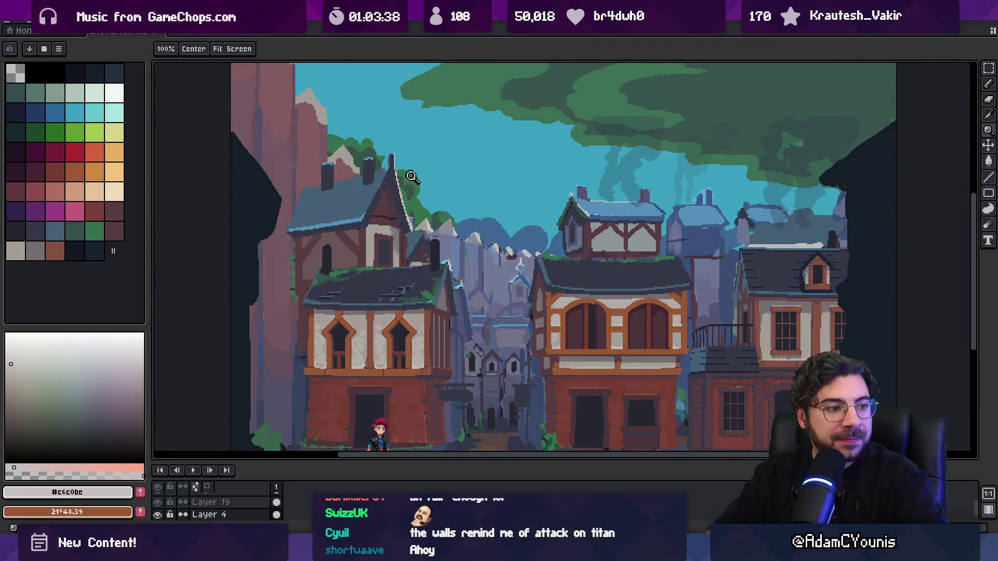
scroll(418, 185, "down", 1)
scroll(436, 200, "down", 2)
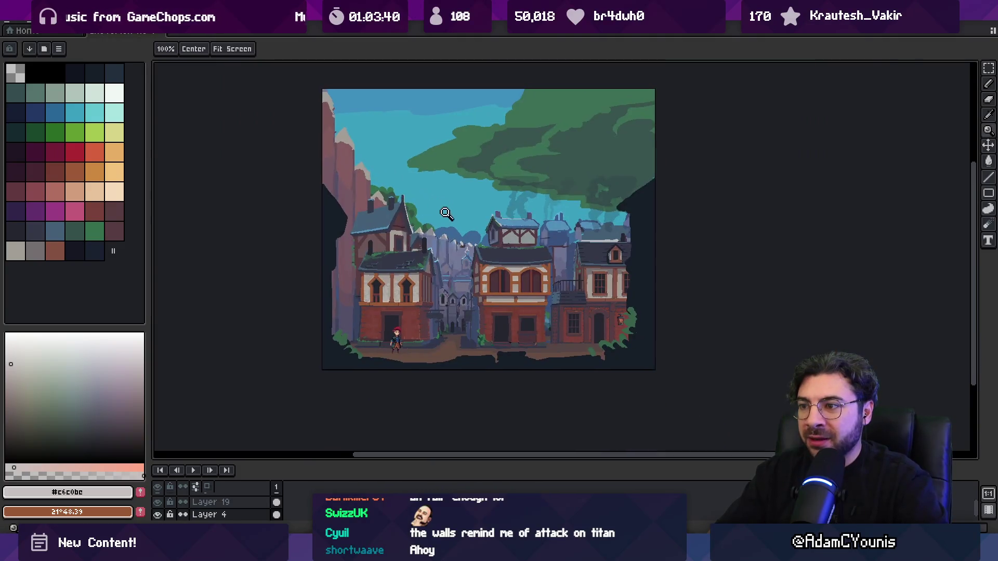
scroll(445, 211, "up", 3)
key("m")
mouse_move(396, 189)
left_mouse_down()
mouse_move(354, 244)
mouse_move(423, 258)
left_mouse_up()
left_click_drag(385, 240, 400, 257)
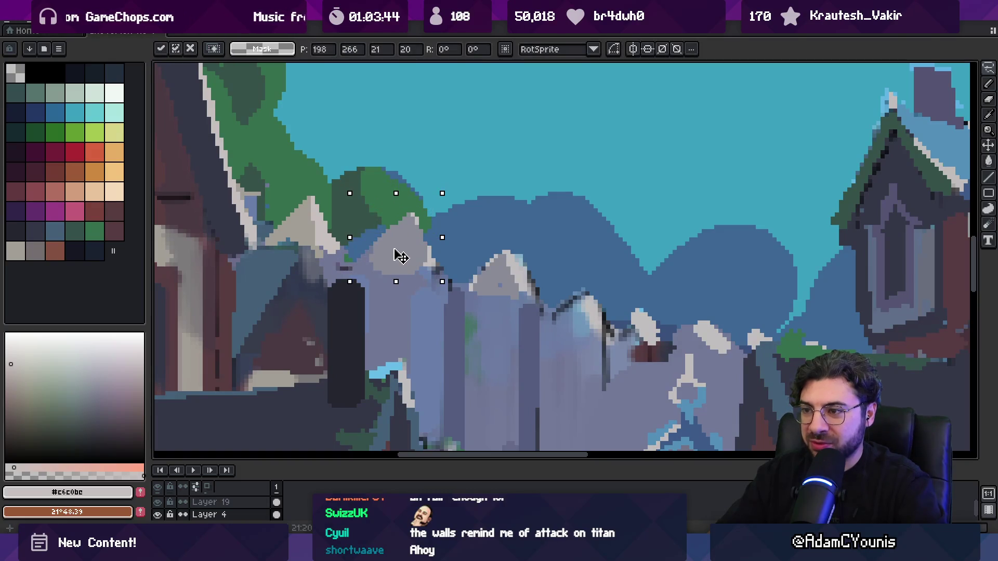
key("Return")
- Sample the dark blue-grey and light grey from the canvas for wall shading
key("i")
left_click(338, 265)
key("b")
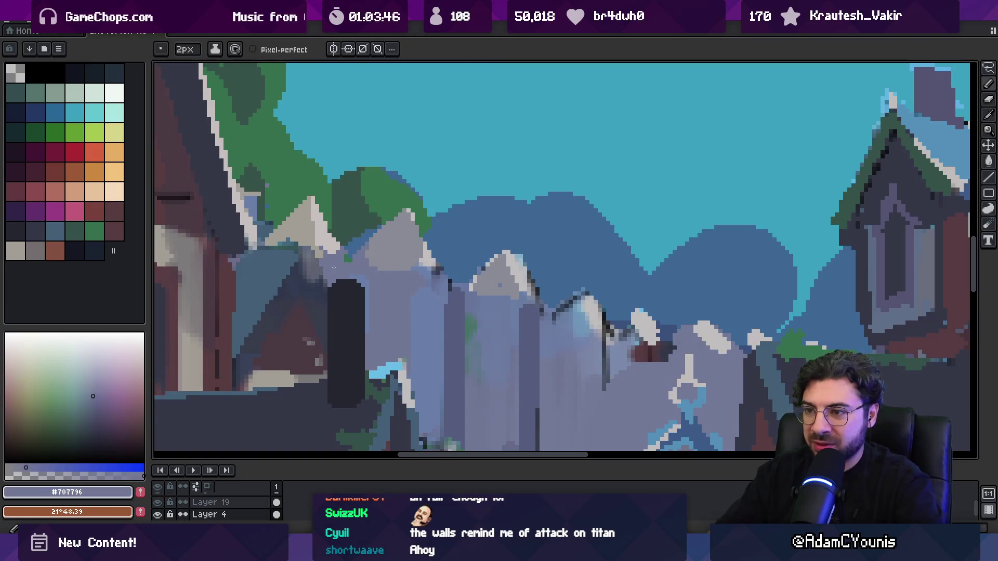
left_click(333, 231, "alt")
key("z")
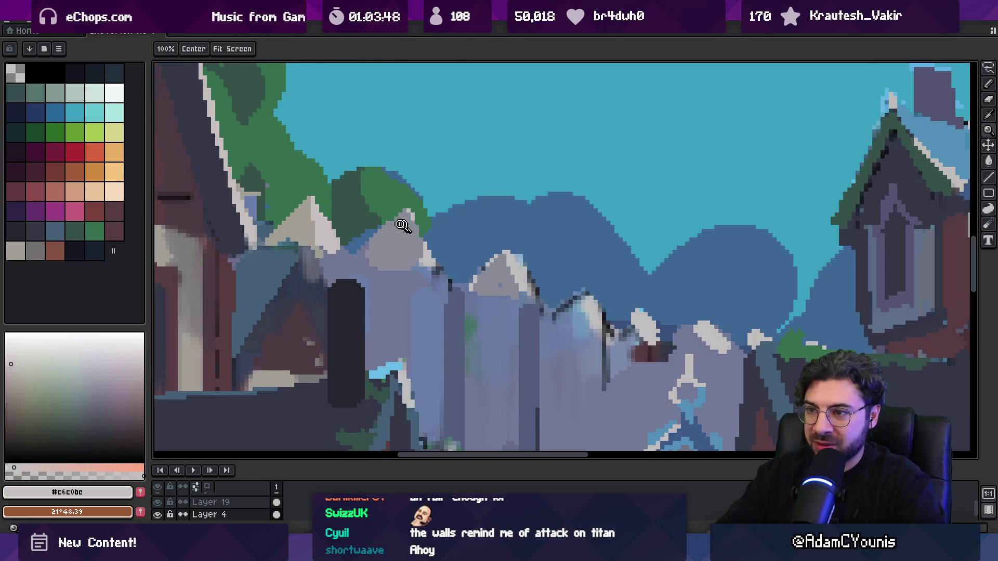
scroll(400, 171, "down", 3)
scroll(401, 215, "up", 3)
- Pick blue-grey, mid grey, pale grey and slate blue around the spiked alley wall
left_click(401, 214, "alt")
key("b")
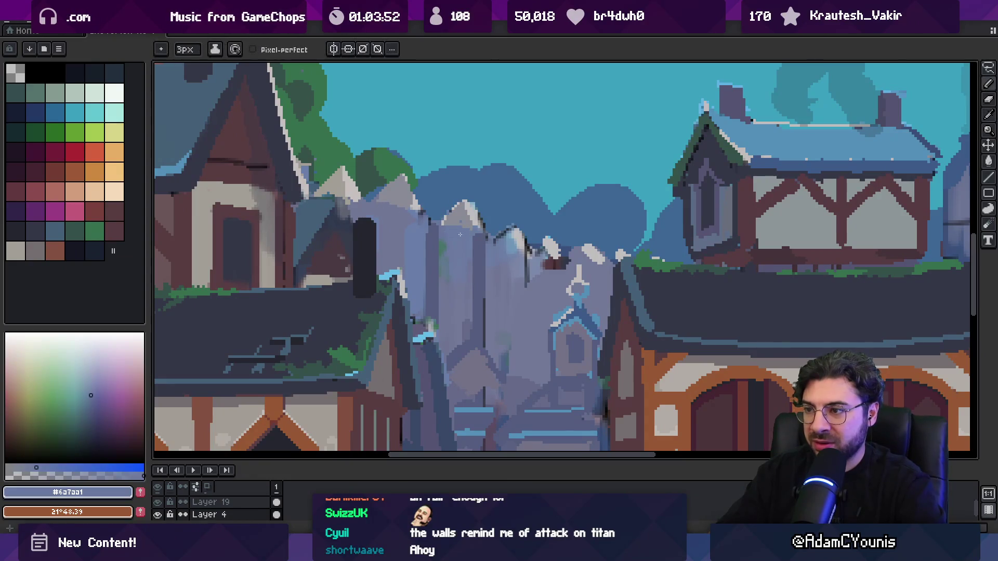
left_click(479, 228, "alt")
left_click_drag(493, 231, 493, 192)
left_click(493, 192, "alt")
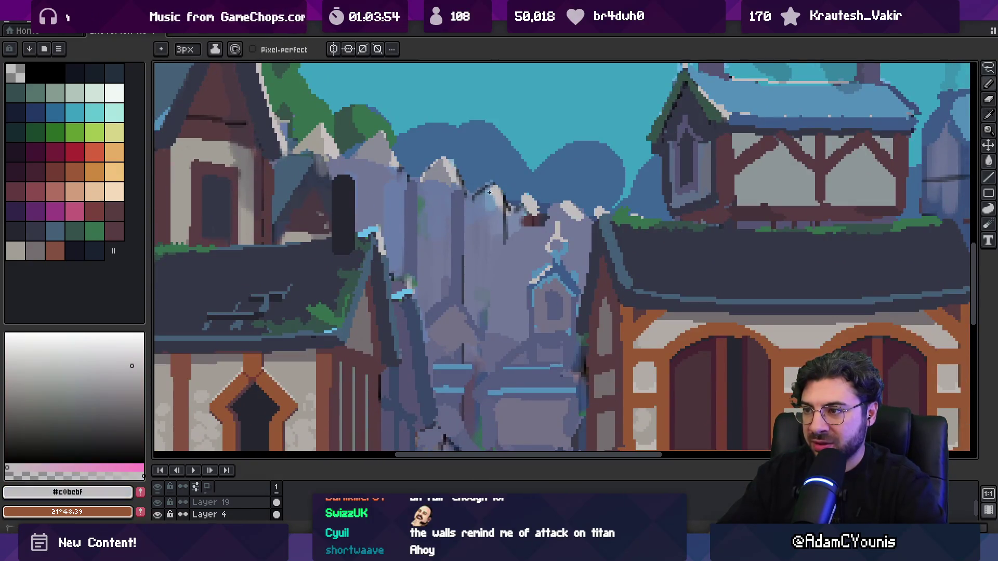
left_click(485, 206, "alt")
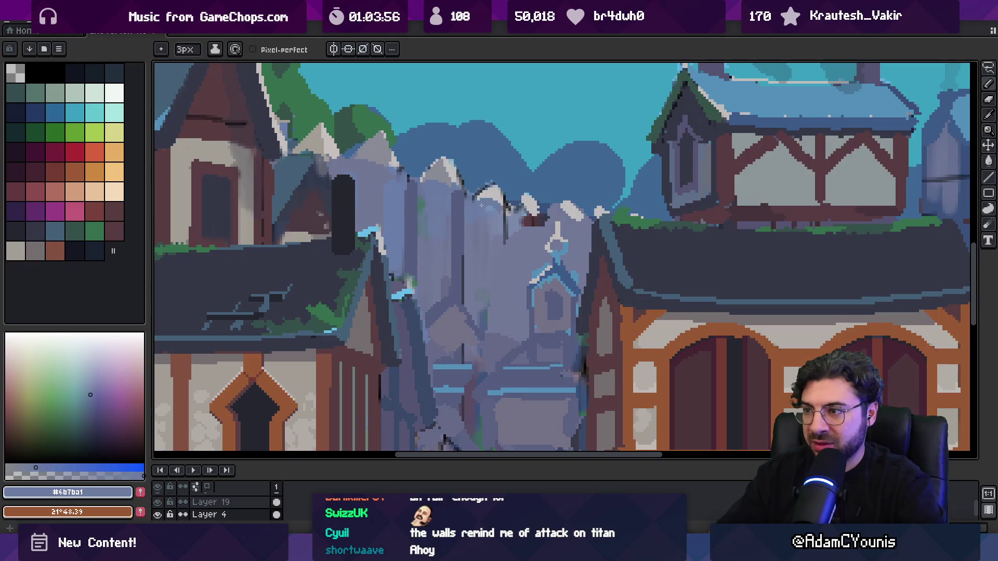
key("alt")
left_click(434, 213, "alt")
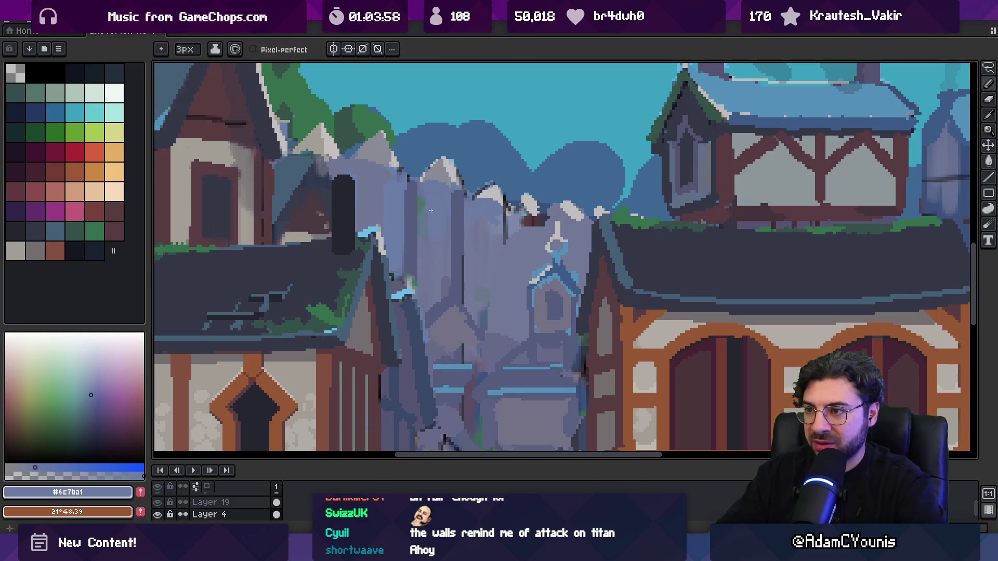
key("z")
scroll(455, 197, "down", 5)
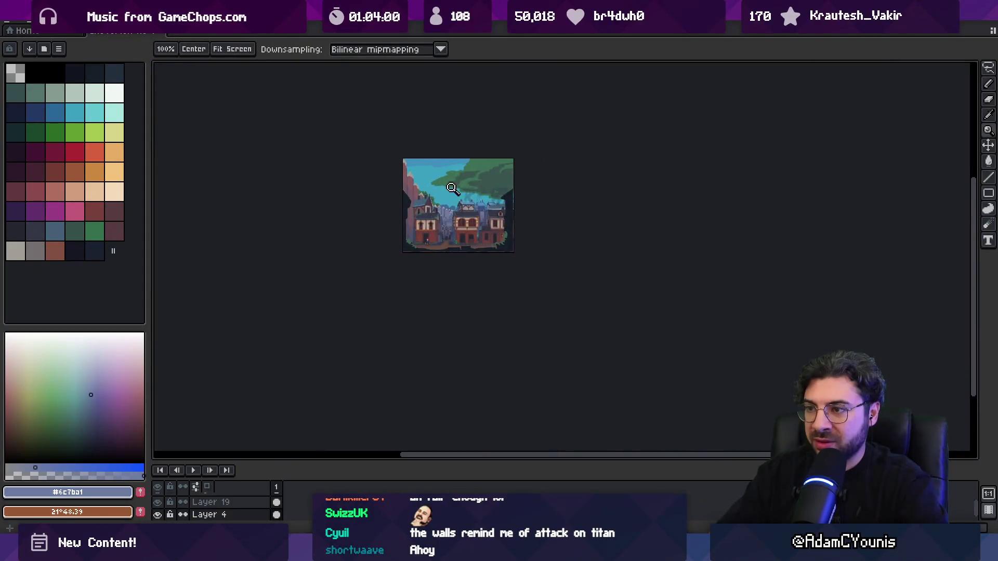
- Paint four dark blue-grey vertical seams down the wall planks with a 2px brush
scroll(453, 182, "up", 5)
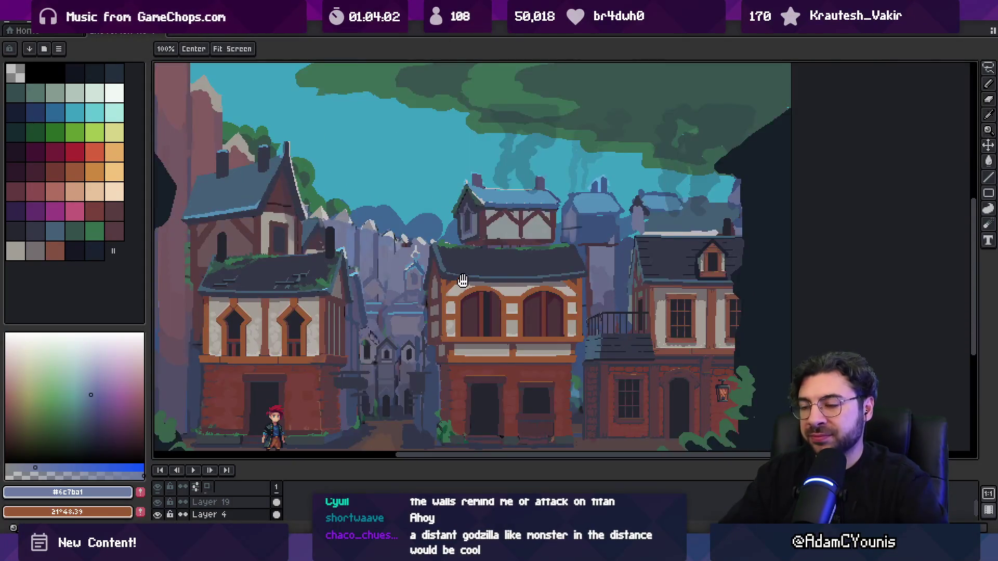
key("v")
key("b")
scroll(403, 216, "up", 3)
left_click(406, 185, "alt")
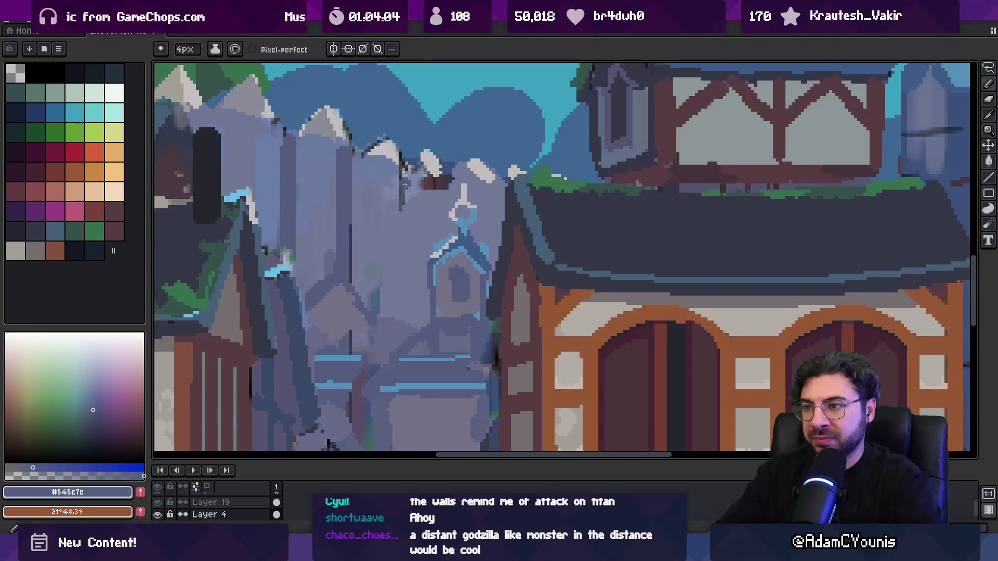
key("minus")
key("minus")
left_click_drag(401, 168, 397, 309)
left_click_drag(405, 229, 405, 320)
left_click_drag(443, 183, 442, 227)
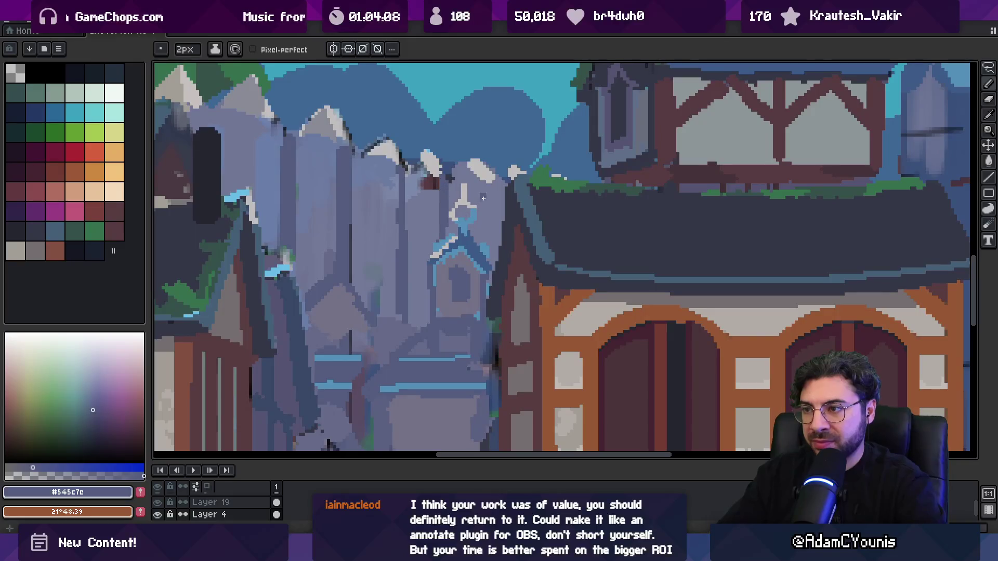
left_click_drag(490, 187, 490, 255)
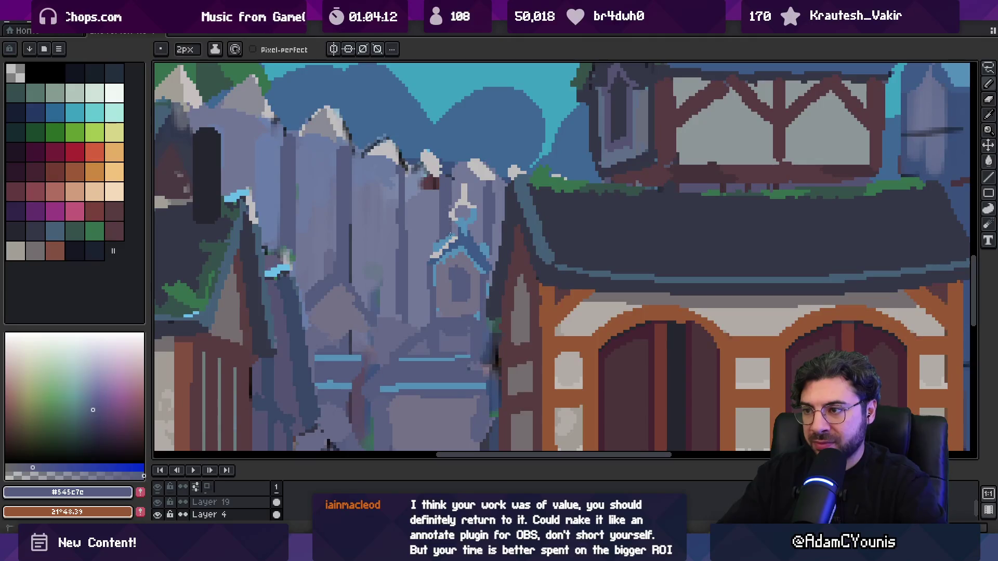
- Touch up the spike tips with mid grey and pale highlight grey
left_click(438, 210, "alt")
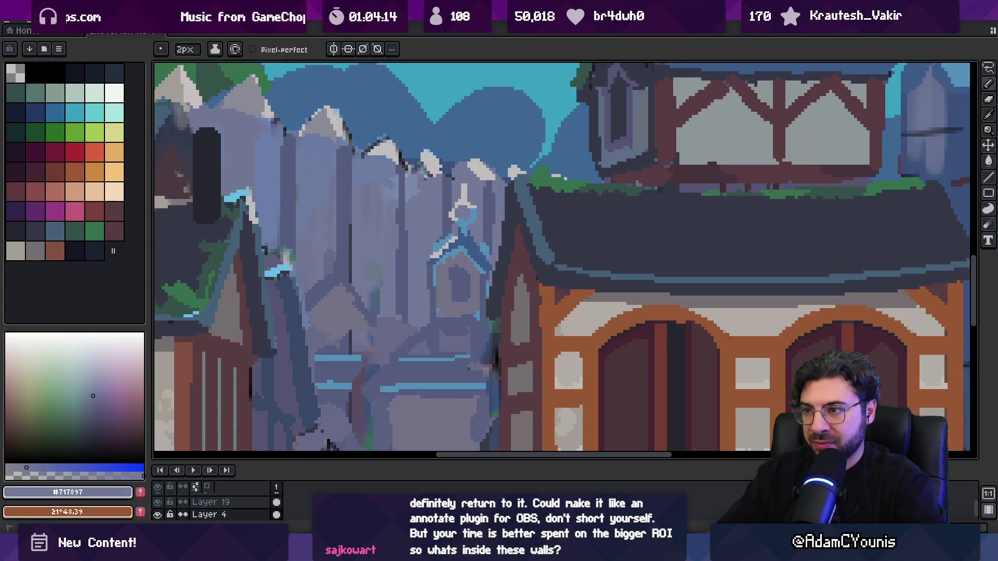
left_click(342, 130, "alt")
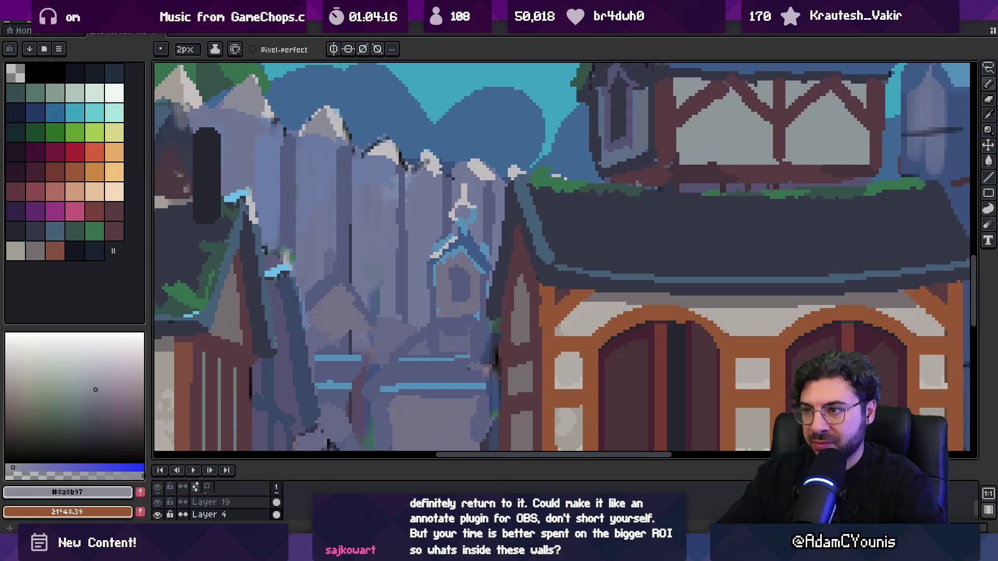
left_click(419, 160, "alt")
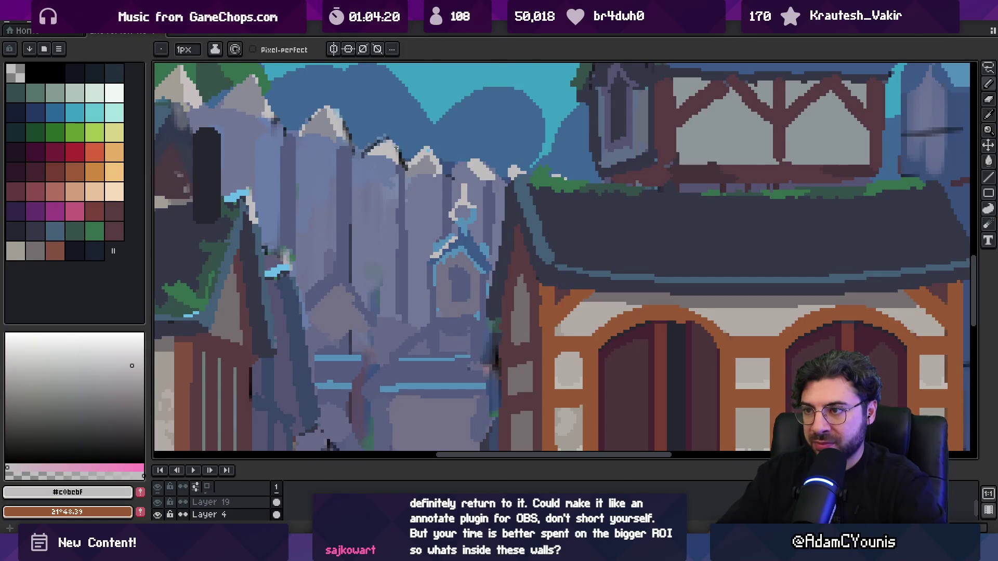
left_click(370, 140, "alt")
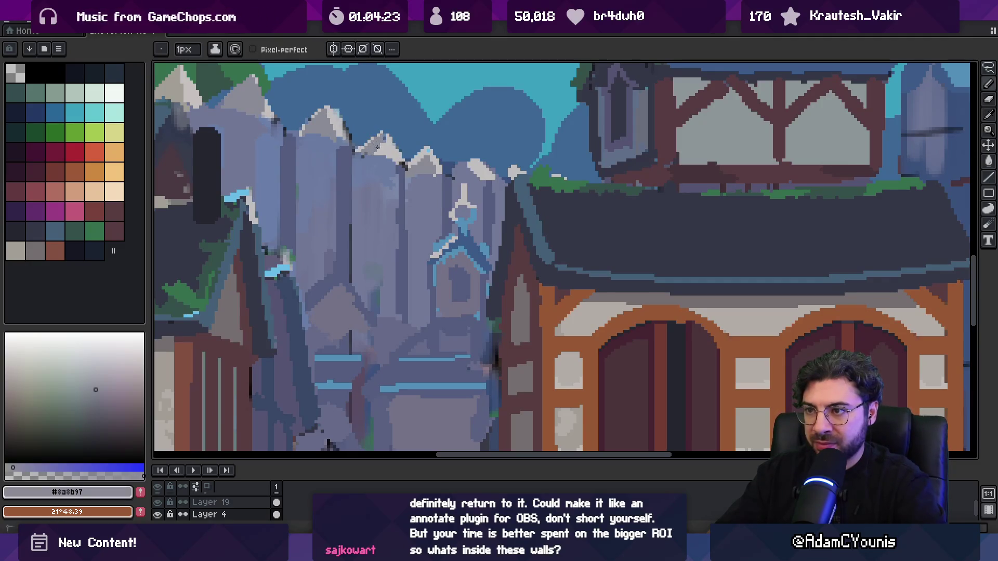
left_click(388, 145, "alt")
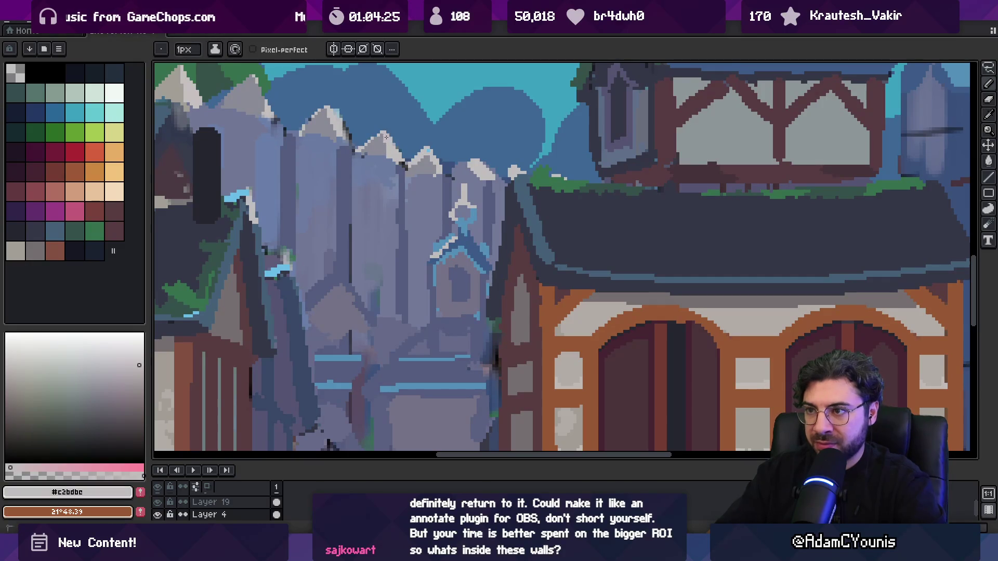
key("z")
scroll(460, 126, "down", 4)
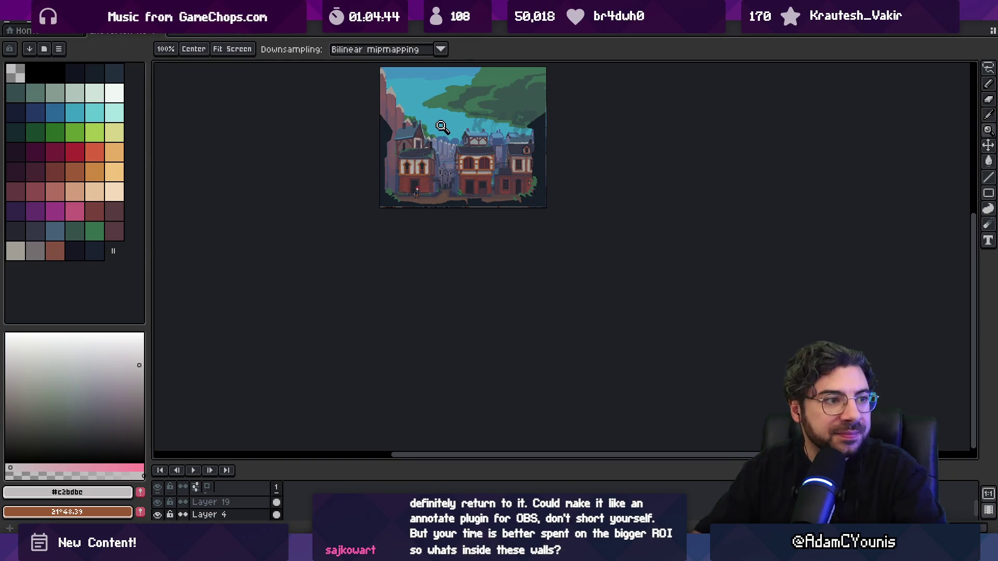
key("v")
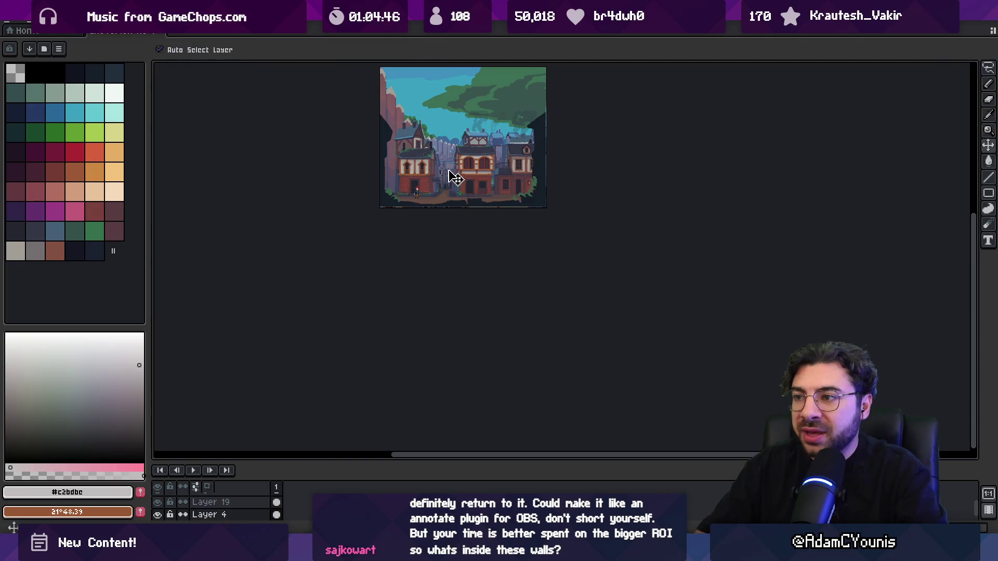
scroll(452, 178, "up", 3)
key("ctrl+z")
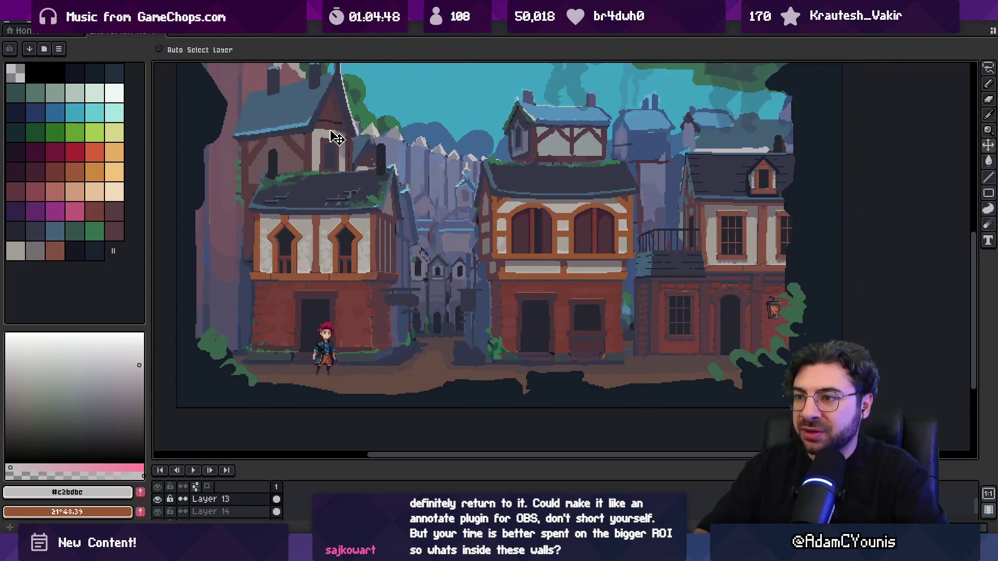
left_click_drag(435, 261, 437, 256)
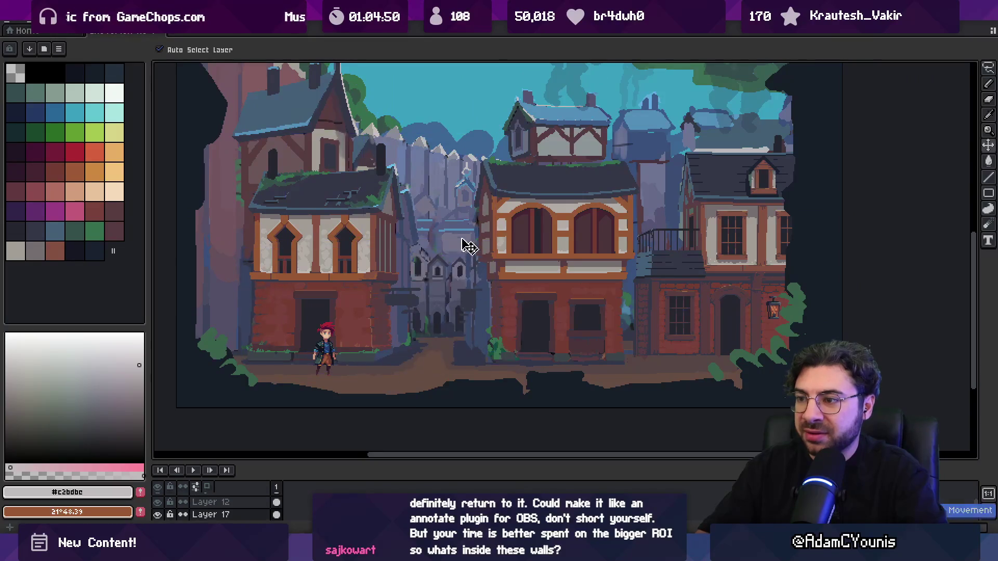
key("ctrl+z")
scroll(364, 117, "up", 1)
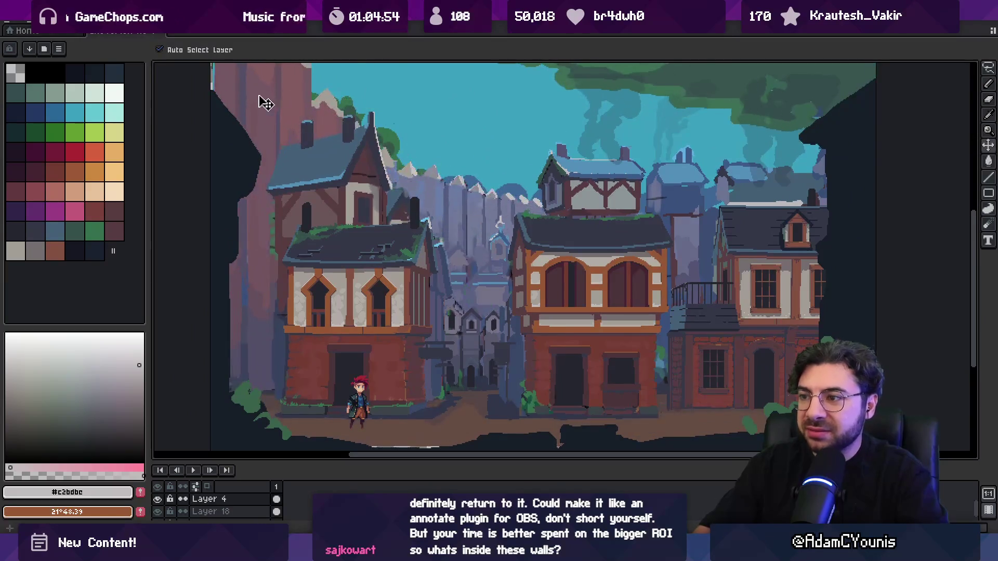
mouse_move(379, 167)
left_mouse_down()
mouse_move(341, 198)
mouse_move(358, 196)
left_mouse_up()
scroll(247, 125, "down", 2)
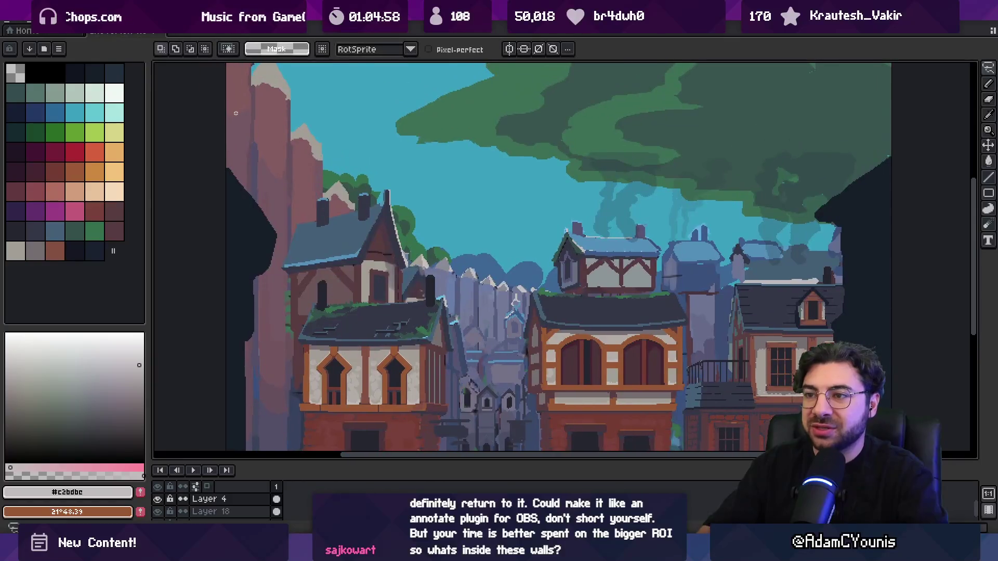
key("v")
left_click(348, 207)
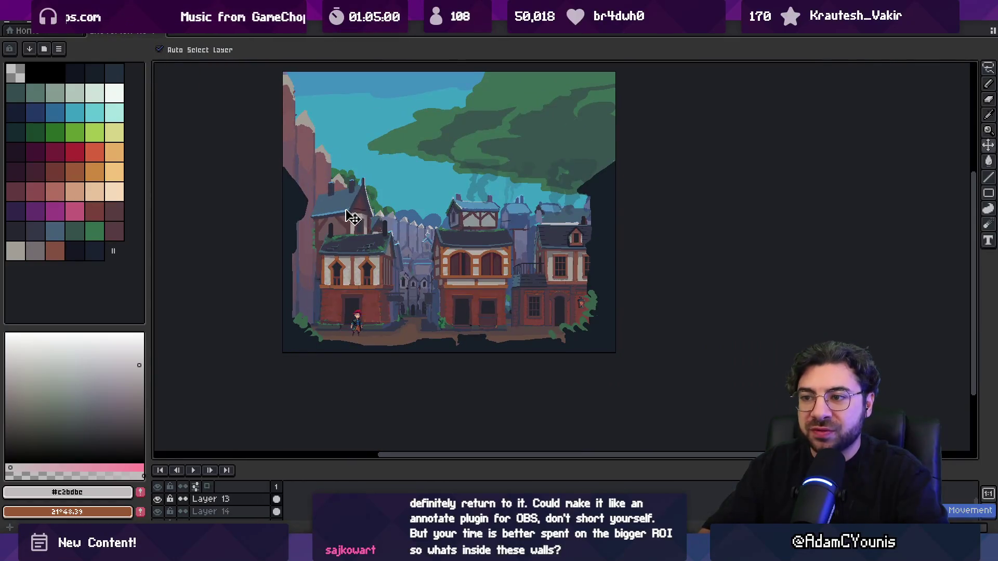
scroll(320, 229, "up", 3)
key("b")
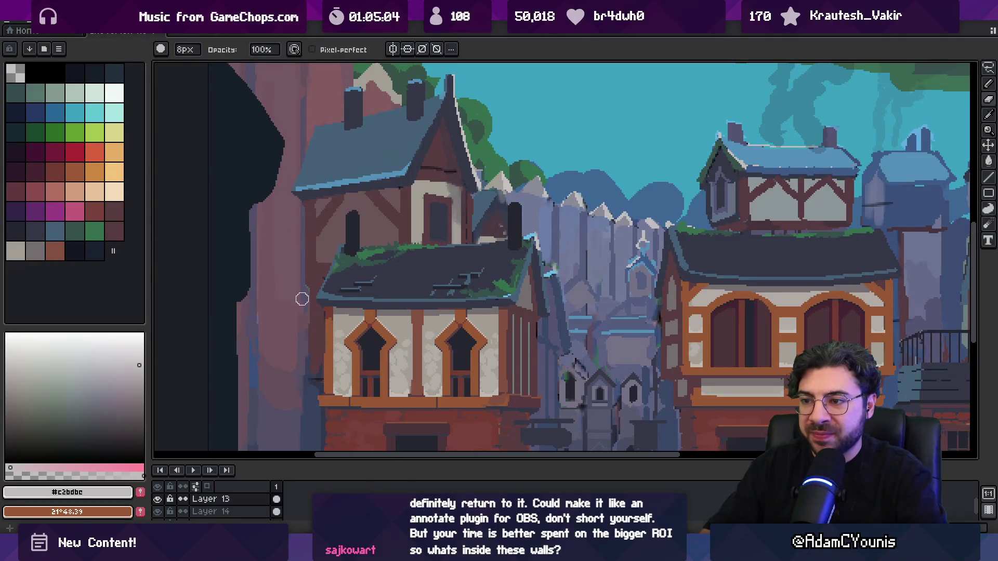
key("z")
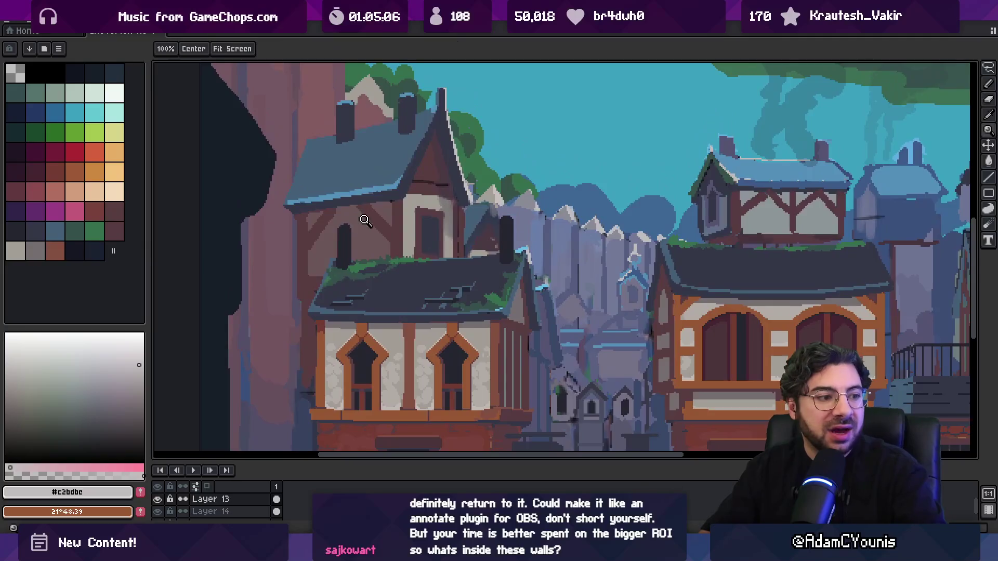
scroll(357, 221, "down", 3)
scroll(355, 196, "up", 2)
scroll(371, 229, "down", 2)
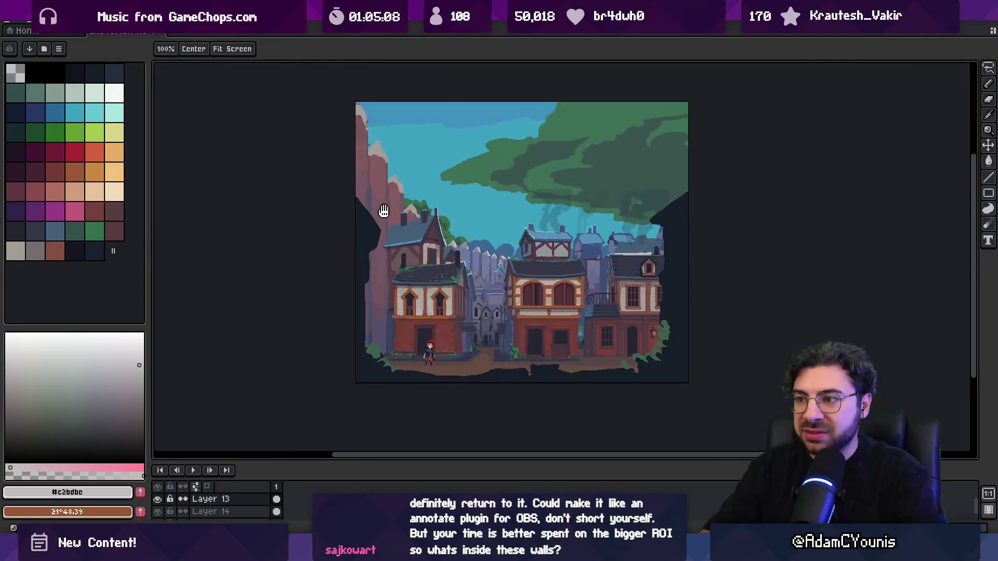
key("q")
left_click_drag(392, 103, 415, 194)
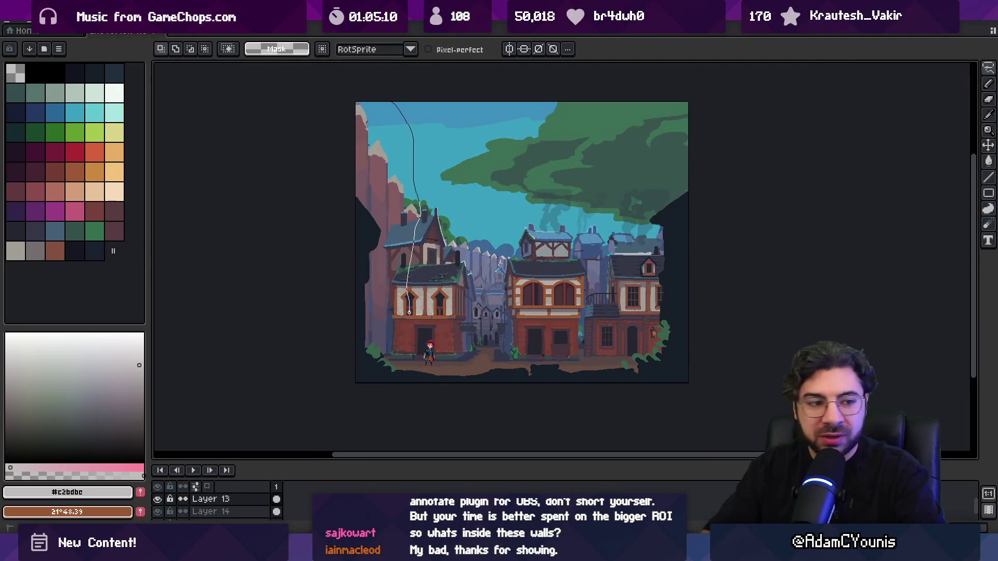
left_click_drag(338, 215, 401, 182)
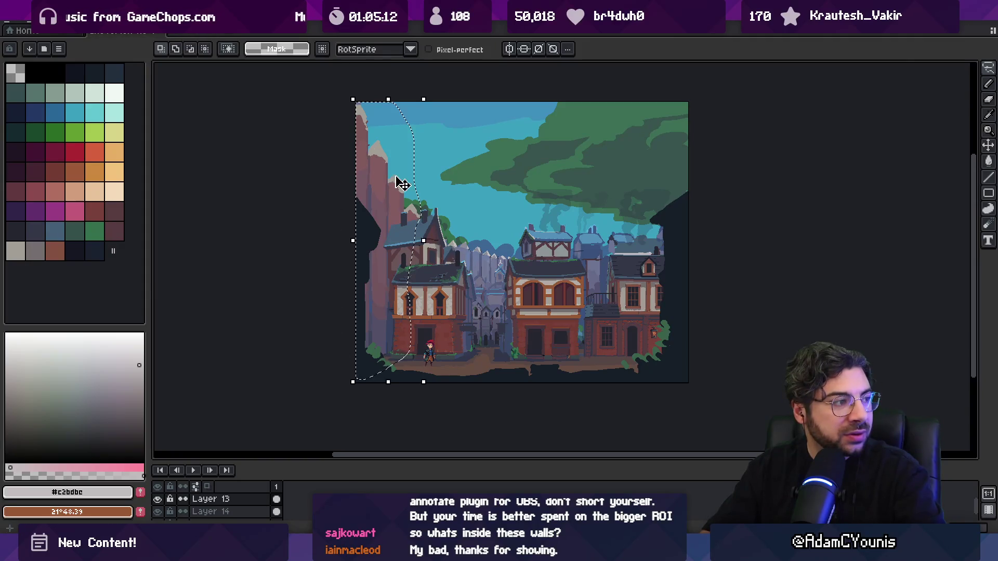
left_click(437, 222)
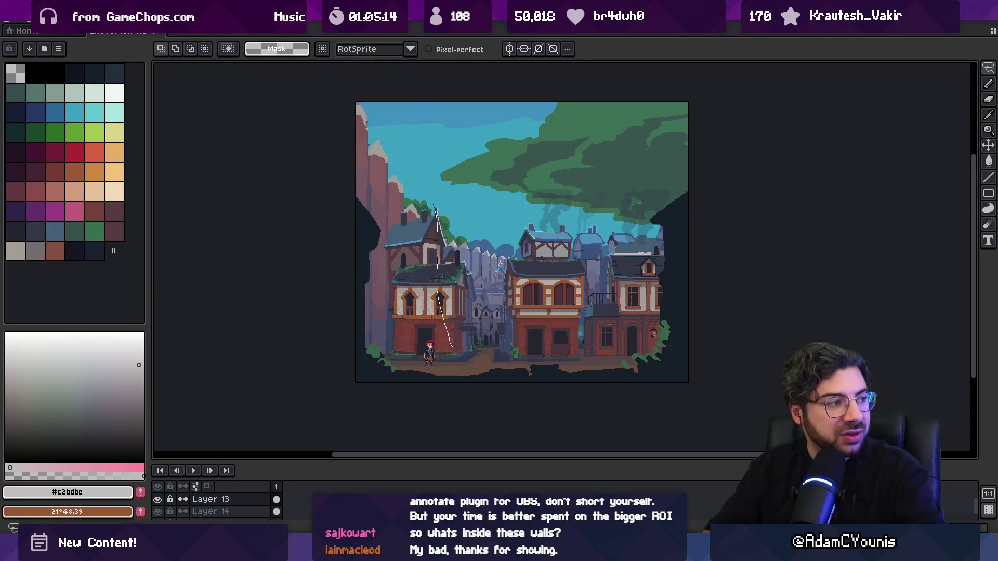
left_click_drag(494, 263, 486, 229)
key("v")
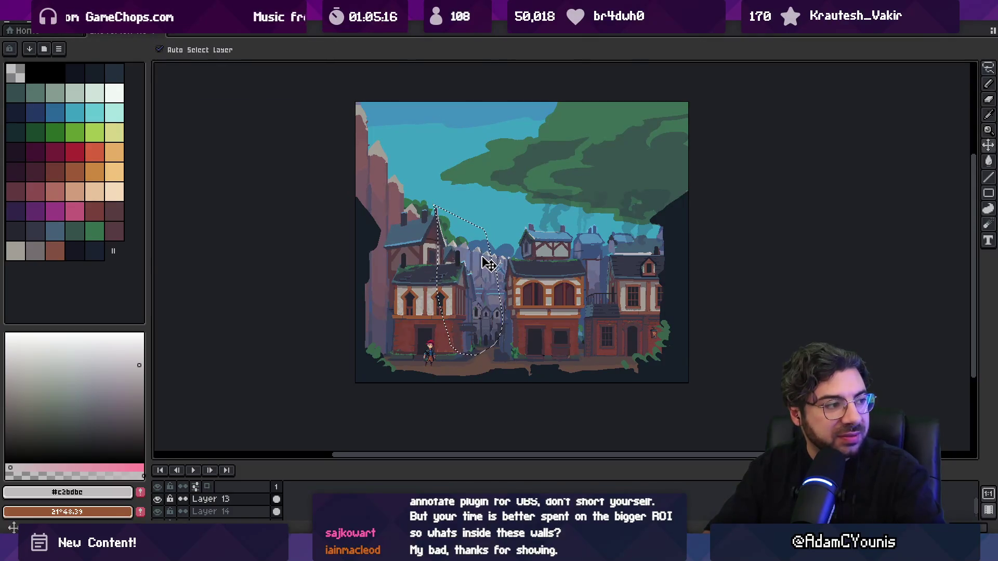
key("ctrl+z")
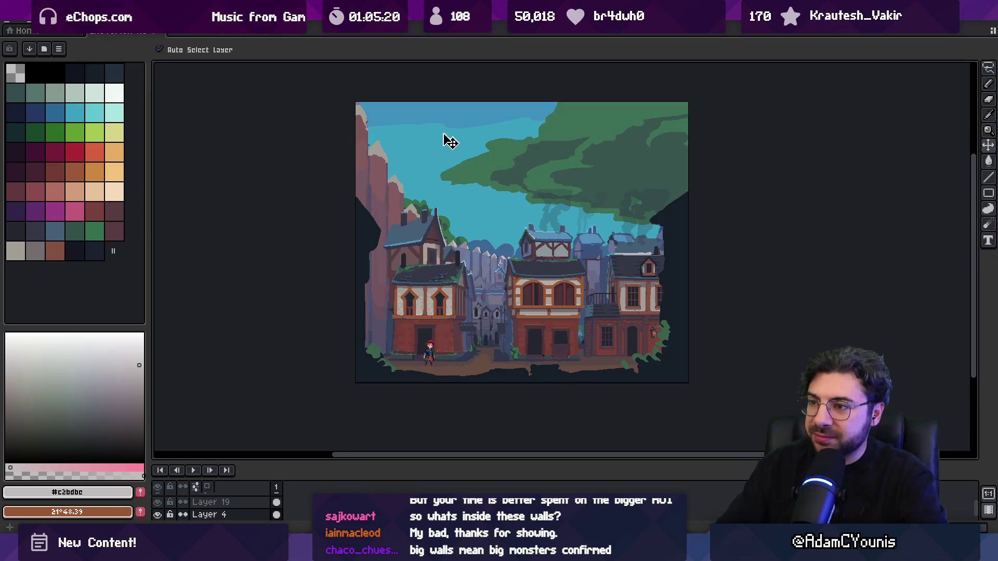
left_click_drag(372, 142, 380, 145)
scroll(371, 208, "up", 4)
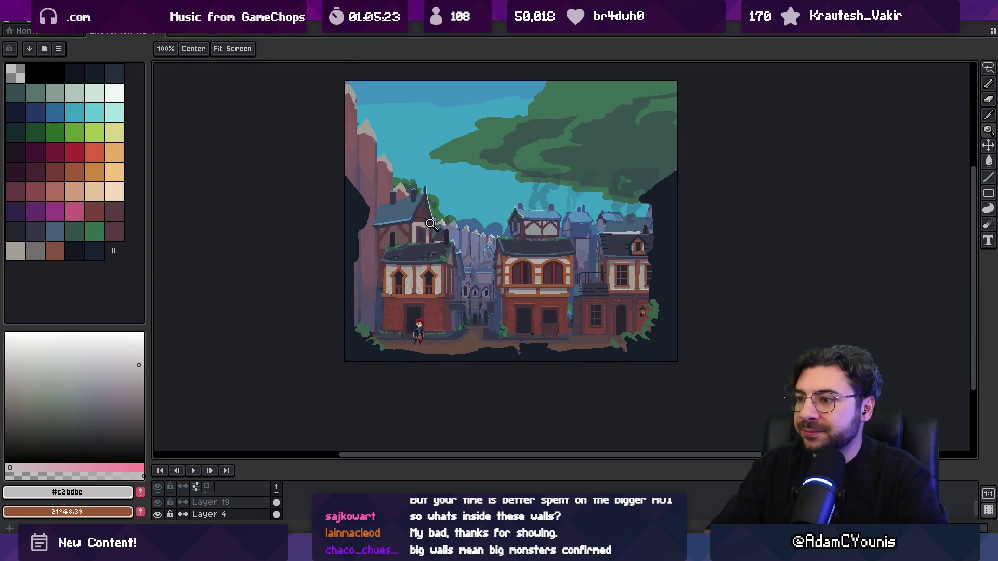
scroll(501, 282, "up", 5)
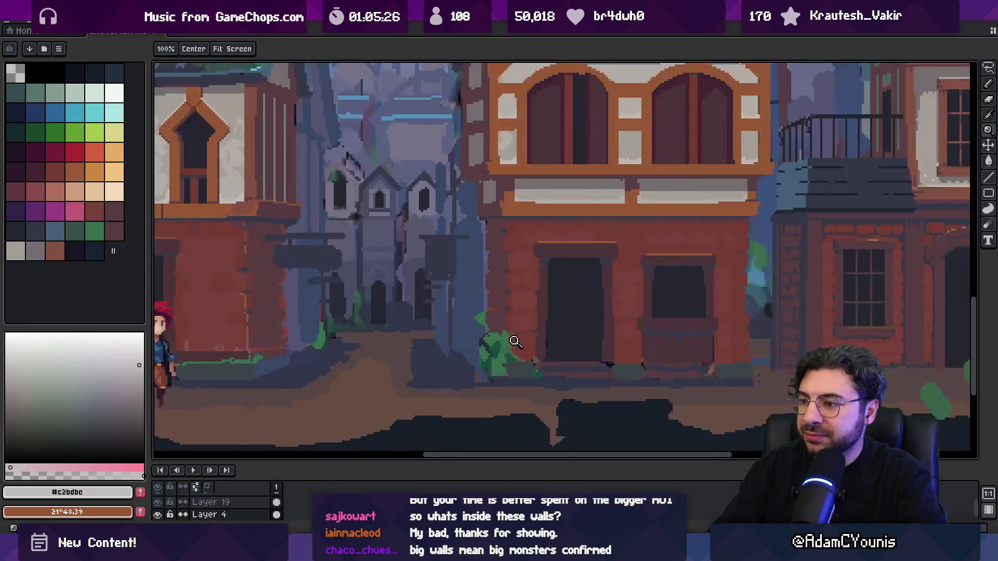
scroll(516, 341, "up", 1)
key("b")
- Sample alley colours #3b4449, #30364a, #593c41 and #743c33 from the canvas
left_click(495, 330, "ctrl")
left_click(494, 364, "alt")
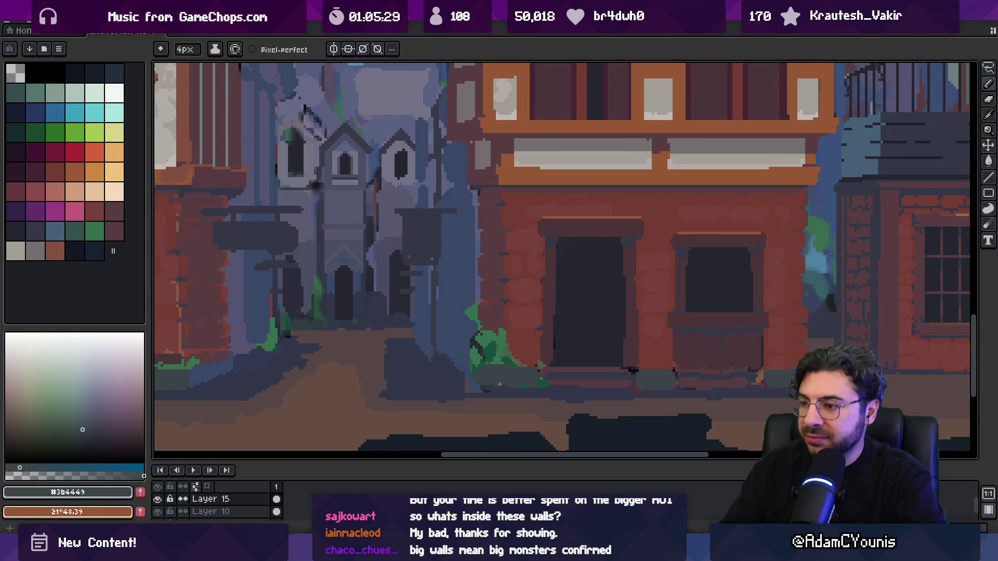
left_click(480, 375, "alt")
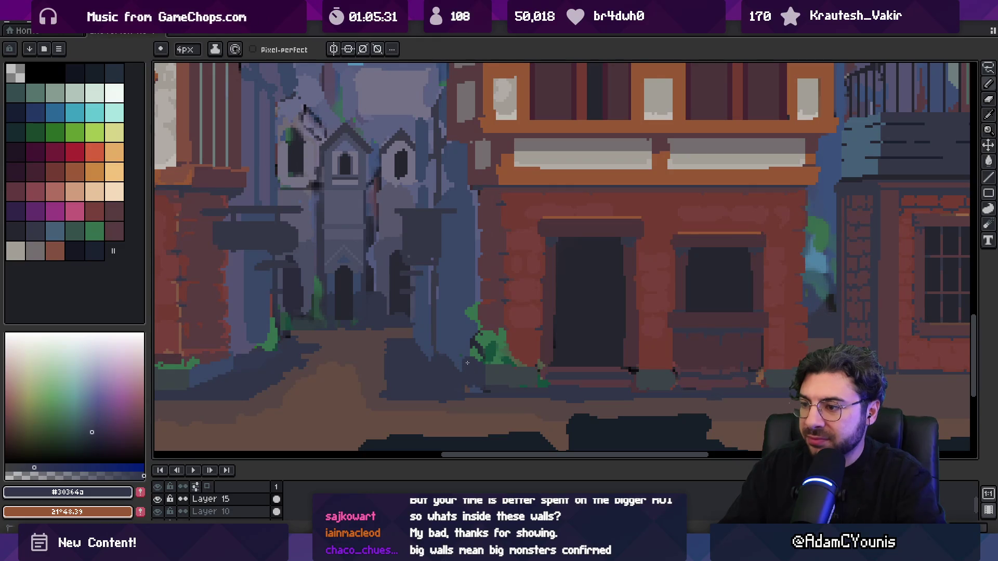
left_click(494, 331, "alt")
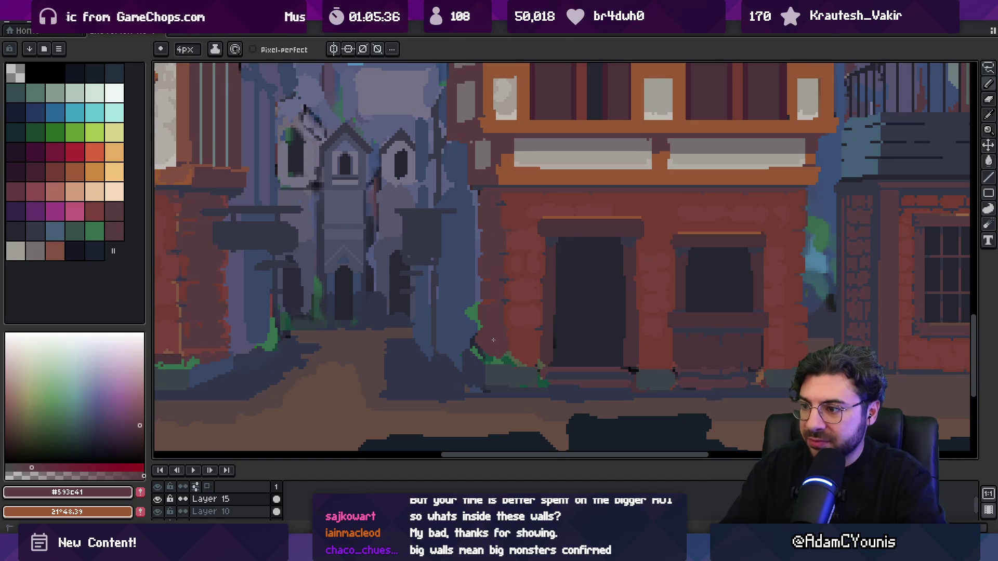
left_click(509, 347, "alt")
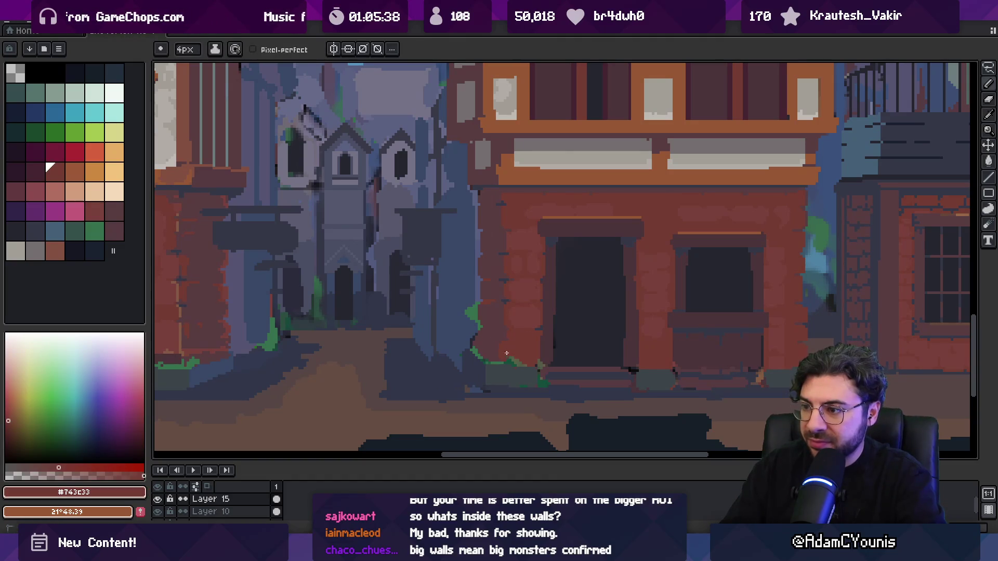
left_click(486, 381, "alt")
- Zoom into the central house and sample window #252630 and door #353747 colours
key("z")
right_click(501, 334)
left_click(502, 274)
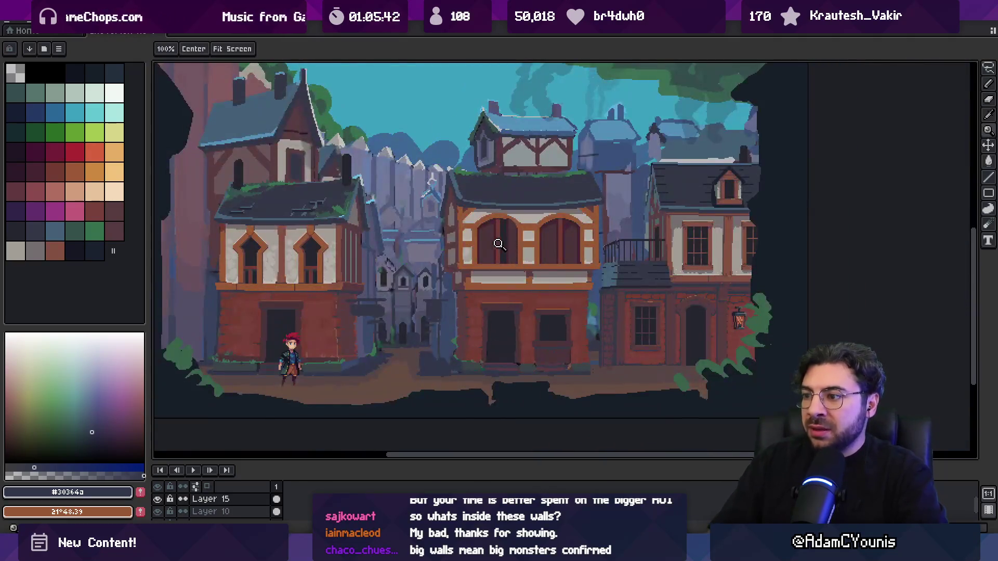
left_click(507, 305)
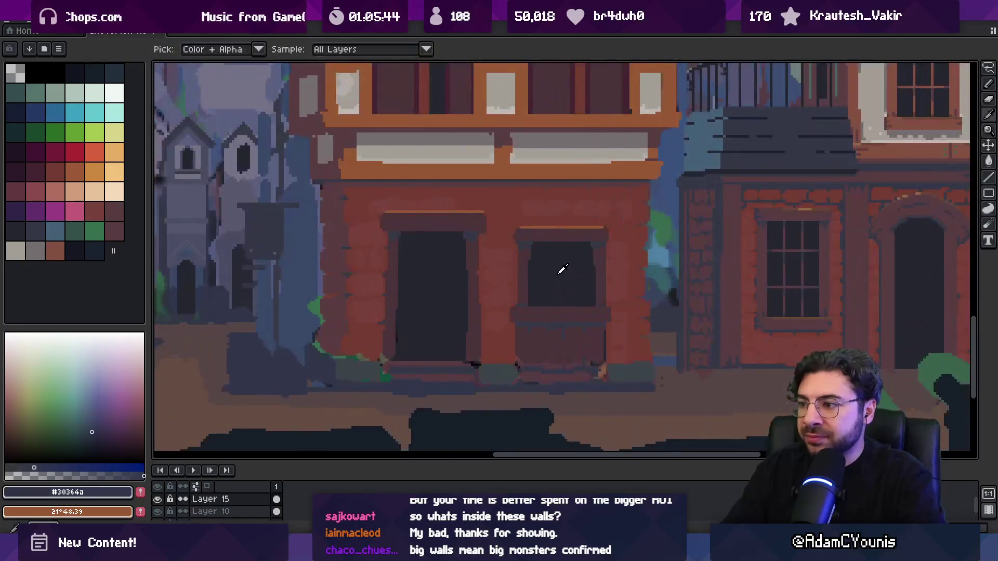
left_click(562, 272, "alt")
scroll(520, 273, "down", 2)
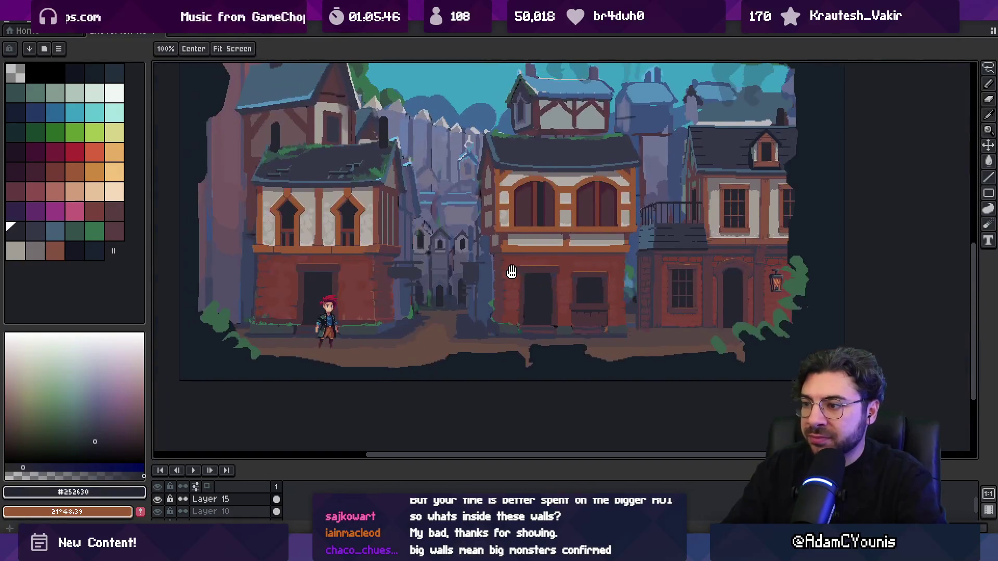
left_click(552, 283)
left_click(542, 261, "alt")
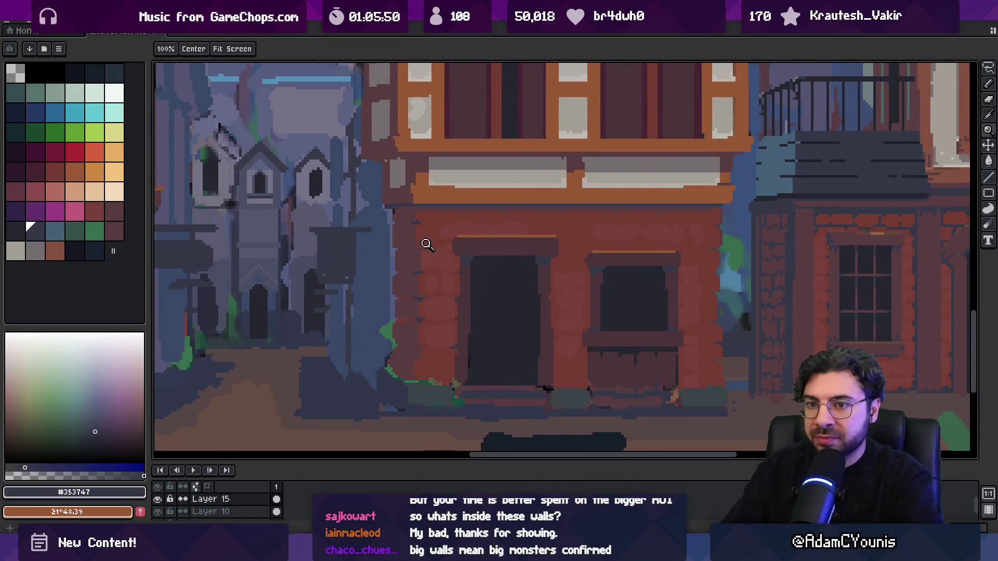
- Repaint the black pixels at the central house's door corner in dark red #4c343a
key("g")
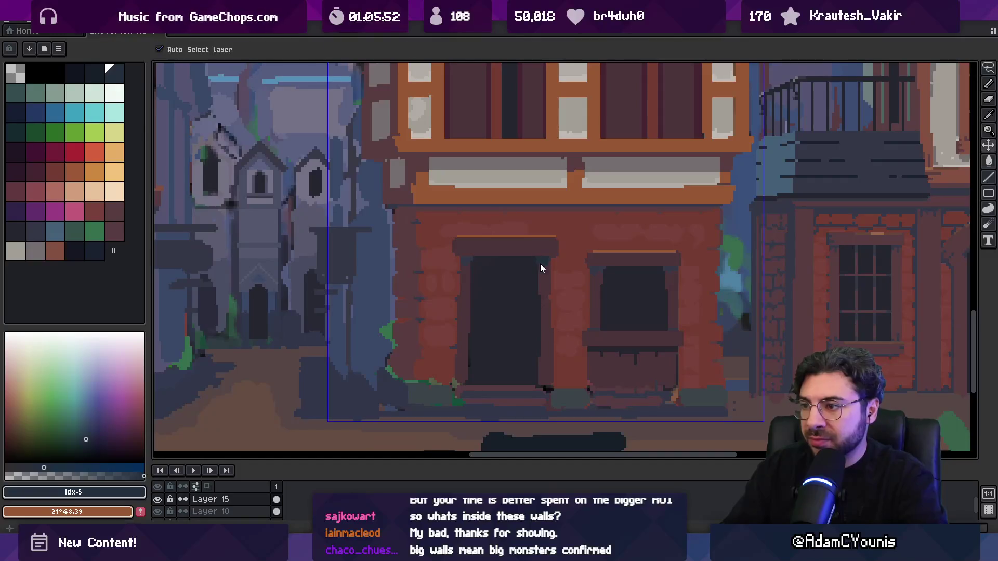
scroll(520, 275, "down", 2)
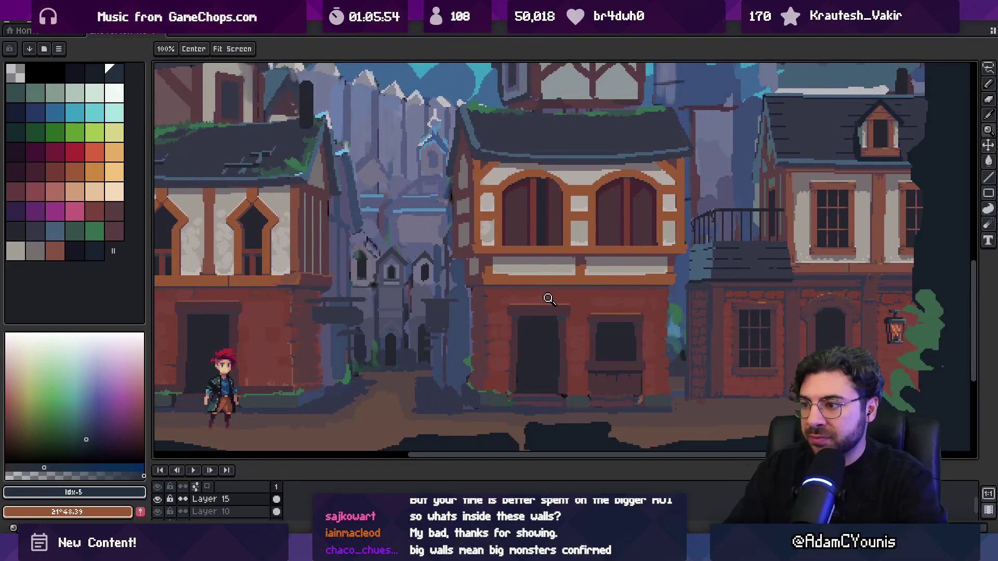
scroll(530, 297, "up", 2)
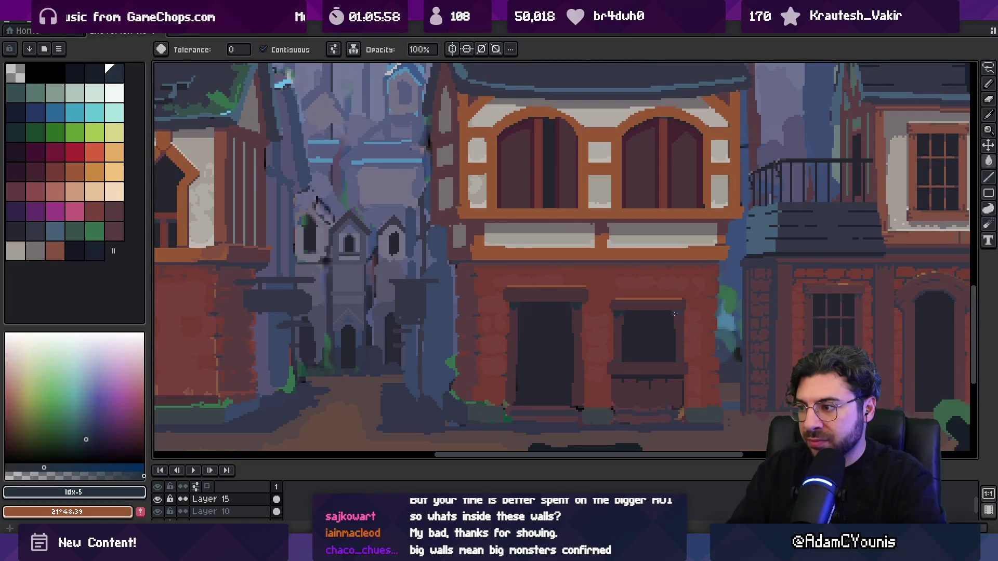
key("z")
scroll(653, 287, "down", 1)
scroll(524, 328, "up", 3)
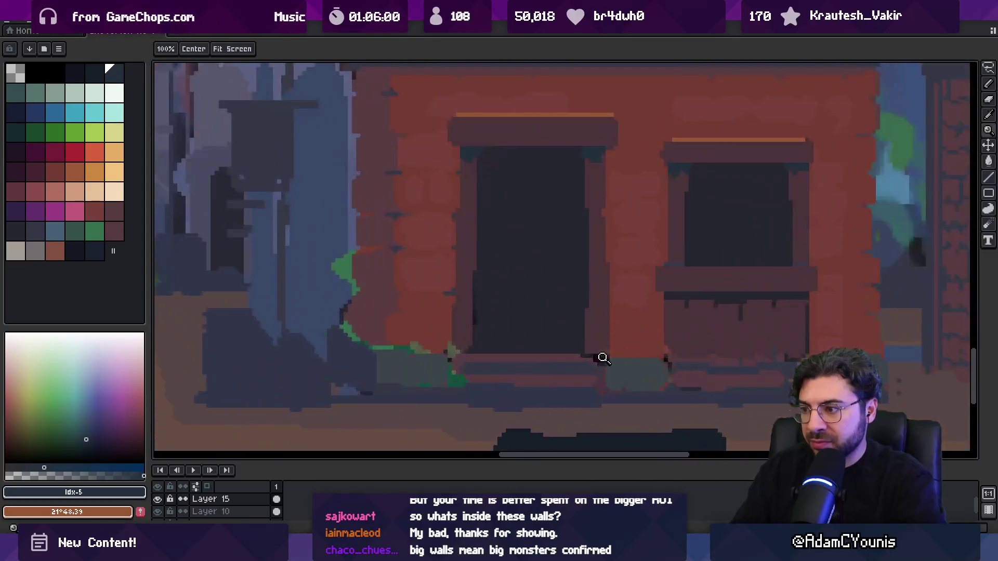
left_click(599, 358)
key("b")
left_click(582, 354, "alt")
left_click_drag(603, 349, 602, 350)
key("minus")
key("minus")
key("minus")
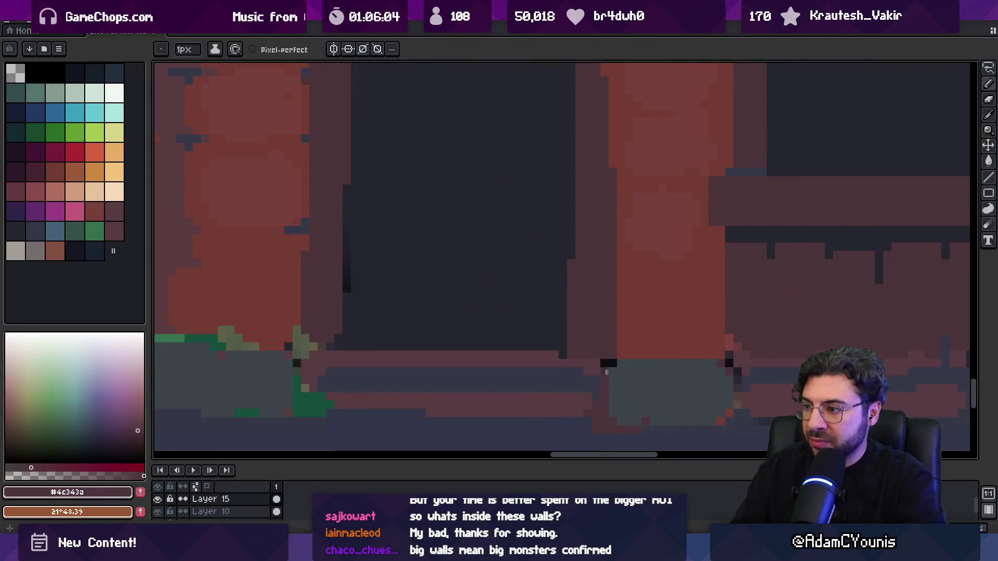
left_click(626, 363, "alt")
- Shade the left end of the orange #975834 beam with darker brown #845041
key("z")
scroll(536, 319, "down", 3)
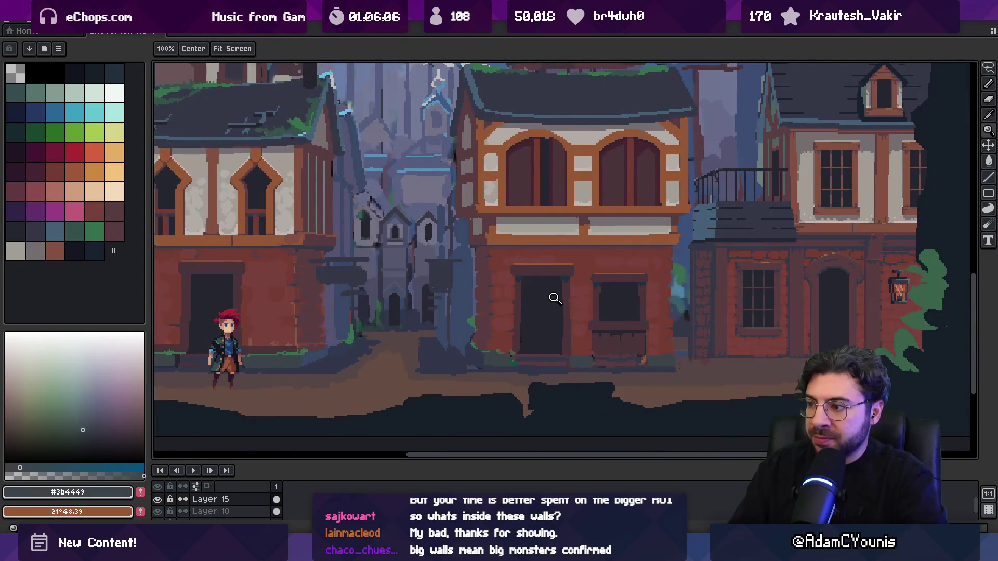
mouse_move(557, 249)
left_mouse_down()
mouse_move(617, 344)
mouse_move(642, 285)
mouse_move(657, 285)
left_mouse_up()
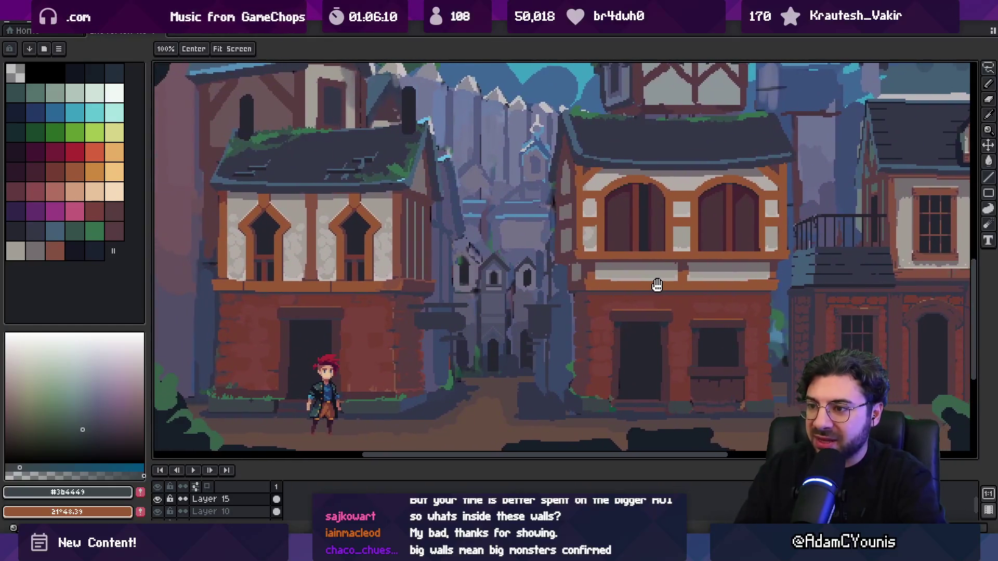
scroll(430, 282, "up", 3)
key("b")
left_click(417, 328, "alt")
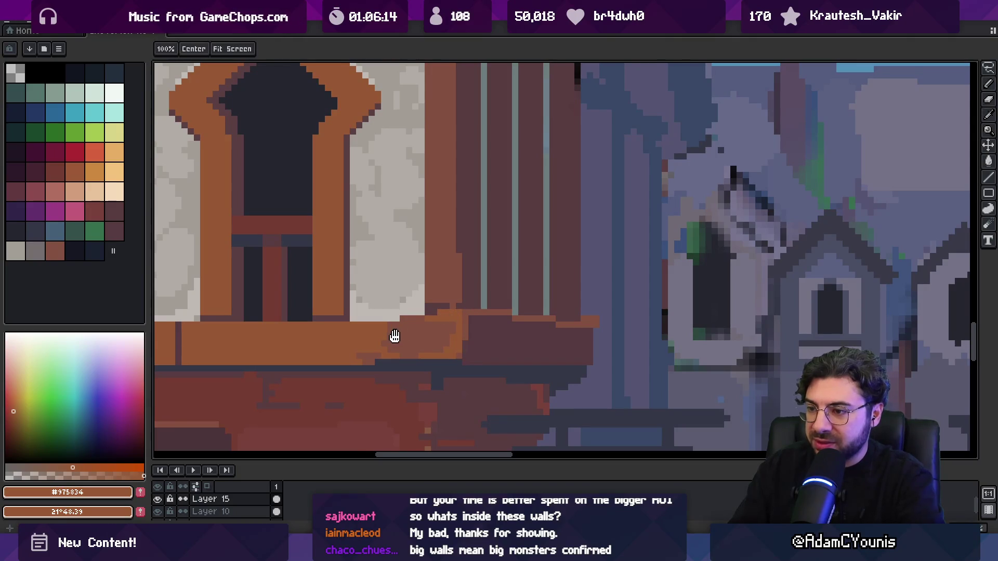
scroll(394, 336, "left", 3)
left_click(301, 329, "alt")
mouse_move(300, 329)
left_mouse_down()
mouse_move(264, 339)
mouse_move(318, 326)
left_mouse_up()
- Add darker-brown texture pixels and a short dark line further along the beam
scroll(590, 324, "left", 10)
left_click(590, 324, "alt")
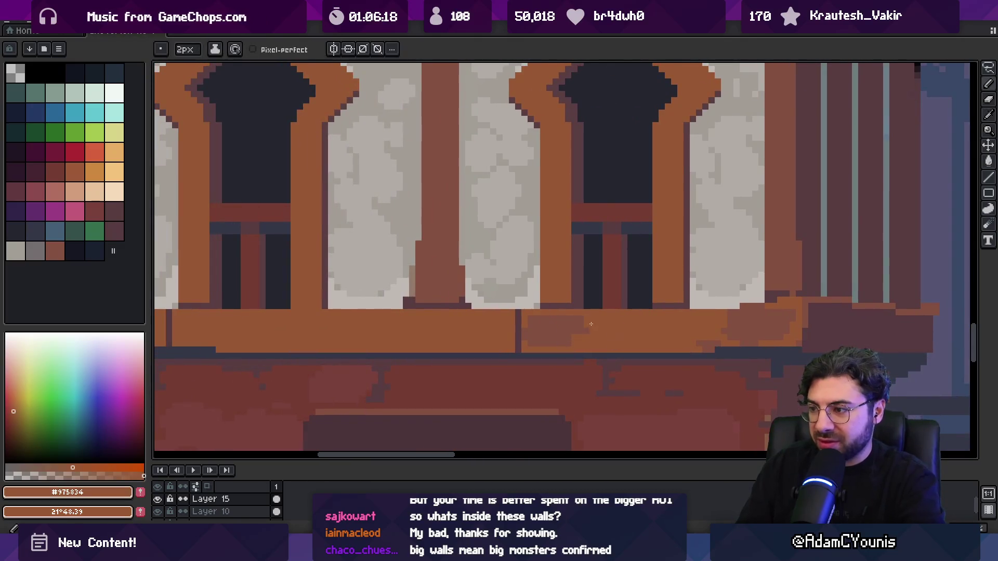
left_click_drag(586, 326, 572, 317)
left_click(569, 341, "alt")
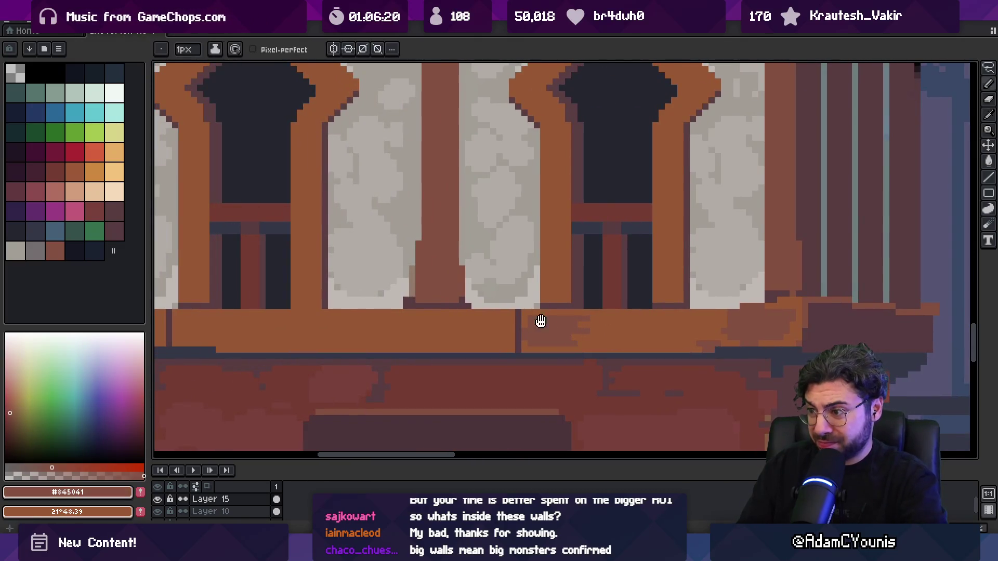
left_click_drag(485, 319, 505, 320)
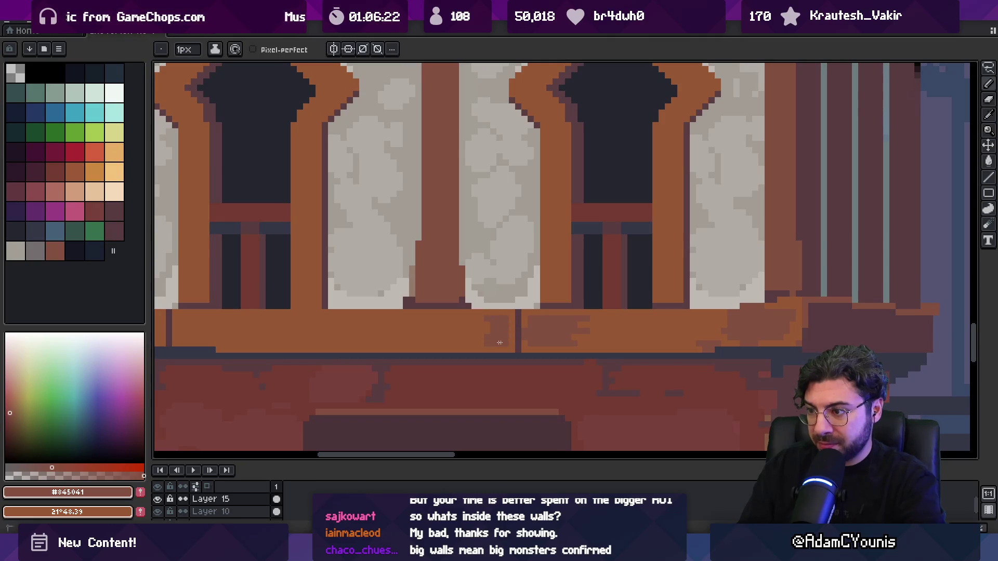
scroll(430, 326, "left", 10)
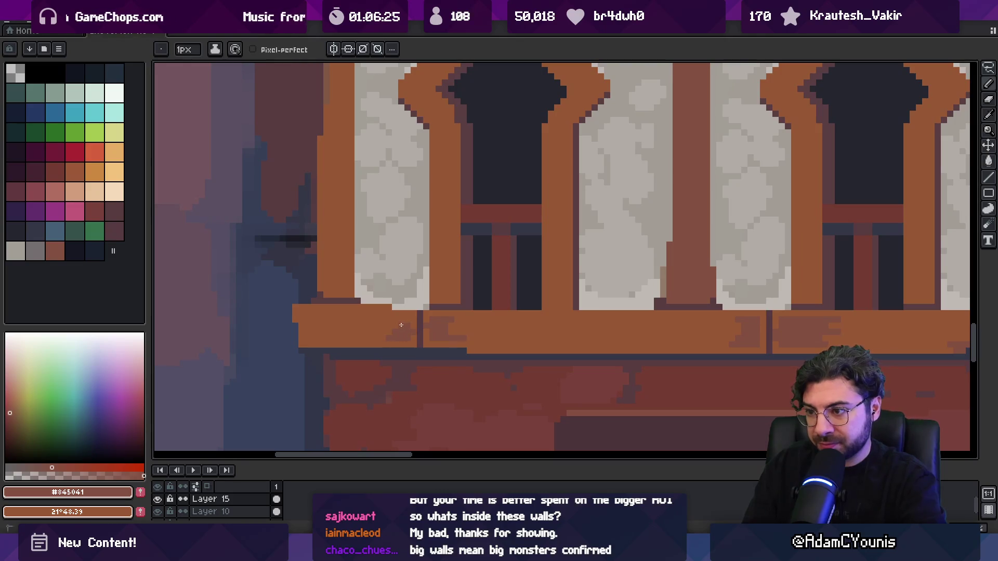
scroll(377, 322, "down", 5)
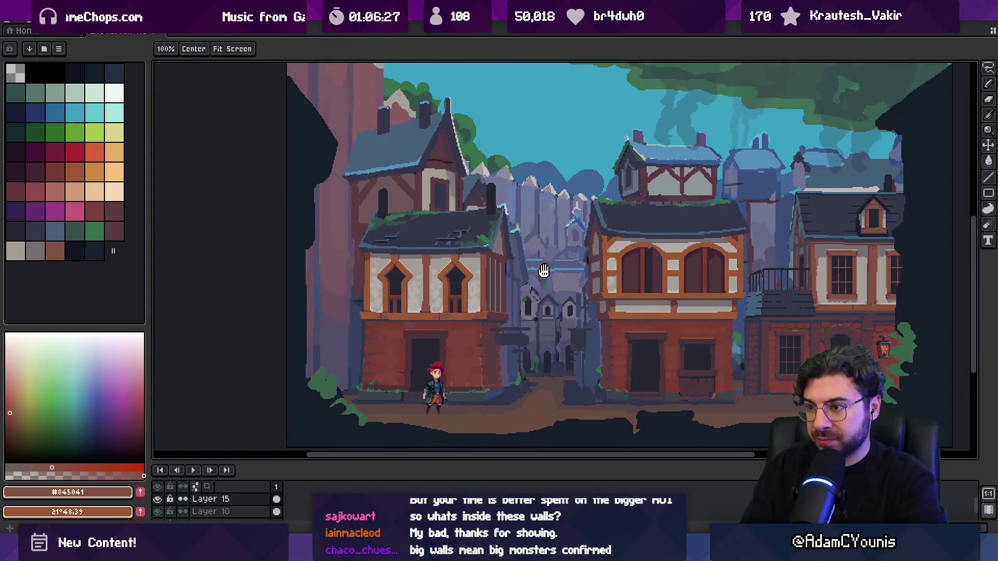
- Paint dark brown #845041 strips across the central house's orange ledge, including its right end
scroll(451, 277, "up", 4)
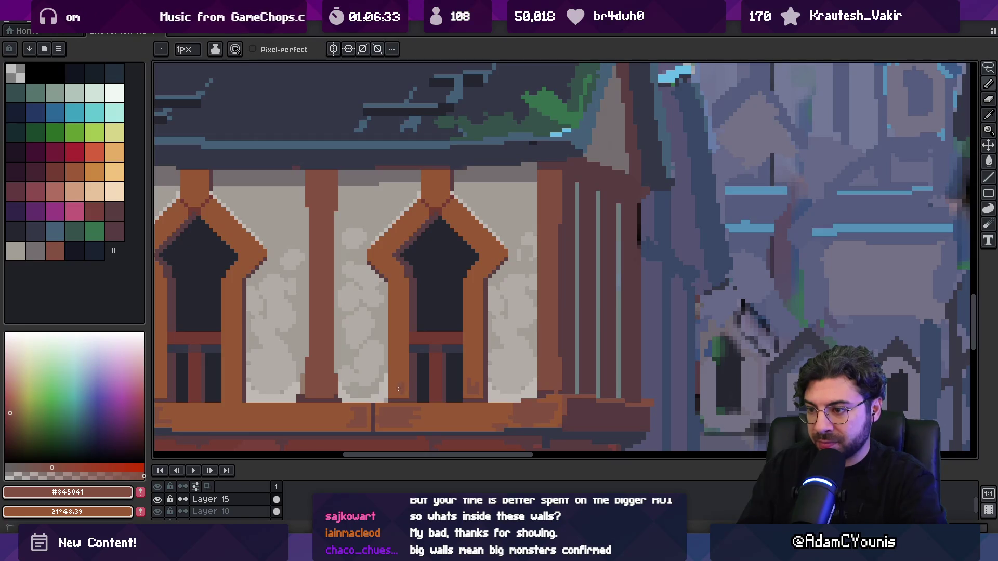
scroll(405, 364, "down", 4)
scroll(556, 302, "up", 5)
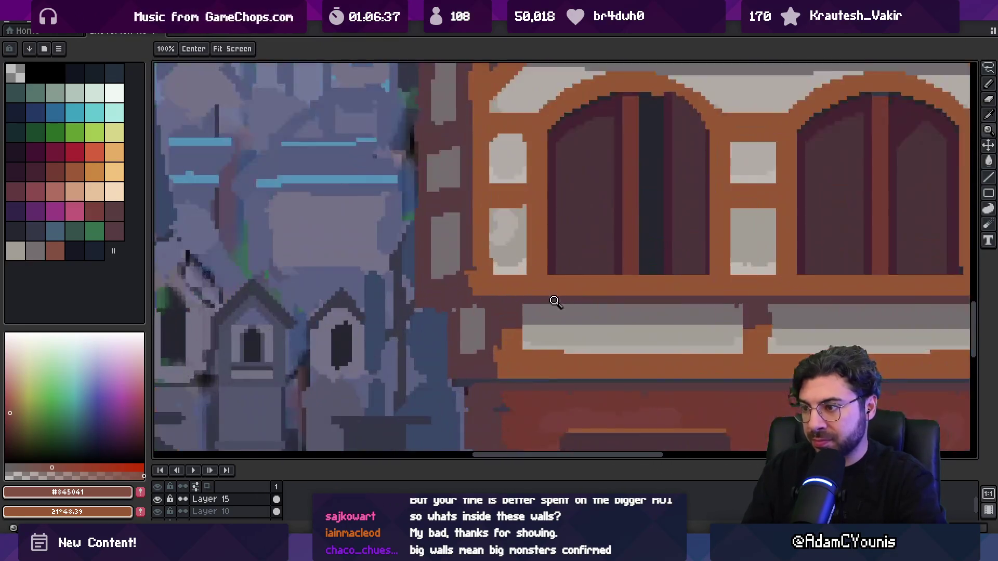
scroll(555, 301, "up", 2)
mouse_move(422, 262)
left_mouse_down()
mouse_move(452, 278)
mouse_move(520, 285)
mouse_move(512, 269)
mouse_move(527, 286)
mouse_move(522, 268)
mouse_move(504, 262)
mouse_move(416, 245)
left_mouse_up()
left_click(477, 284, "alt")
left_click(522, 268, "alt")
left_click_drag(520, 281, 429, 258)
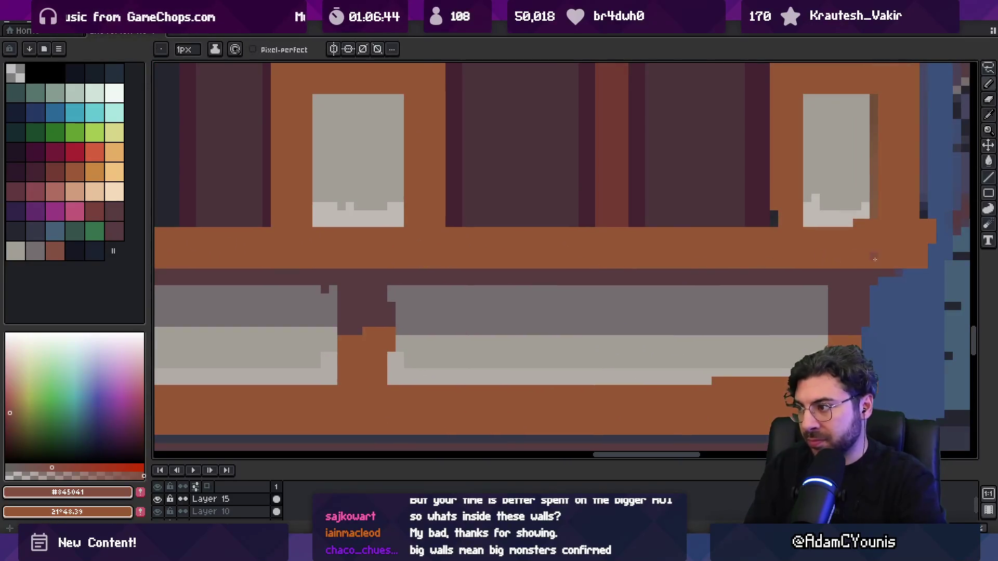
mouse_move(901, 259)
left_mouse_down()
mouse_move(880, 240)
mouse_move(884, 231)
mouse_move(861, 241)
left_mouse_up()
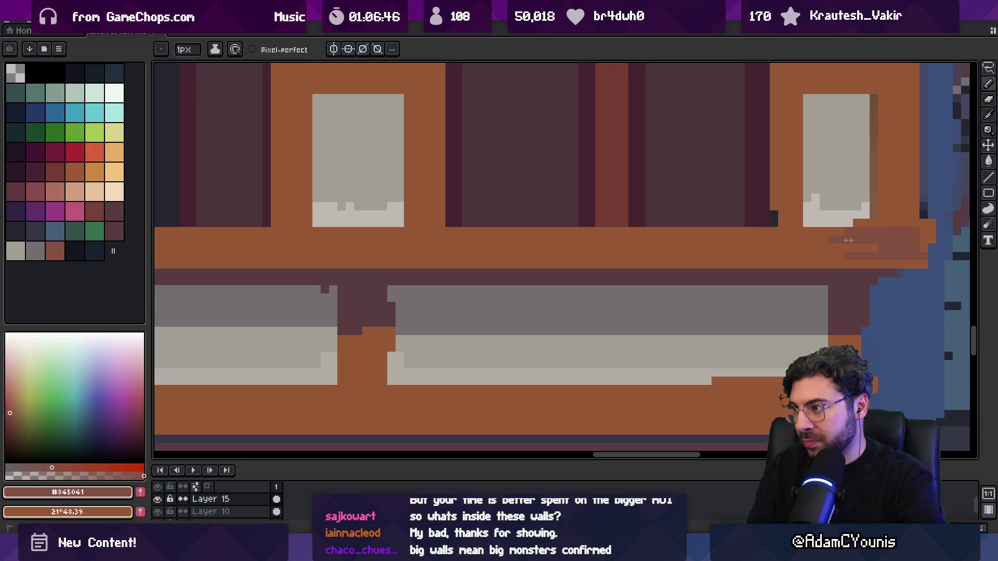
- Touch up the patch edge in orange and add a dark brown strip along the beam's bottom
left_click(891, 233, "alt")
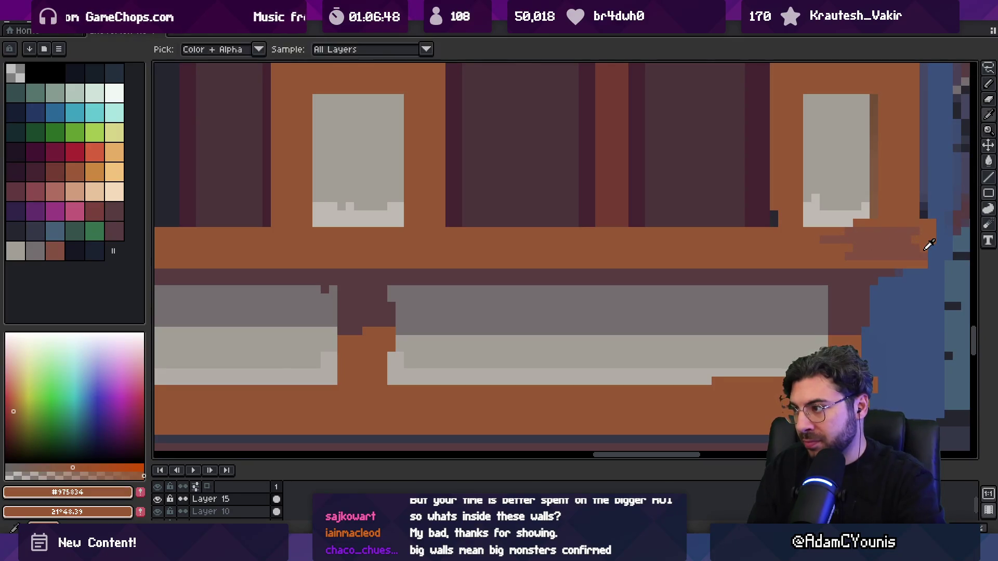
left_click_drag(862, 226, 866, 231)
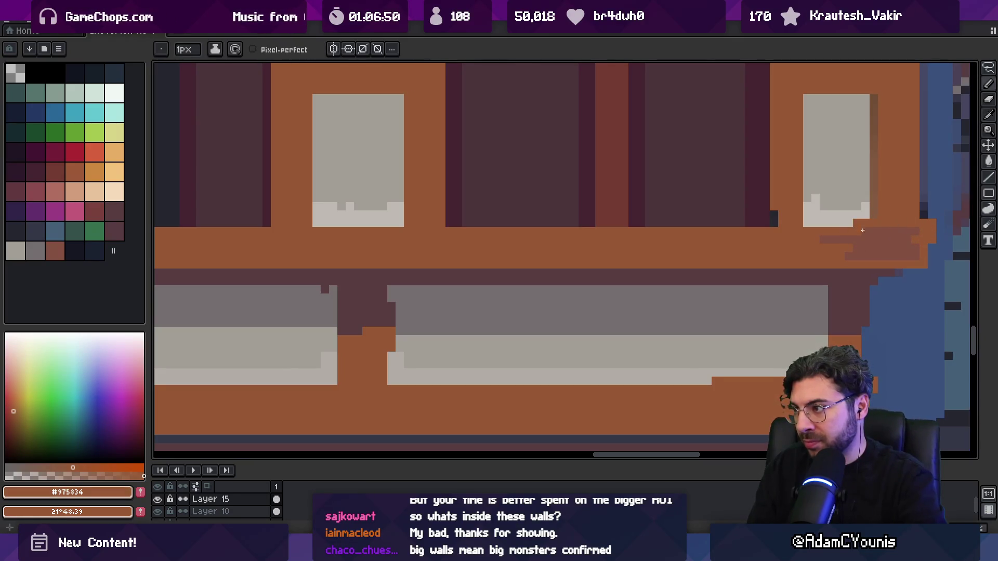
left_click(872, 242, "alt")
scroll(839, 294, "down", 3)
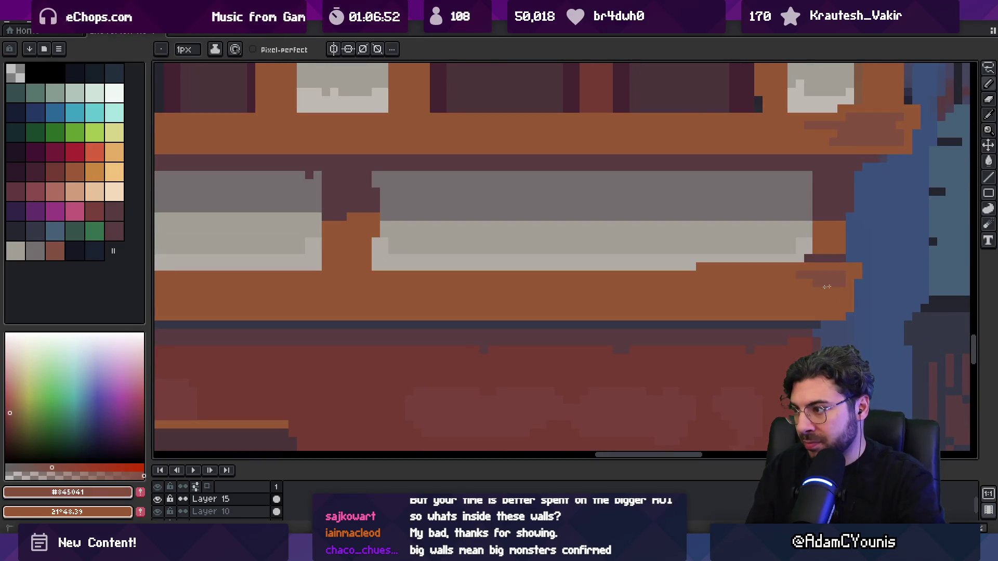
left_click_drag(809, 306, 722, 311)
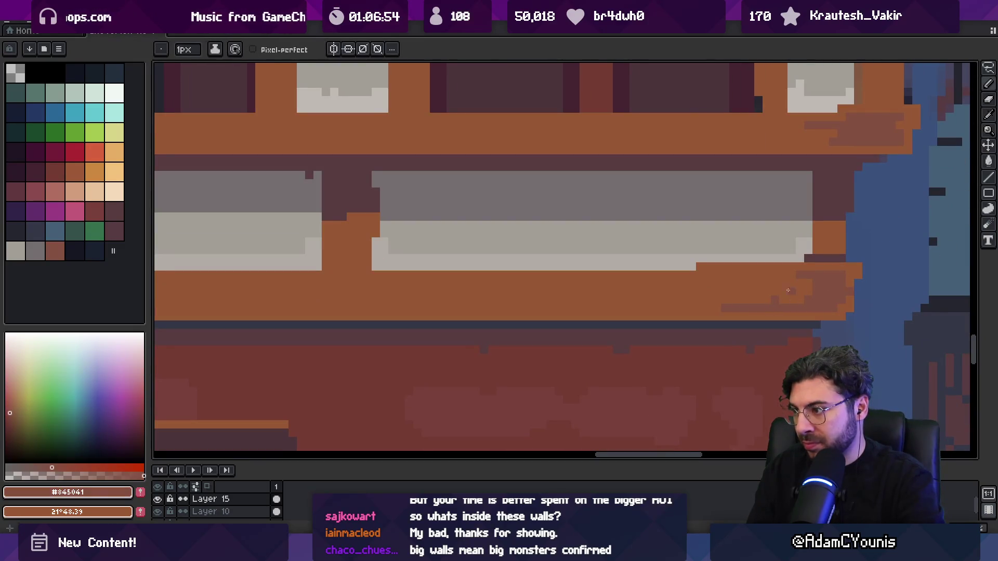
left_click_drag(769, 279, 816, 278)
left_click(753, 279, "alt")
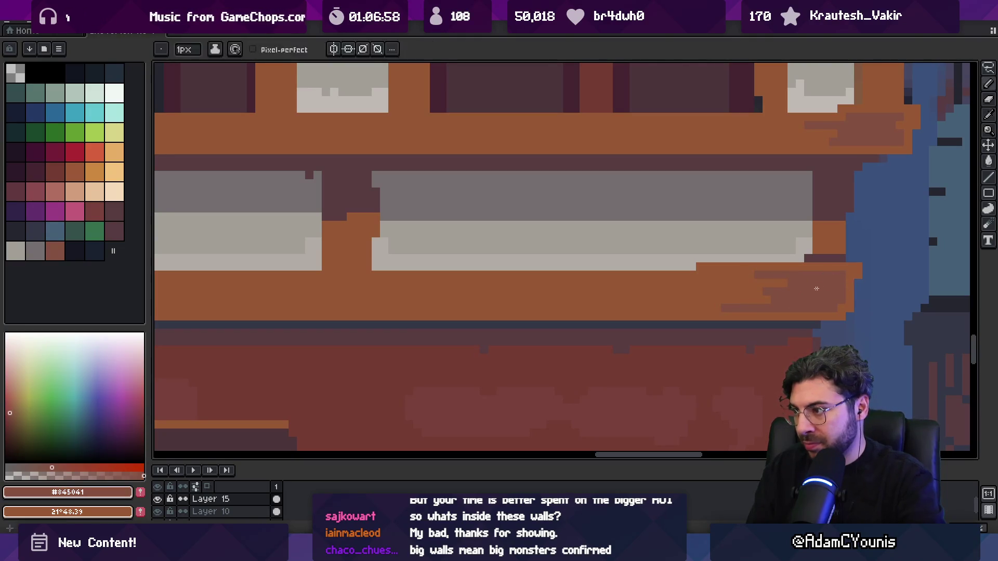
- Add an L-shaped run and a block of dark brown shading with orange touch-ups on the ledge
key("z")
scroll(725, 301, "down", 5)
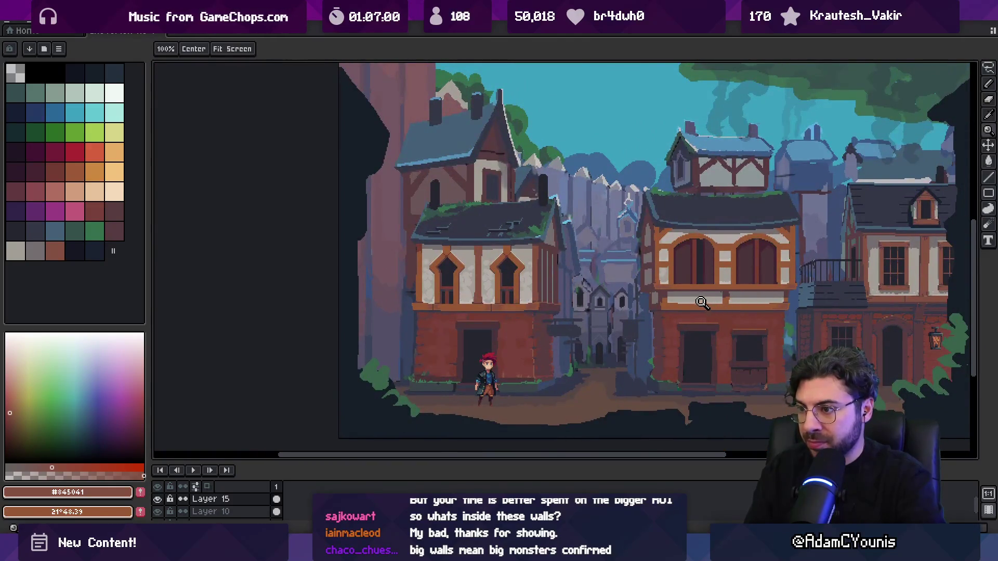
scroll(725, 301, "up", 6)
key("b")
mouse_move(256, 287)
left_mouse_down()
mouse_move(340, 274)
mouse_move(364, 332)
mouse_move(411, 361)
mouse_move(514, 362)
left_mouse_up()
left_click_drag(395, 312, 435, 308)
left_click(265, 342, "alt")
left_click(256, 311)
left_click(263, 263, "alt")
left_click_drag(263, 263, 410, 261)
left_click(493, 278)
- Zoom in and out to review the town scene and recentre it in view
scroll(494, 278, "down", 6)
scroll(460, 275, "up", 5)
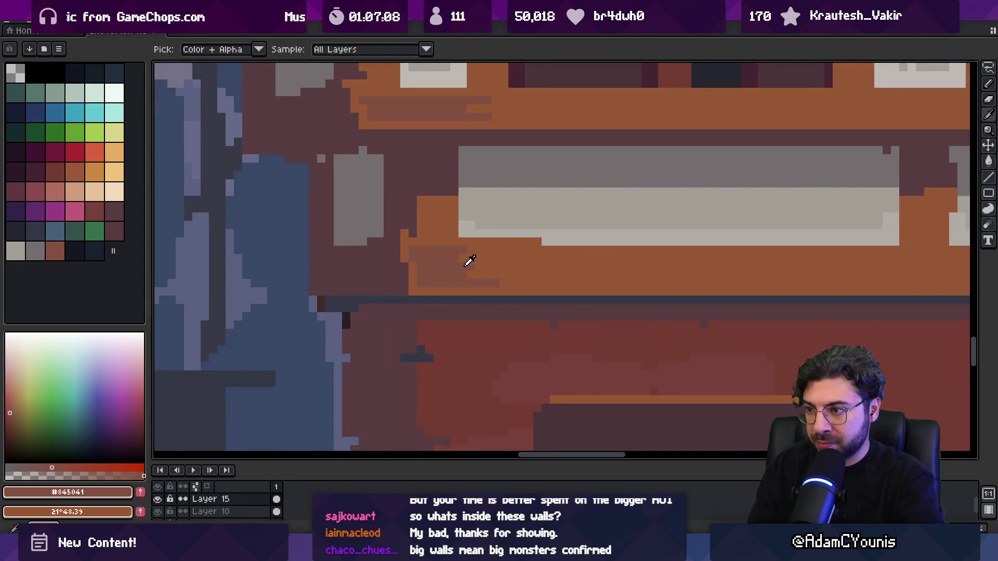
scroll(456, 270, "down", 5)
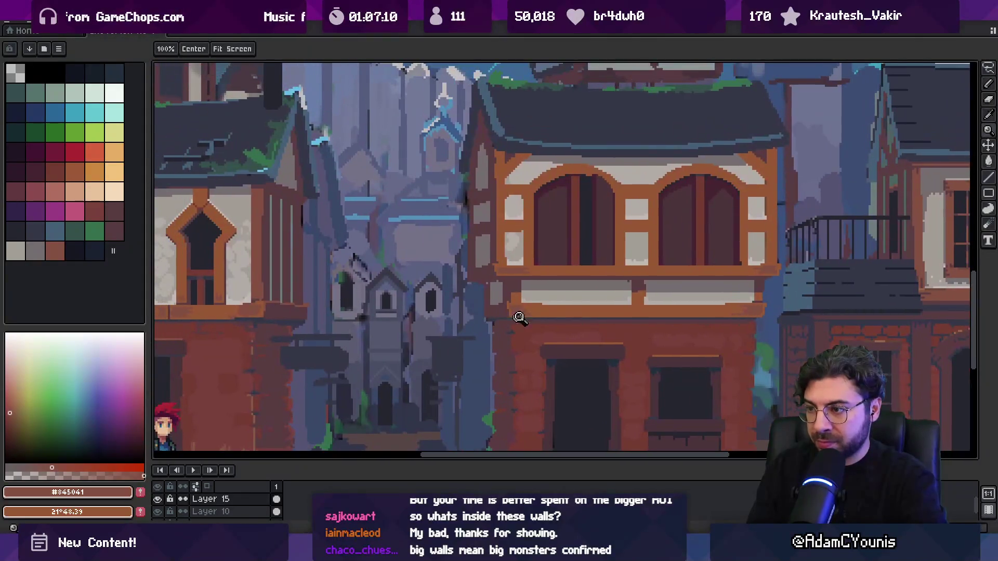
scroll(517, 314, "up", 5)
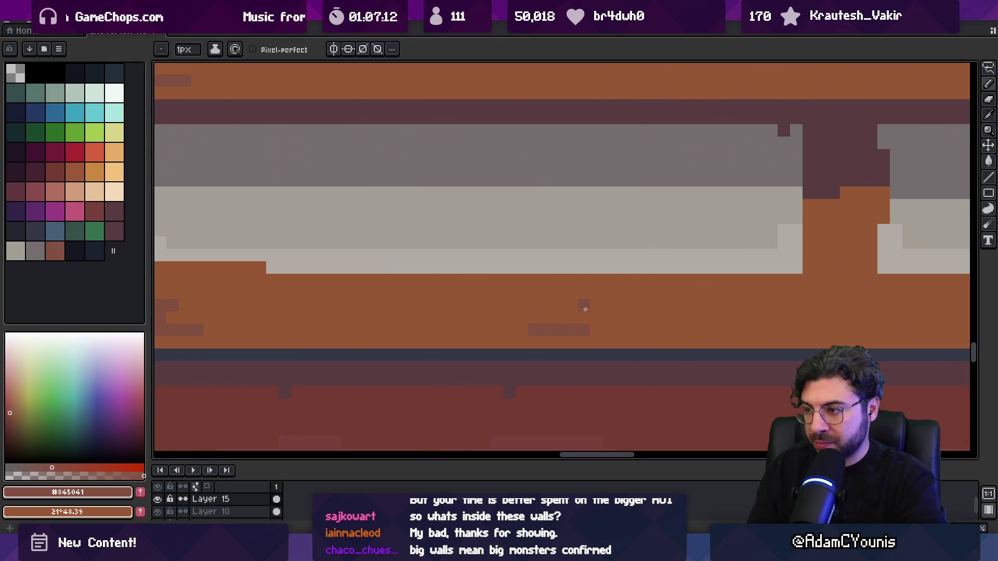
scroll(557, 304, "down", 5)
scroll(557, 304, "up", 1)
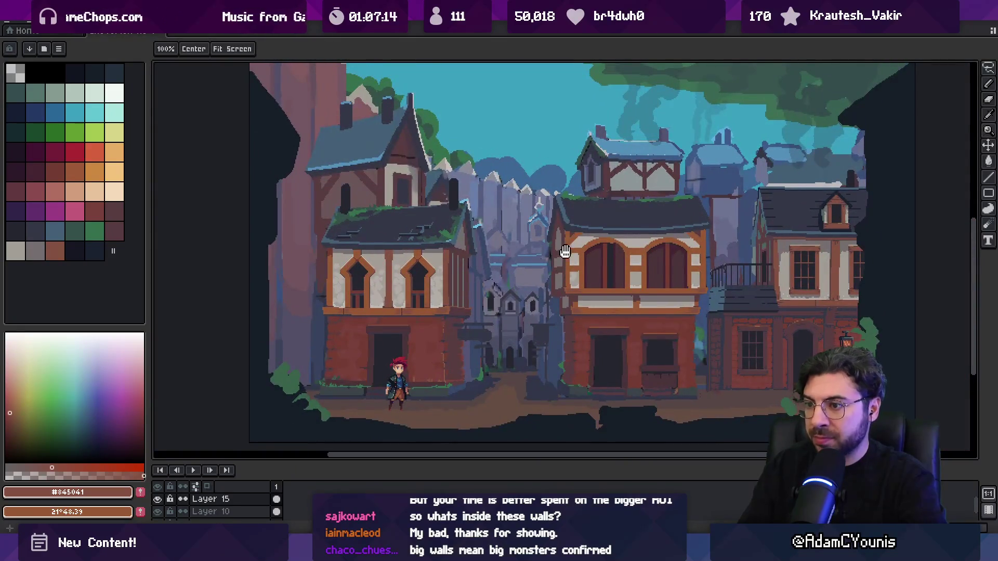
scroll(564, 270, "up", 1)
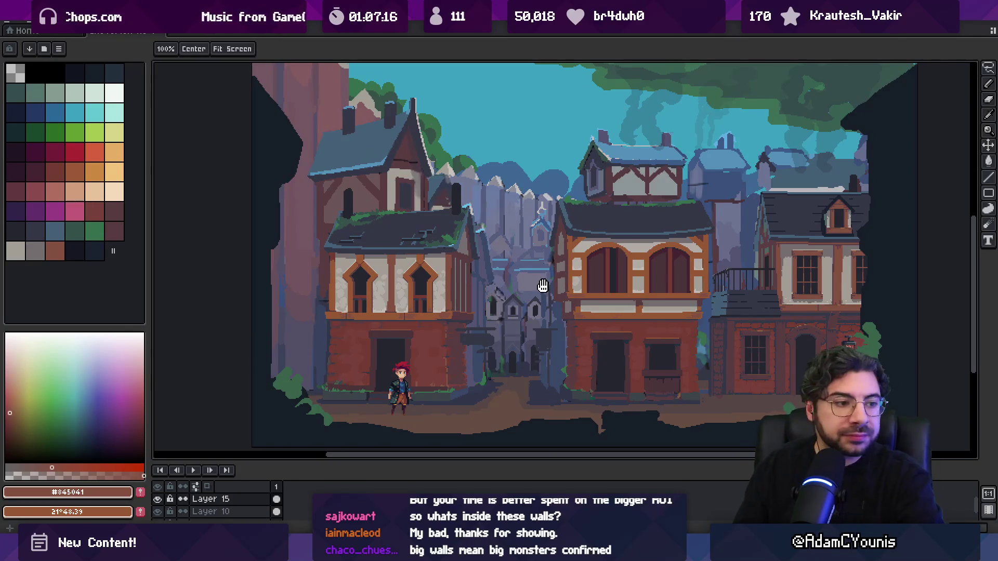
scroll(535, 307, "down", 2)
left_click_drag(518, 315, 509, 302)
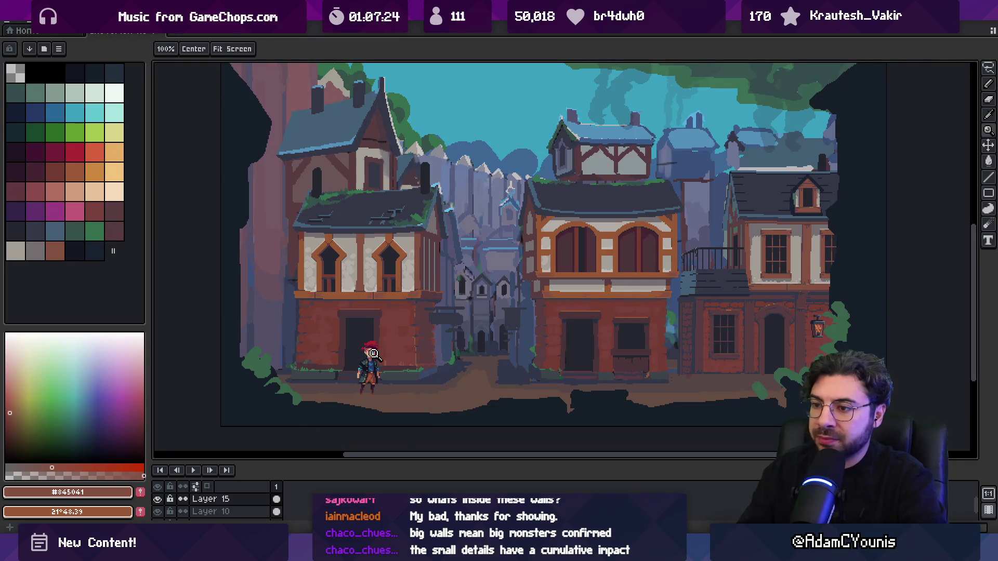
- Try raising the left house's upper storey with the Move tool, then undo to its original position
key("v")
left_click_drag(411, 336, 410, 323)
key("ctrl+z")
key("ctrl+y")
key("ctrl+z")
key("ctrl+y")
key("ctrl+z")
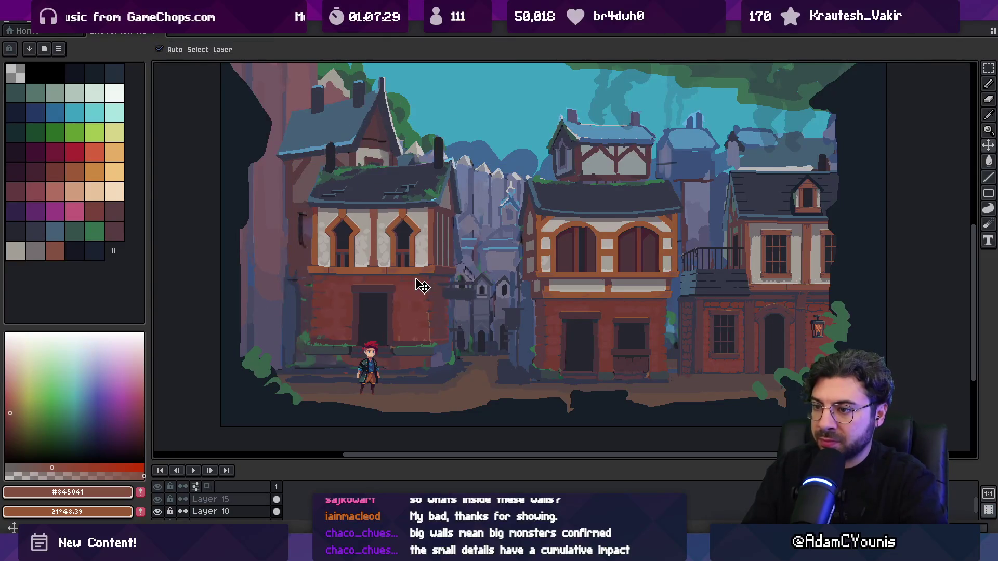
- Add a new layer above Layer 13 and sample the roof moss green and darker #35514A
left_click_drag(283, 462, 285, 417)
left_click(249, 482)
key("shift+n")
key("i")
left_click(332, 190, "alt")
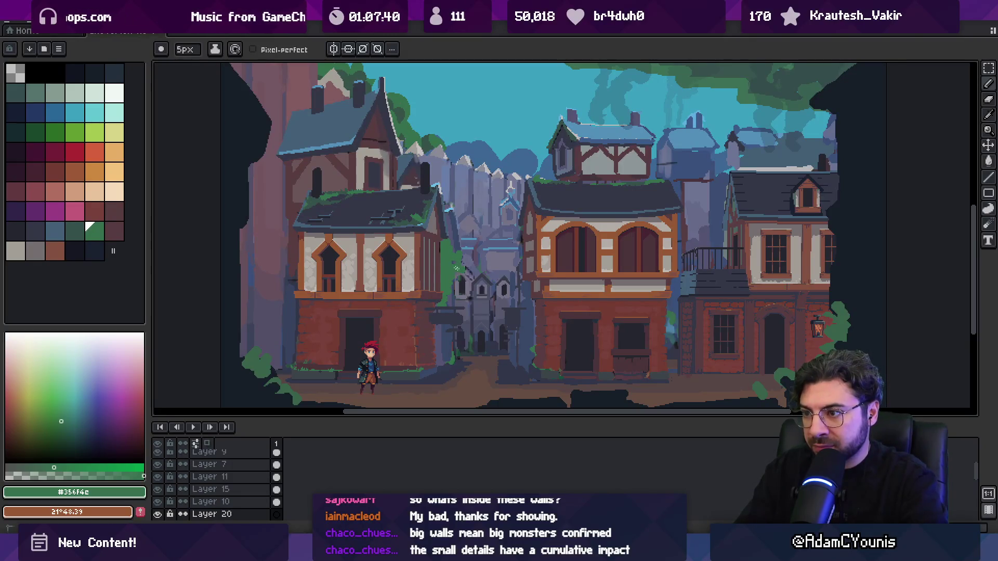
left_click(462, 266, "alt")
- Paint dark green foliage beside the alley, using #356F4C and a darker edge of #35514A
key("z")
left_click(462, 266)
key("b")
mouse_move(436, 243)
left_mouse_down()
mouse_move(436, 276)
mouse_move(445, 258)
left_mouse_up()
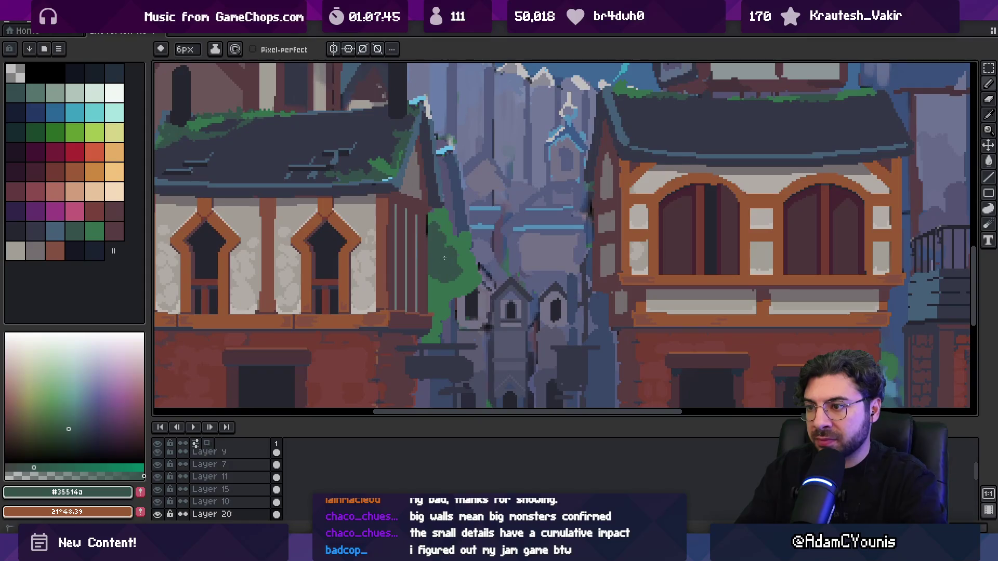
left_click(436, 297, "alt")
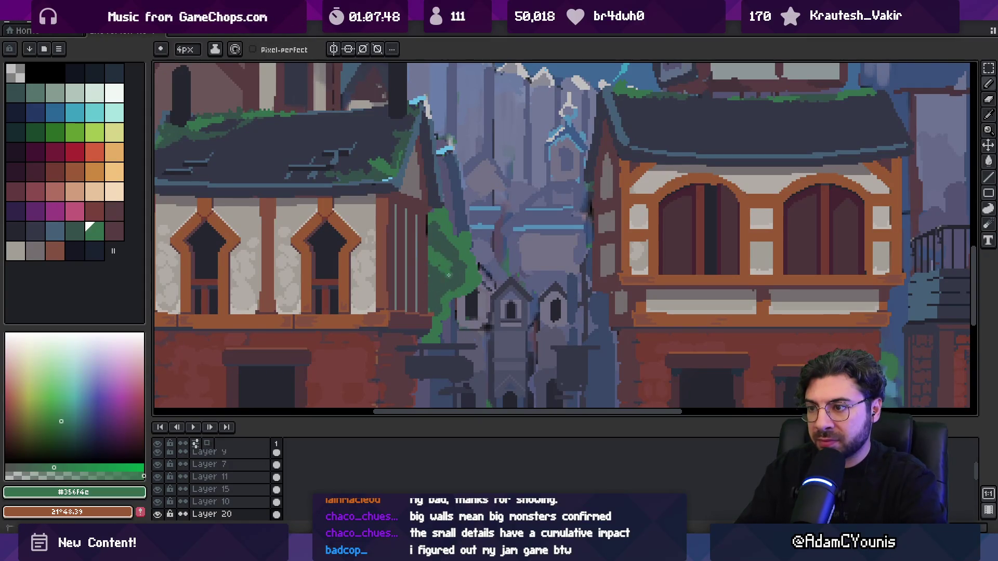
left_click(445, 281, "alt")
left_click_drag(444, 291, 442, 312)
left_click(456, 301, "alt")
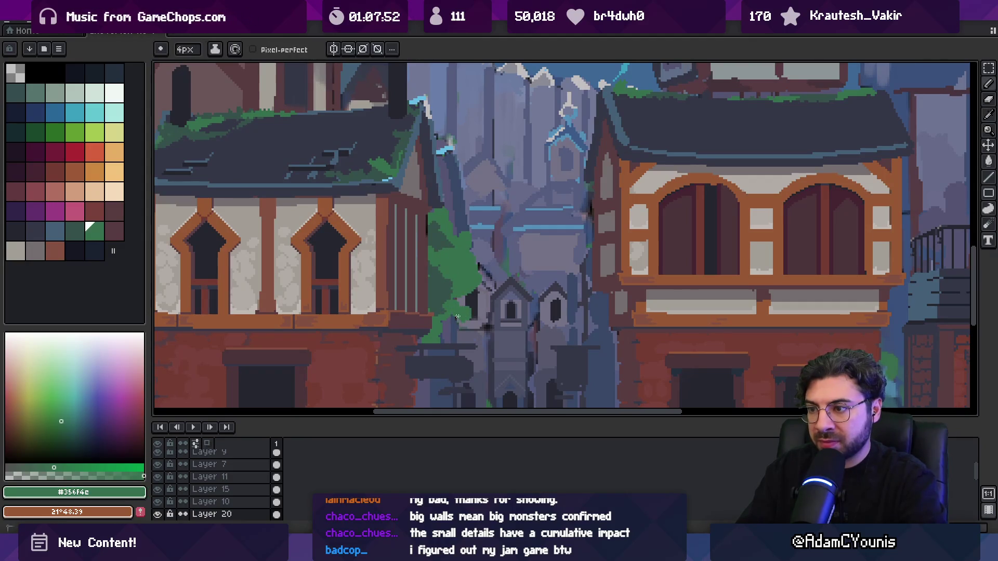
left_click(444, 325, "alt")
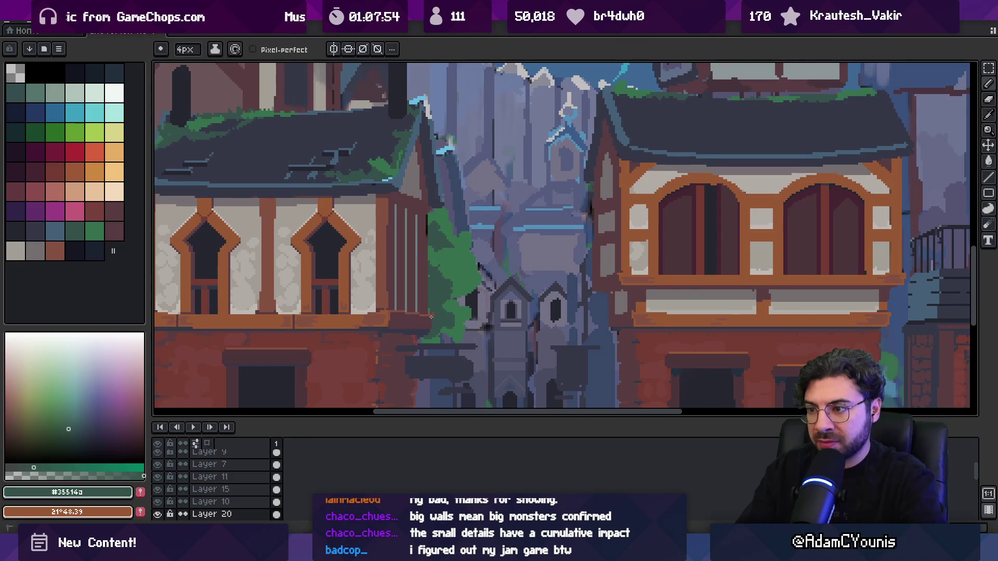
- Zoom out to check the image, then return from Layer 15 to Layer 20
key("z")
scroll(450, 289, "down", 4)
scroll(460, 282, "up", 4)
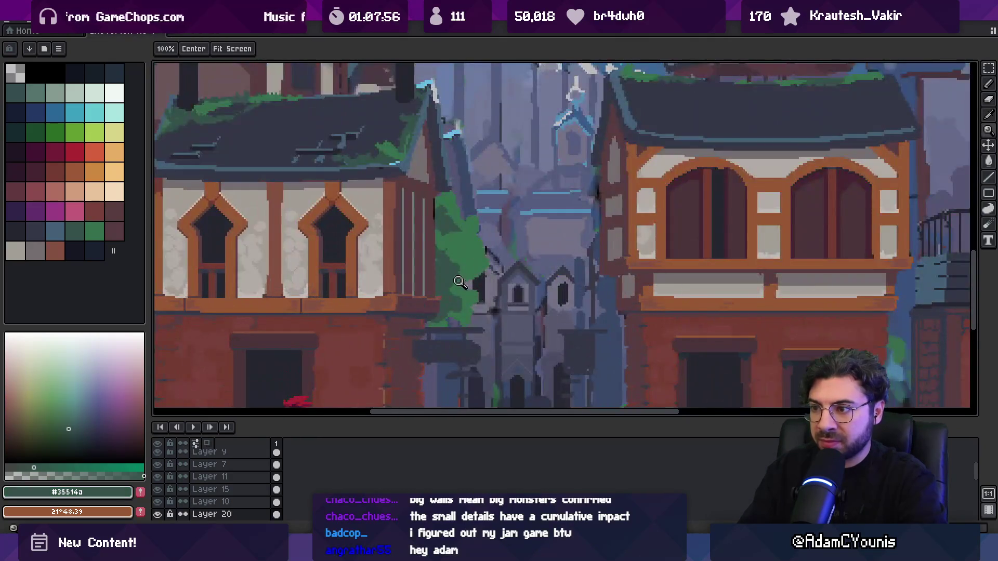
key("b")
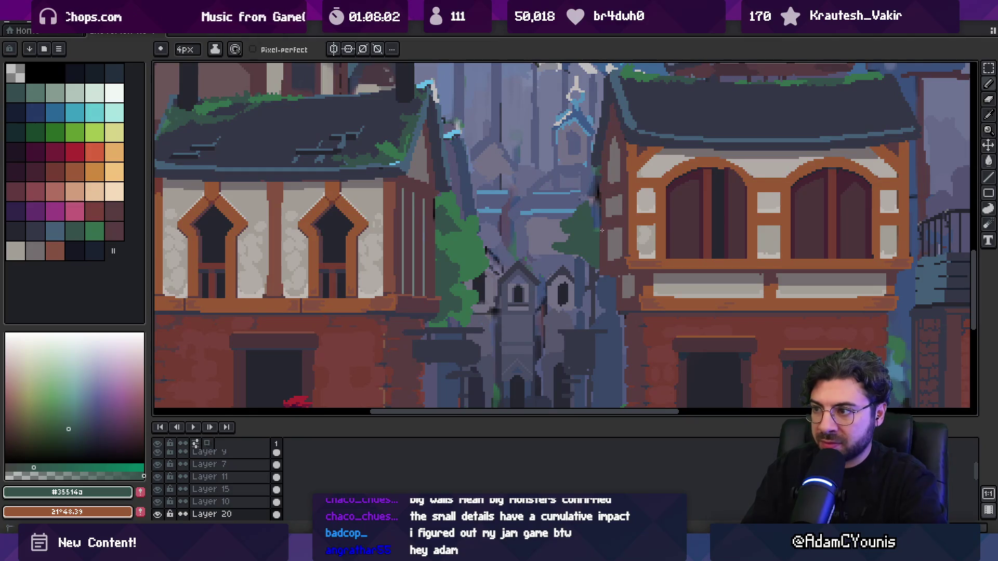
left_click(602, 229, "ctrl")
key("e")
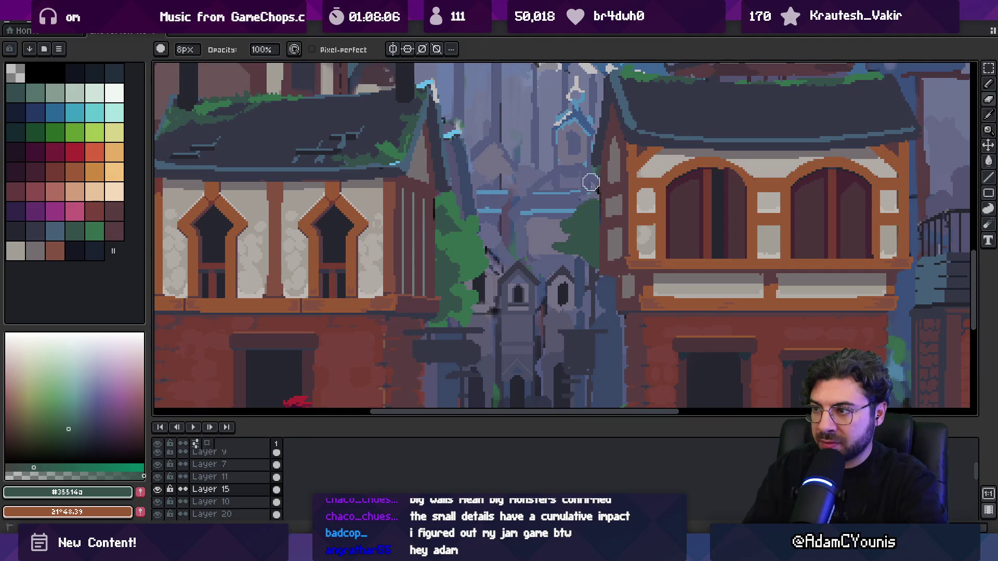
left_click(590, 225, "ctrl")
- Alternate foliage greens #356f4c and #35514a on the foliage with a 2px brush
left_click(481, 237, "alt")
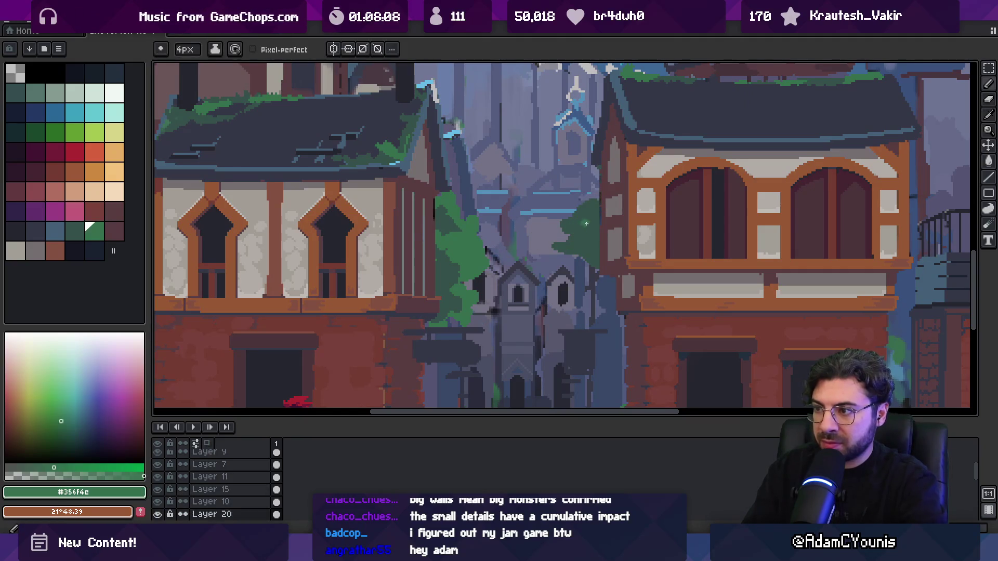
left_click(558, 252, "alt")
left_click(570, 253, "alt")
key("minus")
key("minus")
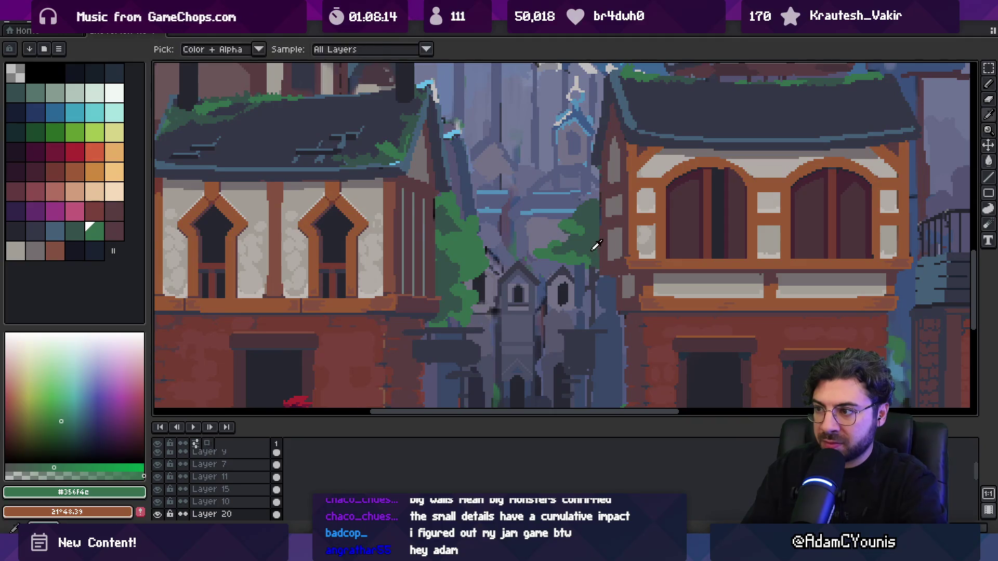
left_click(577, 259, "alt")
left_click(576, 253, "alt")
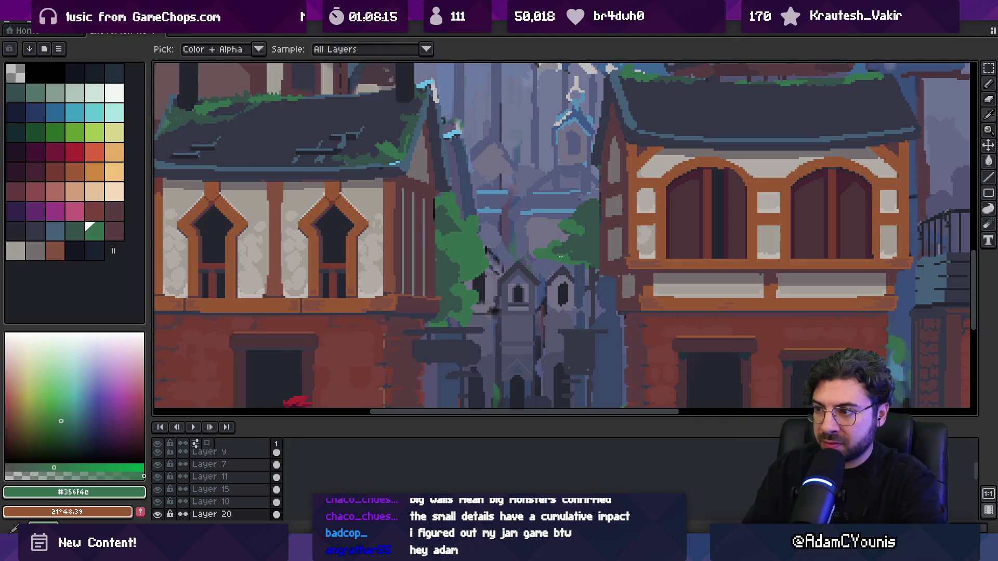
left_click(577, 232, "alt")
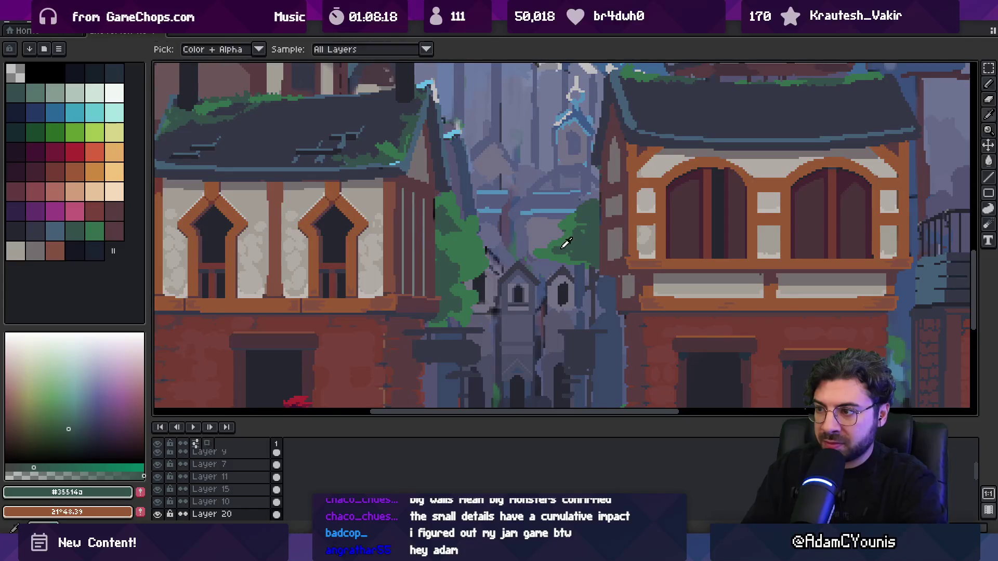
left_click(562, 252, "alt")
left_click(561, 261, "alt")
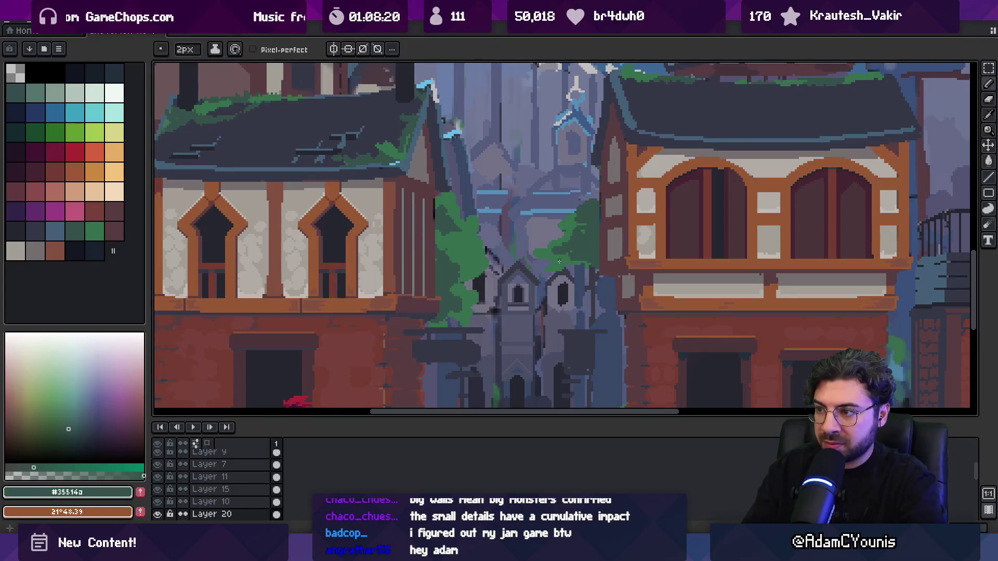
left_click(555, 268, "alt")
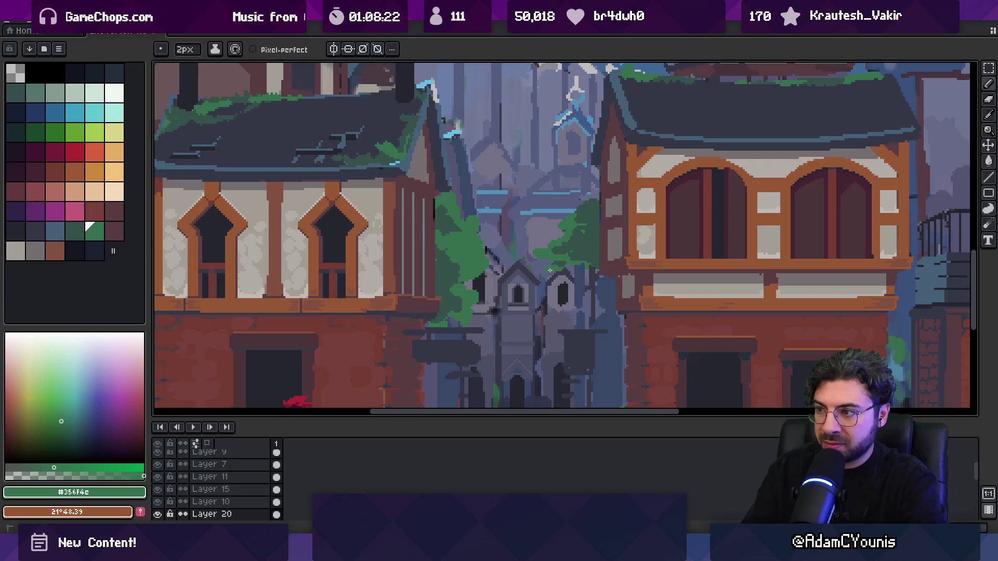
- Select an oval area around the alley foliage with the elliptical marquee
key("z")
scroll(548, 270, "down", 4)
scroll(532, 257, "up", 3)
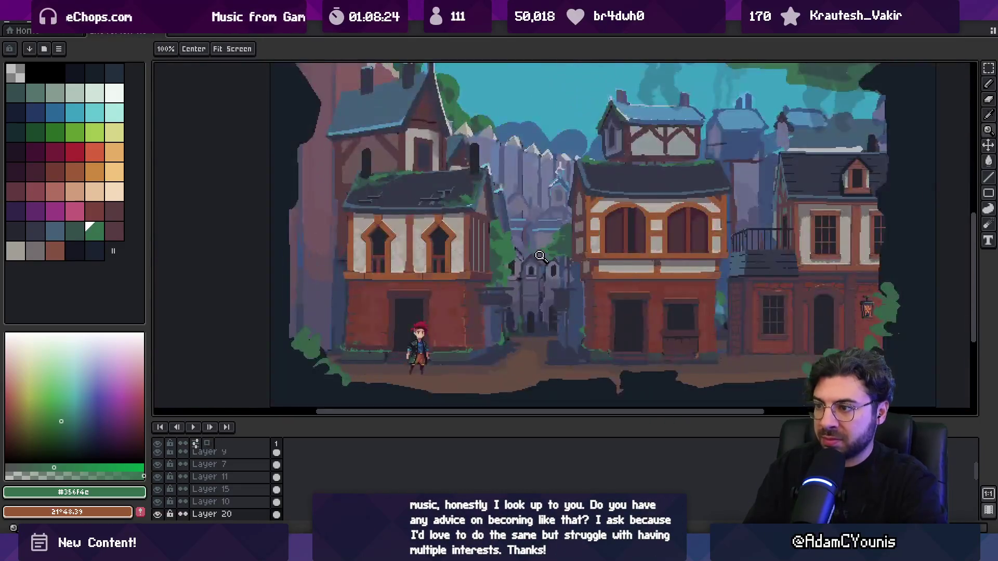
scroll(532, 258, "up", 1)
key("shift+m")
left_click_drag(535, 347, 368, 142)
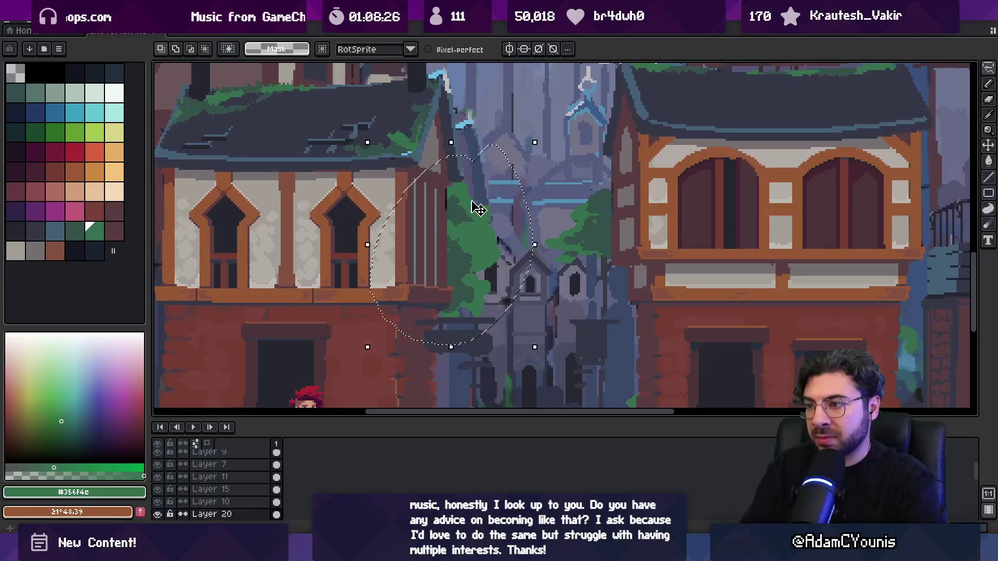
- Paint green foliage strokes inside the oval selection beside the left house
key("b")
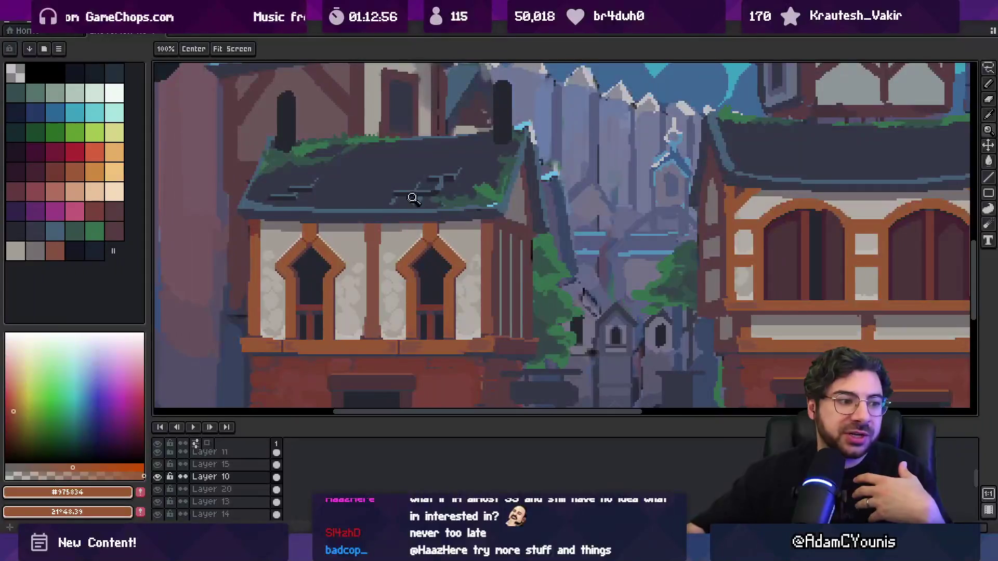
- Shrink the timeline, zoom in on the street and sample the bush's dark green
scroll(357, 180, "down", 3)
scroll(428, 238, "up", 1)
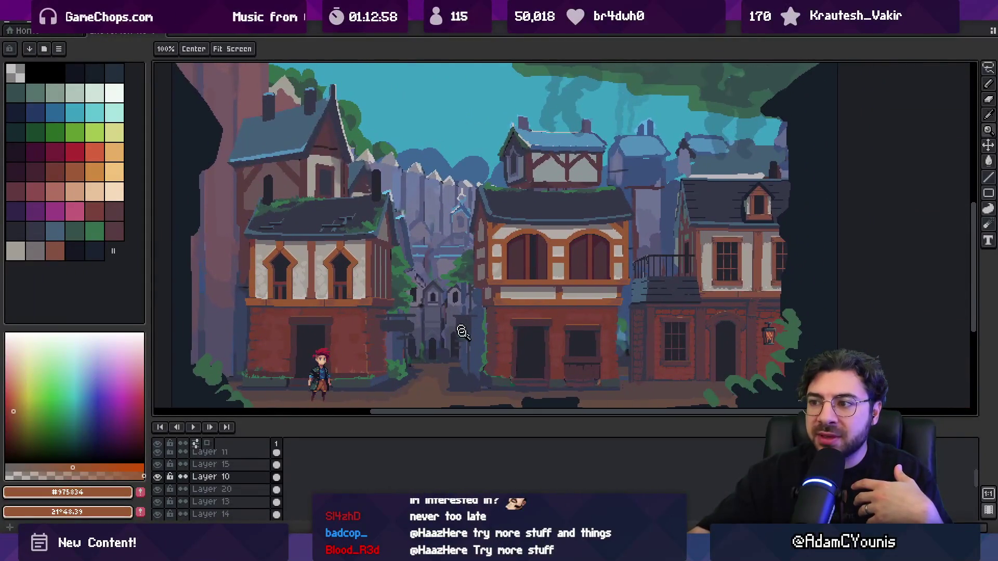
left_click_drag(466, 420, 472, 452)
left_click_drag(450, 281, 460, 329)
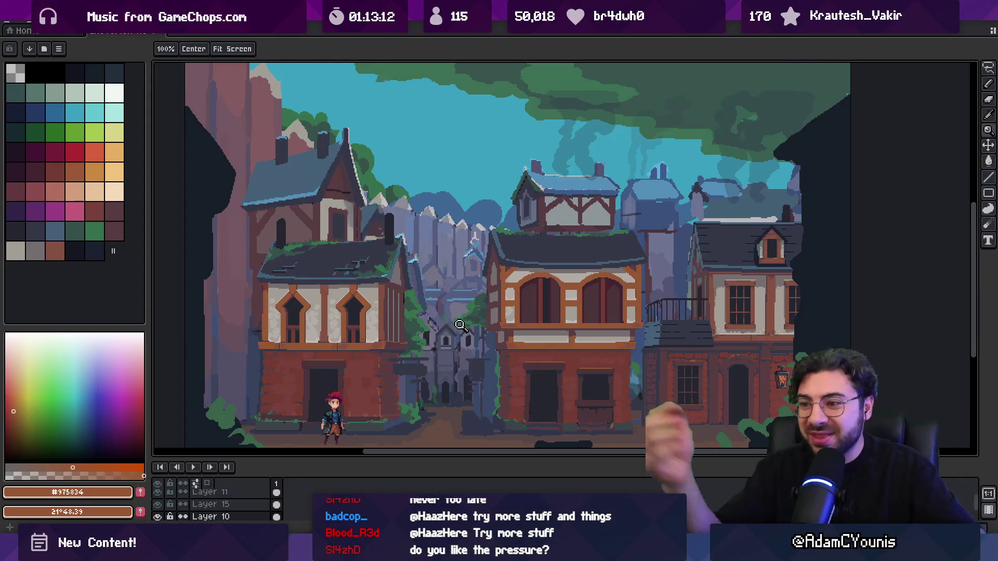
left_click_drag(426, 260, 418, 256)
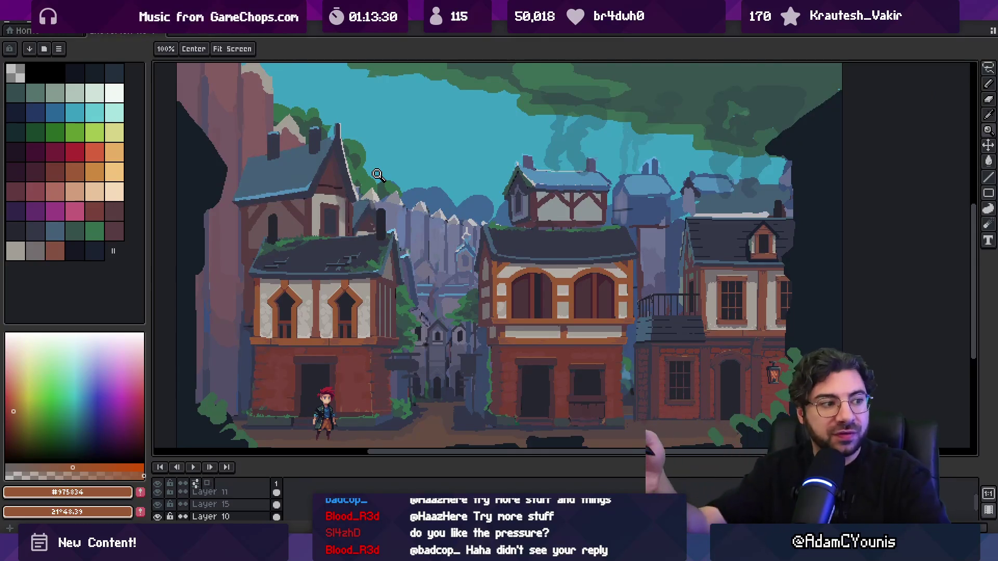
scroll(426, 209, "up", 2)
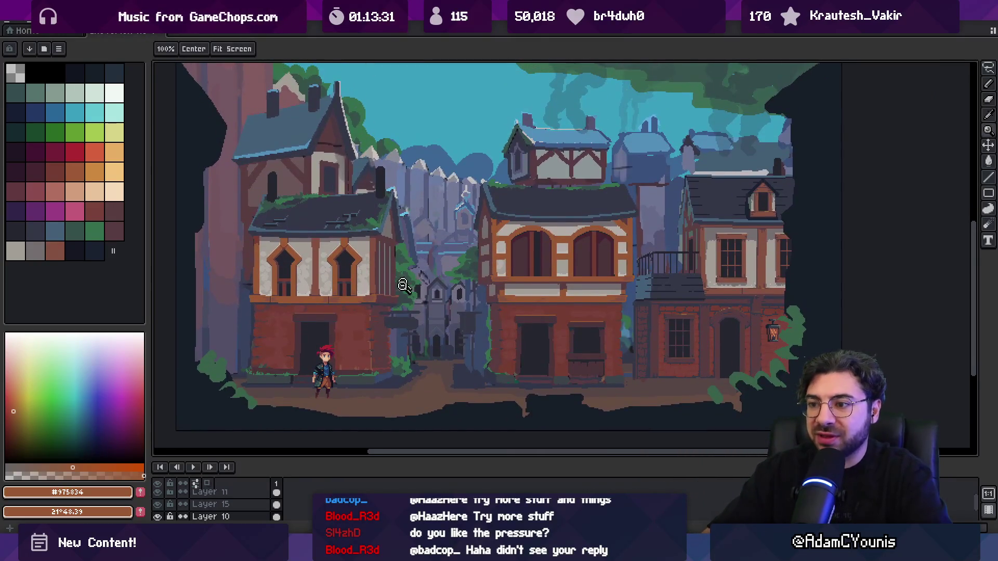
scroll(368, 381, "up", 2)
left_click(425, 347)
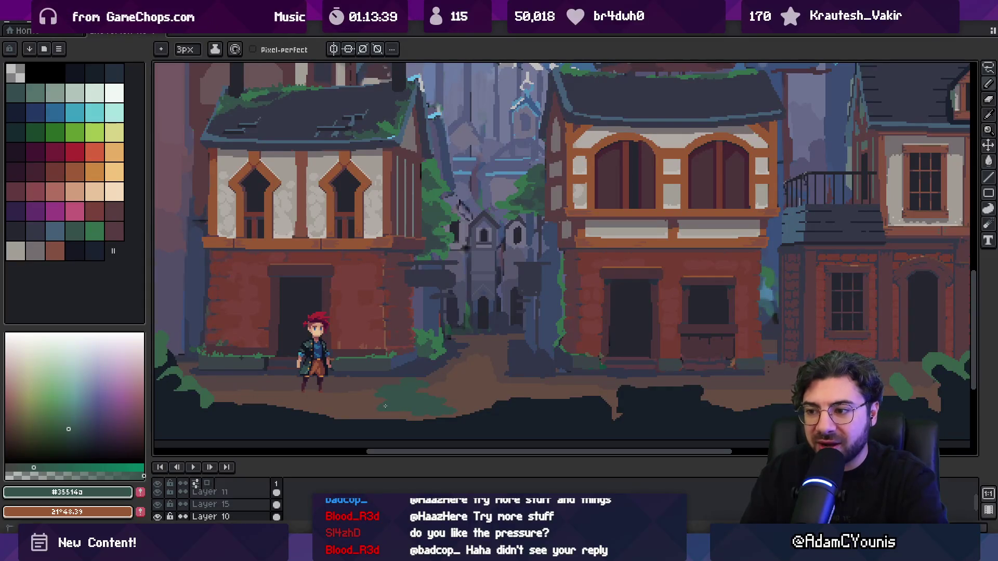
- Draw a green bush clump on the road right of the character, shaping it with road brown
left_click(421, 358, "alt")
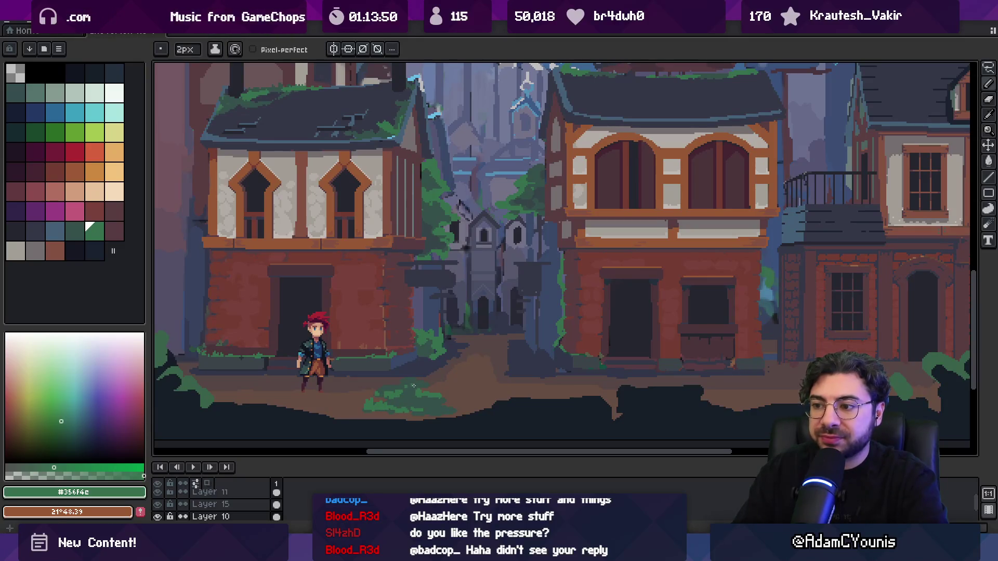
left_click(402, 378, "alt")
left_click(443, 404, "alt")
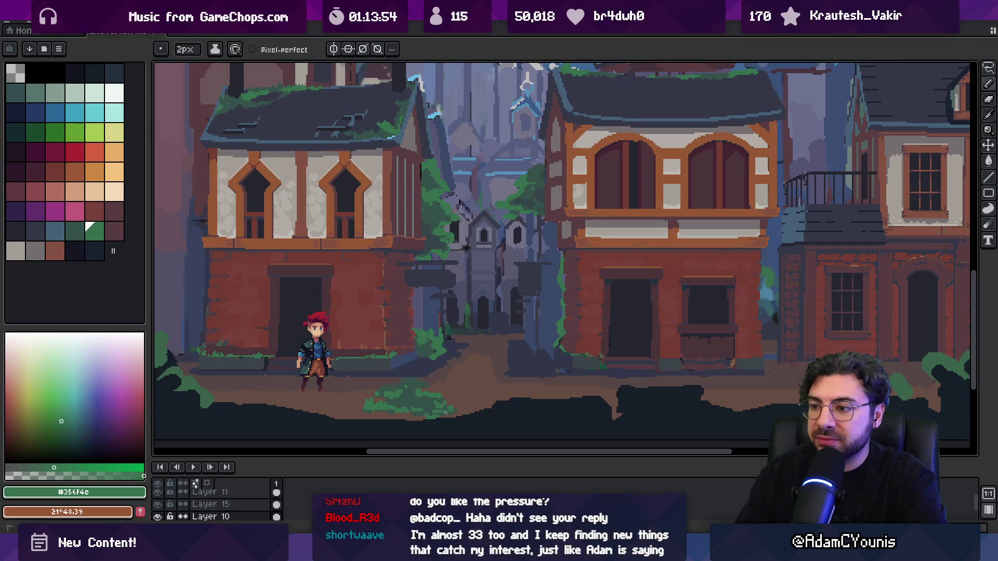
key("z")
left_click(422, 389)
left_click(414, 387)
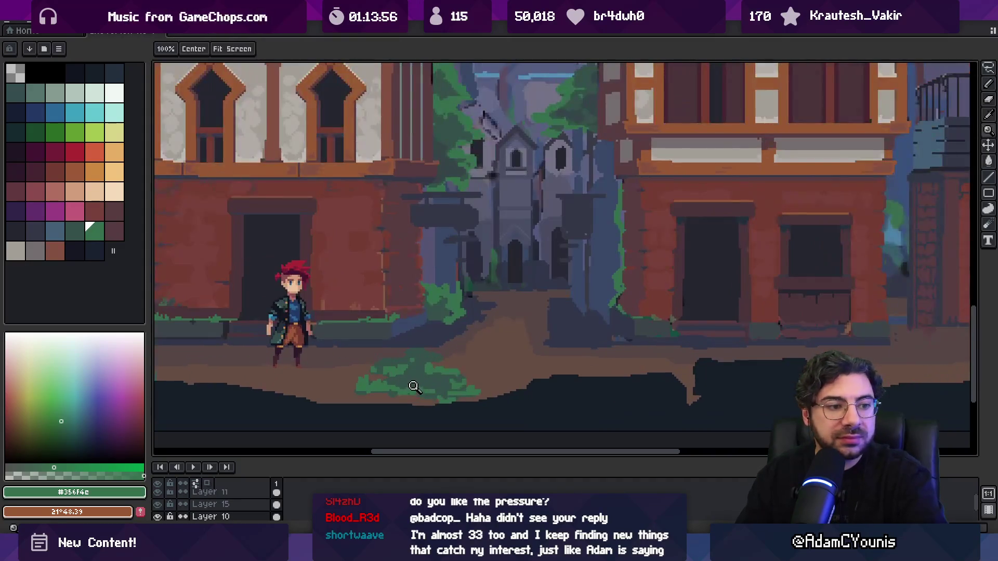
left_click(357, 372, "alt")
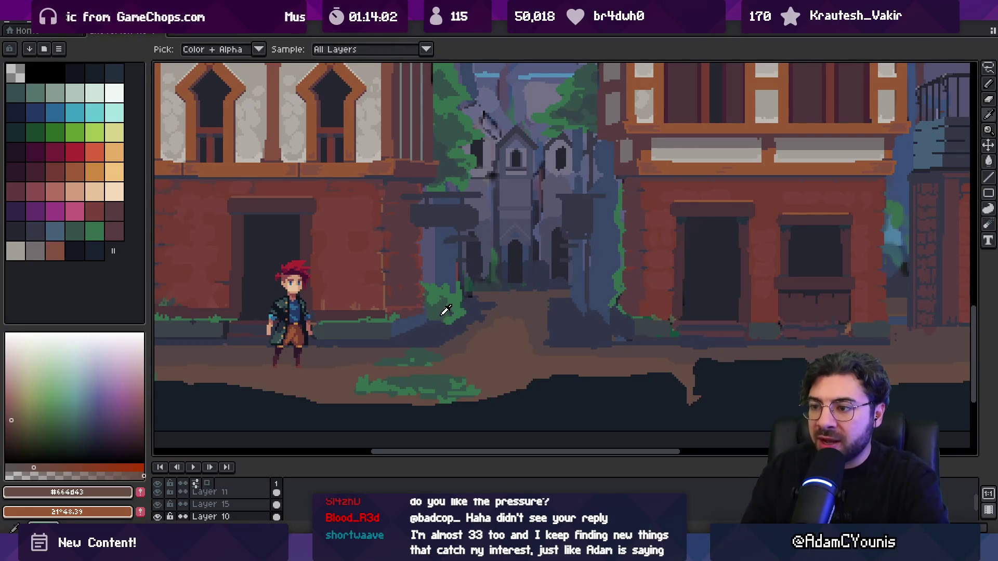
left_click(410, 355, "alt")
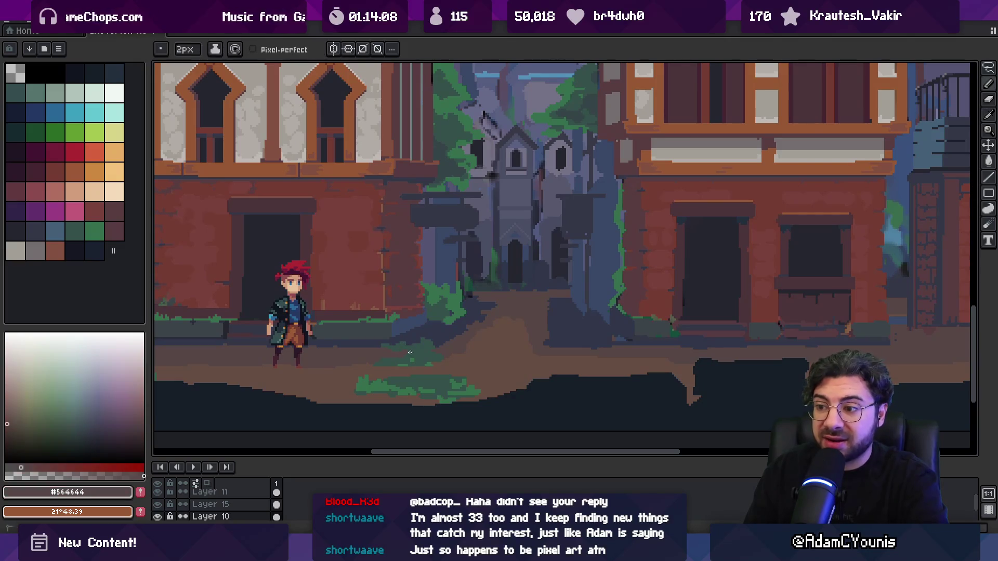
scroll(452, 359, "down", 3)
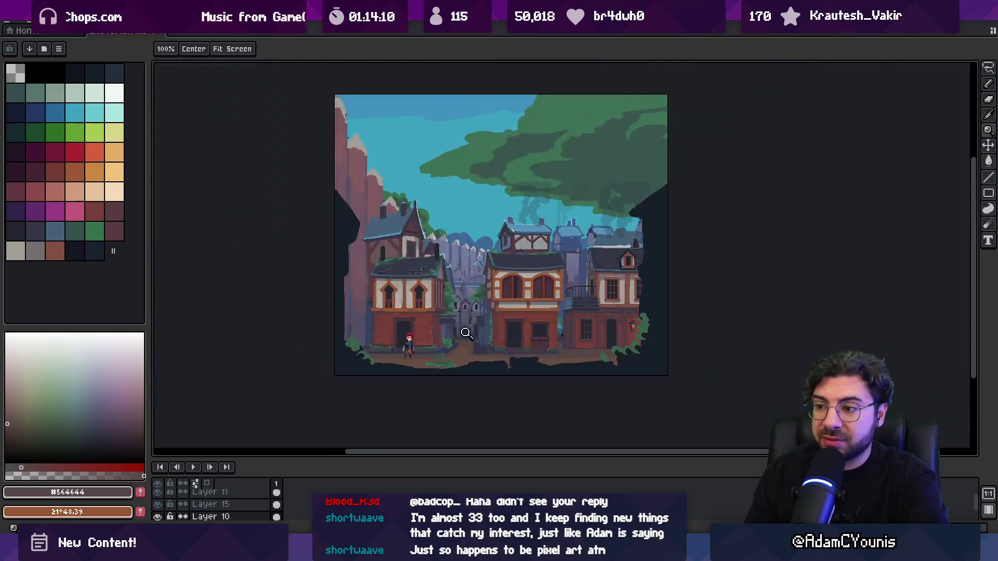
- Shape the road bush's outline with the lighter and darker road browns
scroll(447, 349, "up", 4)
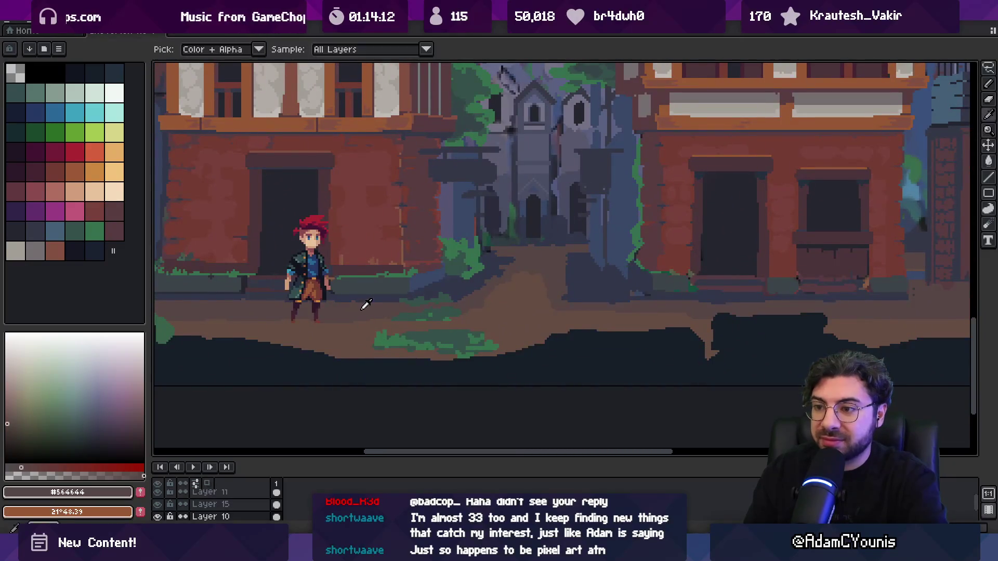
key("b")
scroll(353, 310, "left", 3)
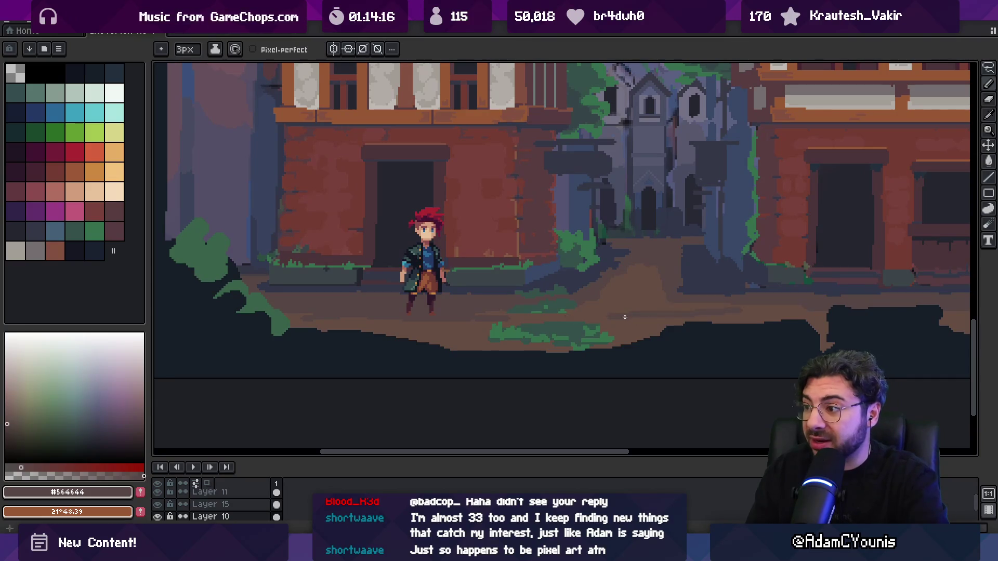
left_click(673, 304, "alt")
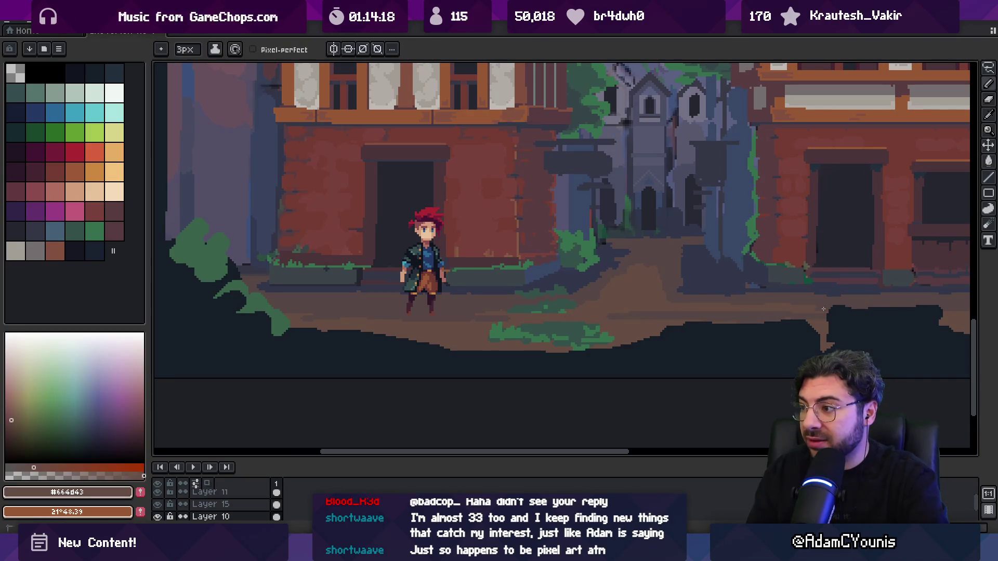
scroll(633, 318, "down", 1)
key("alt")
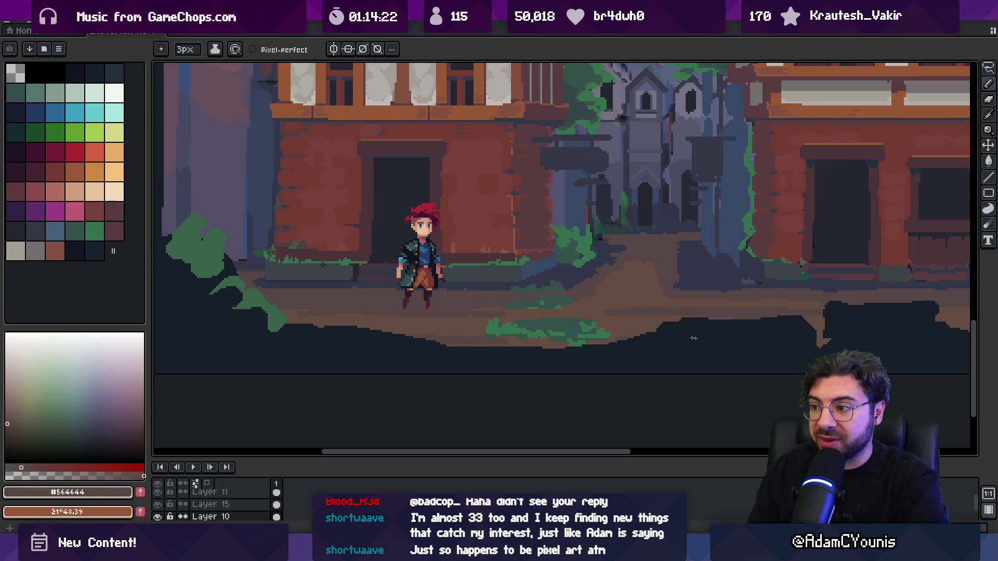
left_click(525, 338, "alt")
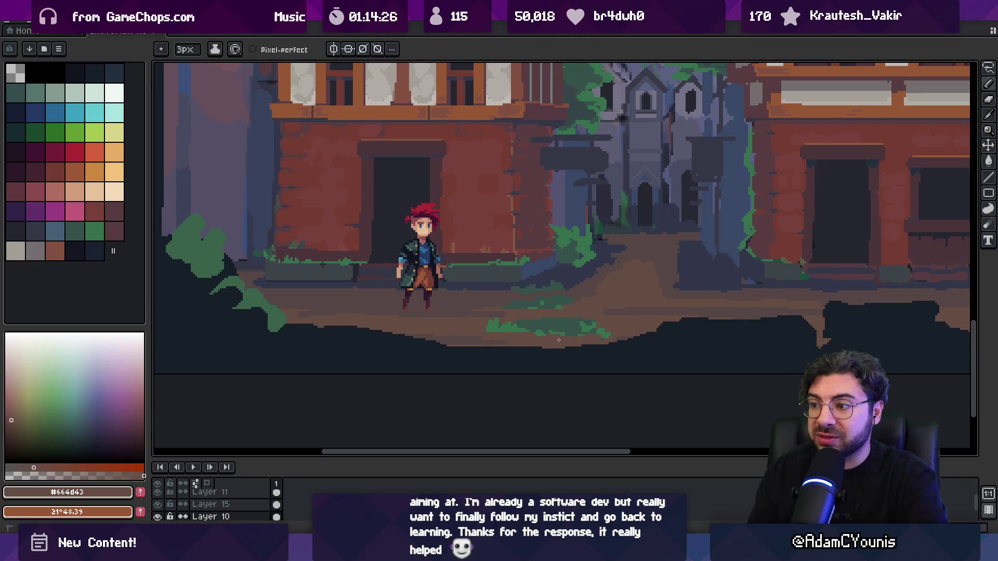
left_click(478, 336, "alt")
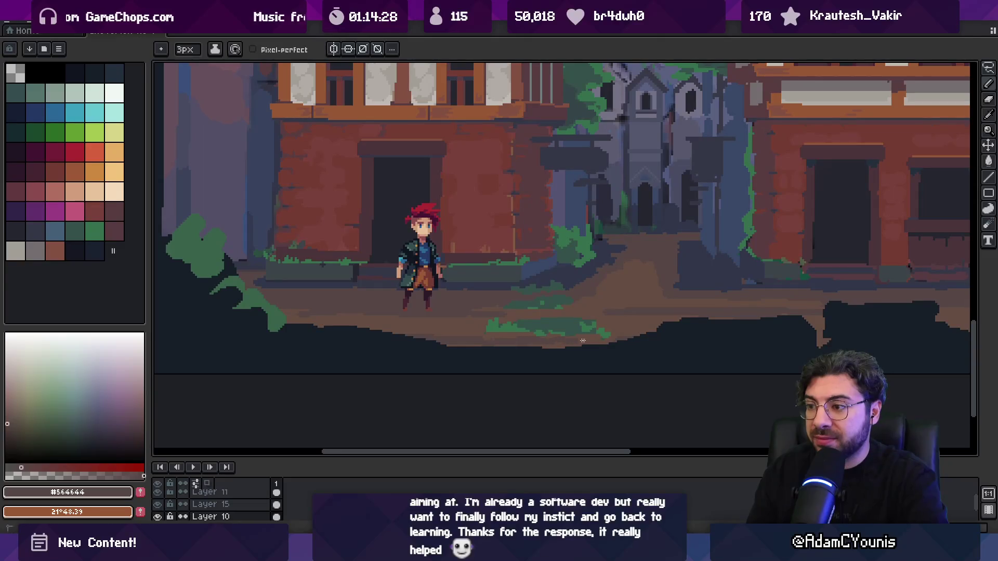
scroll(567, 328, "up", 1)
- Rework the bush body, alternating the dark and brighter bush greens
left_click(530, 327, "alt")
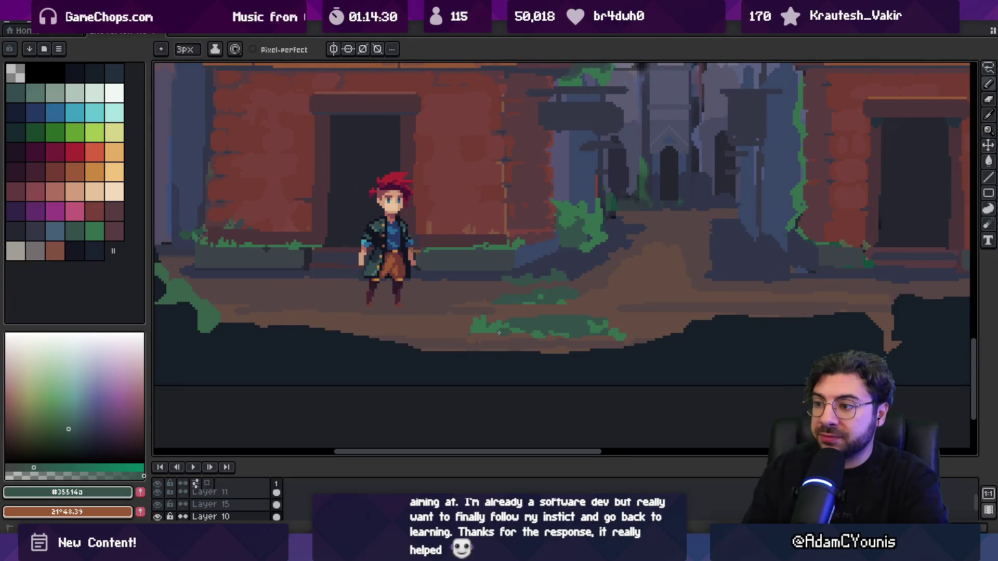
left_click(500, 332, "alt")
left_click(502, 326, "alt")
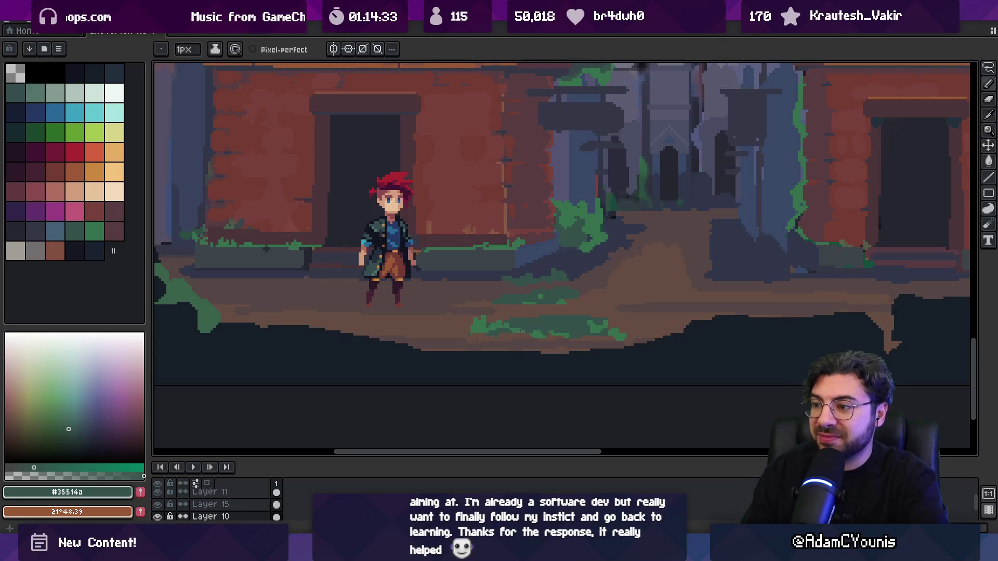
left_click(520, 331, "alt")
left_click(562, 319, "alt")
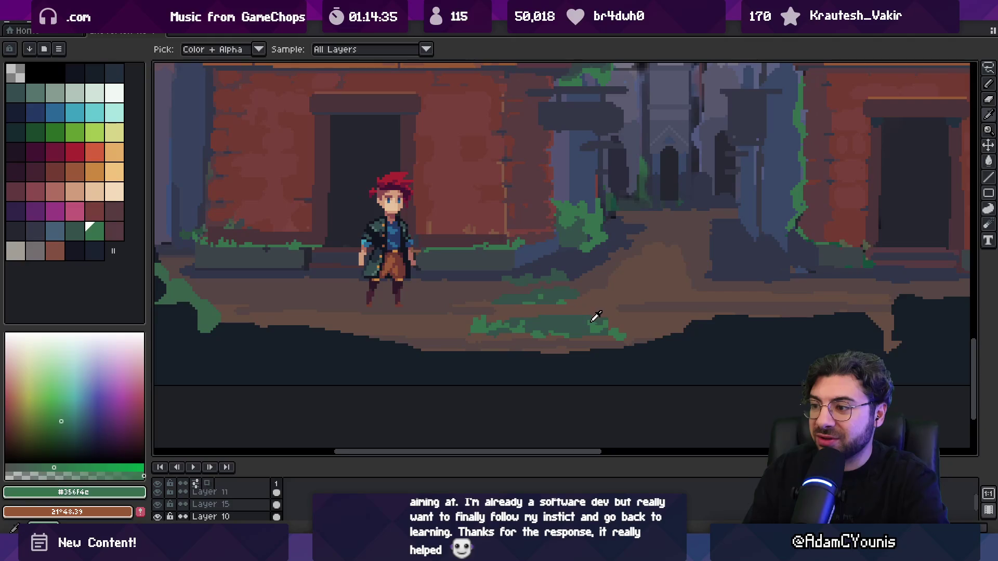
left_click(580, 314, "alt")
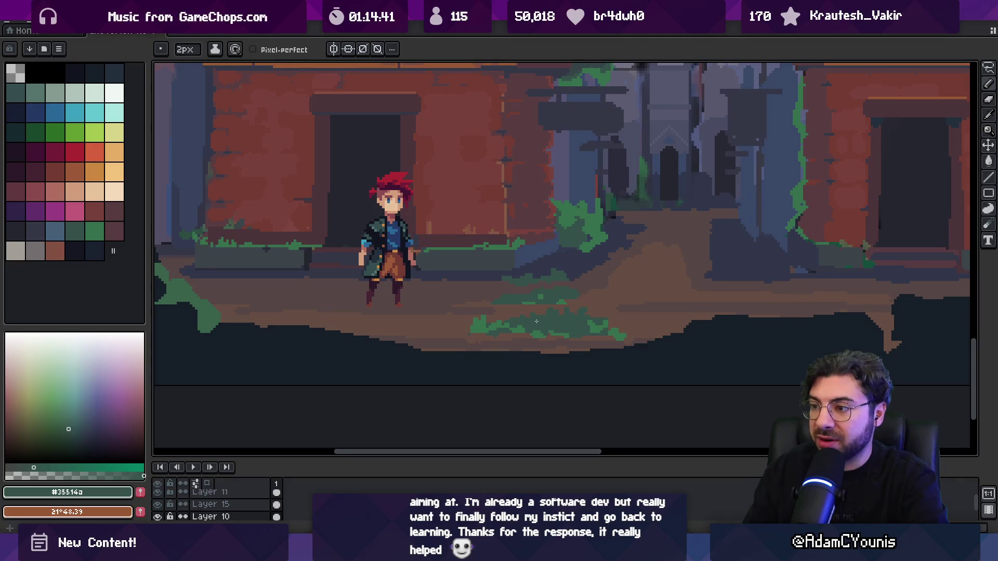
left_click(611, 328, "alt")
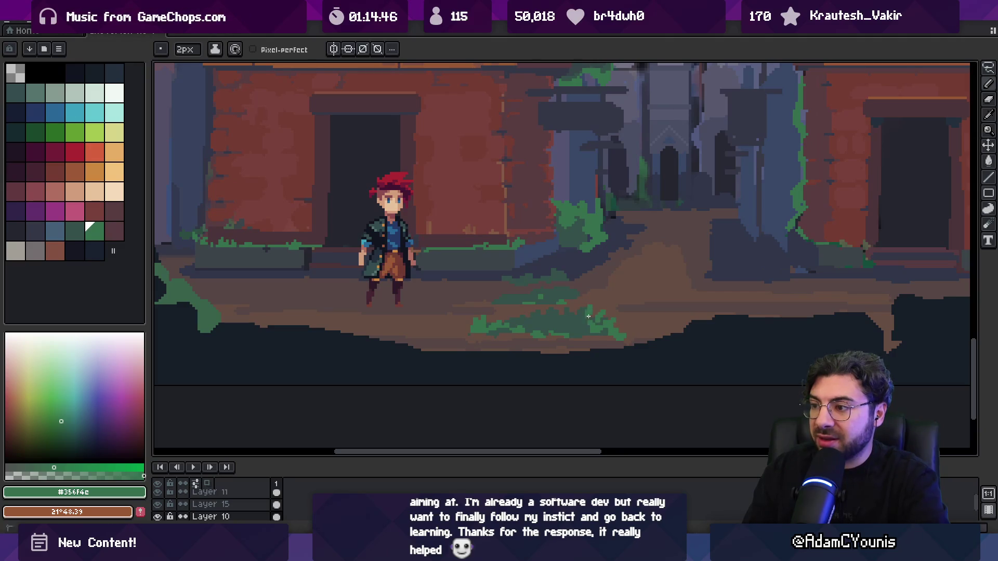
- Add bright green highlights across the bush top, then zoom out over the town scene
scroll(609, 319, "down", 2)
scroll(551, 328, "up", 3)
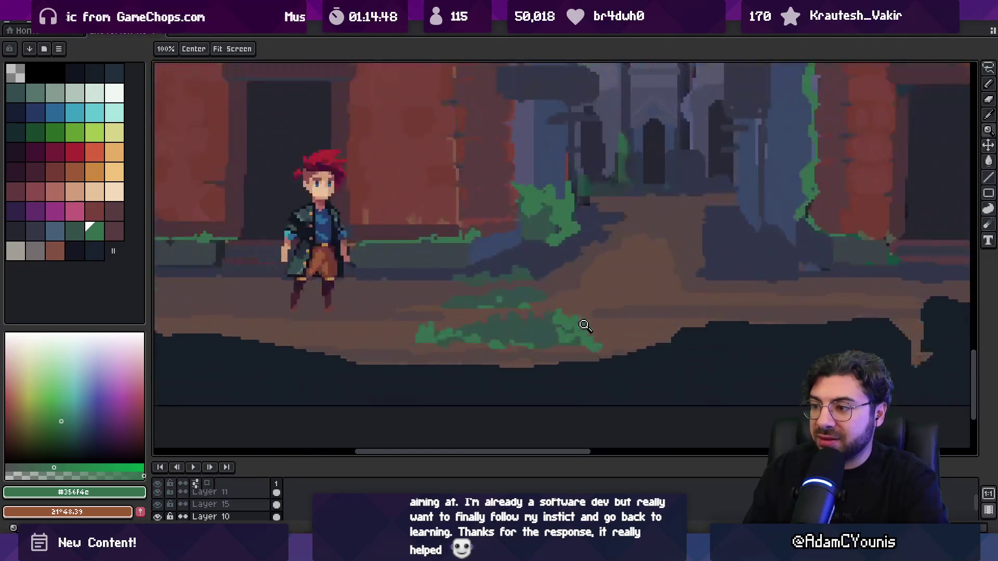
key("b")
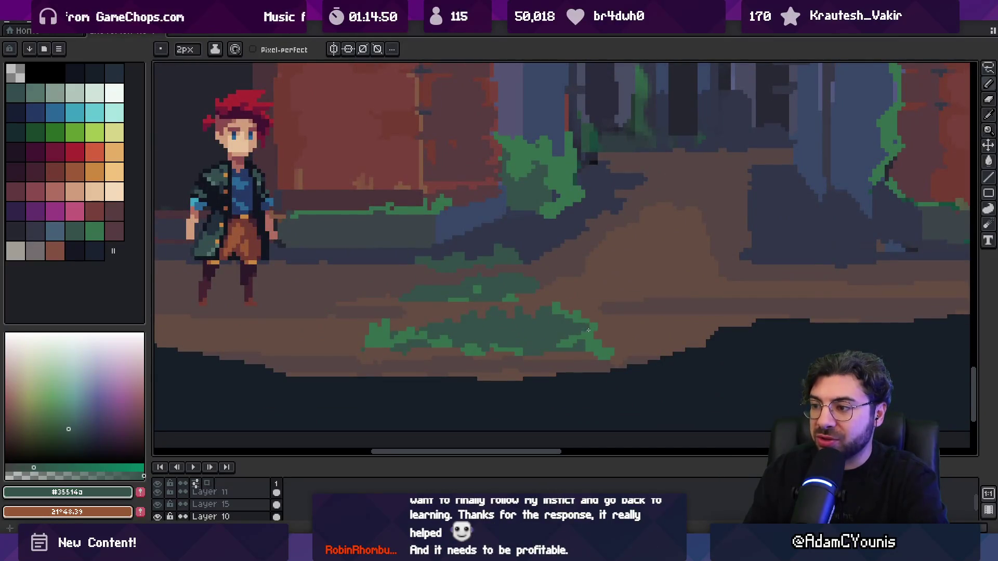
left_click(603, 335, "alt")
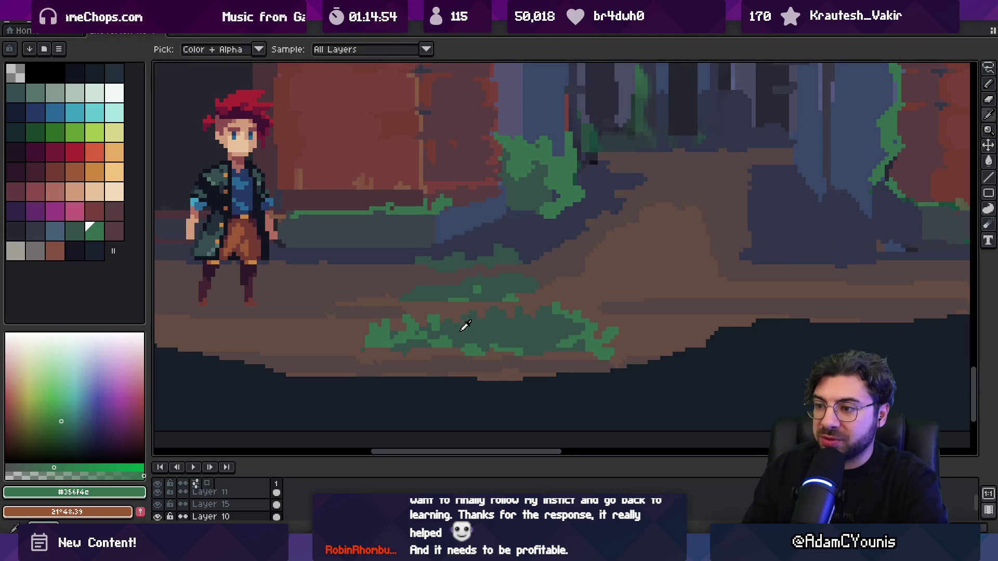
scroll(438, 310, "down", 3)
scroll(515, 319, "up", 2)
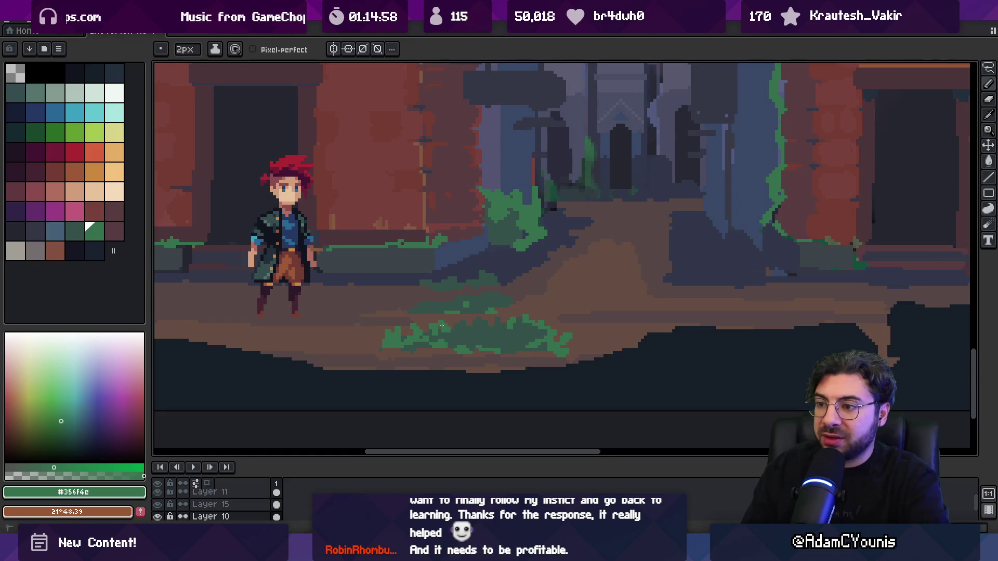
key("z")
scroll(501, 298, "down", 4)
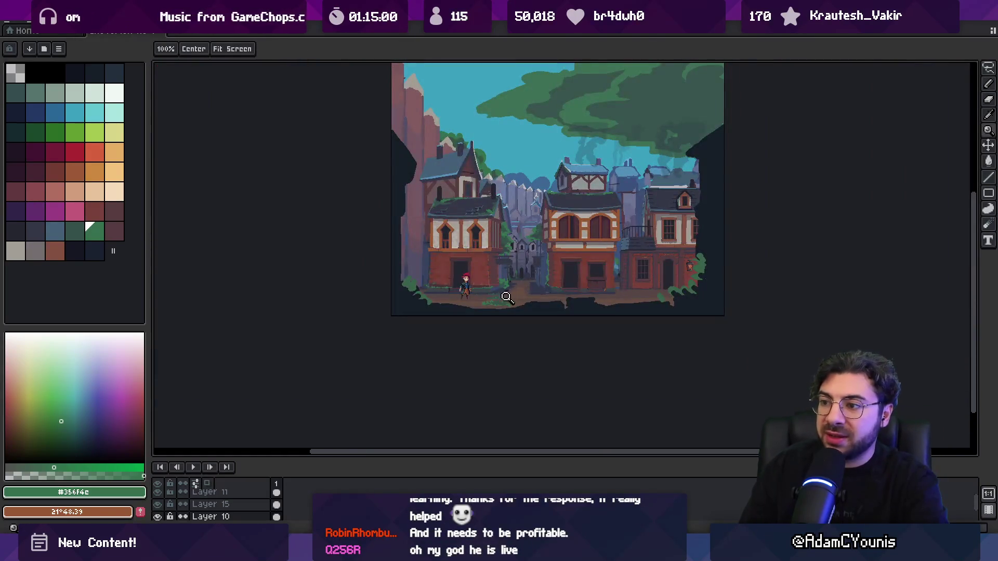
- Sample the brown ground colour and zoom in on the grass patch
scroll(508, 296, "up", 5)
key("b")
left_click(530, 317, "alt")
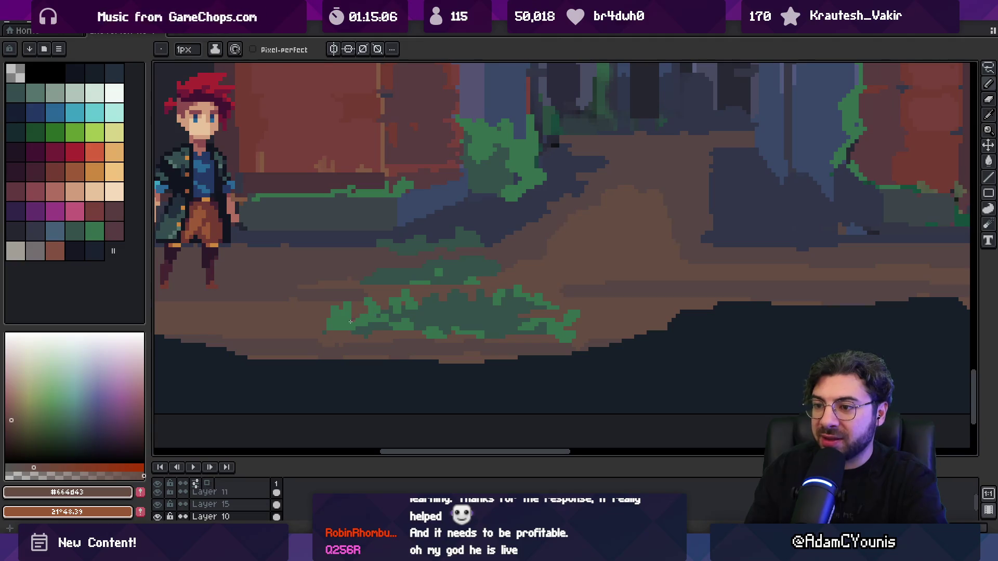
key("z")
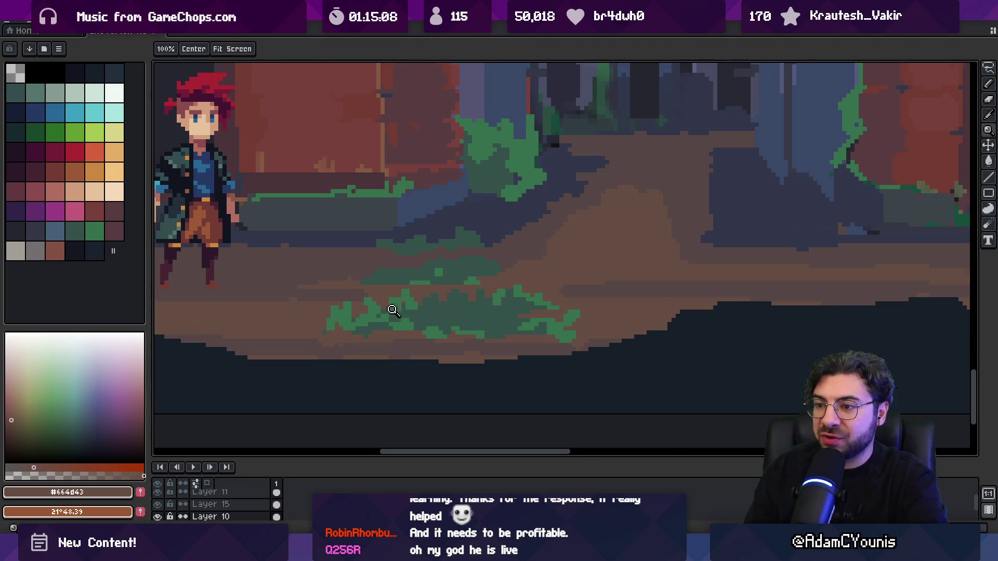
scroll(395, 308, "up", 3)
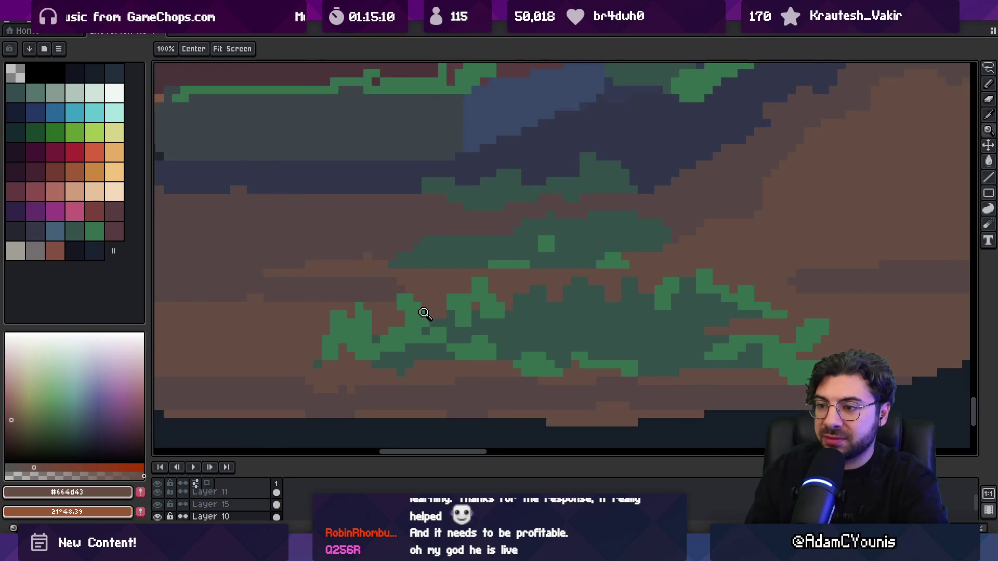
scroll(421, 312, "down", 4)
scroll(437, 301, "up", 4)
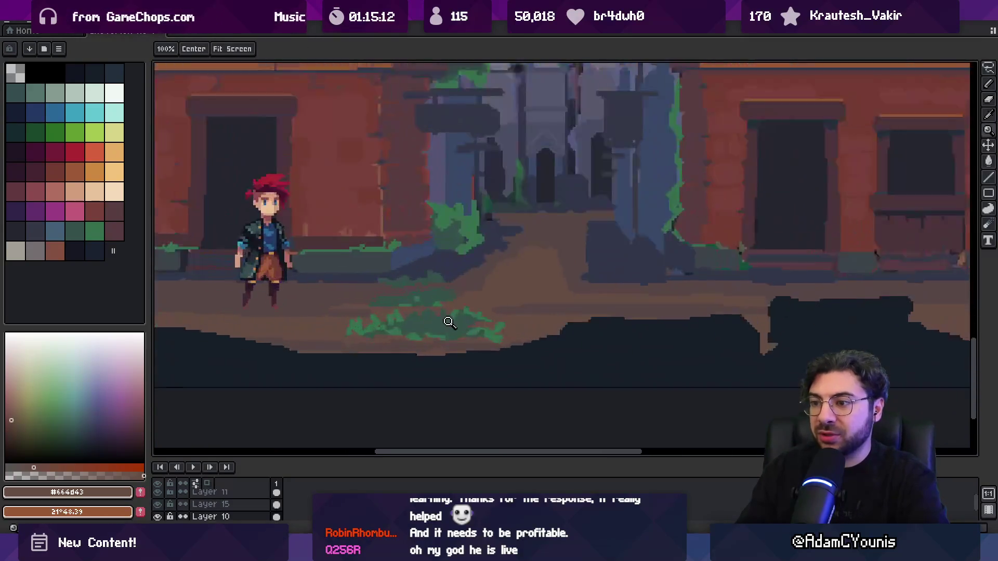
key("b")
- Add light-green highlight pixels and a few dark shade pixels to the grass
left_click(446, 323, "alt")
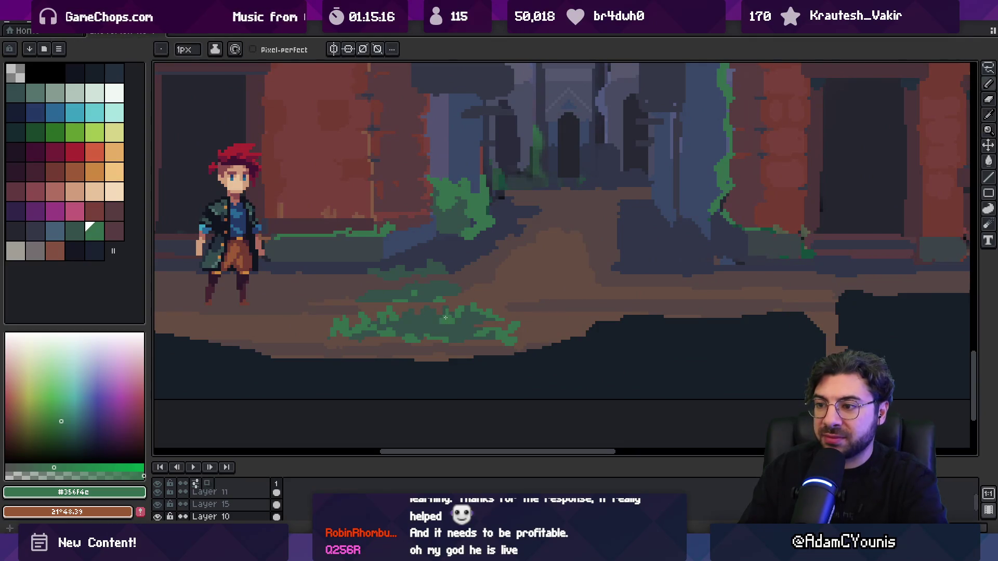
left_click(431, 326, "alt")
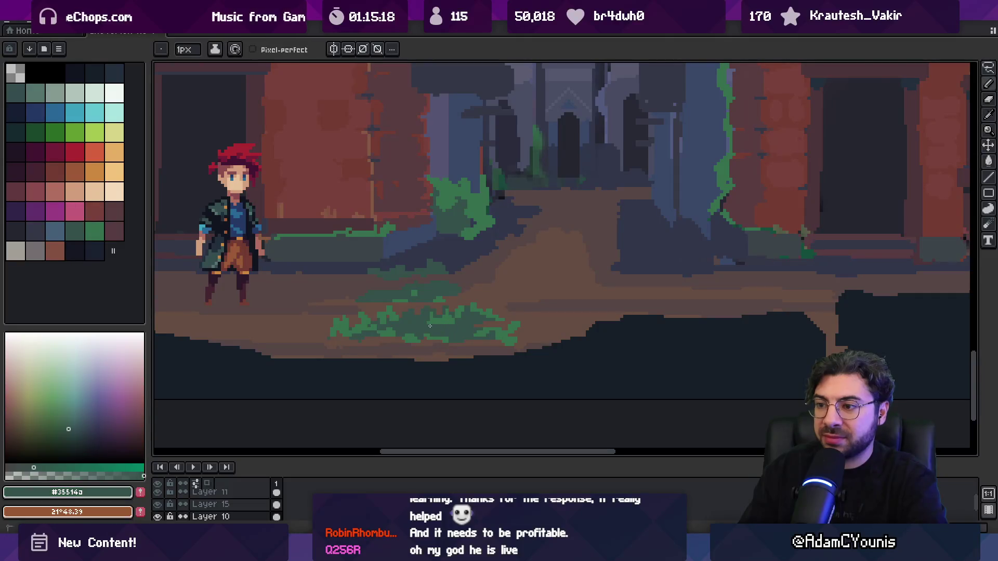
scroll(441, 319, "up", 4)
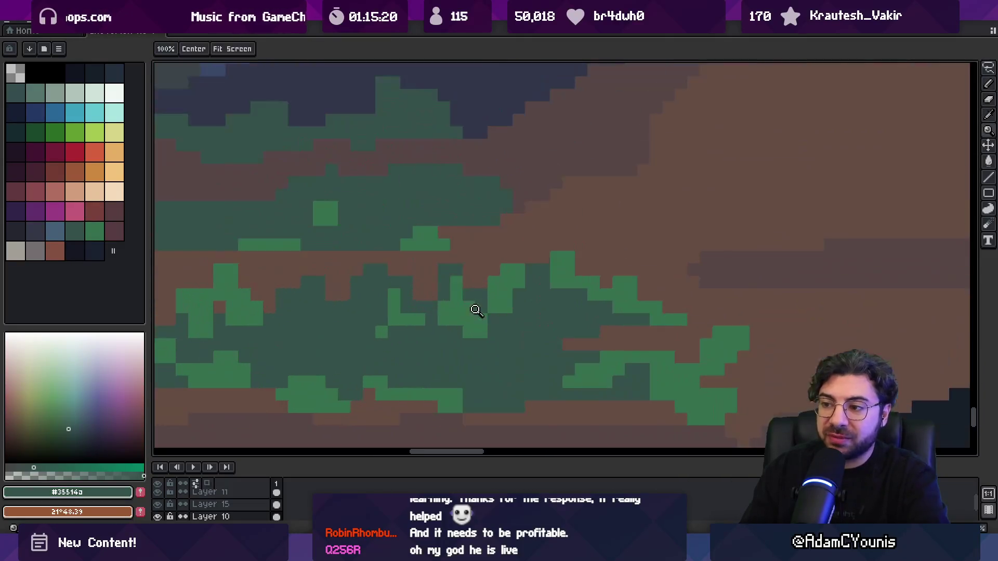
left_click(485, 305, "alt")
mouse_move(382, 307)
left_mouse_down()
mouse_move(382, 319)
mouse_move(438, 329)
left_mouse_up()
left_click(432, 308)
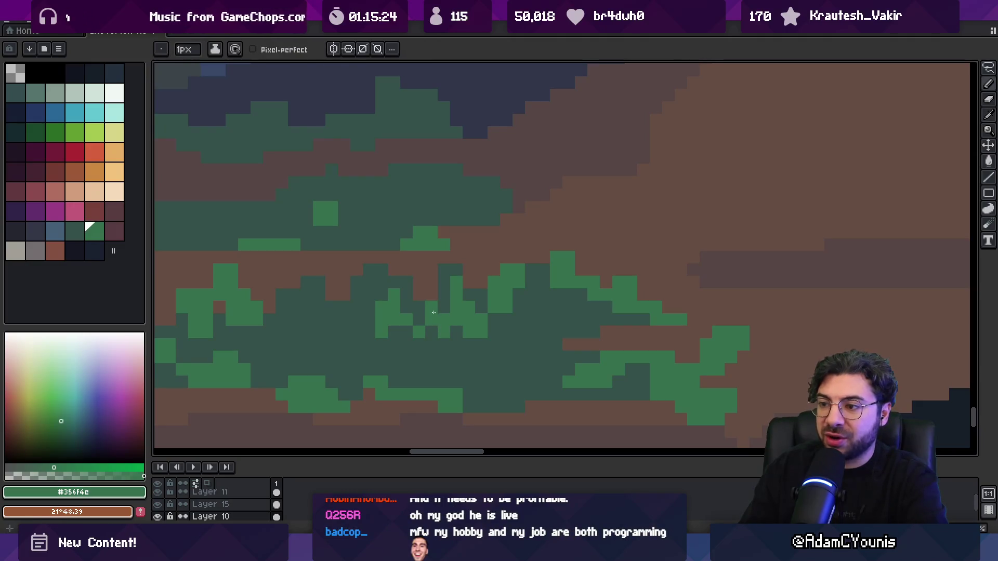
left_click(418, 317, "alt")
left_click(408, 319)
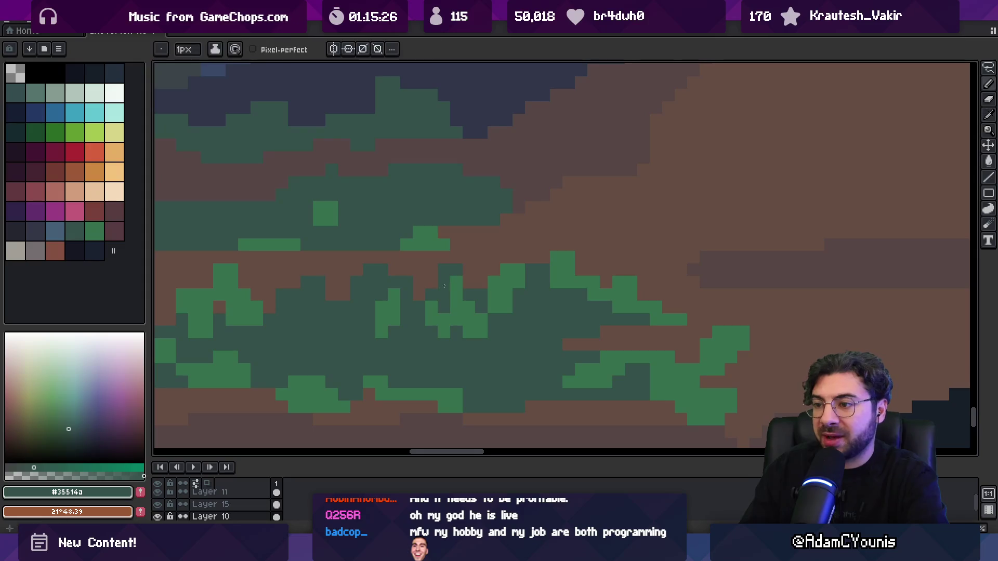
- Zoom out to the whole scene and load the brown ground colour as the foreground
key("z")
key("1")
scroll(509, 273, "up", 5)
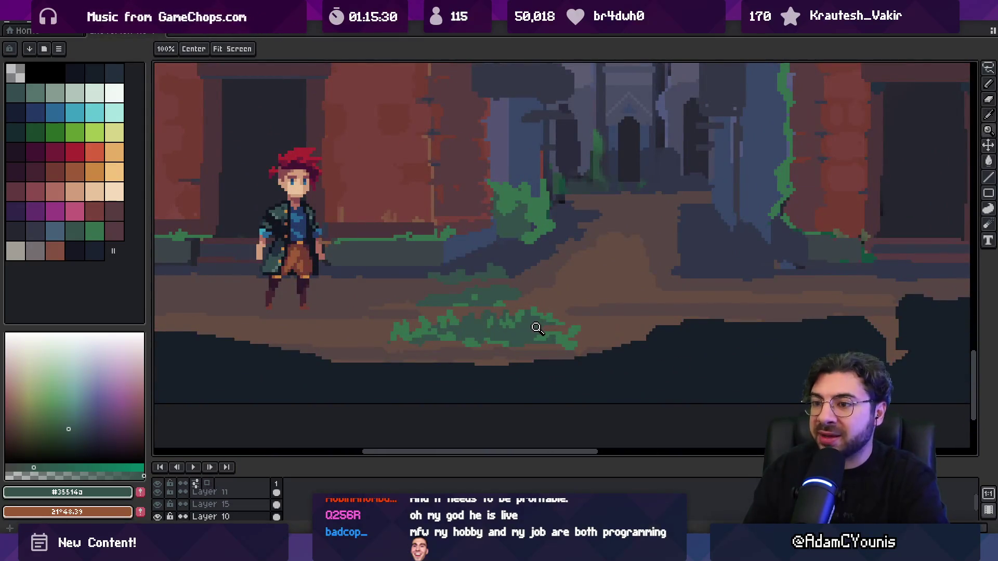
key("i")
left_click(573, 332)
key("x")
key("b")
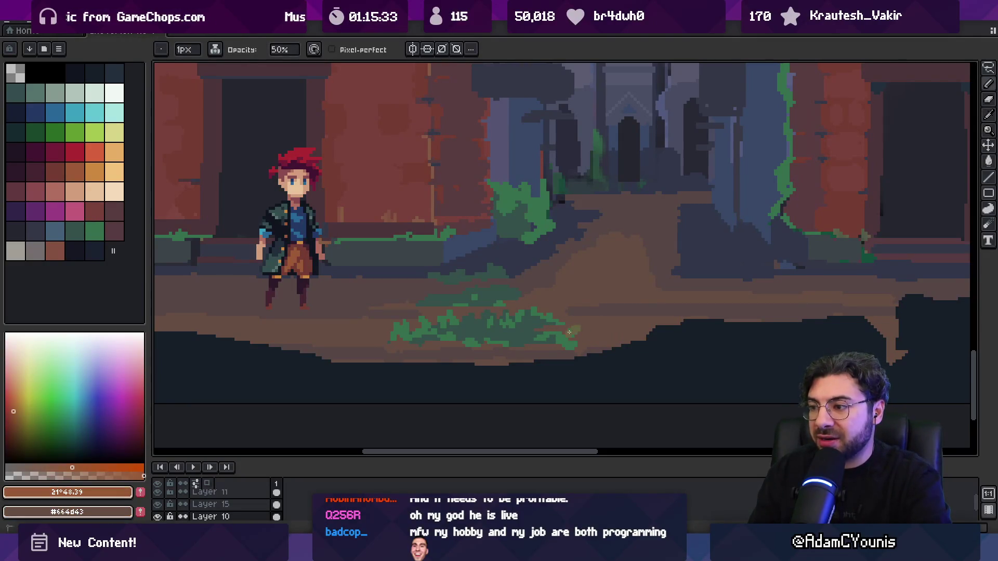
- Paint olive pixels along the grass patch edges to blend it into the brown dirt
key("z")
left_click(601, 335)
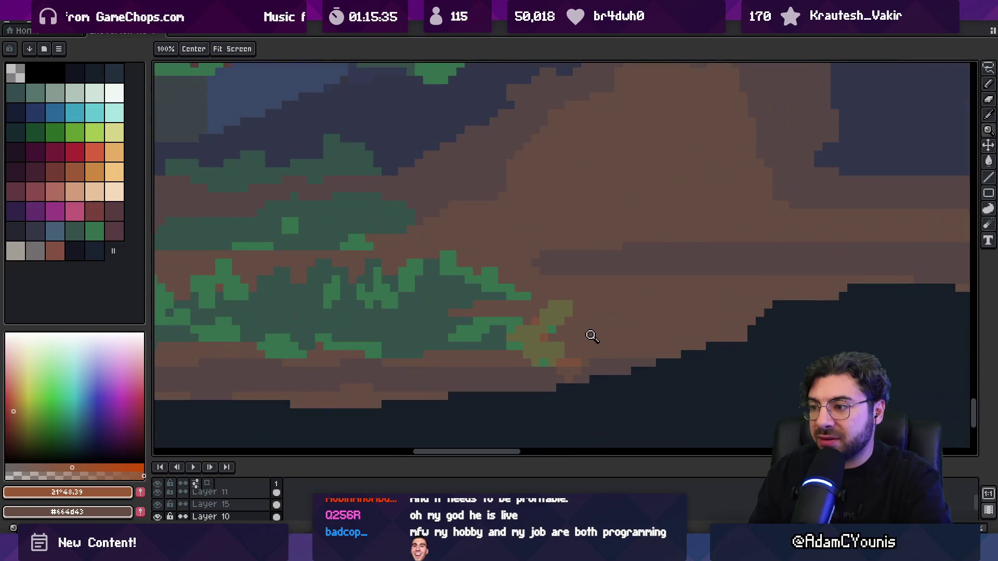
key("b")
left_click(580, 348, "alt")
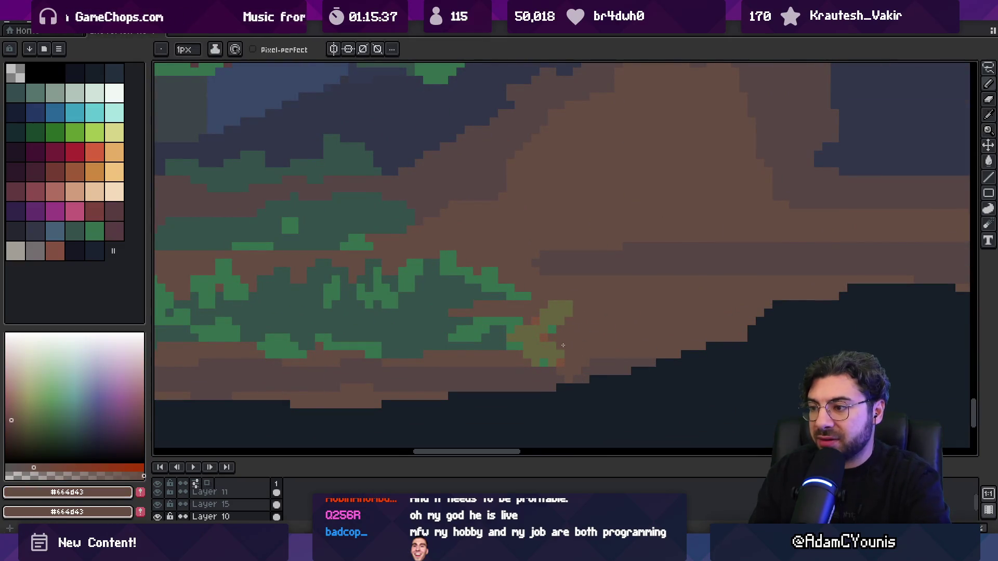
left_click(541, 336, "alt")
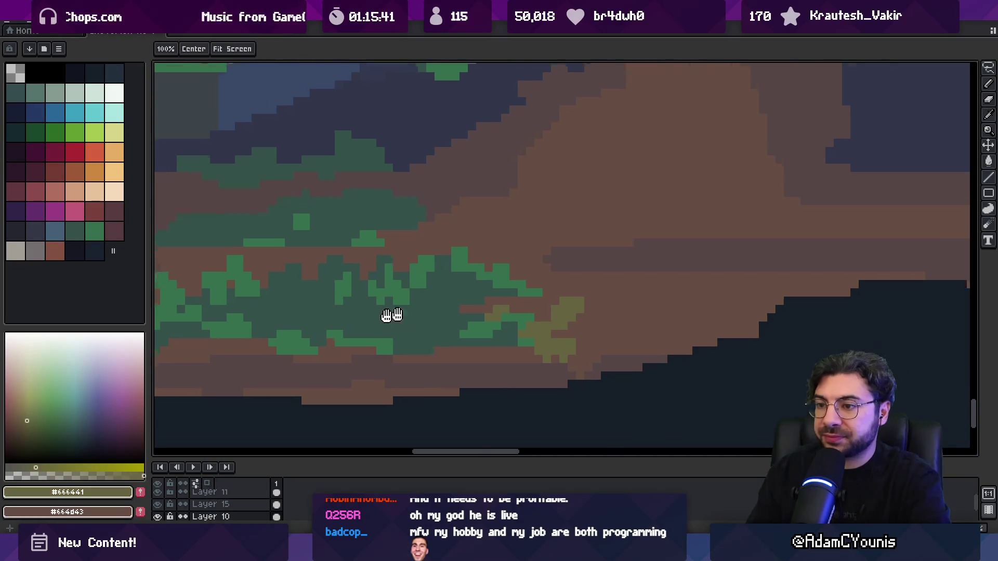
left_click_drag(370, 319, 611, 312)
left_click_drag(252, 315, 267, 324)
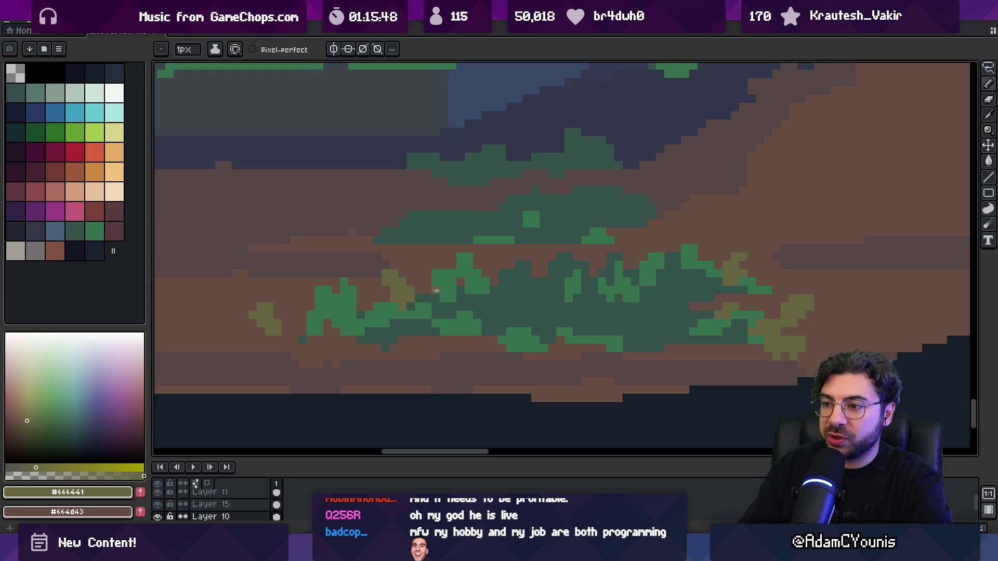
left_click(466, 279, "alt")
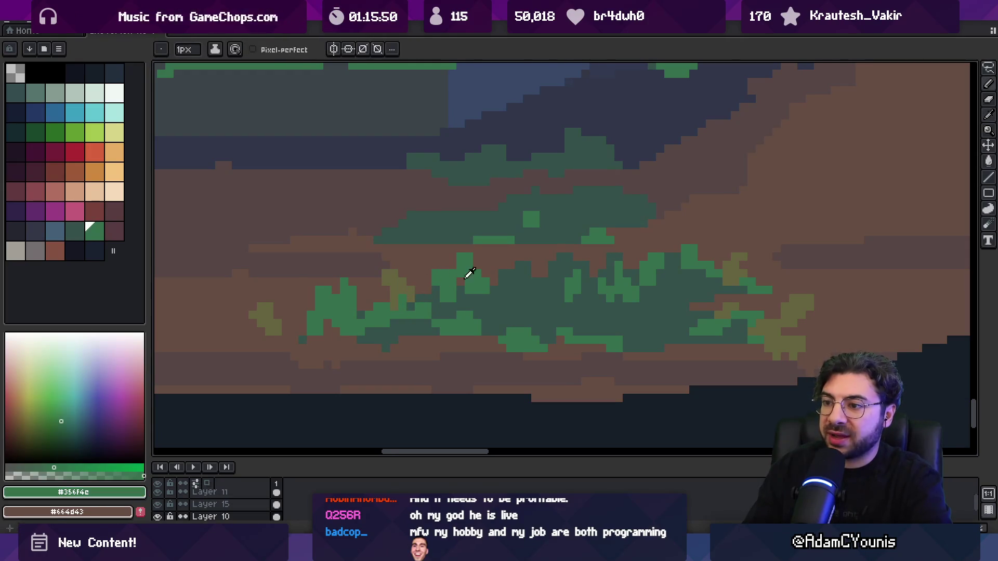
left_click(405, 286, "alt")
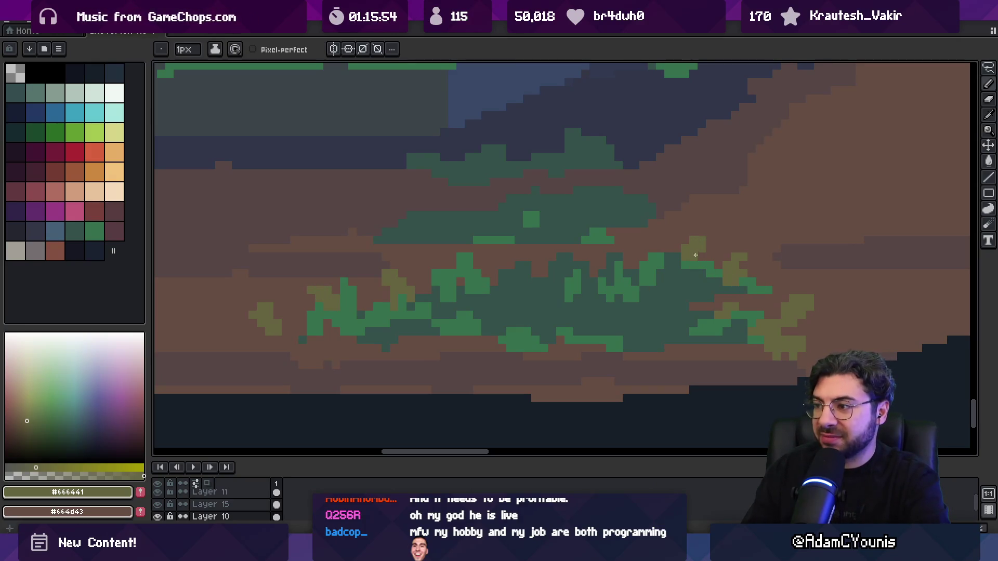
key("z")
scroll(682, 261, "down", 5)
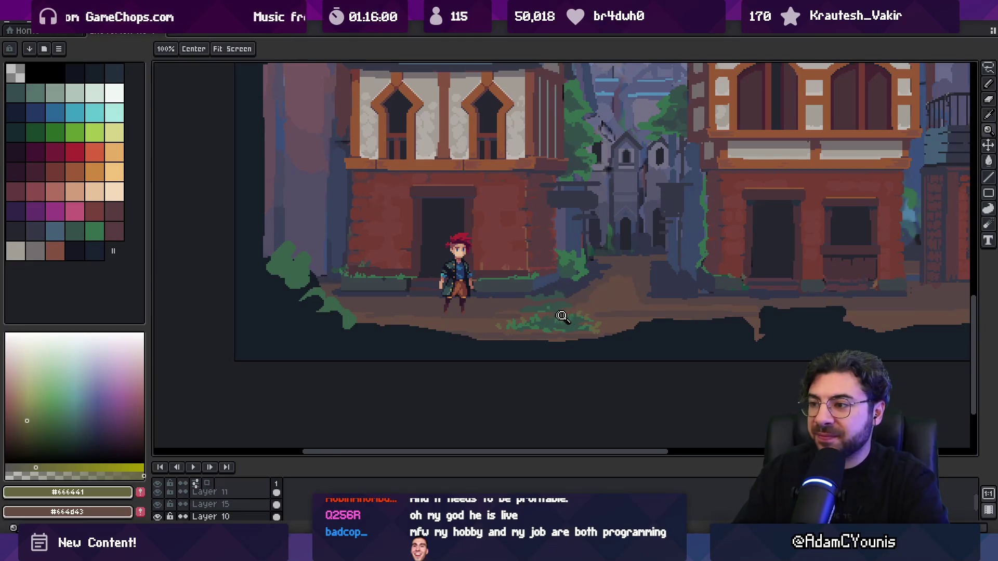
- Add the olive colour from the grass to the palette as a new swatch
scroll(556, 313, "up", 1)
scroll(580, 283, "up", 3)
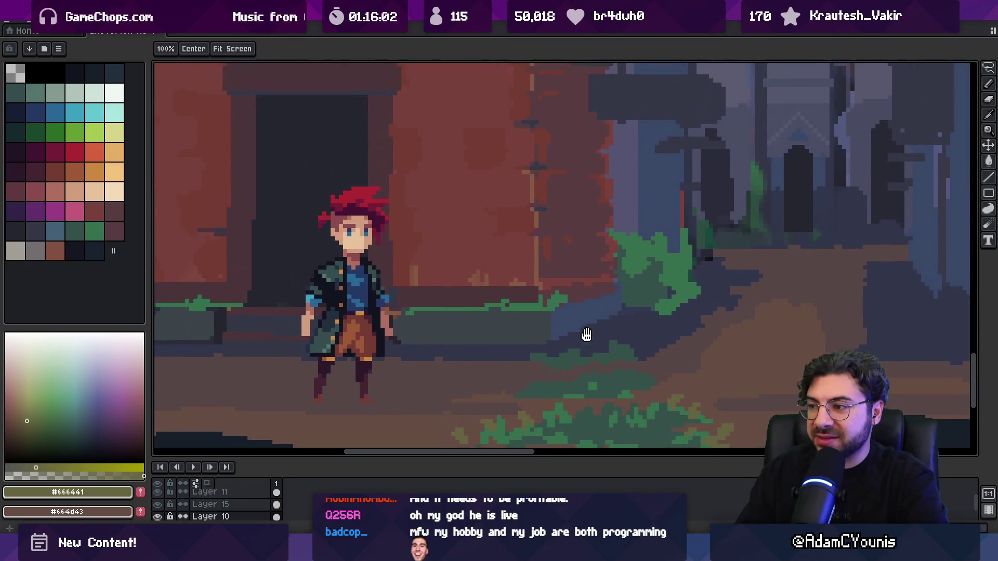
scroll(584, 332, "down", 2)
scroll(561, 323, "up", 3)
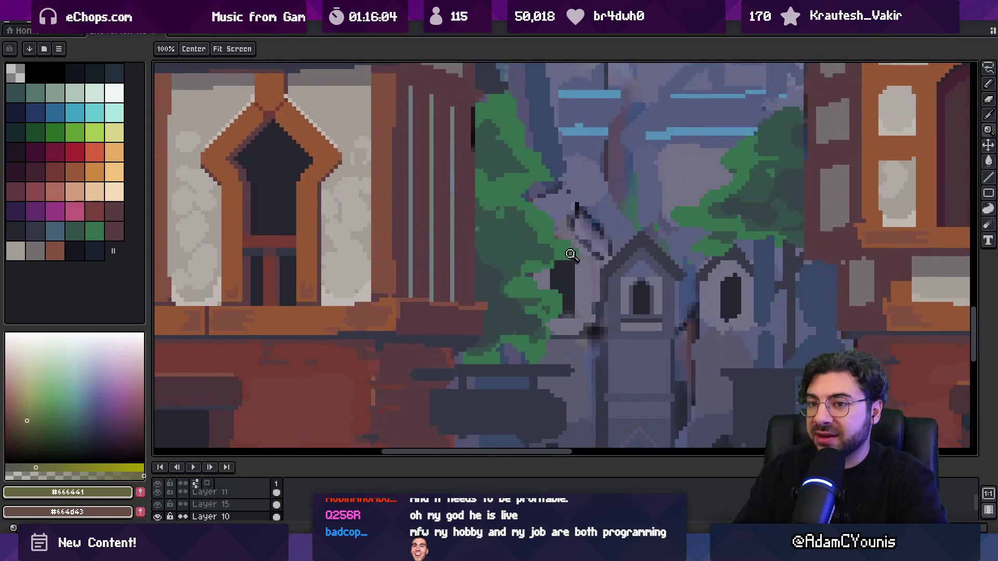
key("b")
left_click(141, 492)
- Select swatches Idx-52 to Idx-59 as a green-to-olive shading ramp
left_click(96, 233)
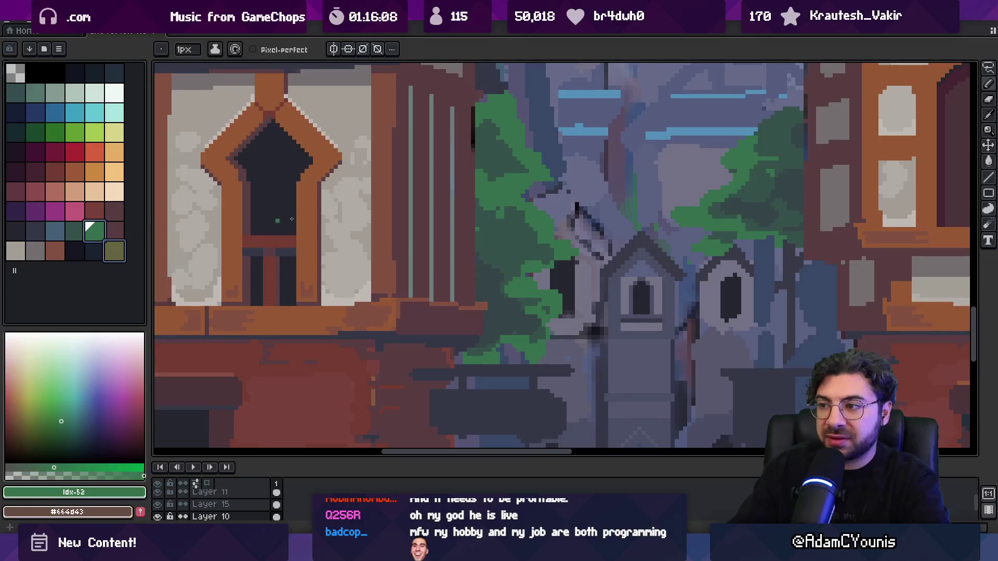
key("x")
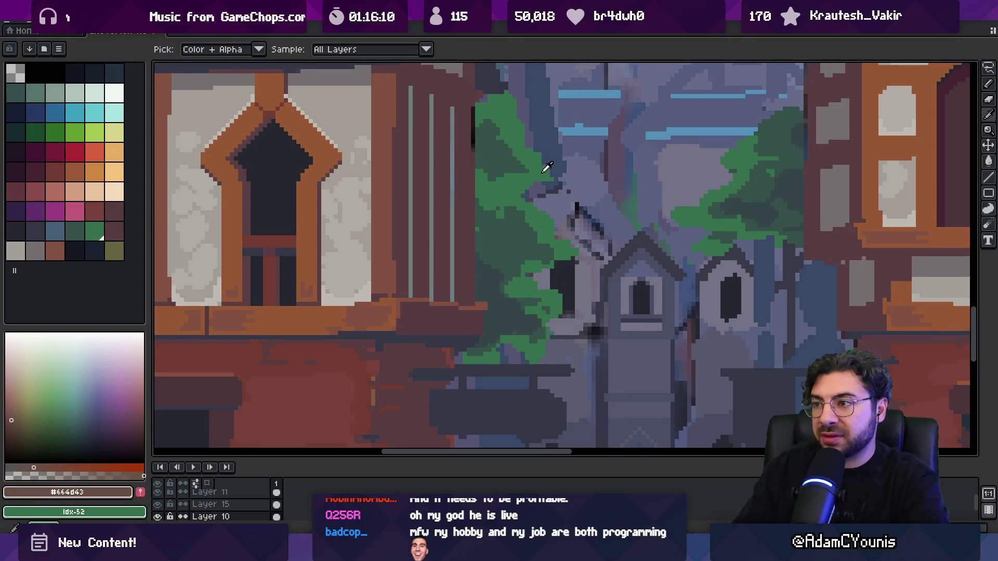
left_click(553, 173, "alt")
scroll(200, 246, "left", 10)
left_click(115, 251)
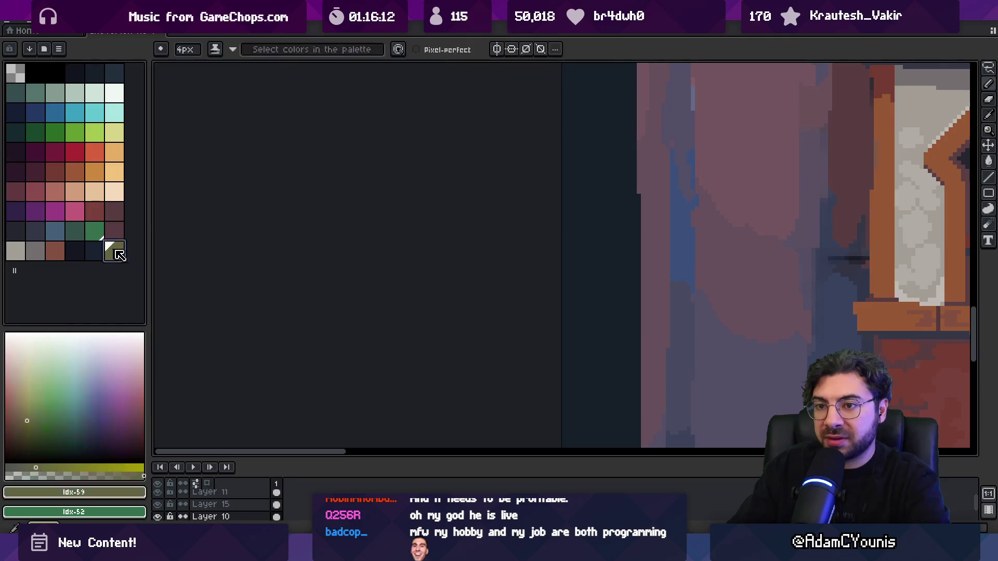
scroll(450, 232, "down", 3)
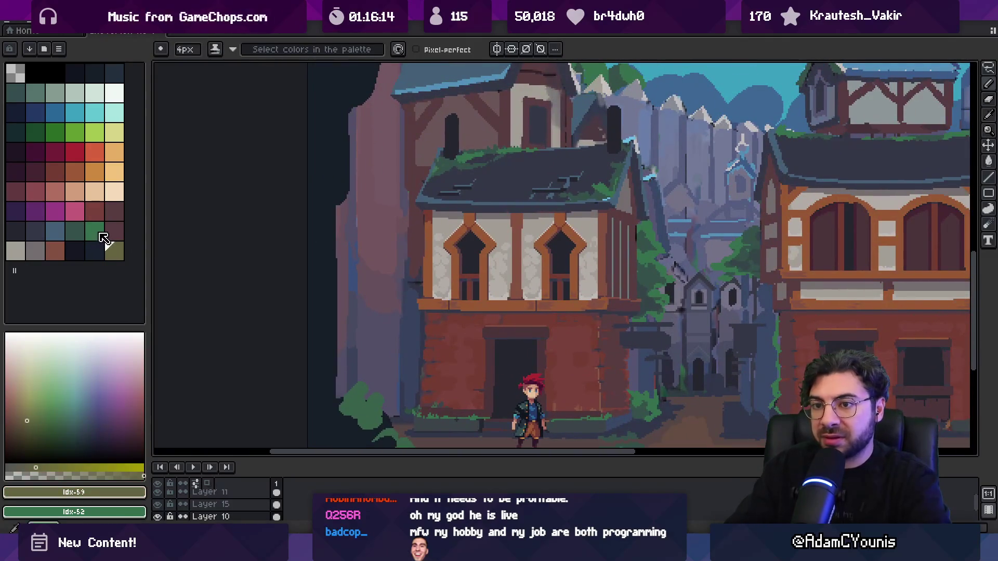
left_click(96, 232, "ctrl")
key("x")
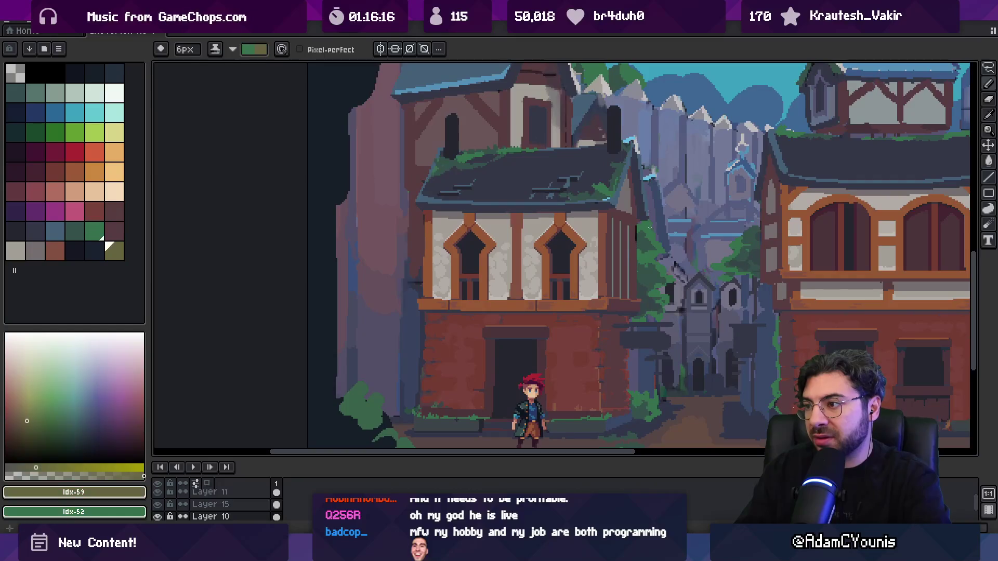
scroll(548, 186, "up", 3)
- Add a new empty Layer 20
key("shift+n")
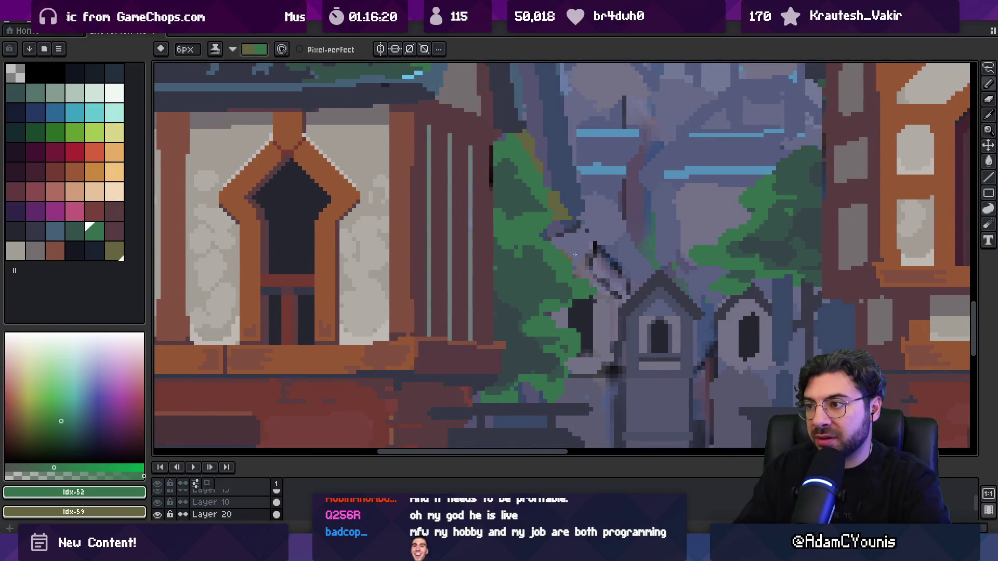
key("v")
scroll(540, 312, "down", 5)
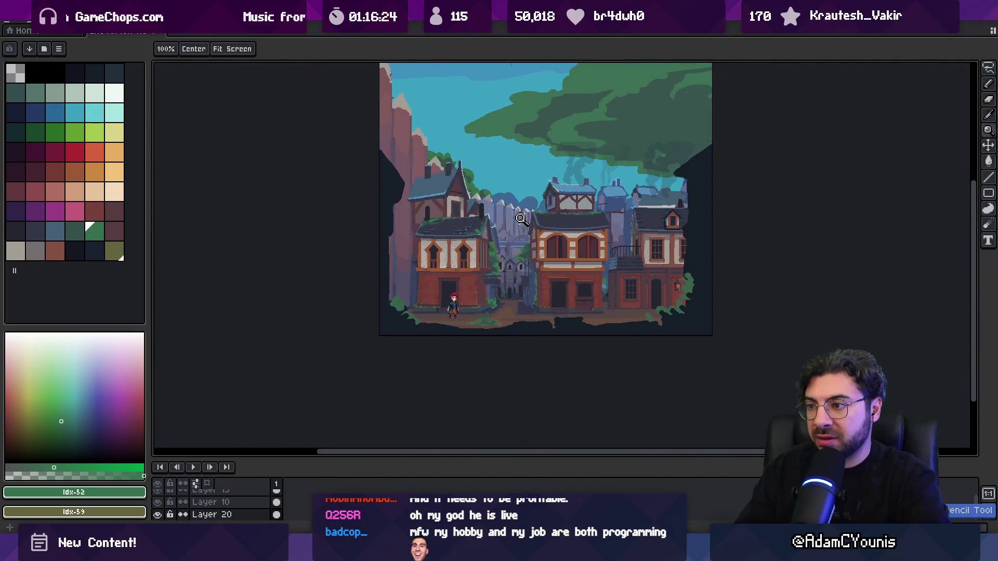
- Zoom in on the alley church, sample its teal colour and add it to the palette
key("z")
left_click(527, 229)
scroll(526, 250, "down", 2)
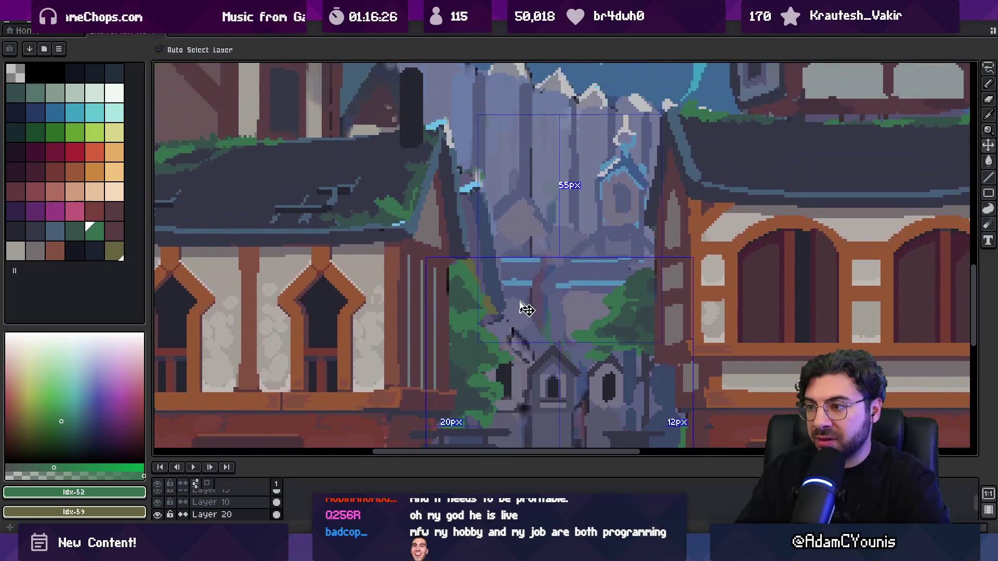
scroll(515, 281, "down", 2)
key("b")
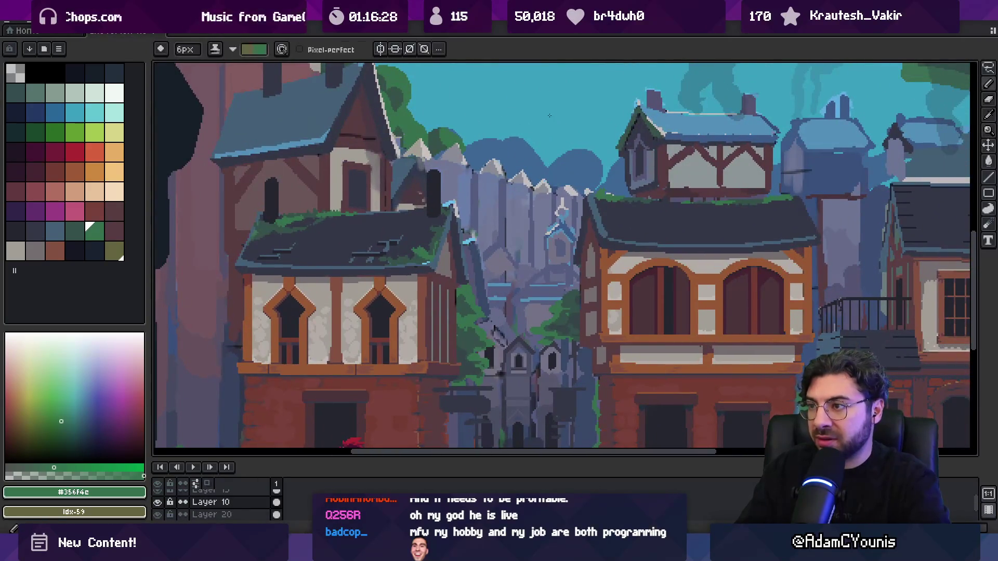
key("x")
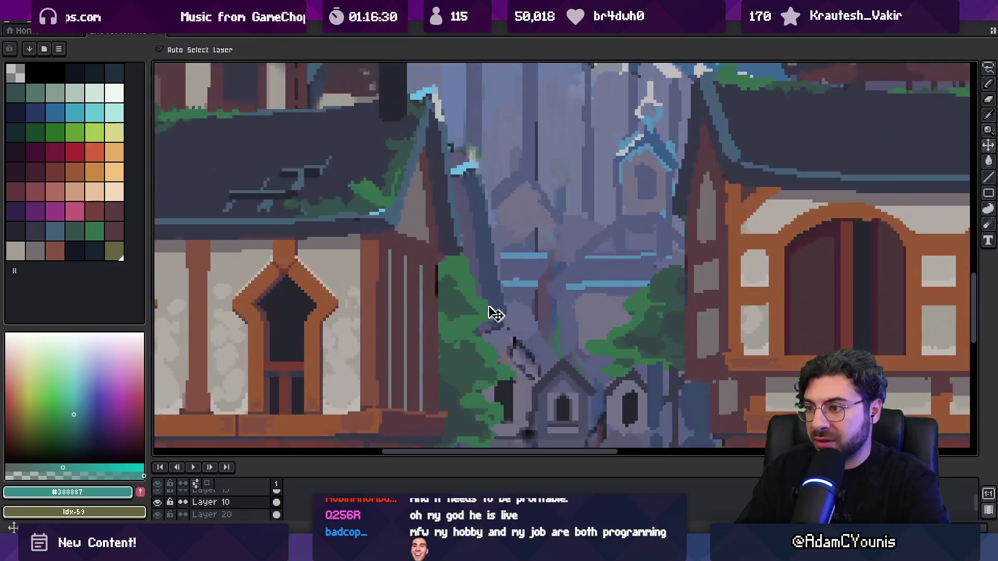
scroll(488, 311, "up", 2)
scroll(512, 244, "down", 1)
scroll(547, 181, "down", 1)
left_click(550, 177, "alt")
key("h")
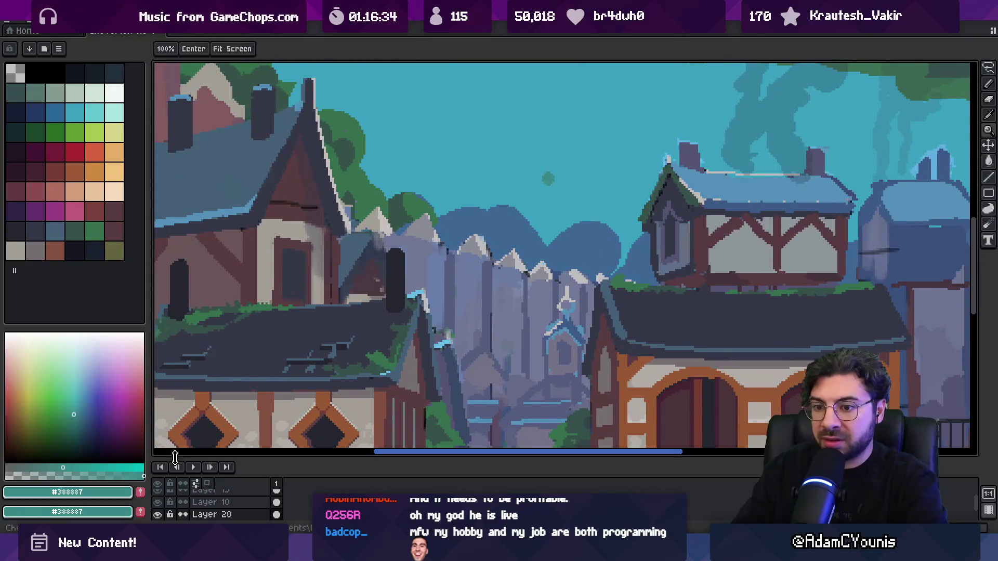
- Move the new teal swatch into the palette among the blues
left_click(14, 270)
left_click_drag(220, 378, 238, 238)
left_click_drag(21, 270, 111, 234)
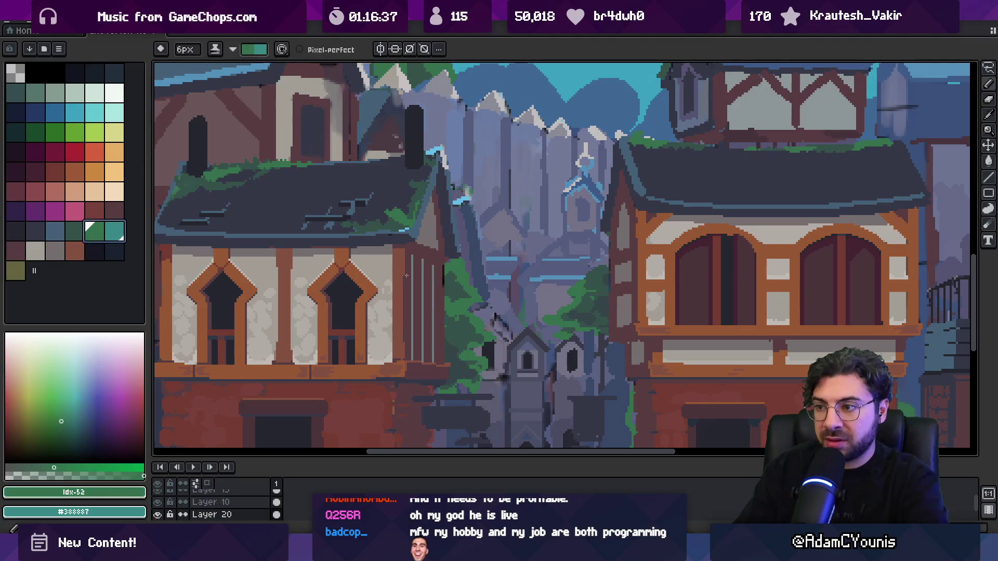
scroll(467, 281, "up", 2)
key("v")
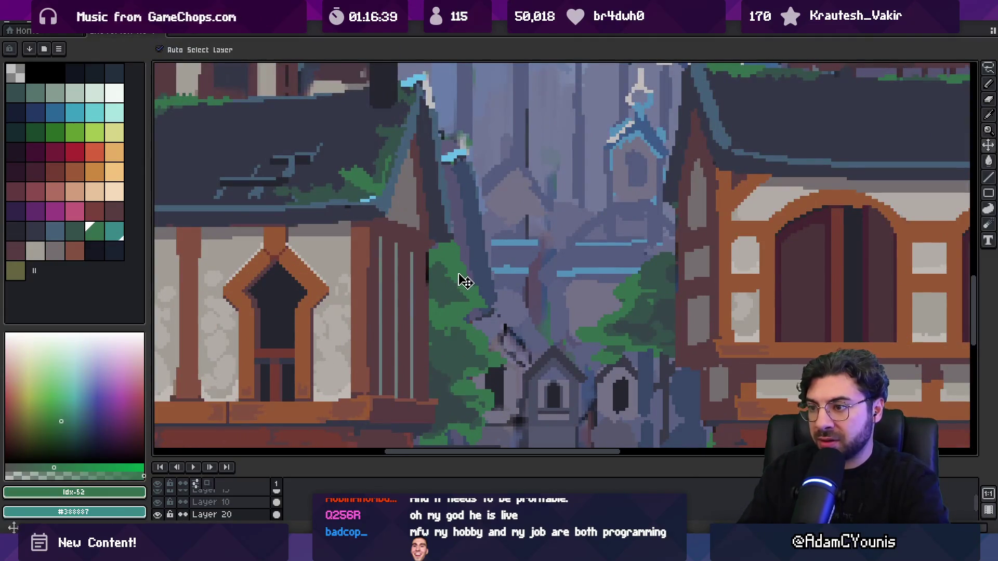
key("b")
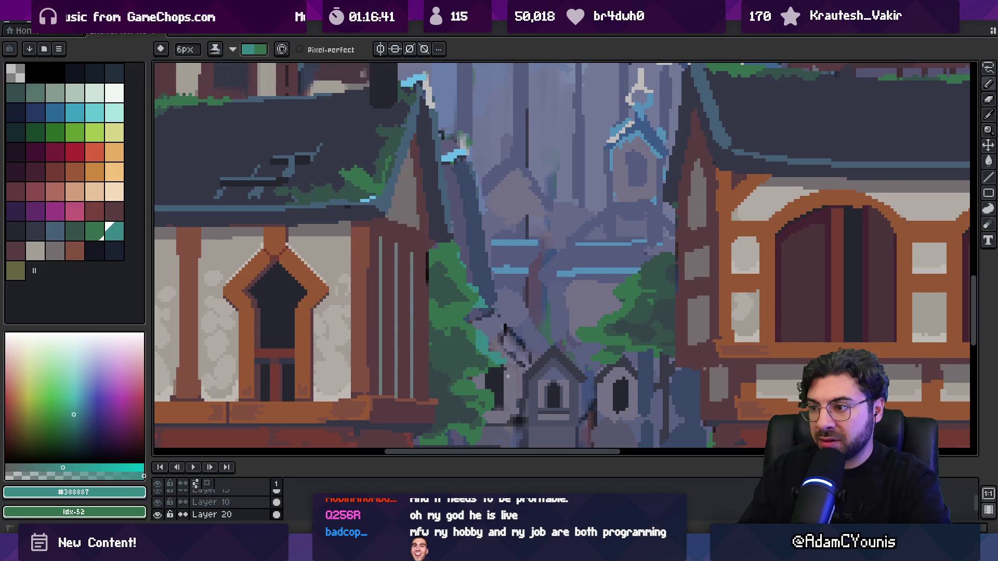
- Select the teal swatch Idx-53 beside the dark green as the pencil colour
key("z")
scroll(499, 333, "down", 3)
scroll(514, 337, "up", 3)
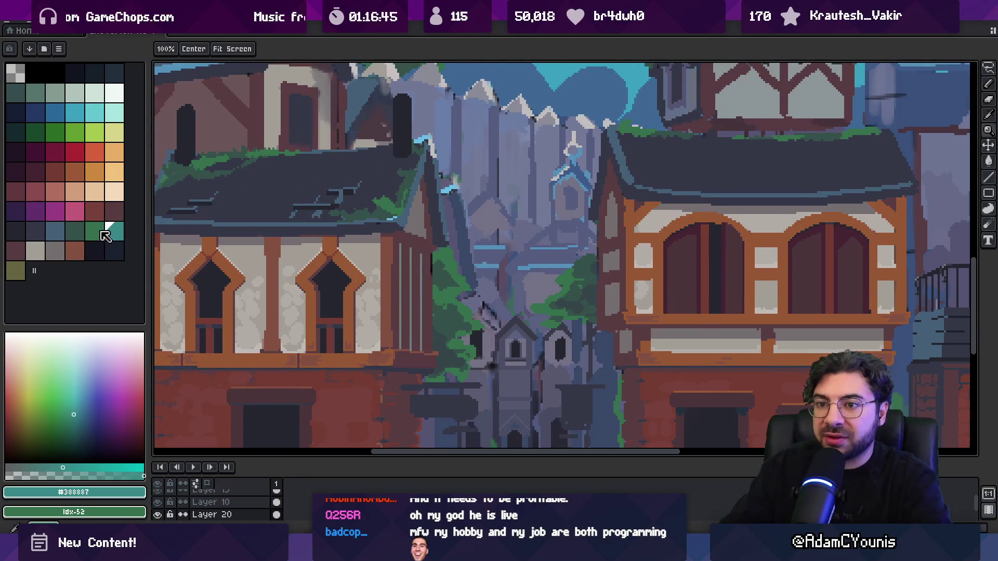
left_click(112, 231)
left_click(69, 381)
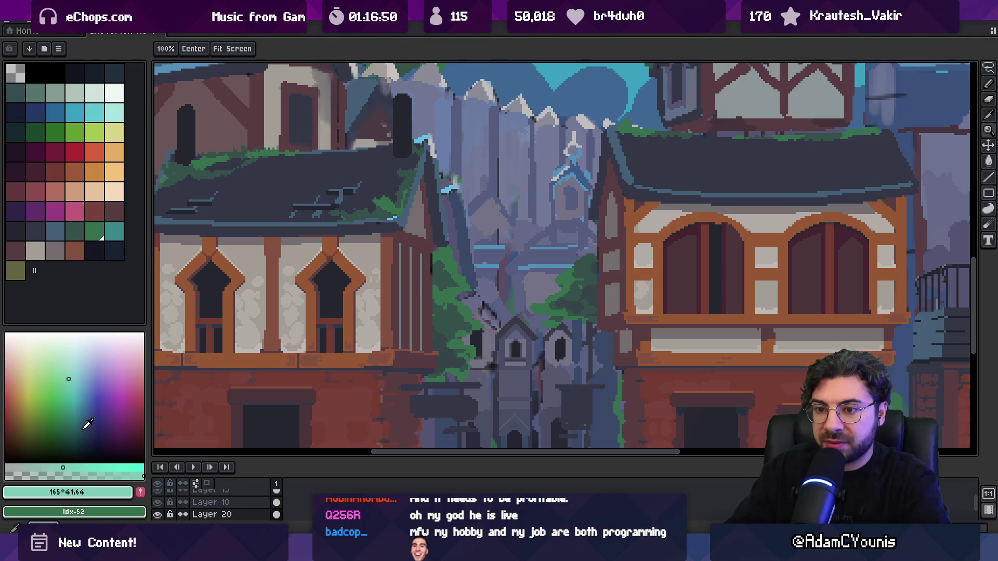
left_click(119, 230)
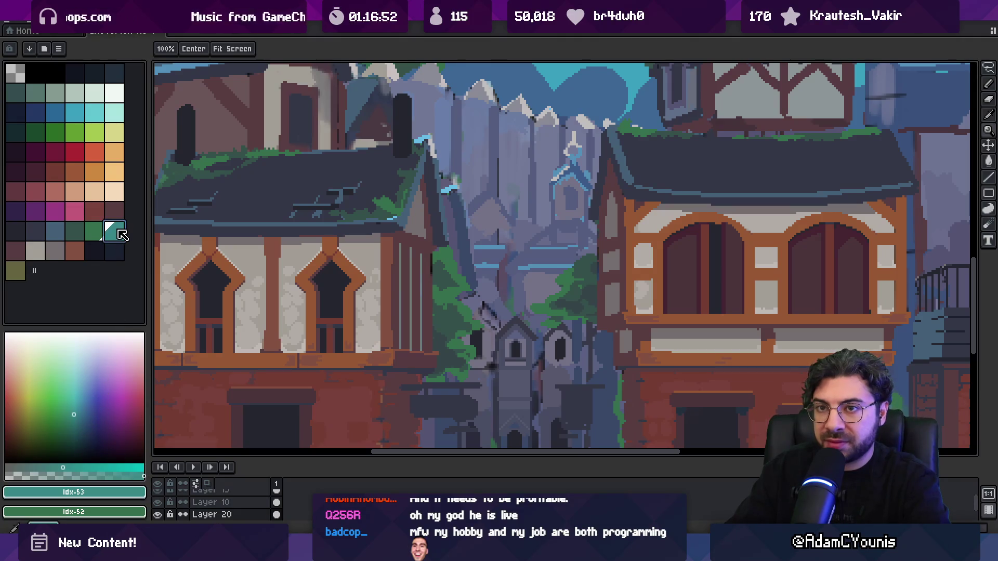
- Lighten teal Idx-53 to mint green, then ready dark green Idx-52 with an 8px pencil
mouse_move(79, 406)
left_mouse_down()
mouse_move(74, 378)
mouse_move(49, 373)
left_mouse_up()
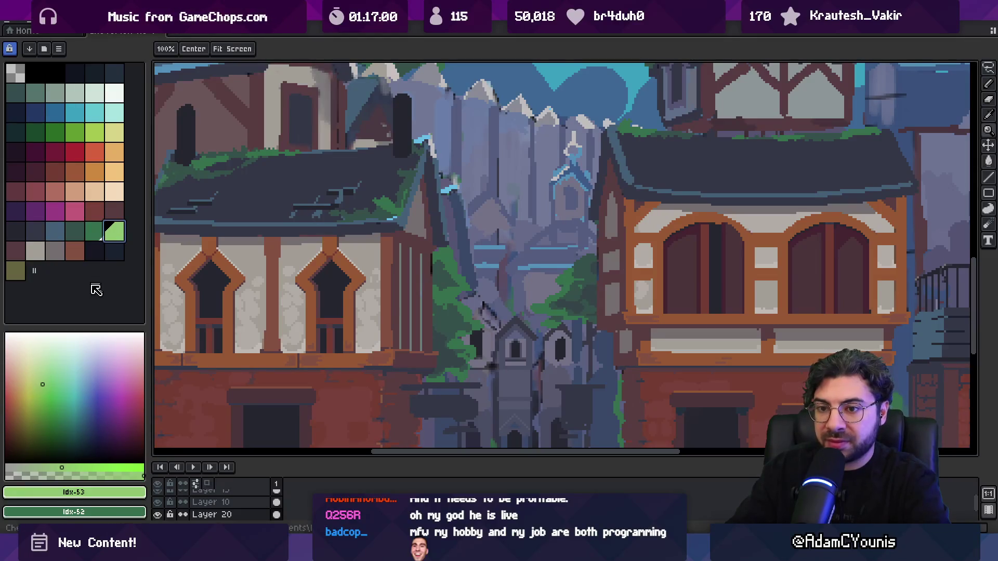
left_click(101, 235)
key("b")
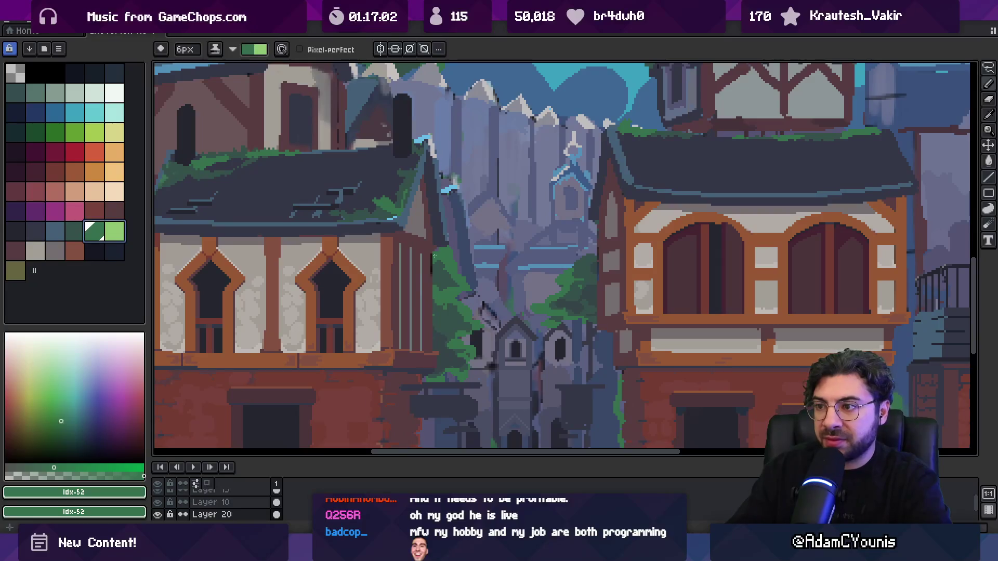
key("plus")
key("plus")
- Paint dark green touches into the foliage beside the alley church
left_click(448, 252)
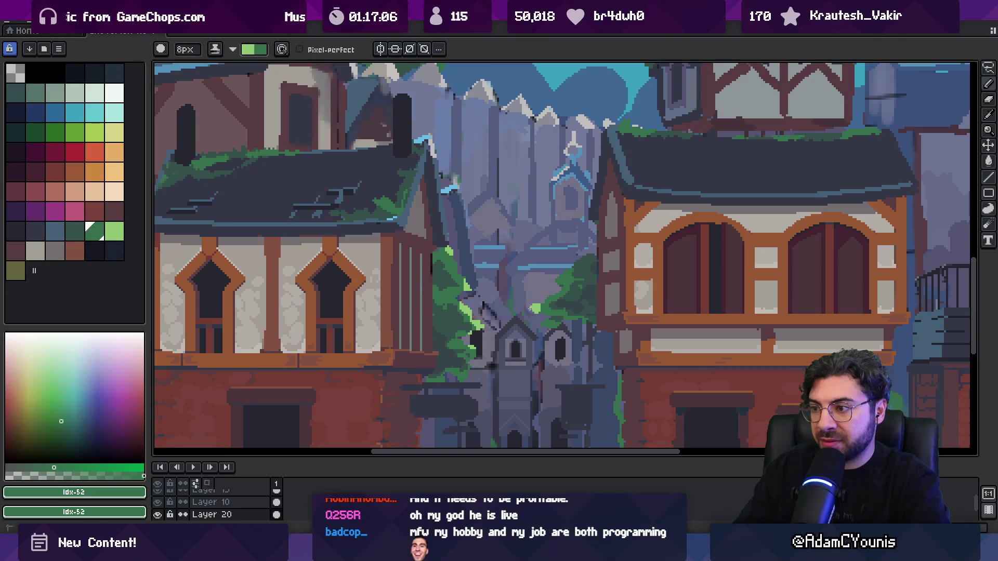
key("z")
scroll(519, 278, "down", 5)
scroll(518, 277, "up", 1)
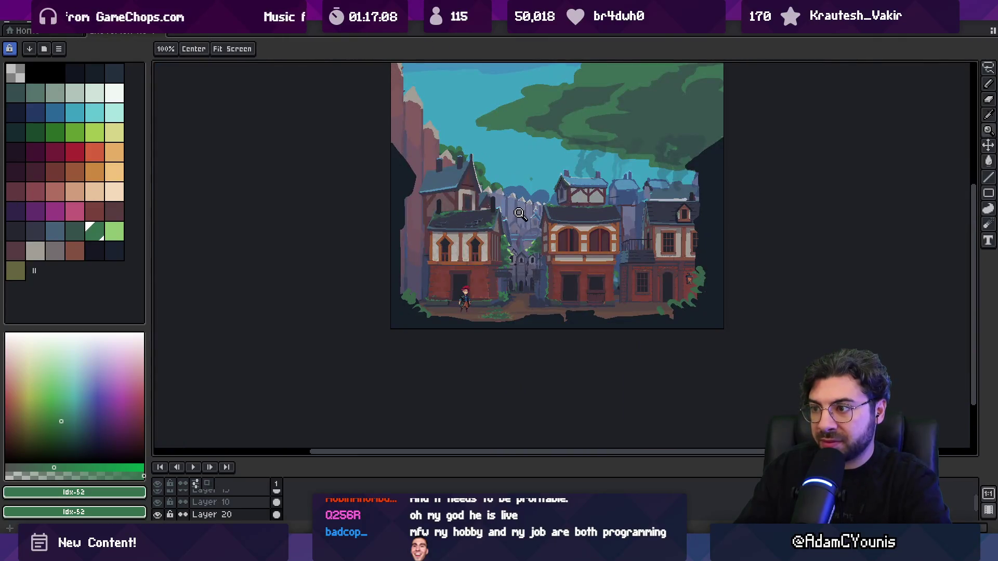
scroll(519, 277, "up", 4)
key("b")
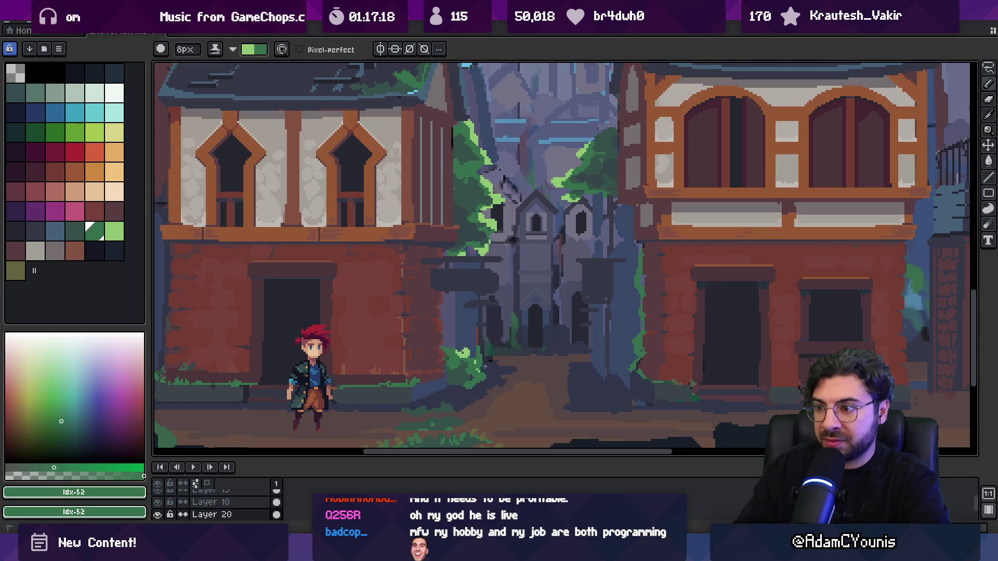
scroll(478, 388, "down", 3)
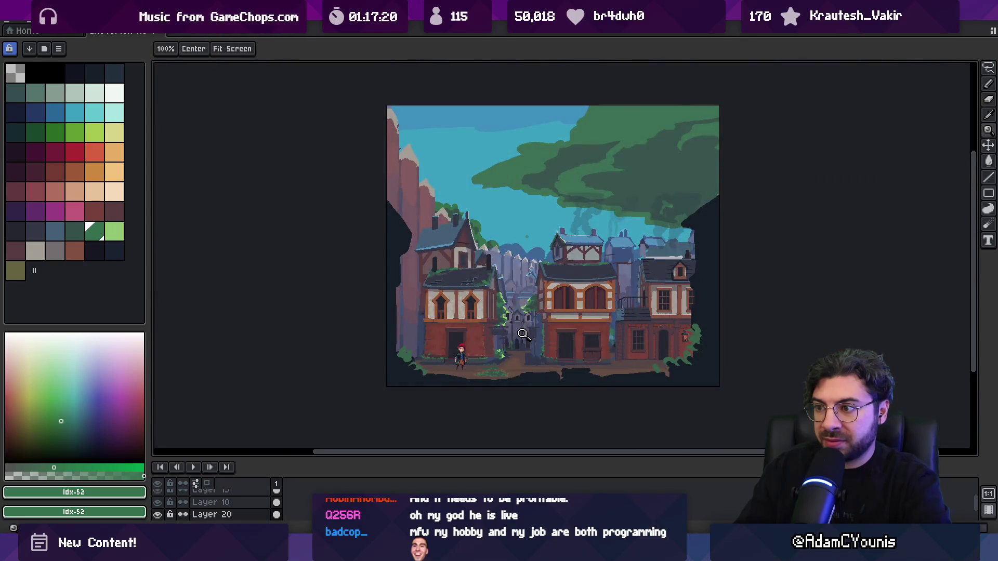
scroll(526, 315, "up", 1)
scroll(520, 335, "up", 1)
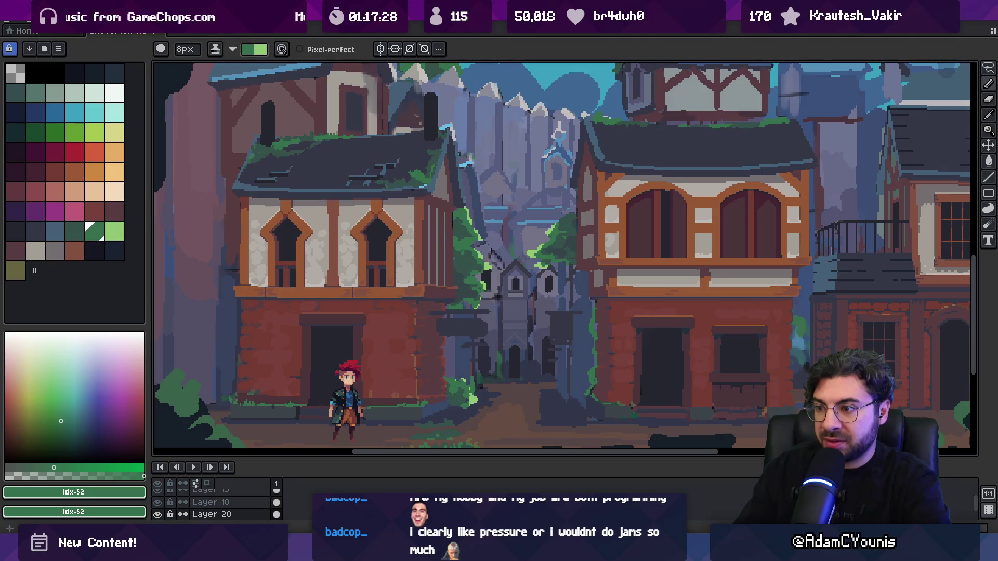
scroll(468, 387, "down", 2)
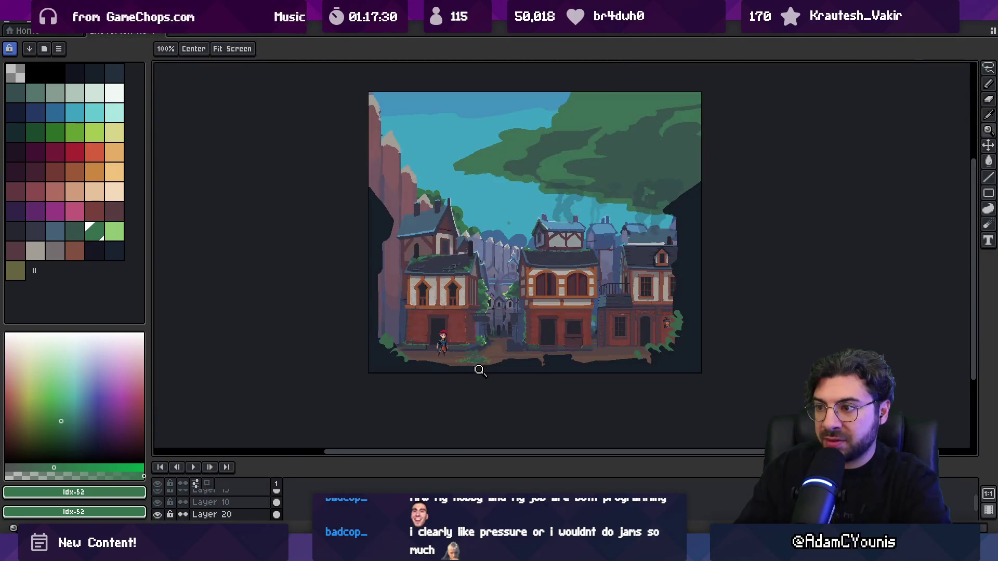
scroll(481, 359, "up", 2)
scroll(490, 299, "up", 1)
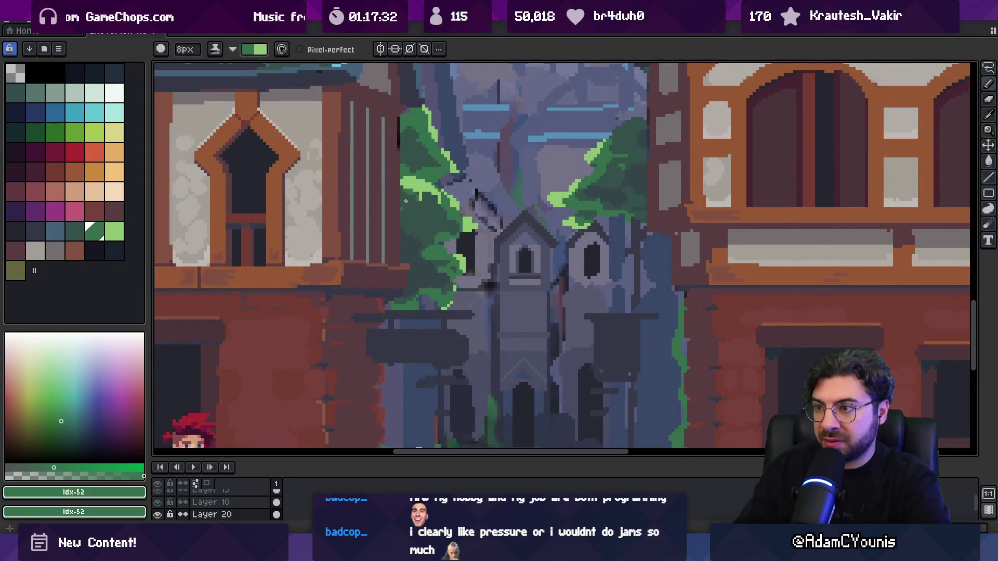
scroll(403, 195, "down", 3)
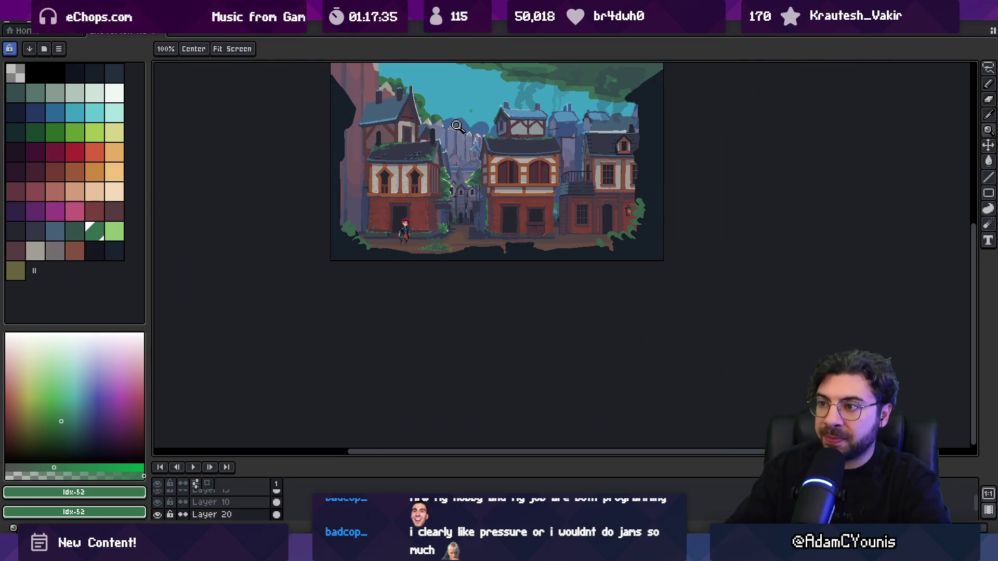
scroll(457, 128, "up", 5)
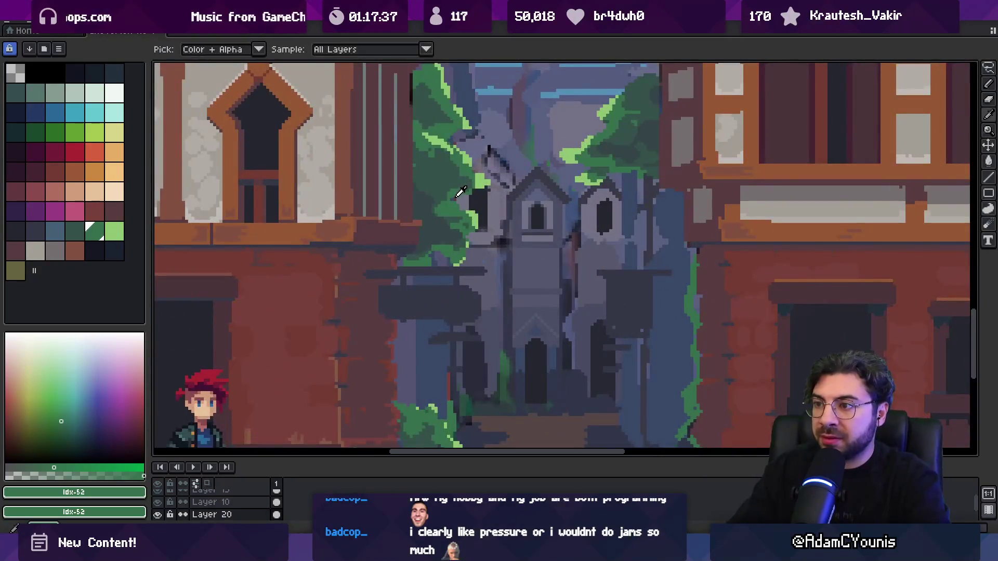
- Shrink the pencil to 2px and select the light green foliage colour
key("minus")
key("minus")
key("minus")
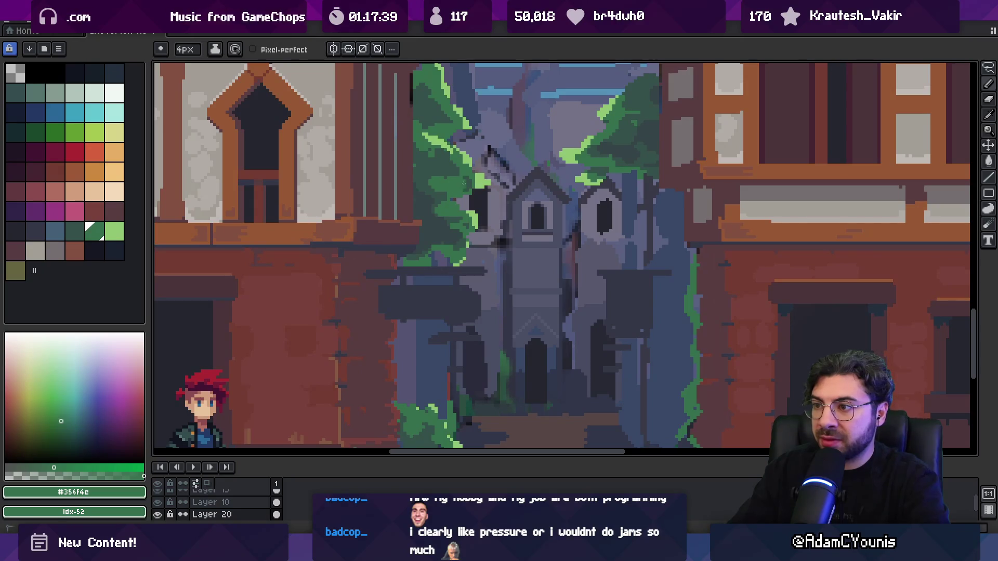
key("minus")
key("minus")
key("bracketright")
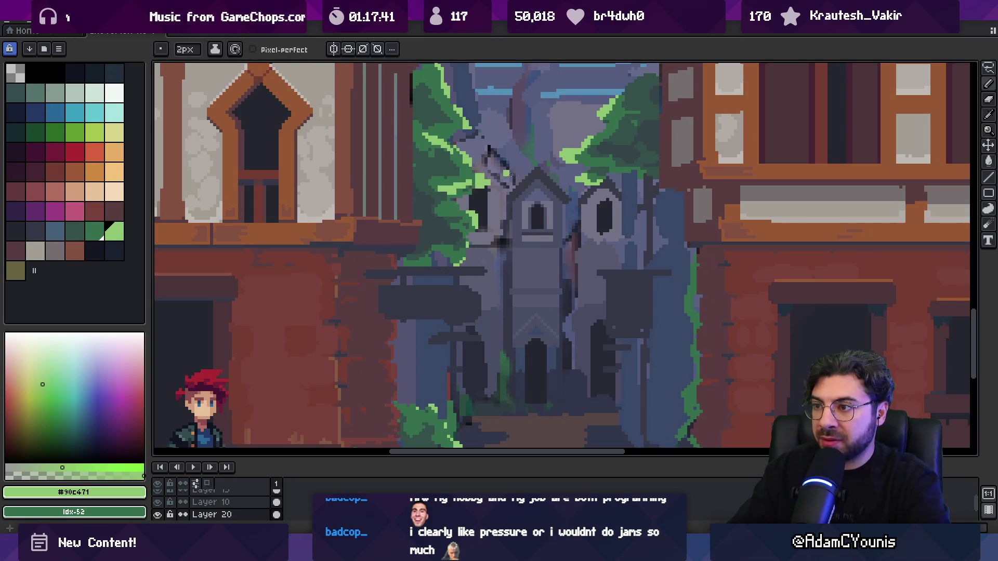
key("z")
scroll(507, 177, "down", 5)
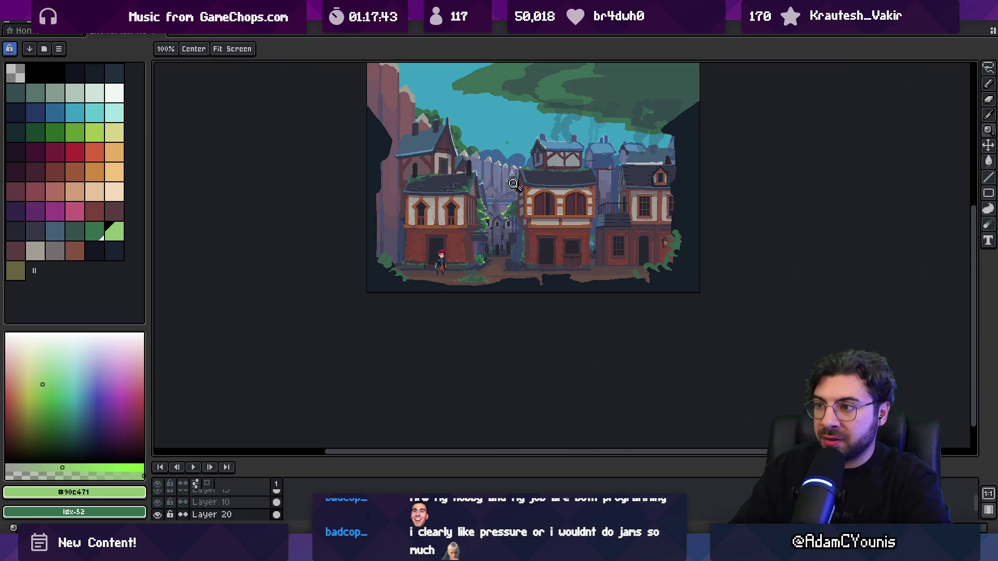
scroll(515, 179, "up", 3)
key("b")
left_click(494, 237, "alt")
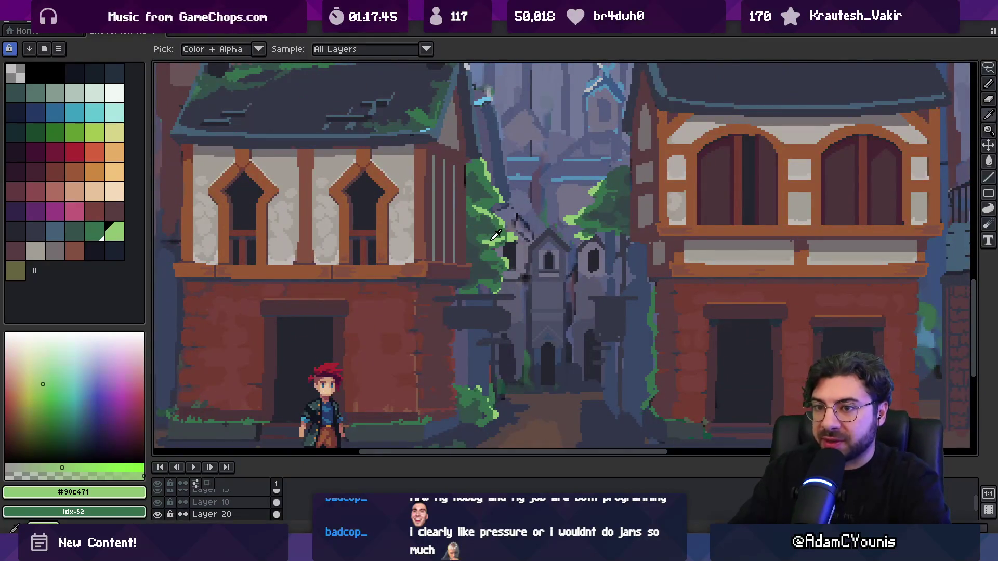
left_click(495, 235, "alt")
- Brighten the light green swatch to a vivid green and zoom to view the street scene
mouse_move(58, 393)
left_mouse_down()
mouse_move(133, 350)
mouse_move(58, 388)
left_mouse_up()
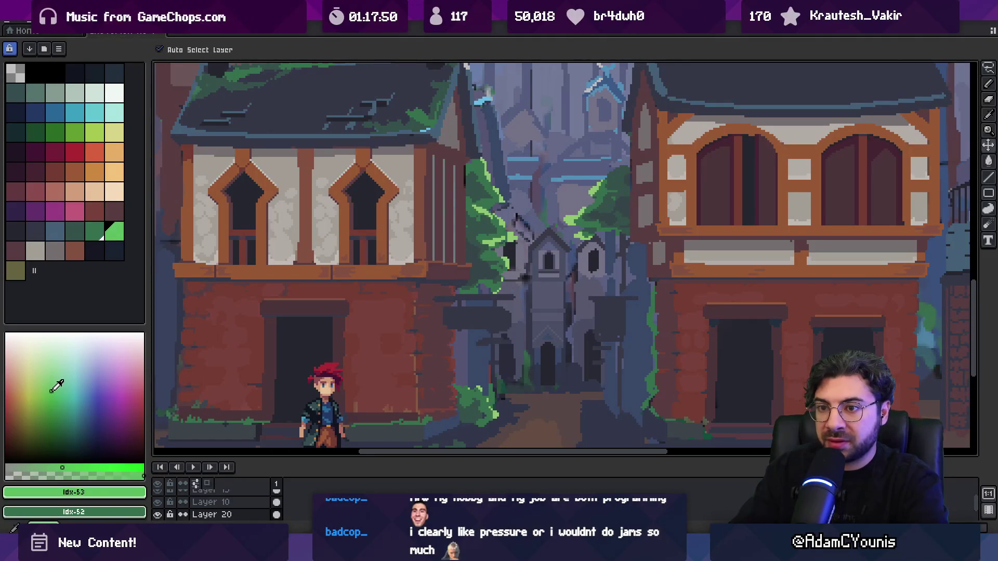
key("g")
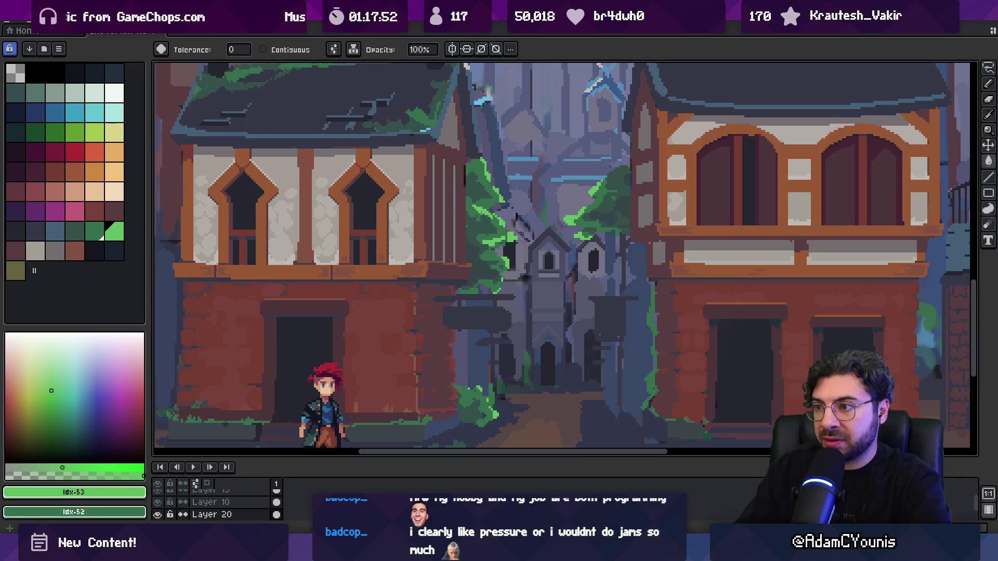
key("z")
scroll(499, 208, "down", 3)
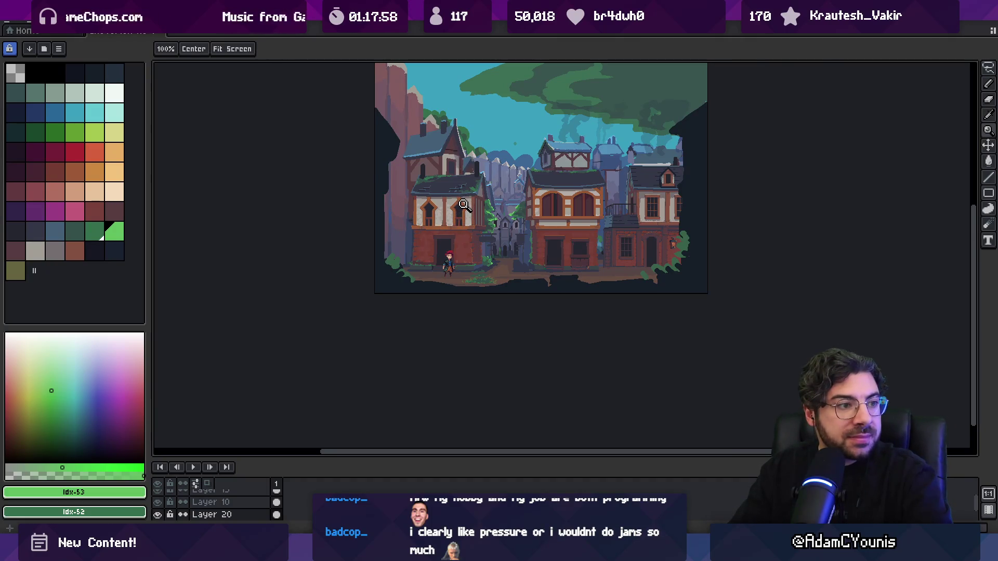
left_click(484, 224)
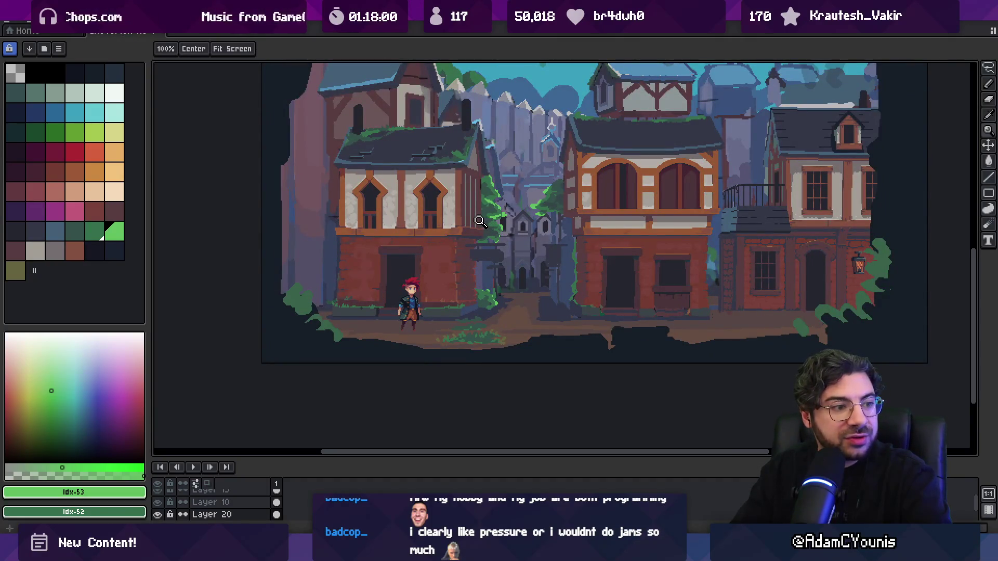
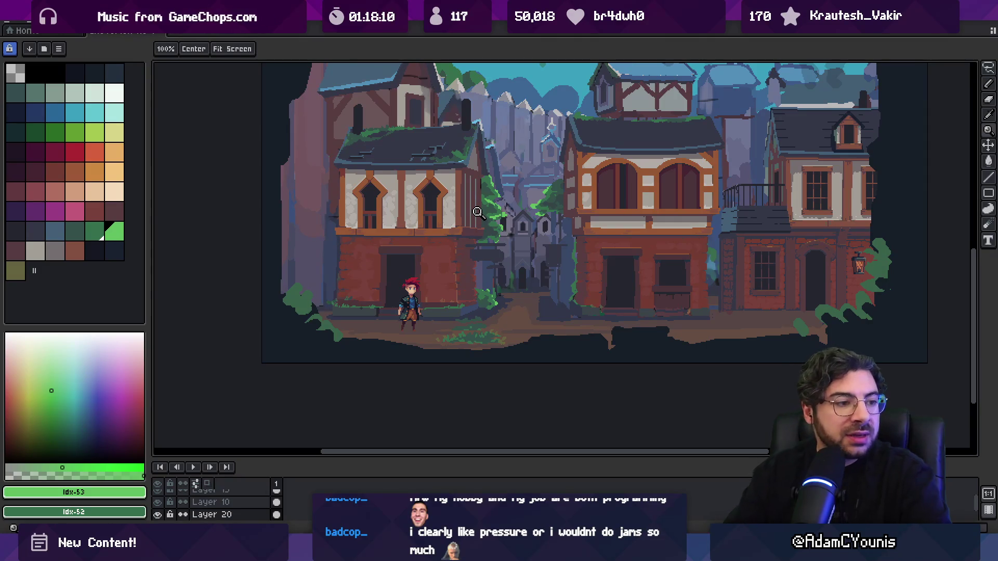
- Eyedrop the dark and bright foliage greens and reshape leaf pixels with a 1px pencil
scroll(504, 203, "up", 4)
key("alt")
left_click(500, 209)
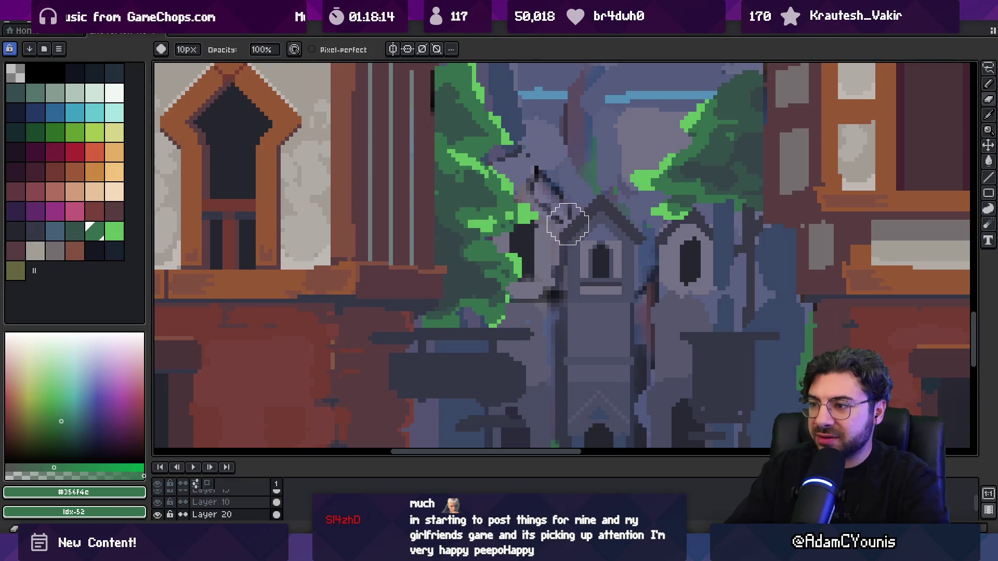
left_click(516, 218, "alt")
key("alt")
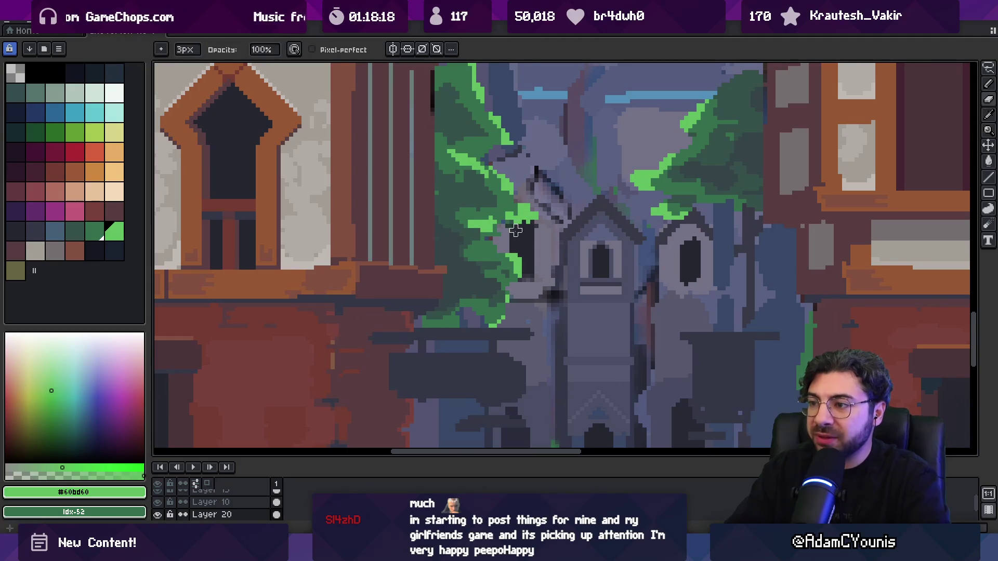
key("b")
key("alt")
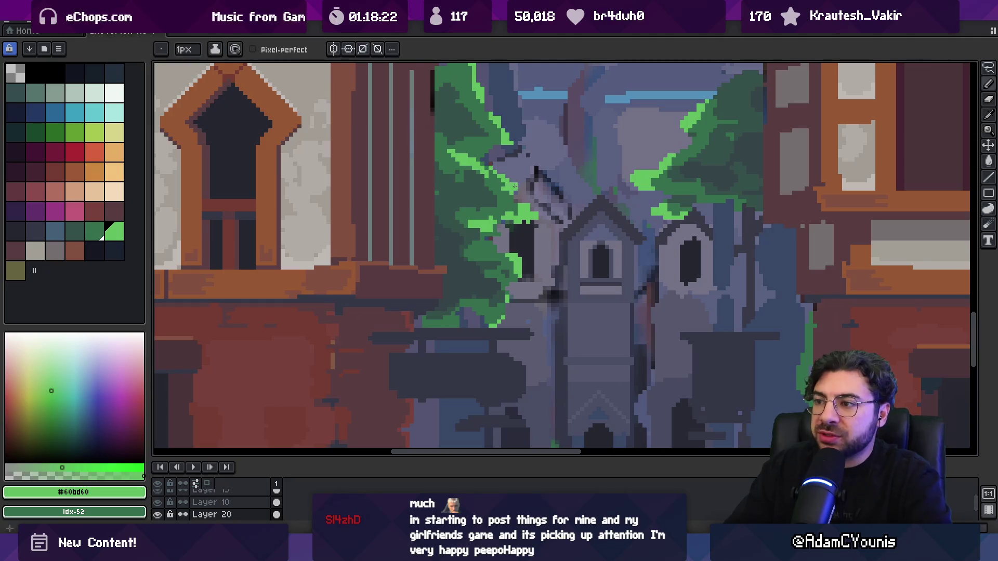
left_click(487, 229, "alt")
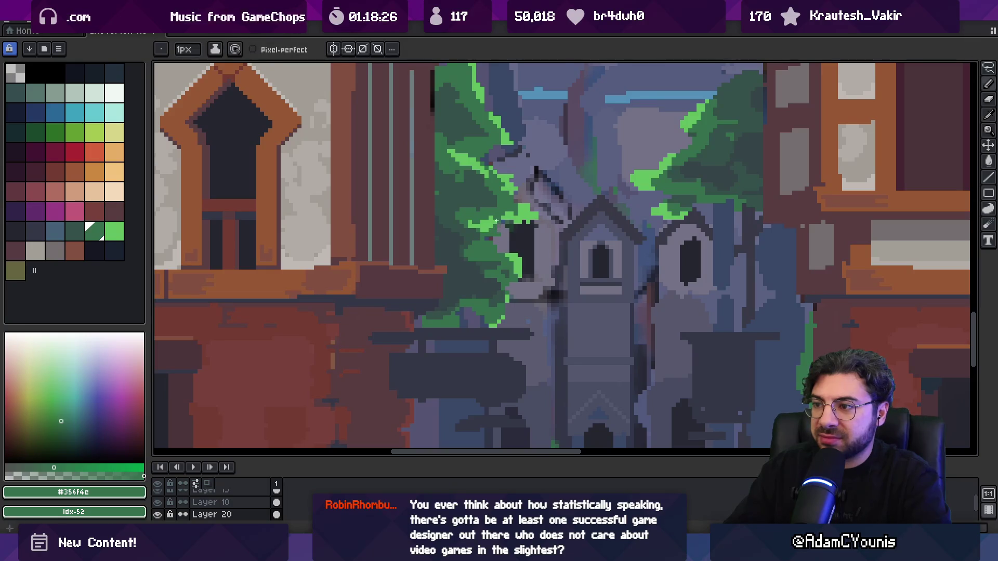
key("alt")
left_click(491, 226, "alt")
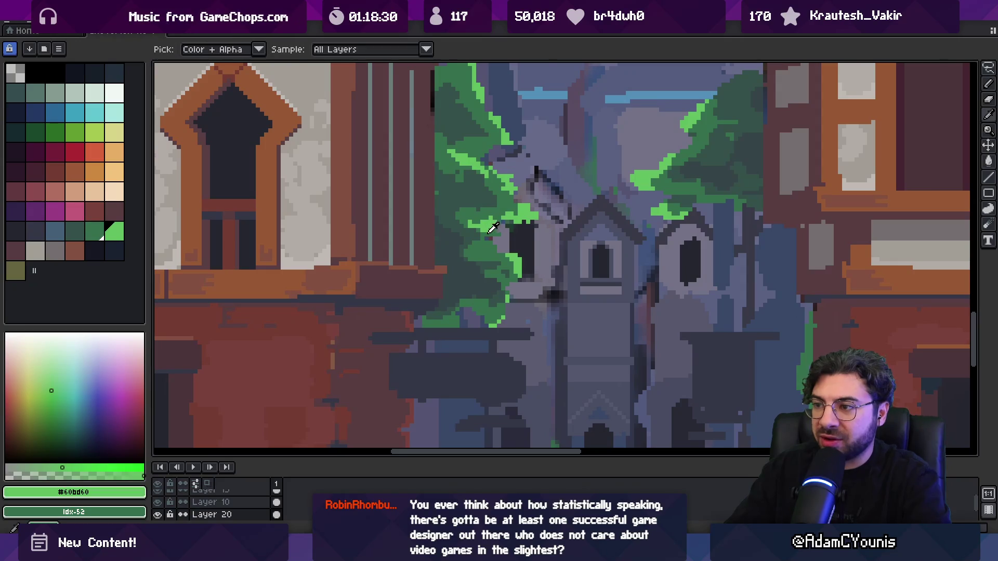
left_click(471, 221, "alt")
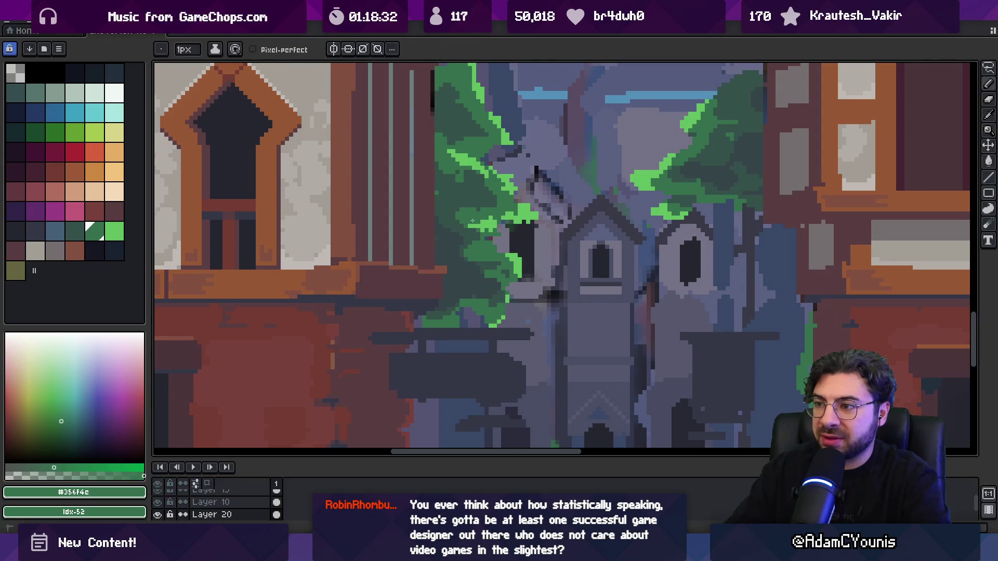
- Zoom out to check, then keep editing leaves with dark green and grey-green shadow
key("z")
scroll(476, 215, "down", 5)
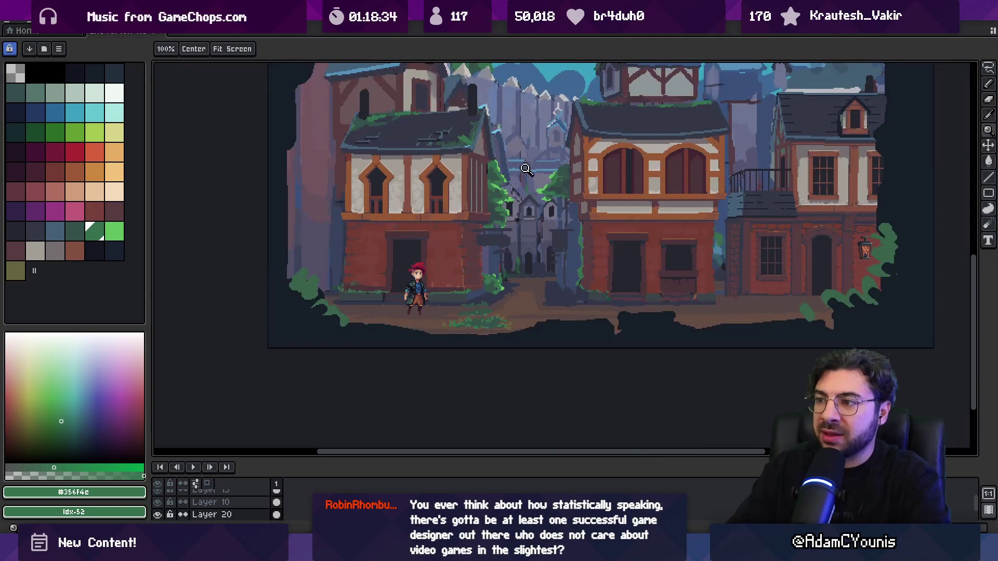
scroll(526, 168, "up", 5)
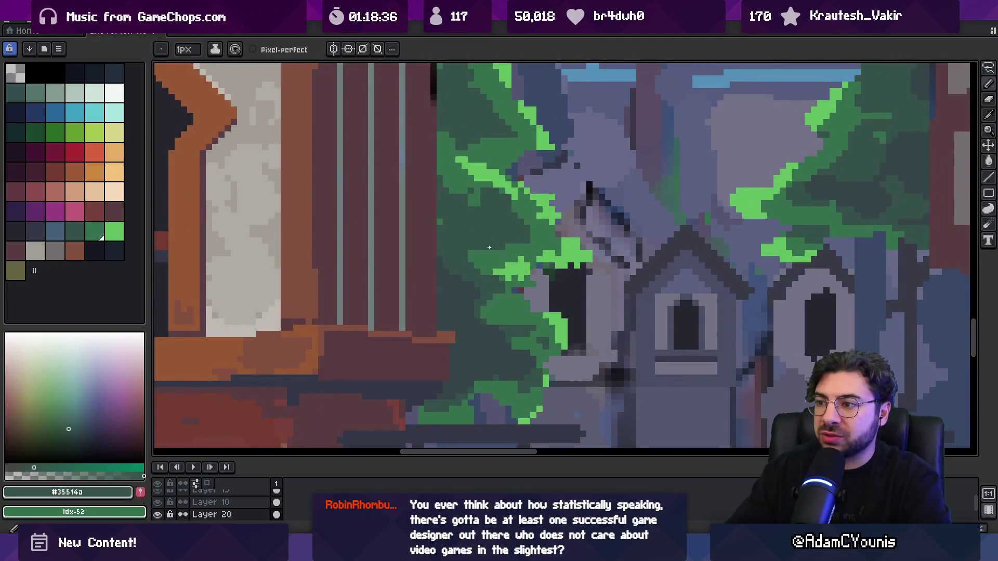
left_click(492, 245, "alt")
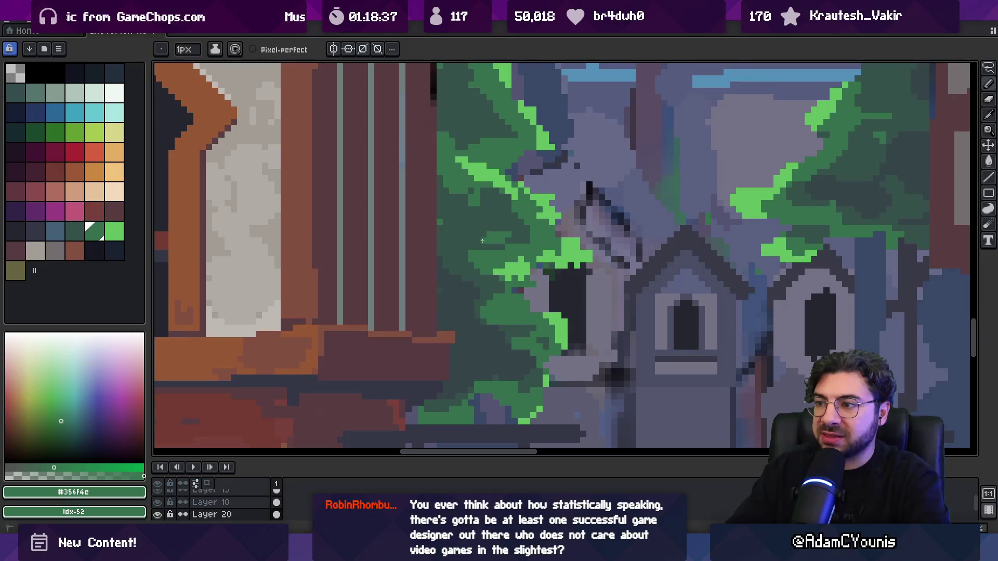
key("alt")
key("alt")
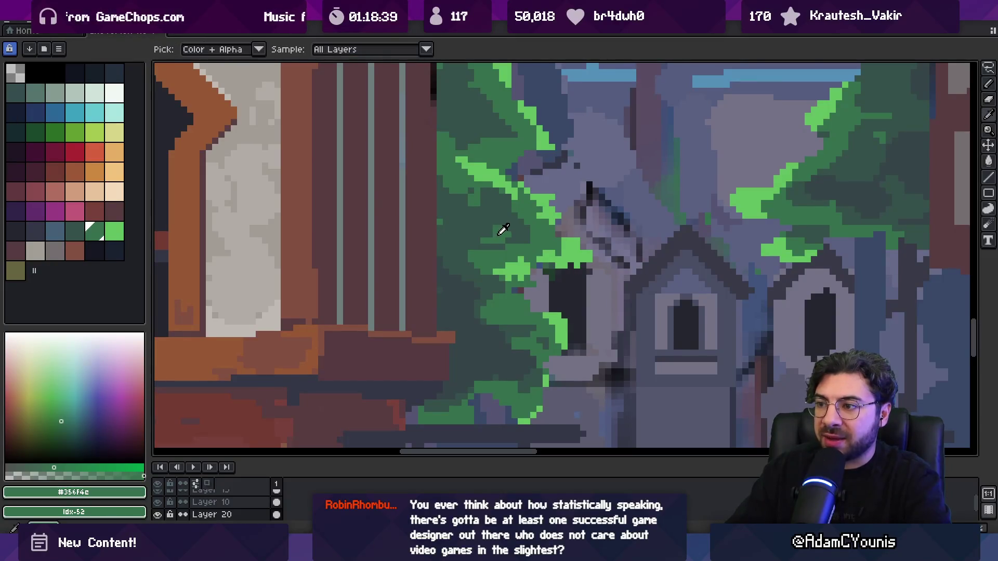
left_click(493, 218, "alt")
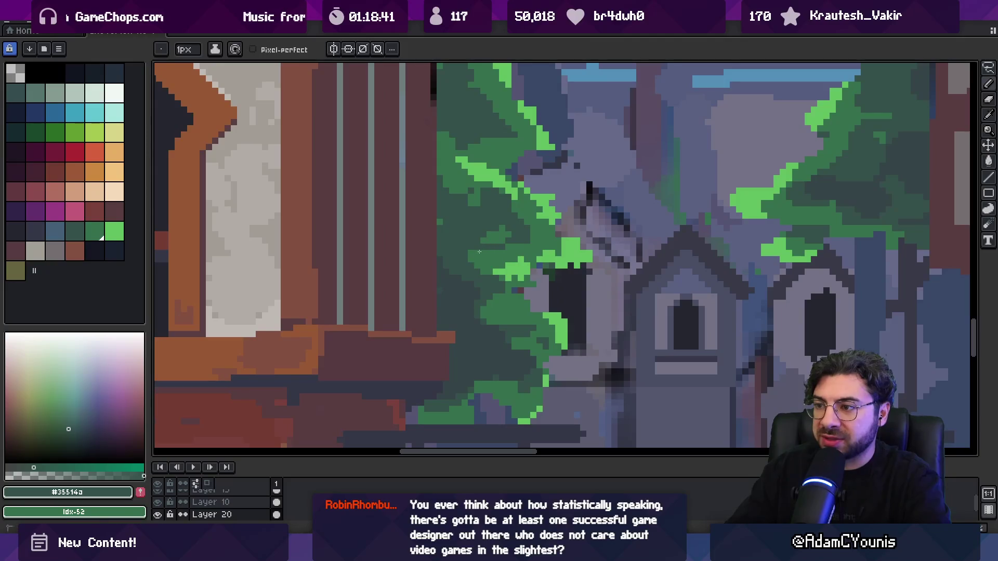
left_click(473, 258, "alt")
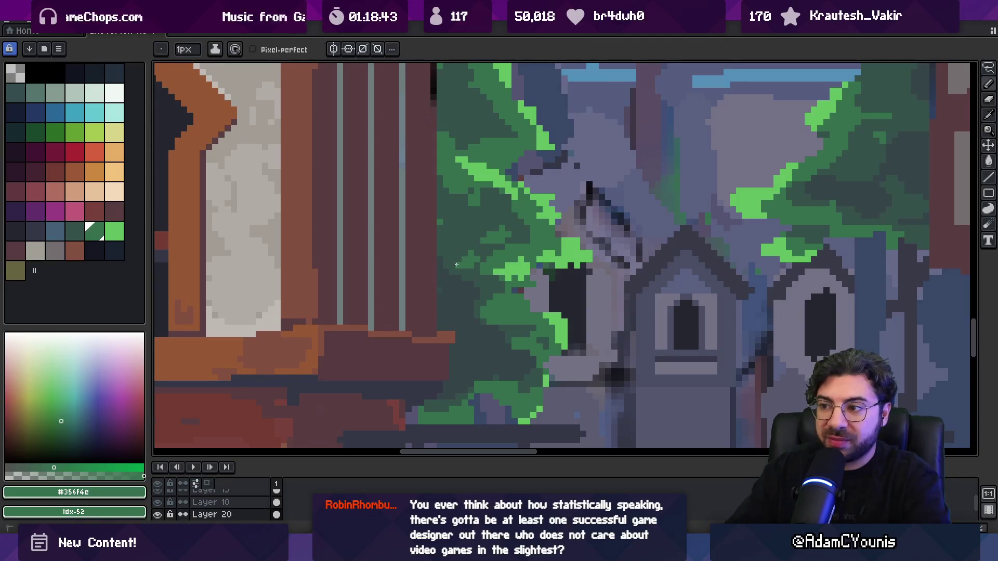
key("z")
scroll(555, 225, "down", 3)
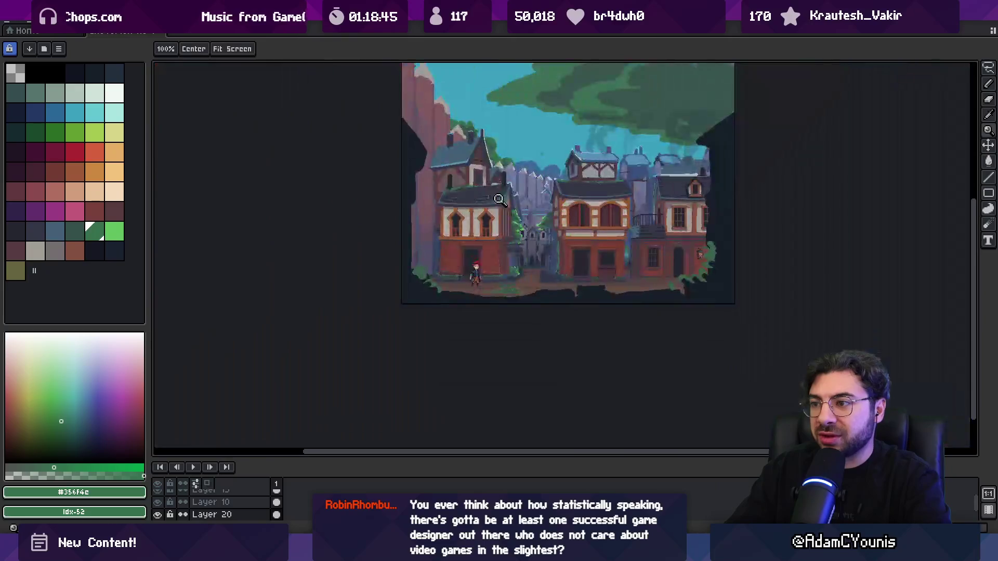
- Touch up the foliage edge pixels beside the tower with bright and dark greens
scroll(555, 225, "up", 2)
scroll(556, 225, "up", 3)
key("b")
left_click(480, 257, "alt")
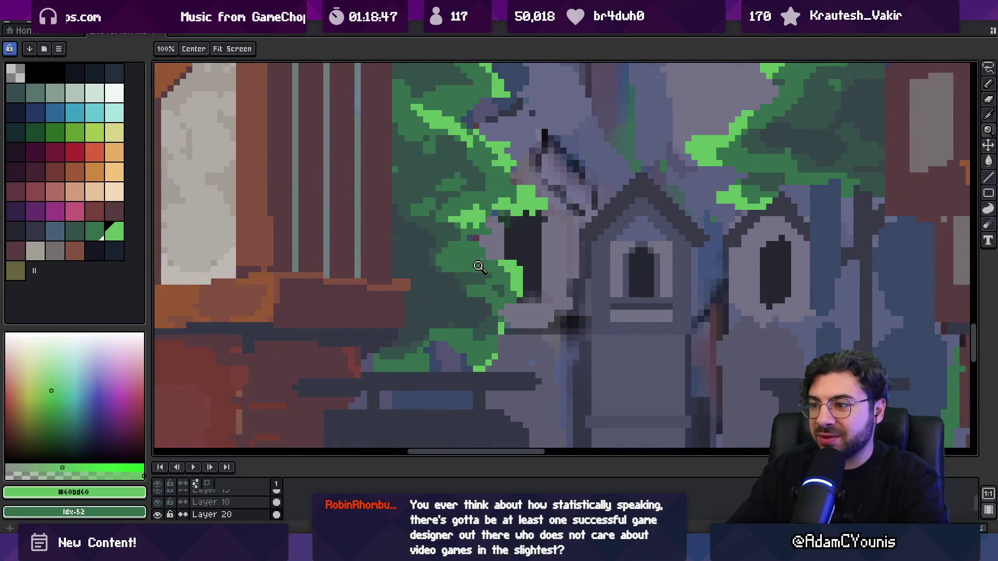
left_click(486, 267, "alt")
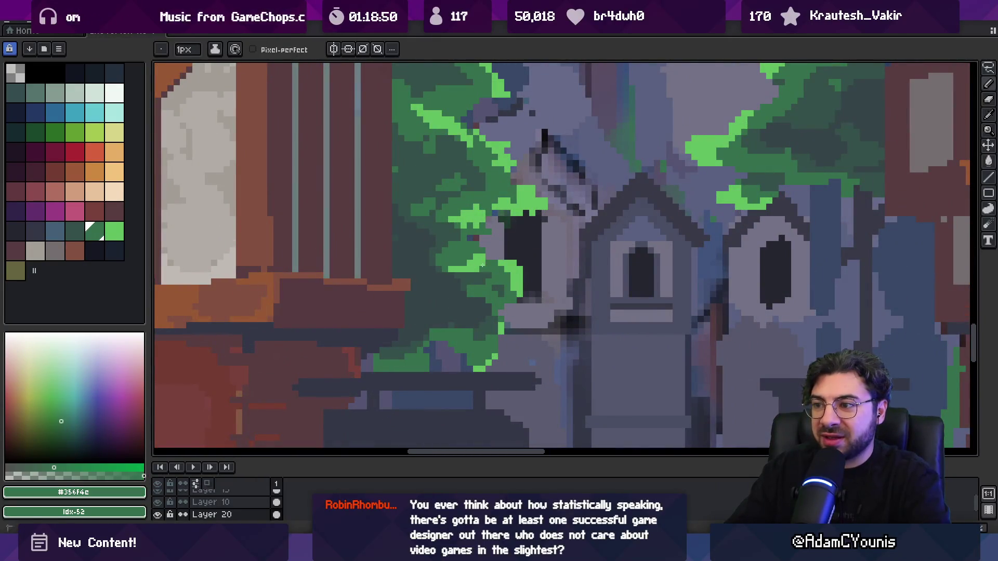
left_click(481, 267, "alt")
left_click(475, 260, "alt")
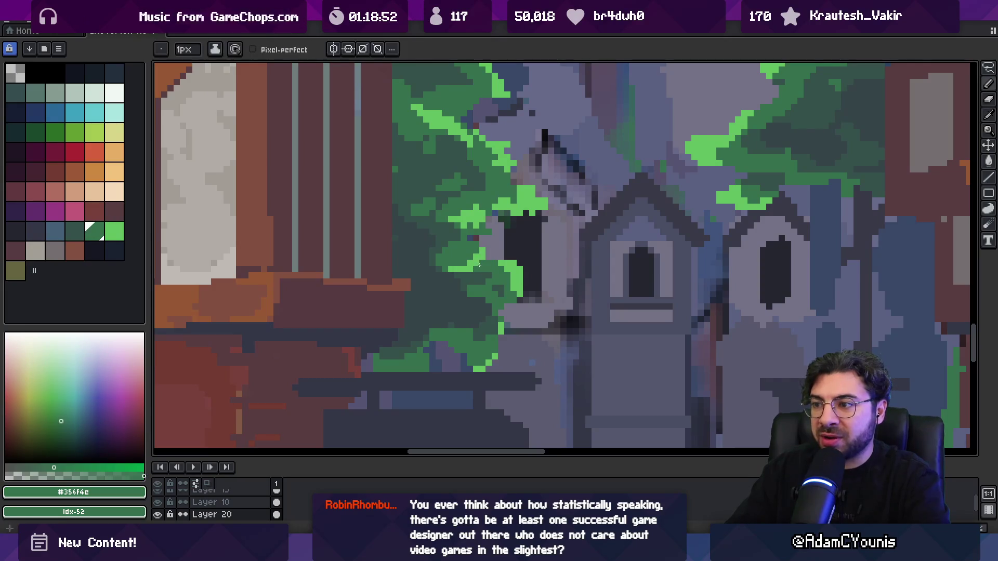
left_click(475, 260, "alt")
key("z")
scroll(482, 256, "down", 5)
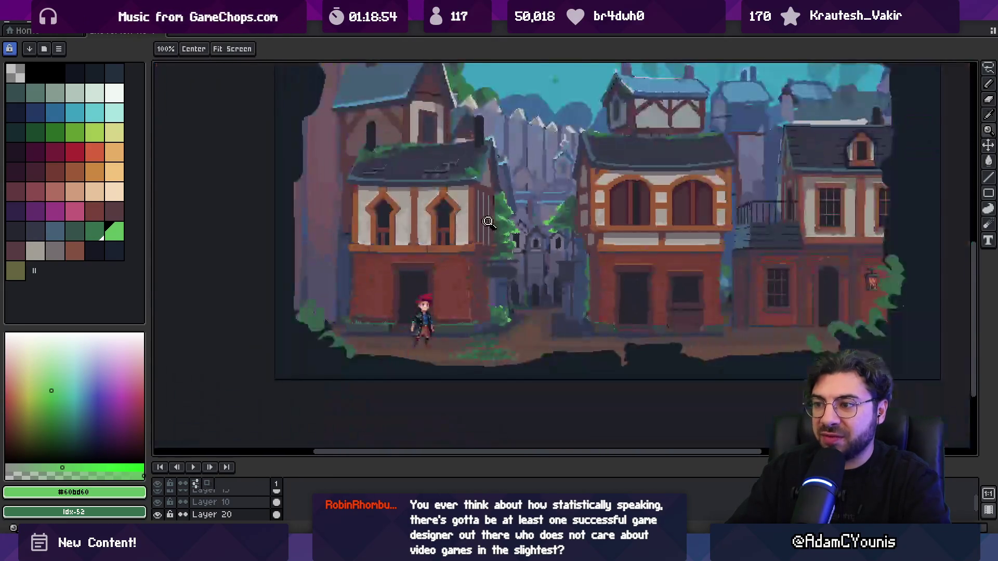
scroll(533, 213, "down", 2)
scroll(521, 254, "up", 8)
- Try a darker #4b9657 bucket fill on a leaf area, then undo it
key("g")
left_click(522, 254)
key("ctrl+z")
key("b")
scroll(552, 255, "down", 5)
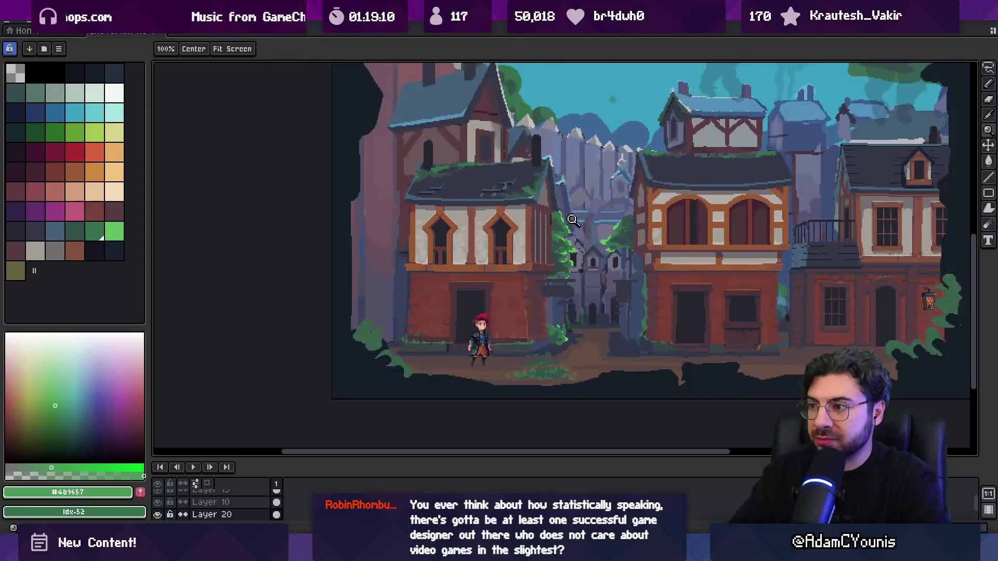
scroll(552, 239, "up", 3)
- Recheck the scene zoomed out and sample the brown from the house's timber beam
key("o")
key("b")
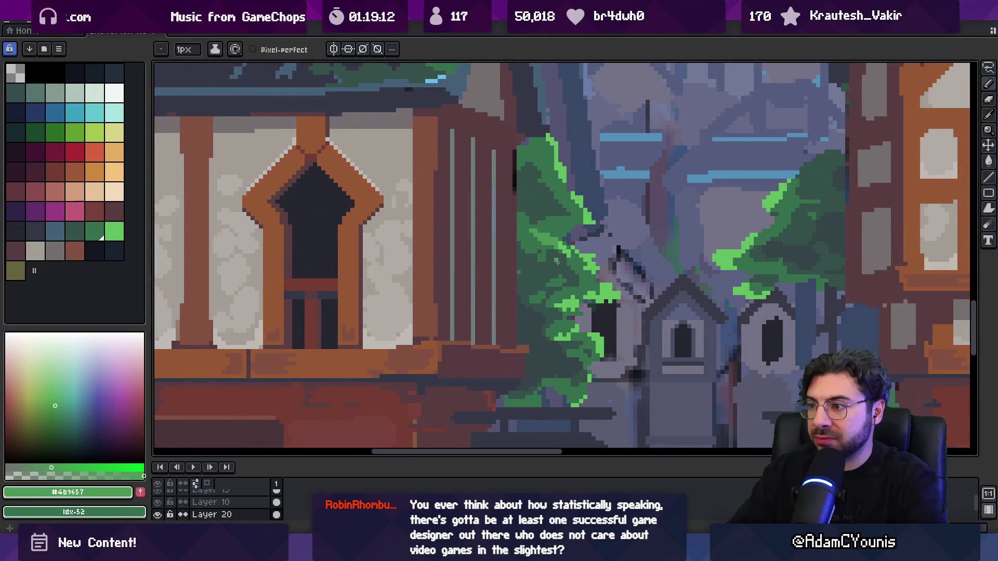
key("g")
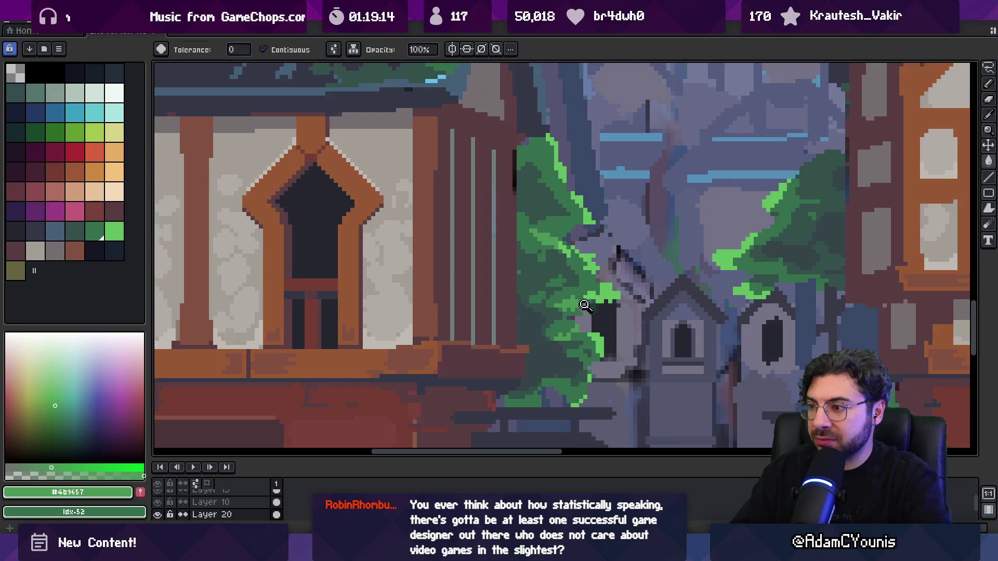
key("z")
scroll(577, 276, "down", 3)
scroll(577, 277, "up", 2)
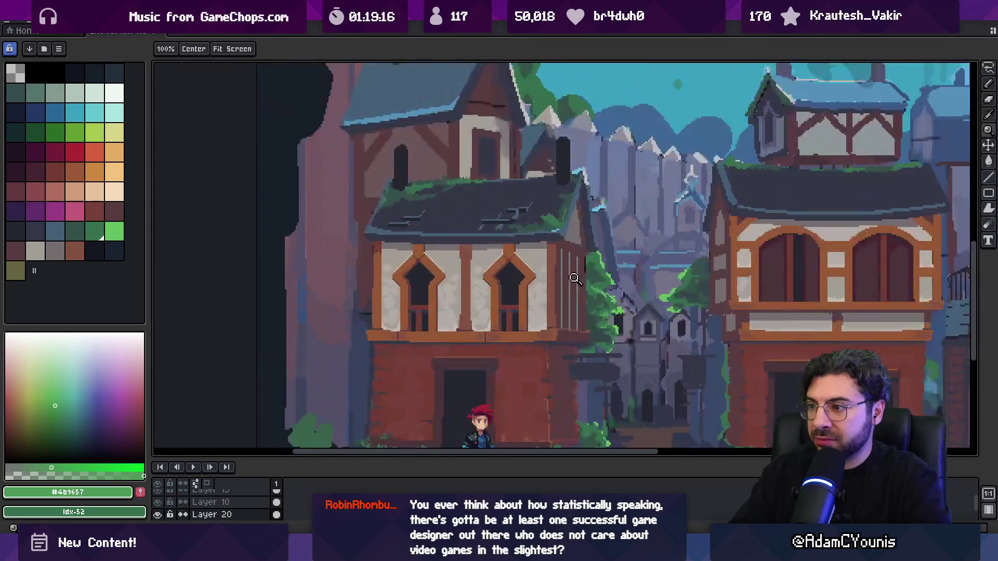
scroll(577, 276, "up", 2)
left_click(477, 298, "alt")
key("i")
key("b")
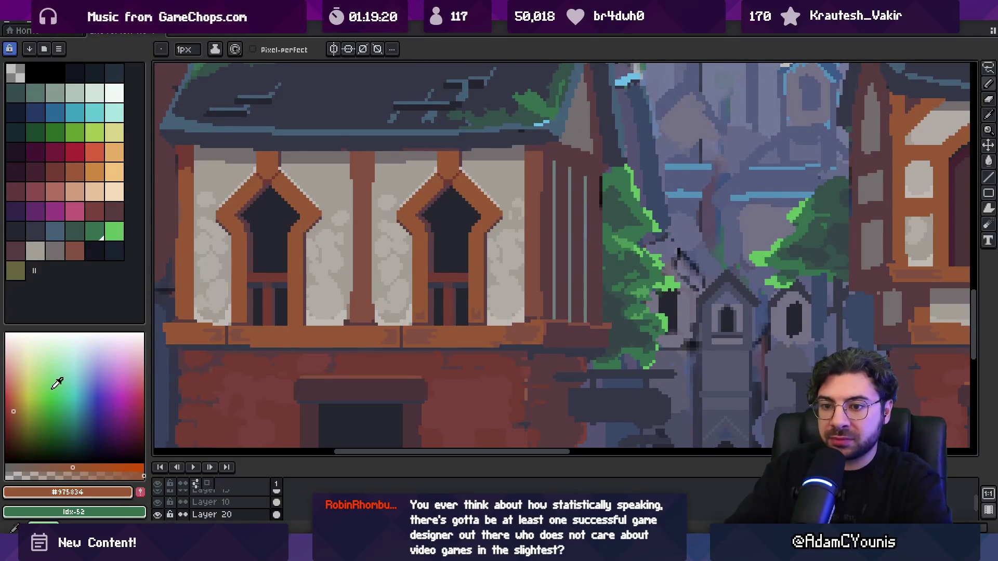
left_click(25, 392)
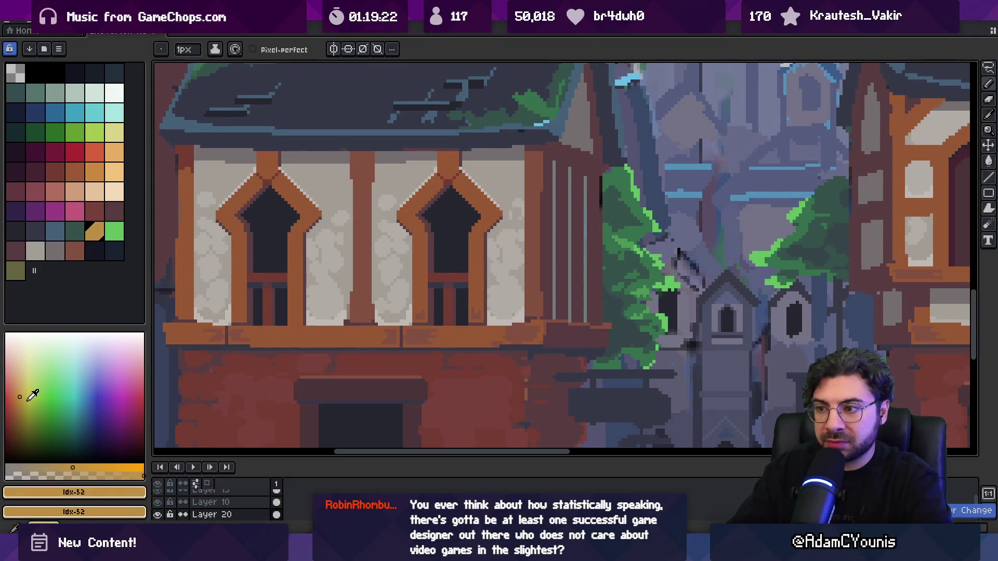
left_click(39, 393)
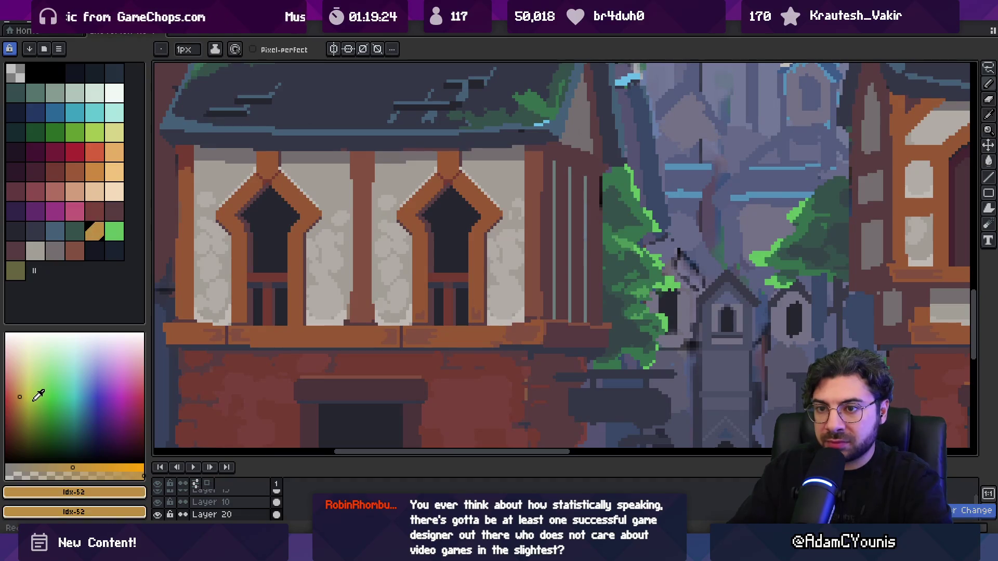
key("i")
left_click(343, 340)
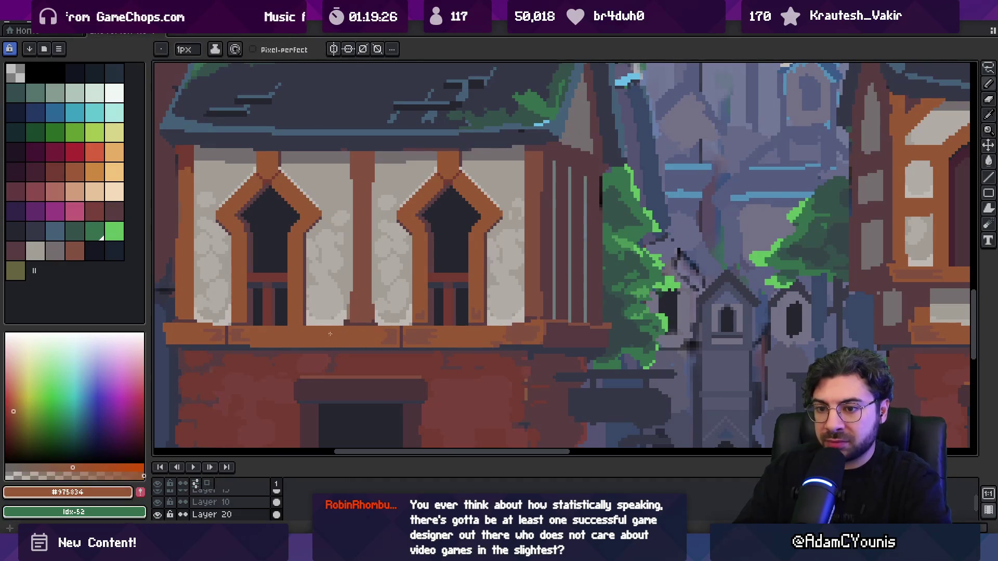
left_click(20, 398)
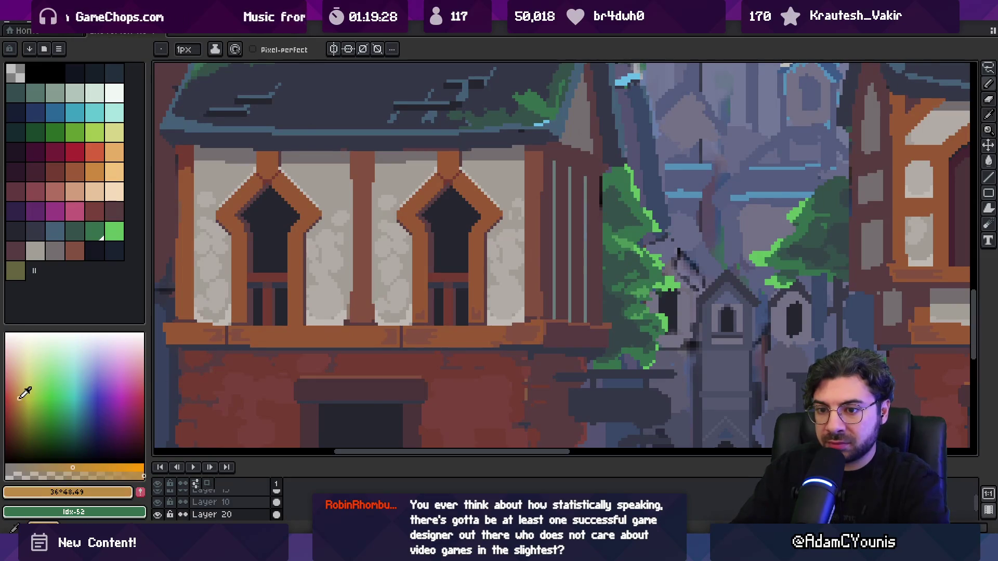
left_click(536, 321, "ctrl")
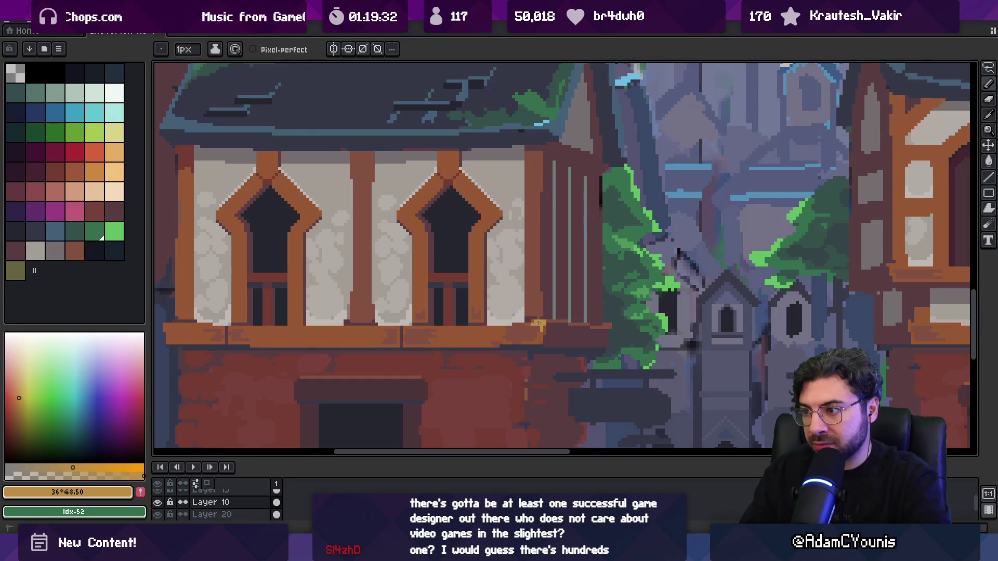
key("z")
scroll(537, 322, "down", 4)
left_click(552, 323)
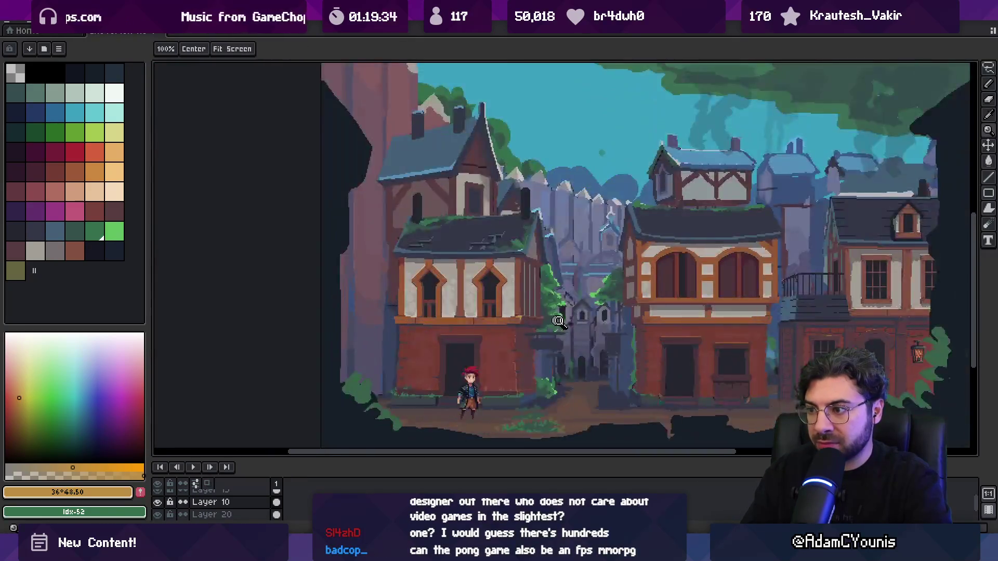
scroll(552, 322, "up", 3)
key("b")
left_click(450, 324, "alt")
left_click(517, 309, "alt")
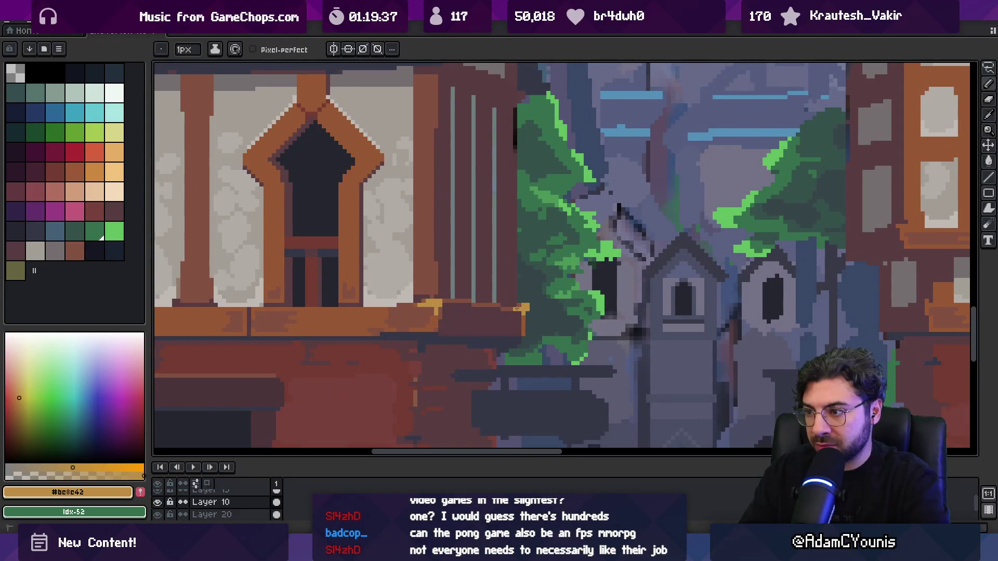
left_click(520, 312, "alt")
key("z")
scroll(502, 257, "down", 5)
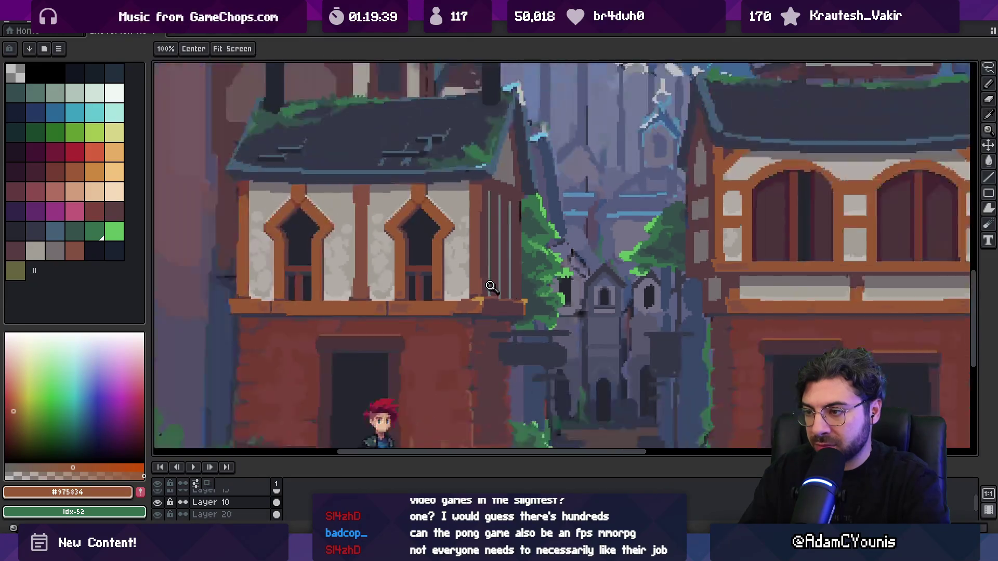
scroll(502, 257, "down", 2)
scroll(520, 257, "up", 5)
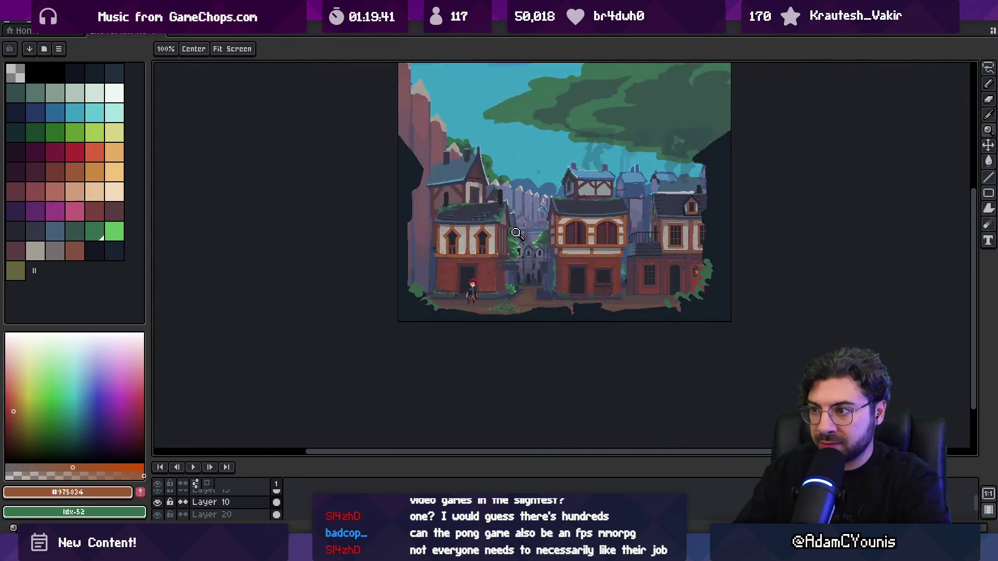
key("b")
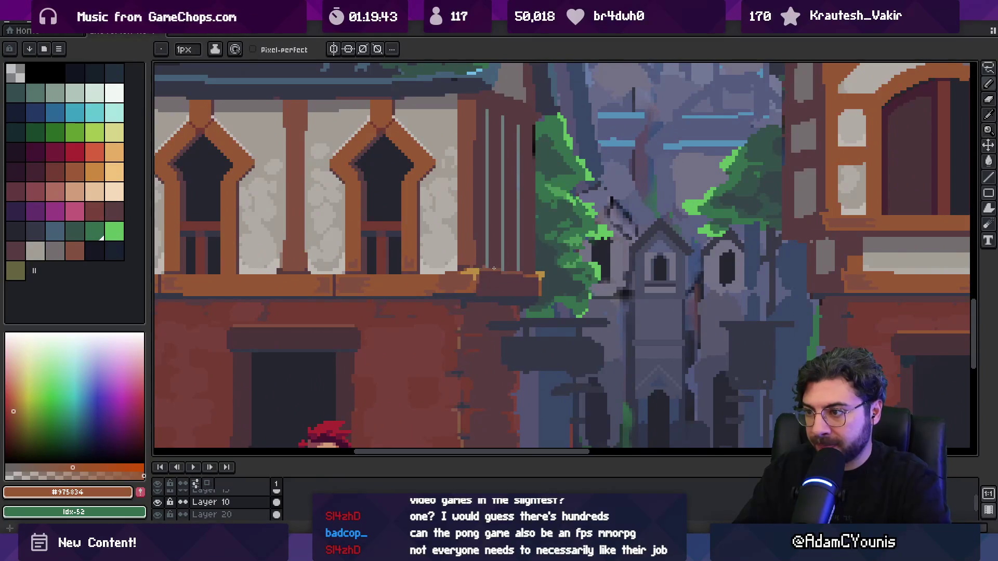
key("v")
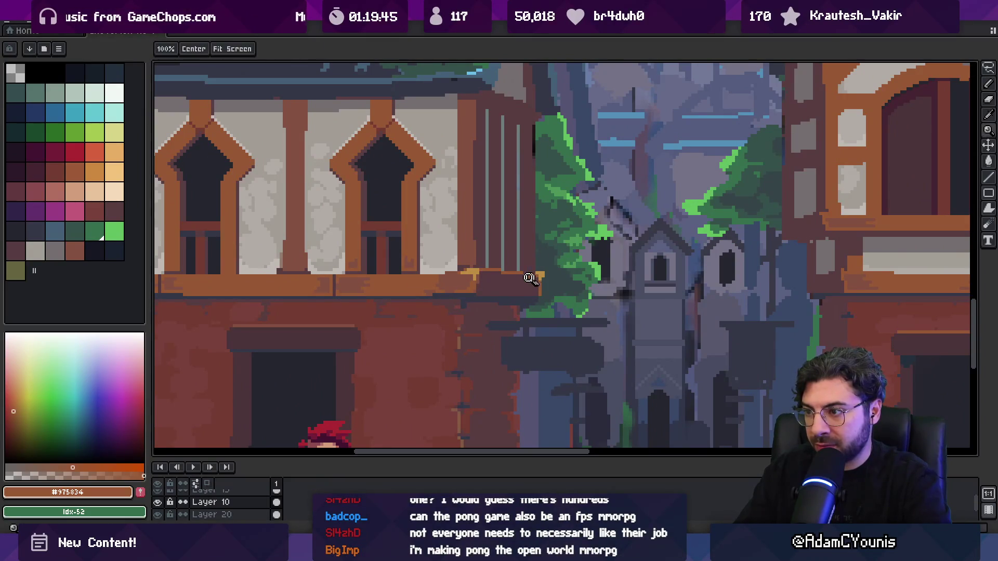
key("i")
scroll(520, 271, "up", 1)
key("g")
key("z")
scroll(496, 266, "down", 3)
scroll(496, 267, "down", 2)
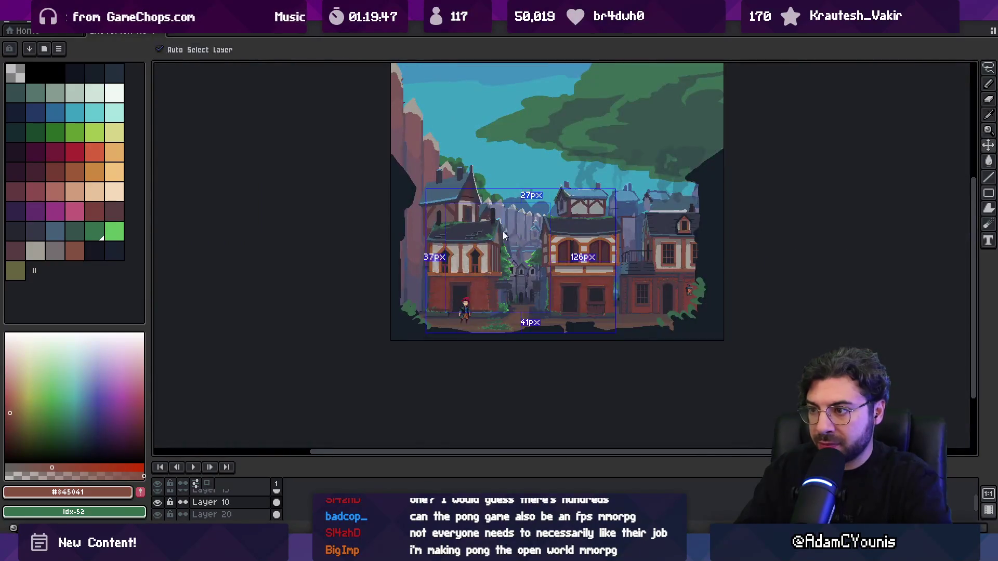
scroll(500, 292, "up", 4)
scroll(500, 292, "down", 1)
key("i")
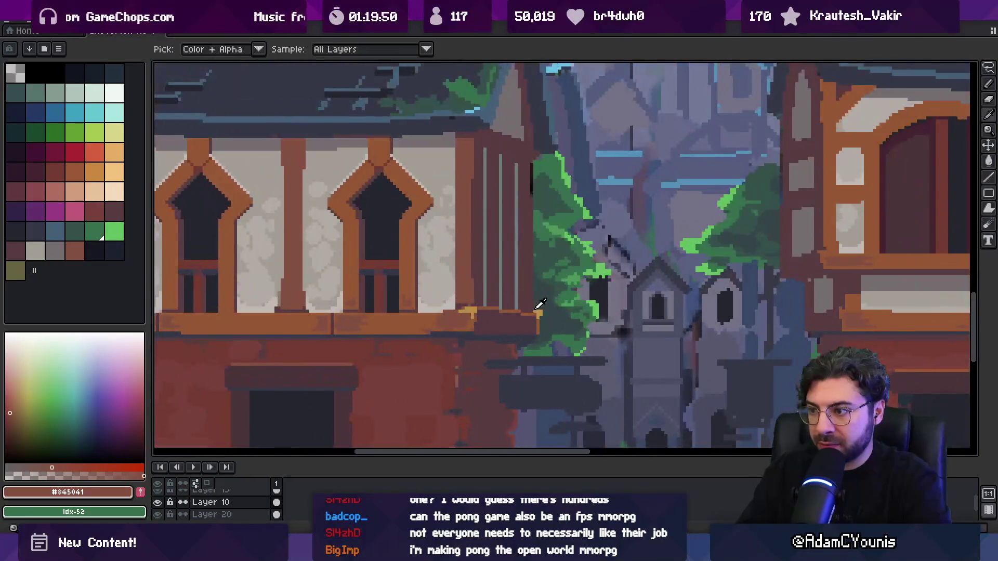
key("g")
key("z")
scroll(521, 287, "down", 2)
scroll(551, 287, "up", 3)
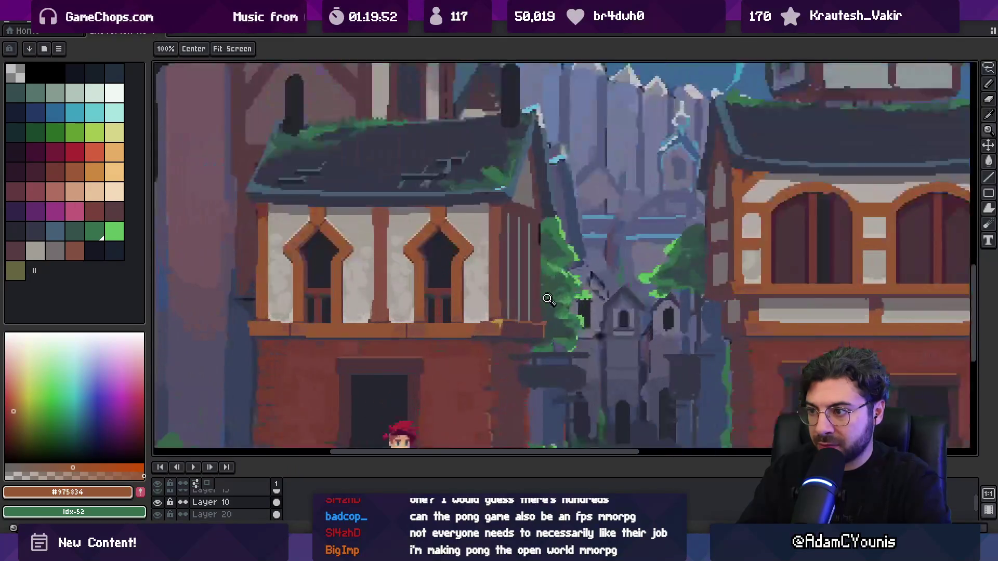
key("i")
key("v")
key("b")
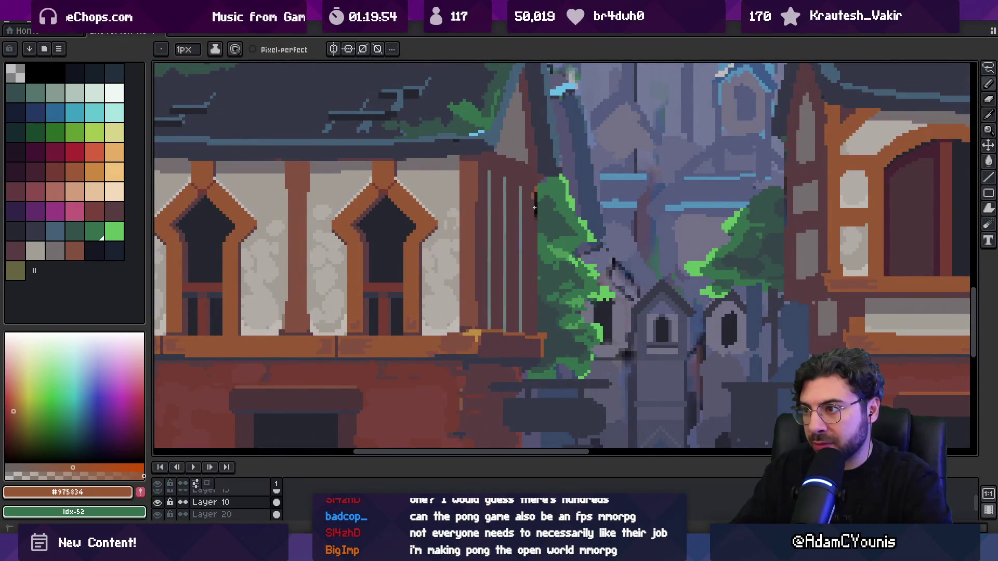
left_click_drag(534, 193, 532, 238)
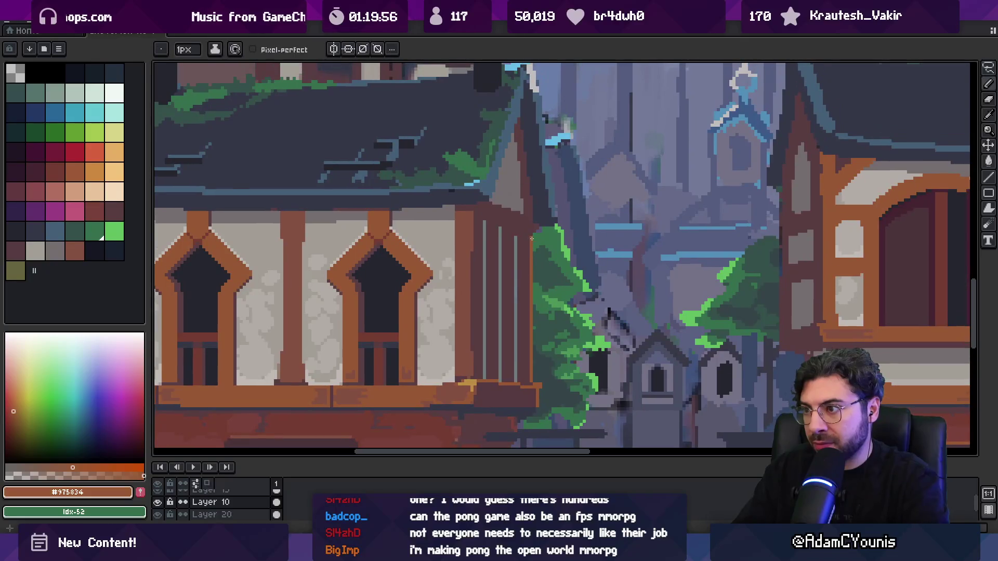
- Bring the upper roof into view and sample the roof-trim, slate and blue-grey colours
key("i")
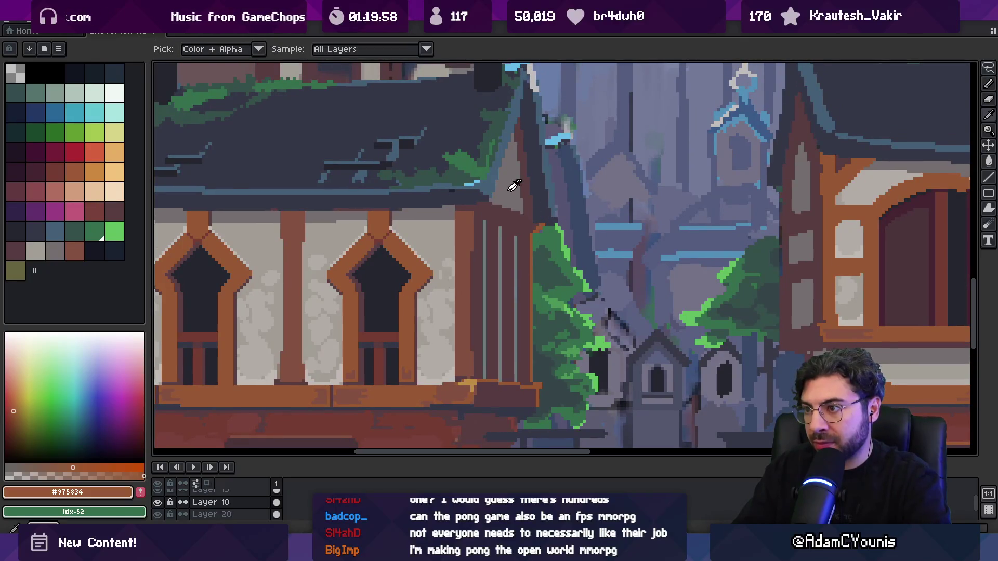
left_click(472, 183)
key("b")
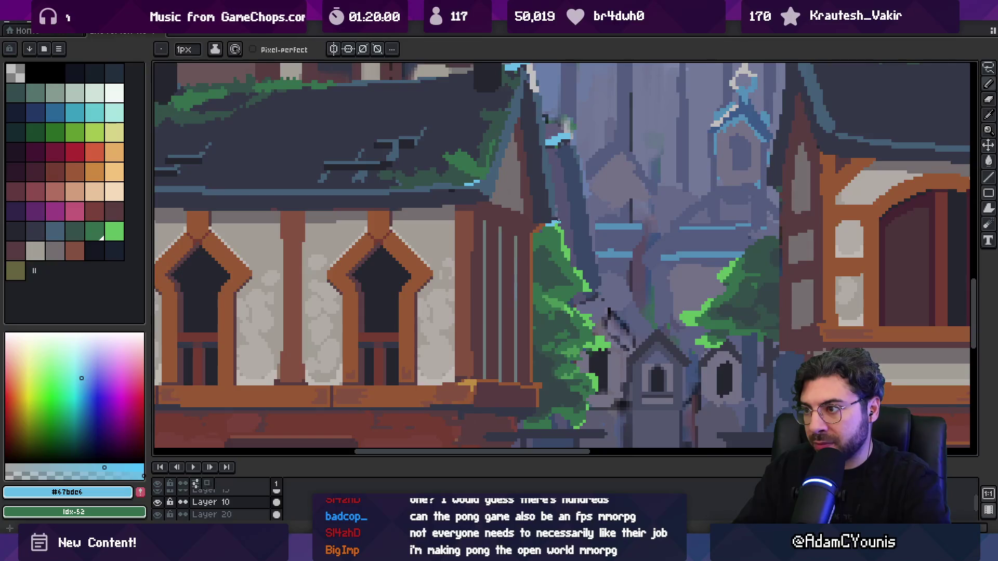
left_click_drag(558, 221, 511, 311)
key("i")
left_click(512, 312)
key("b")
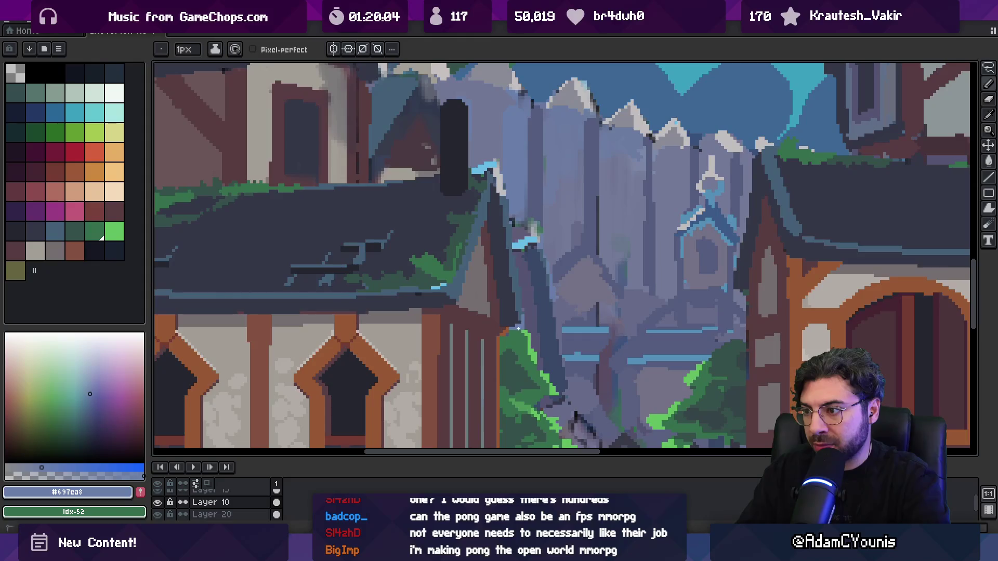
key("i")
left_click(498, 180)
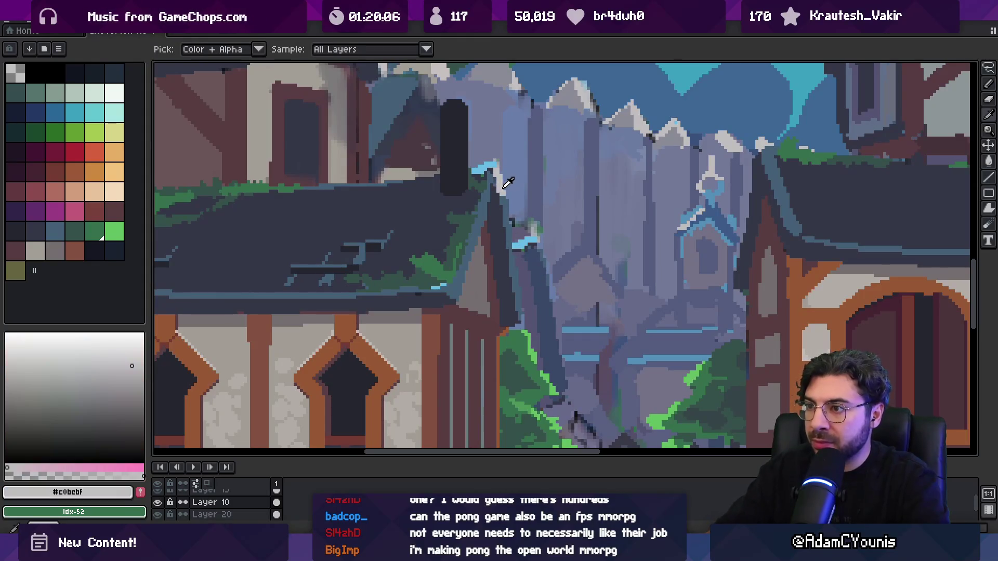
key("b")
- Sample the pale grey and draw a 1px highlight line down the roof's right edge
key("i")
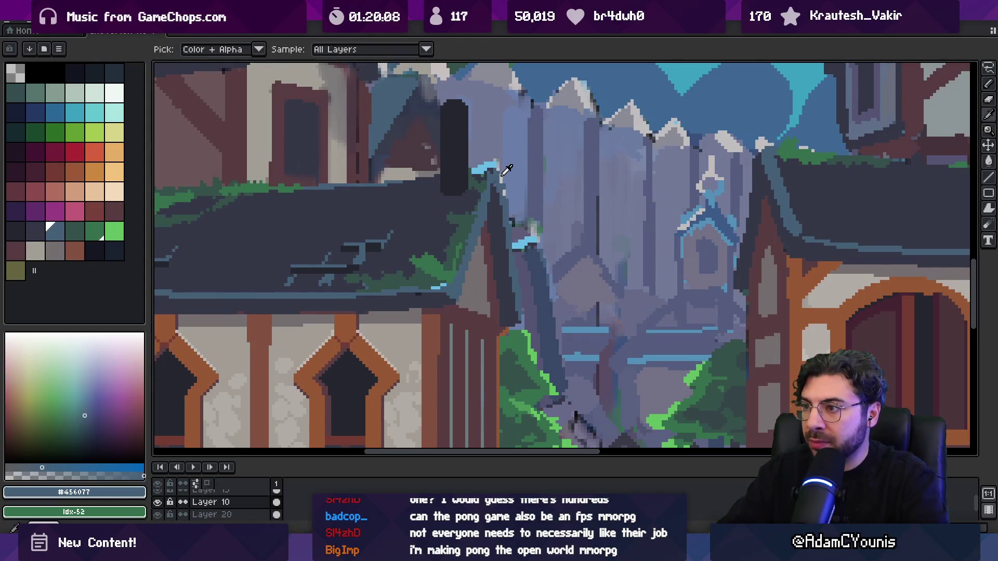
left_click(498, 166)
key("b")
left_click_drag(501, 177, 519, 307)
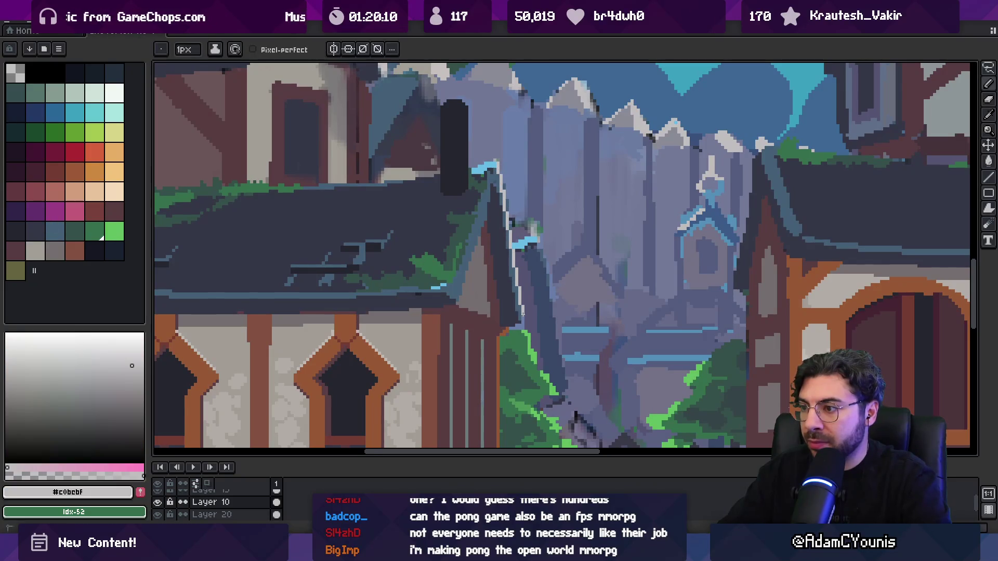
key("space")
scroll(513, 214, "down", 3)
scroll(513, 215, "down", 1)
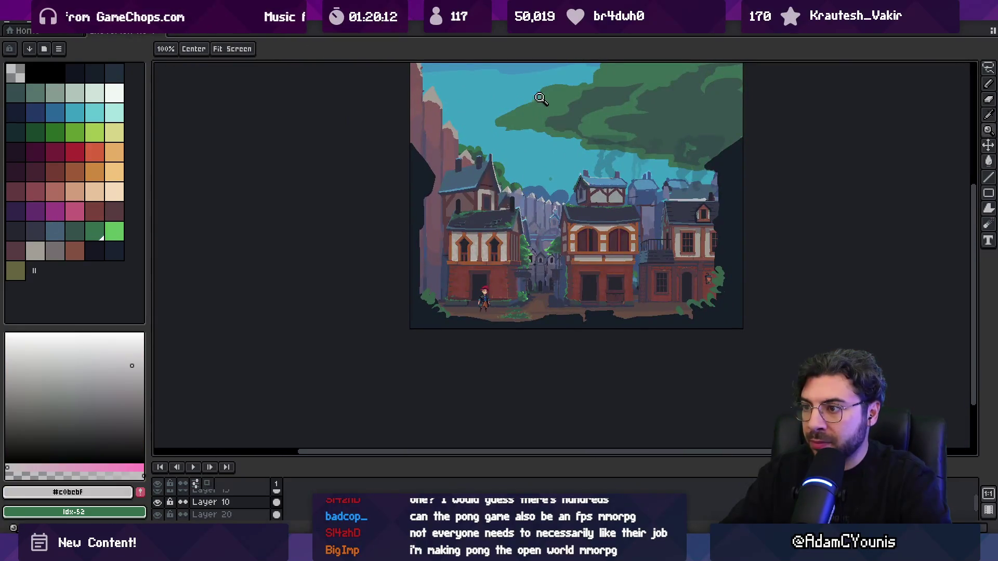
scroll(532, 230, "up", 1)
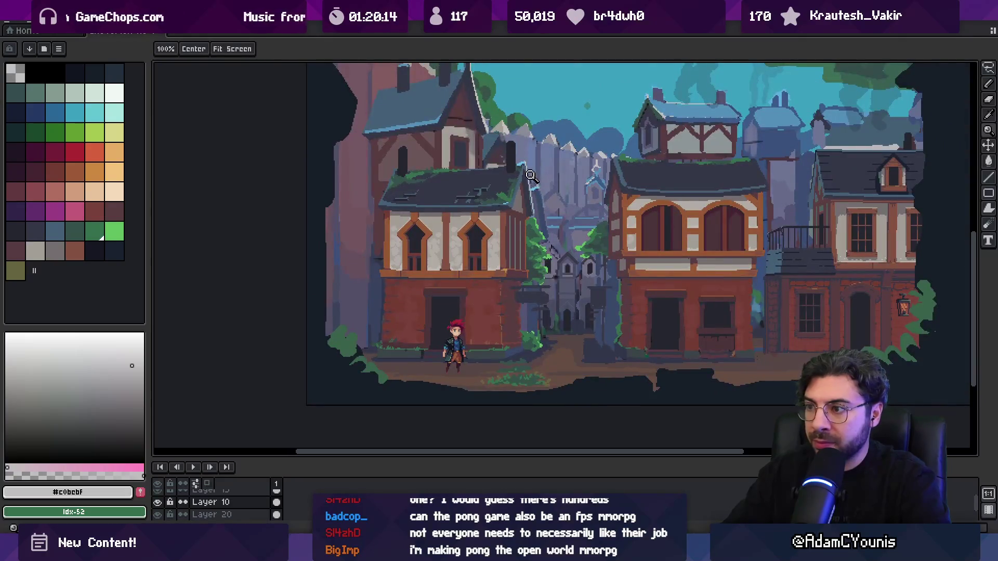
scroll(504, 229, "up", 1)
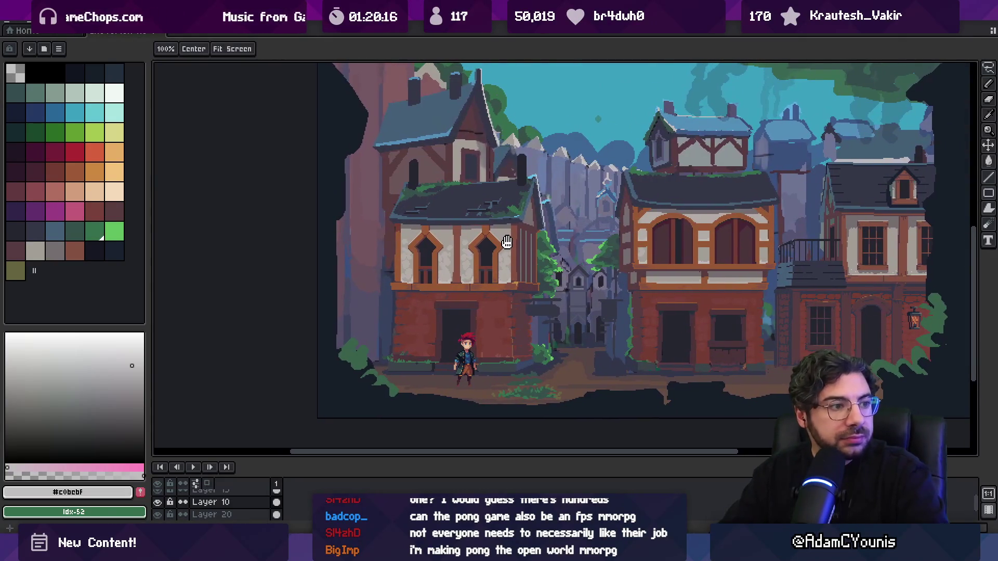
left_click_drag(507, 243, 507, 240)
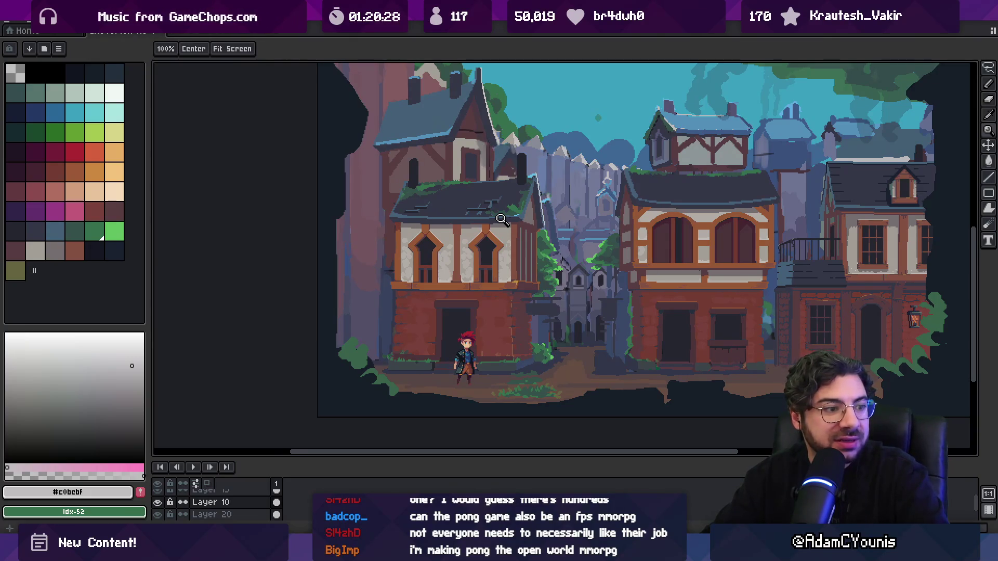
- Zoom in by the alley and set a dark reddish-brown, then warmer brown, pencil colour
left_click(550, 238)
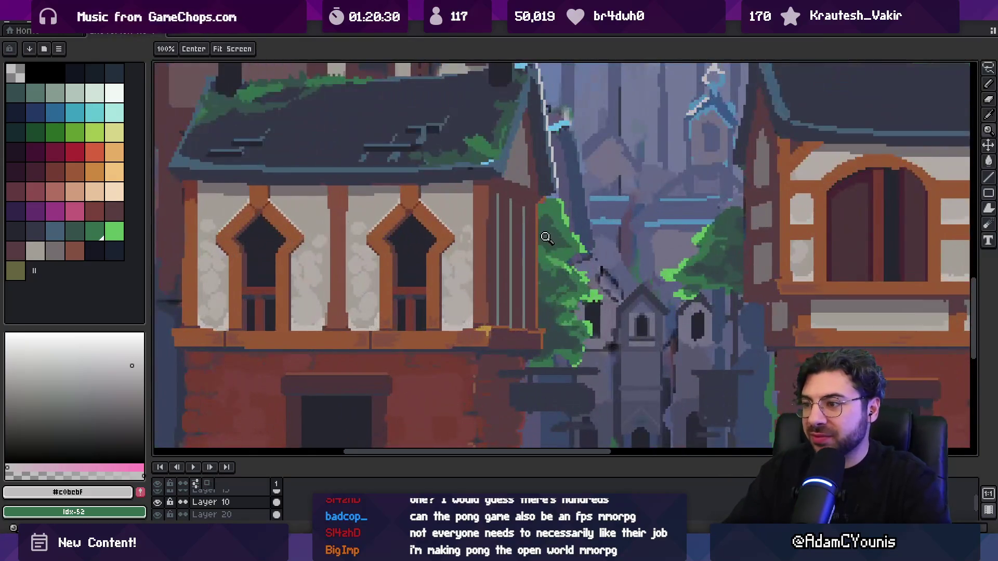
key("b")
left_click(537, 208, "alt")
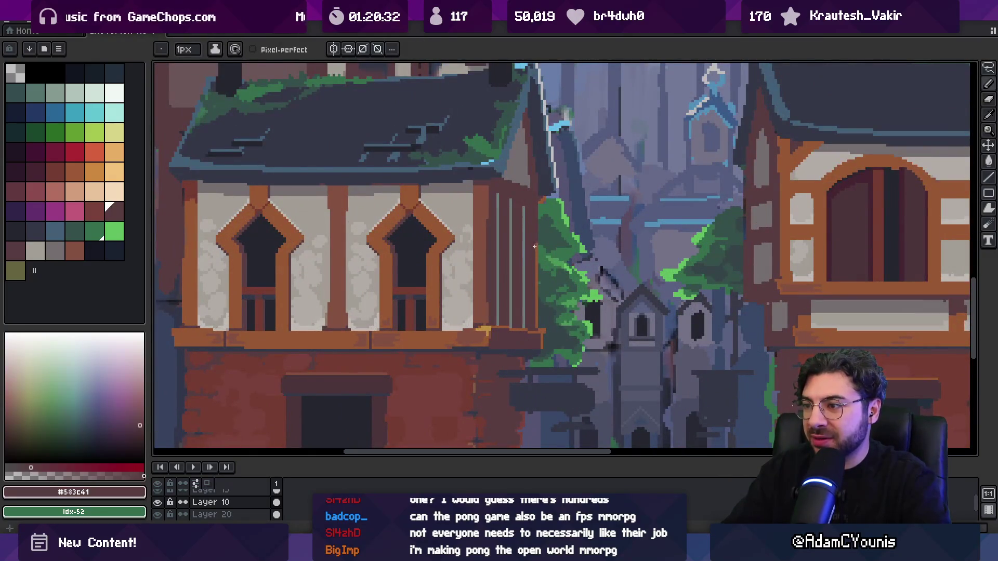
left_click(537, 272, "alt")
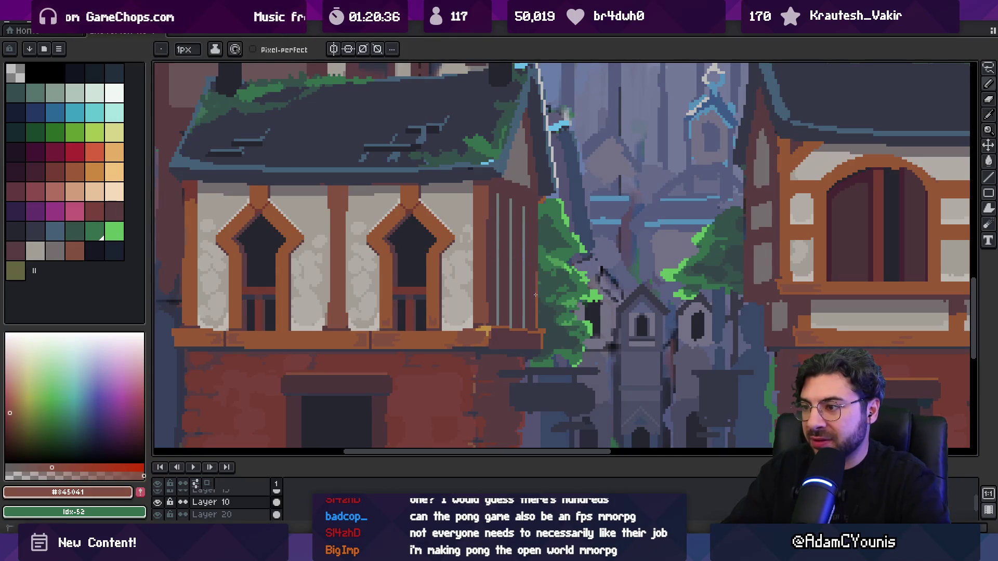
key("z")
scroll(537, 211, "down", 3)
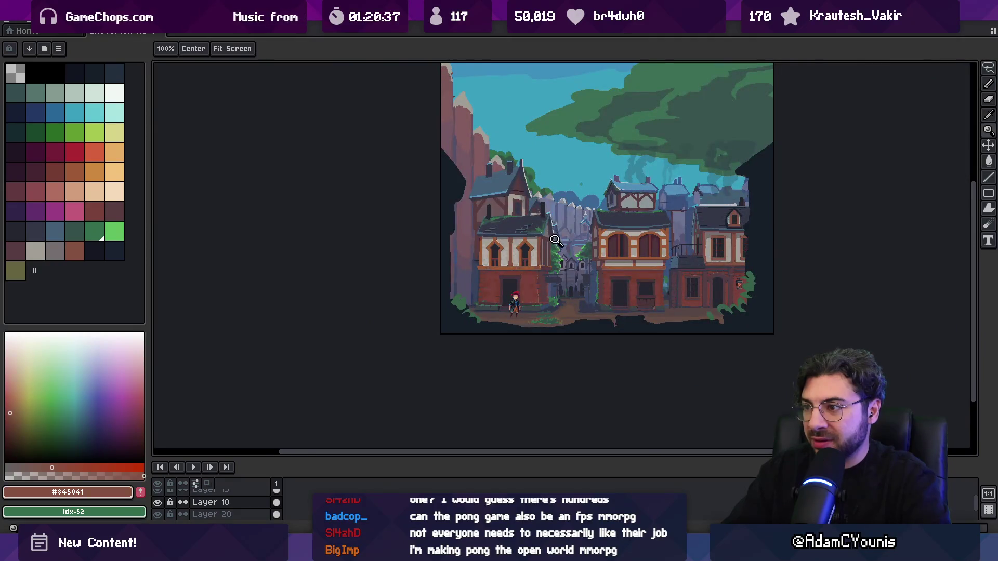
scroll(555, 238, "up", 3)
- Sample wall brown, timber brown and the balcony gold for the corner-post highlight
left_click(561, 297, "alt")
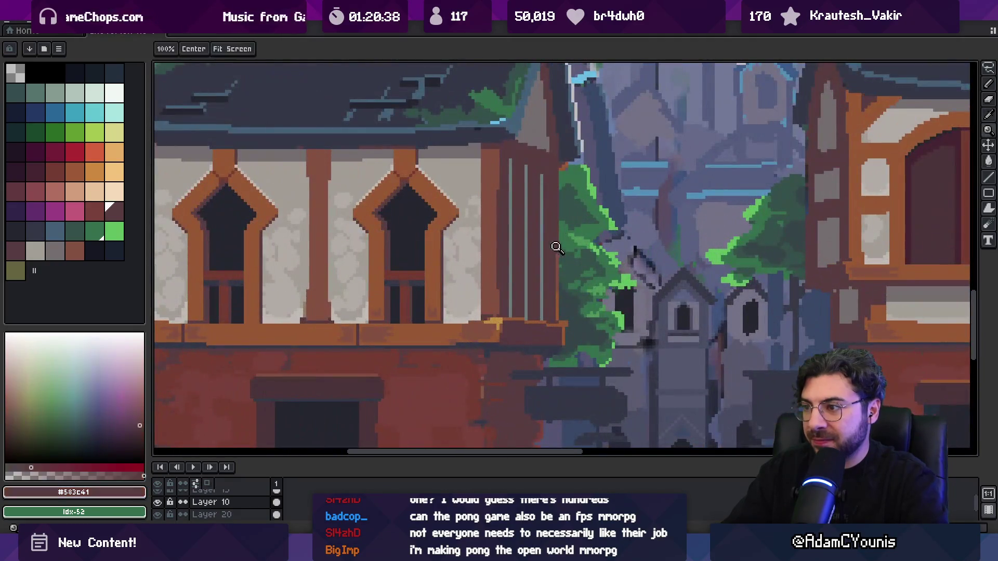
left_click(561, 297, "alt")
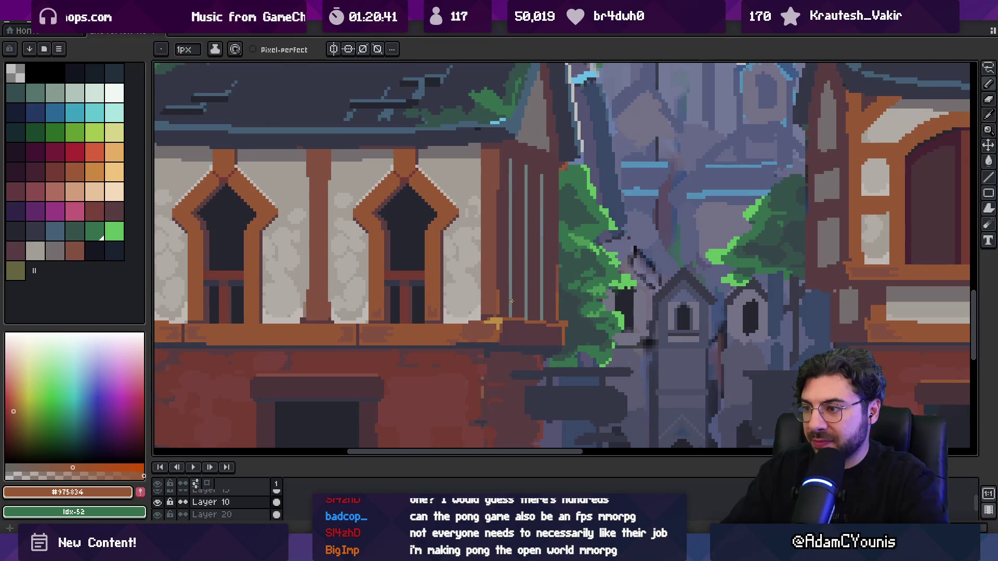
left_click(498, 321, "alt")
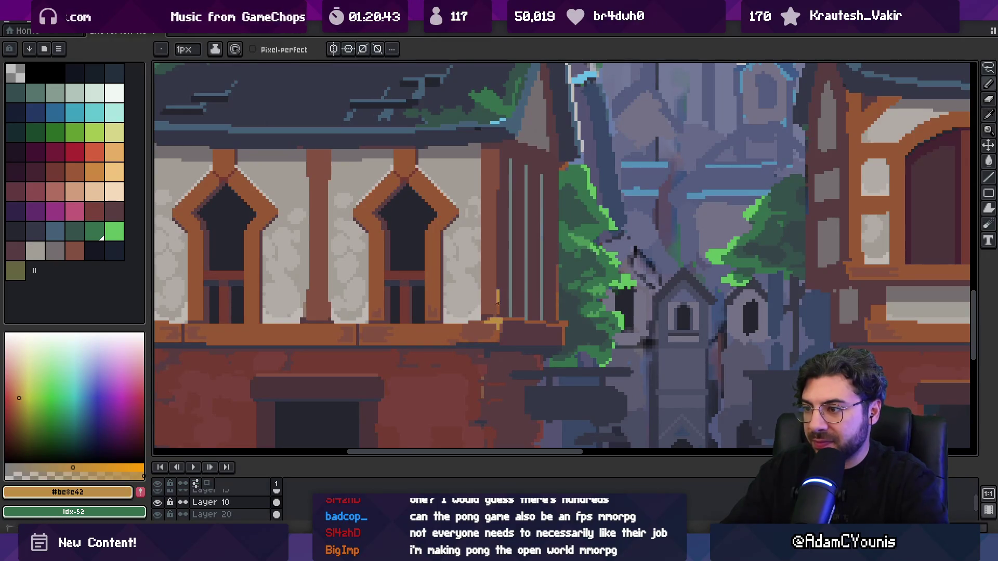
left_click(497, 295, "alt")
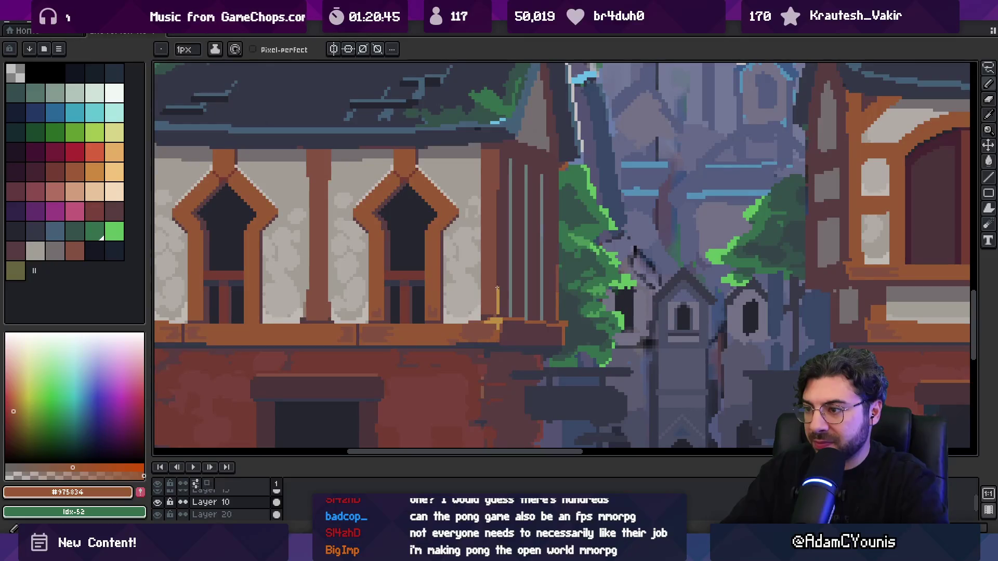
scroll(503, 240, "down", 3)
scroll(507, 232, "up", 3)
left_click(507, 226, "alt")
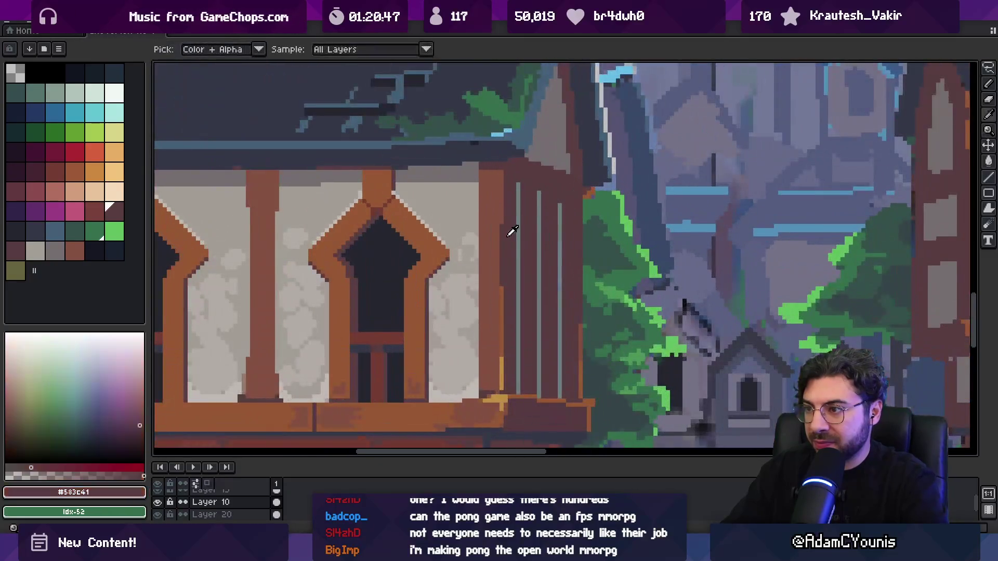
scroll(505, 208, "down", 3)
scroll(506, 214, "down", 3)
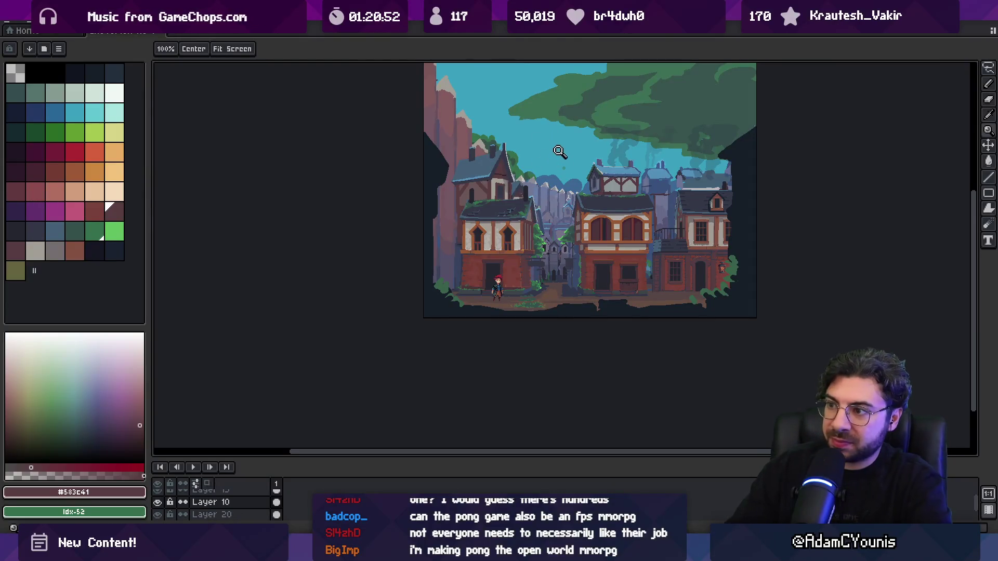
scroll(560, 155, "up", 5)
- Sample the roof-trim light blue and draw a line down the gable edge
key("b")
left_click(552, 168, "alt")
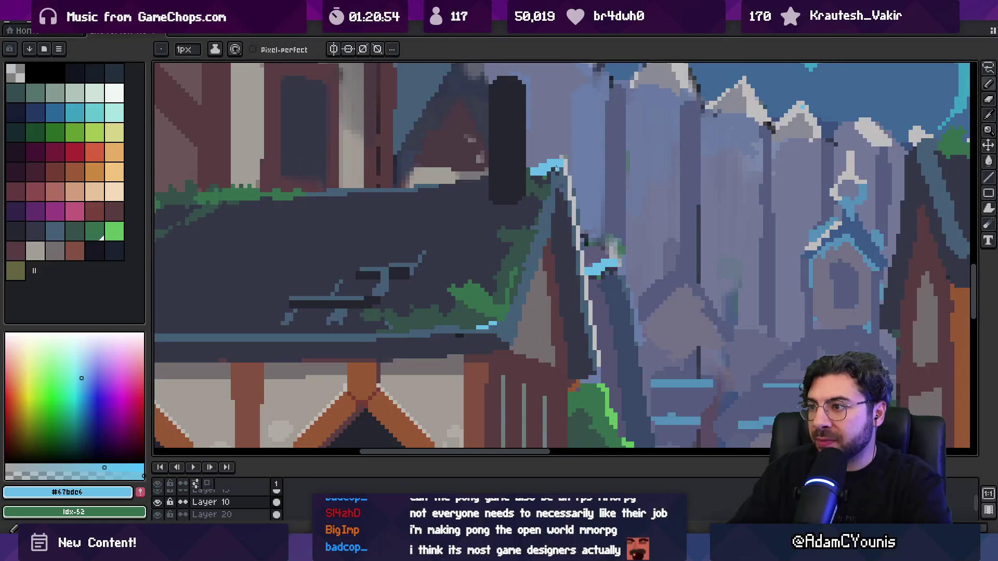
left_click_drag(552, 168, 538, 224)
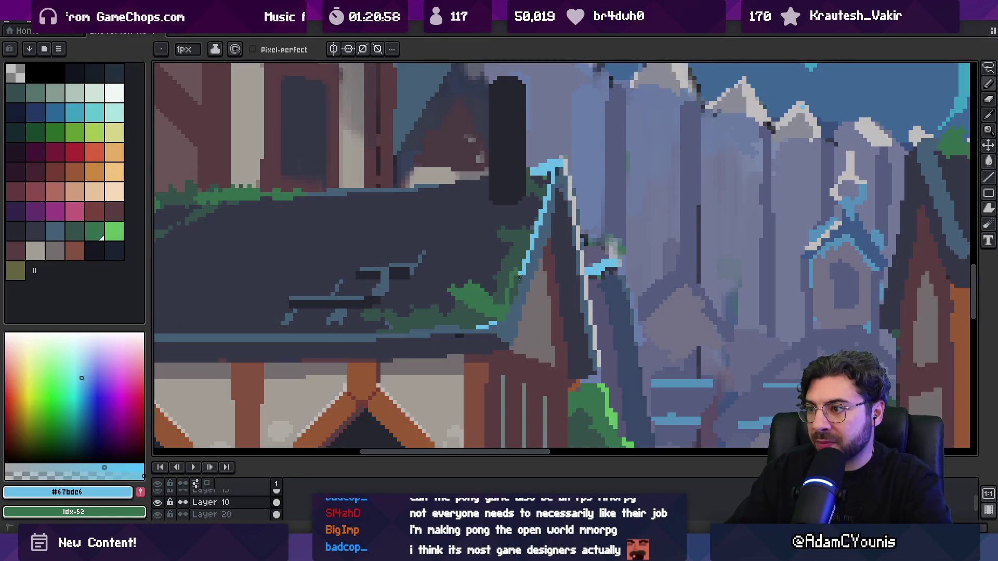
key("z")
scroll(520, 260, "down", 5)
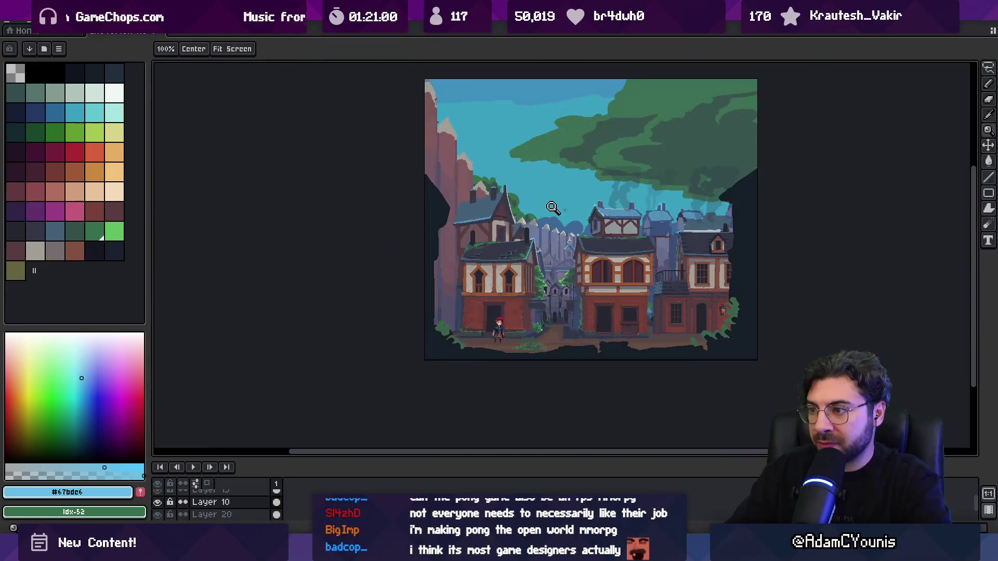
scroll(557, 209, "up", 1)
mouse_move(543, 289)
left_mouse_down()
mouse_move(505, 276)
mouse_move(496, 286)
left_mouse_up()
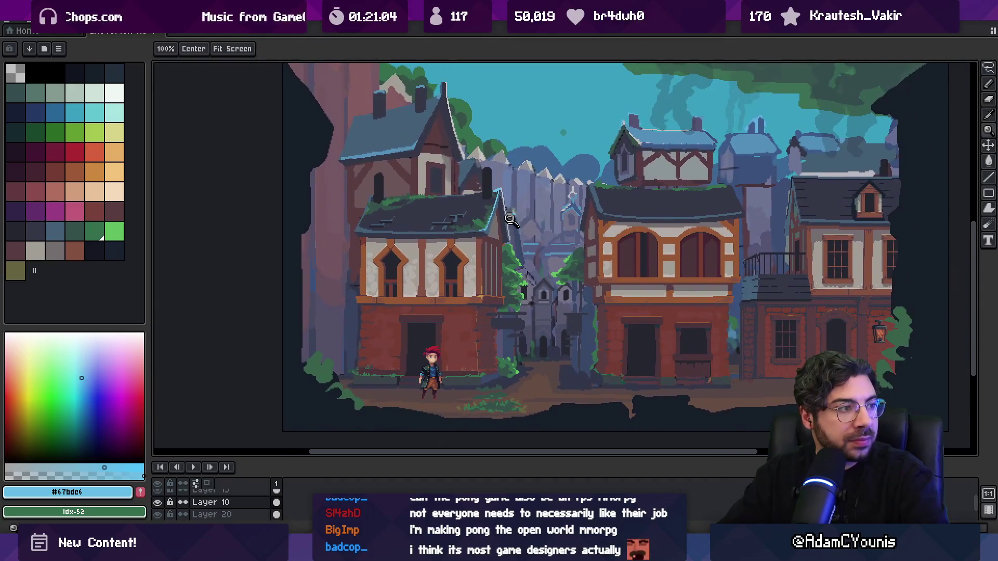
scroll(506, 216, "up", 1)
scroll(500, 206, "up", 2)
- Paint over the light-blue edge pixels at 50% opacity and sample the resulting mid-blue
key("b")
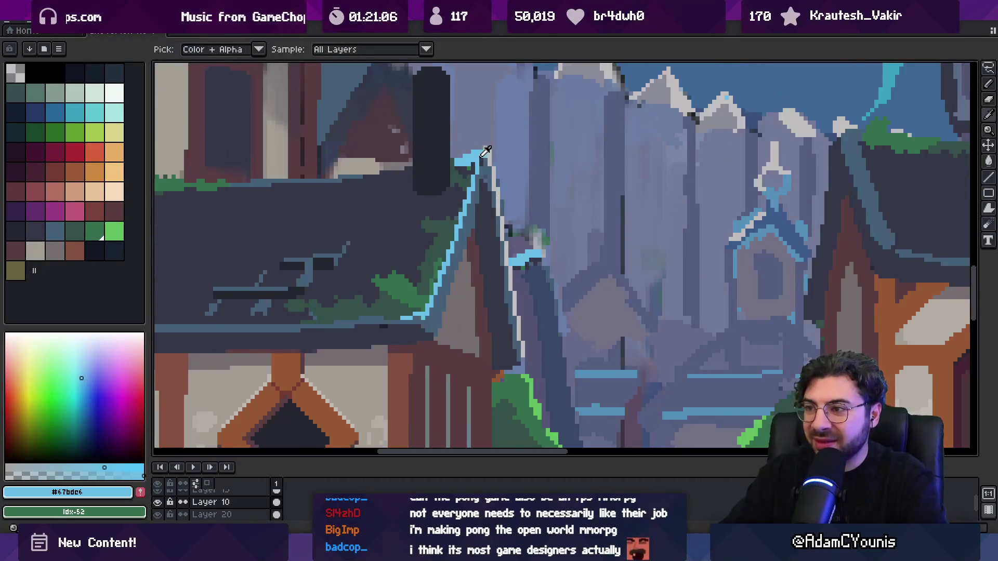
left_click(483, 162, "alt")
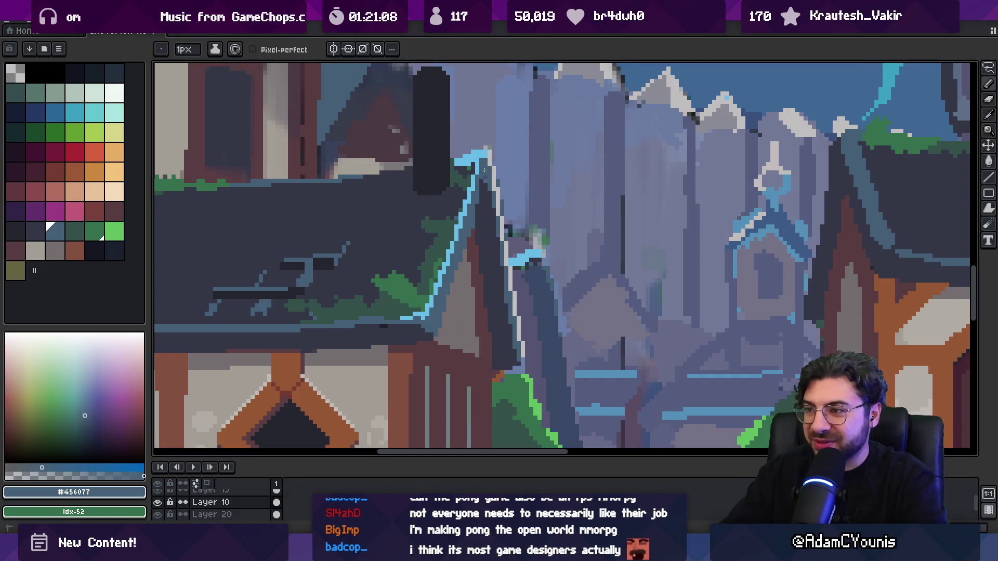
left_click(479, 191, "alt")
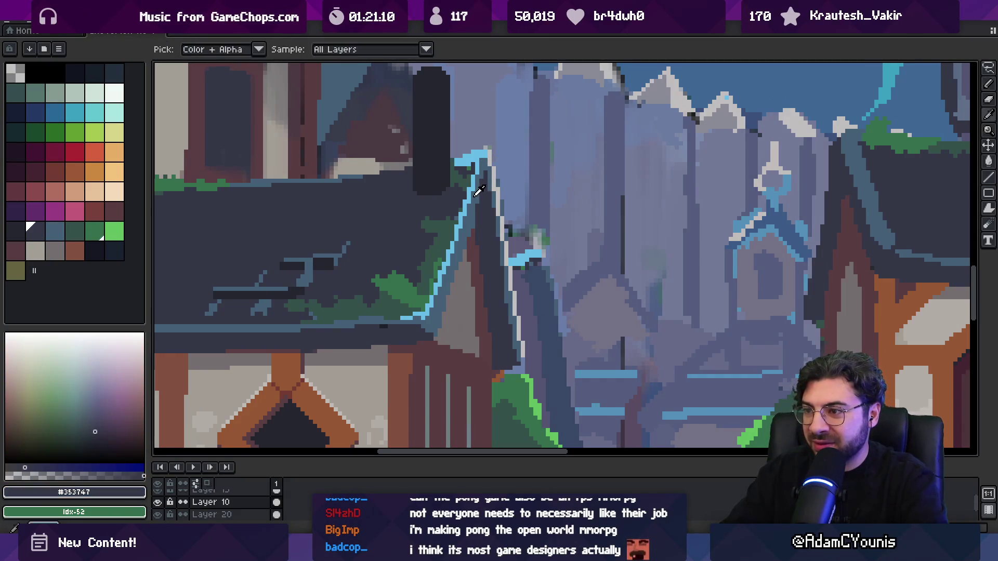
left_click(483, 173, "alt")
key("i")
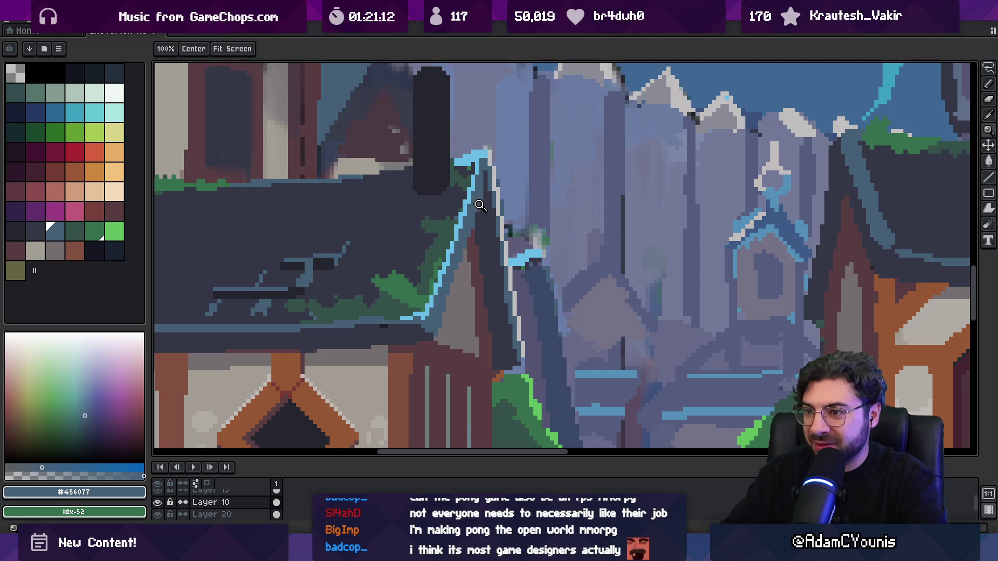
key("v")
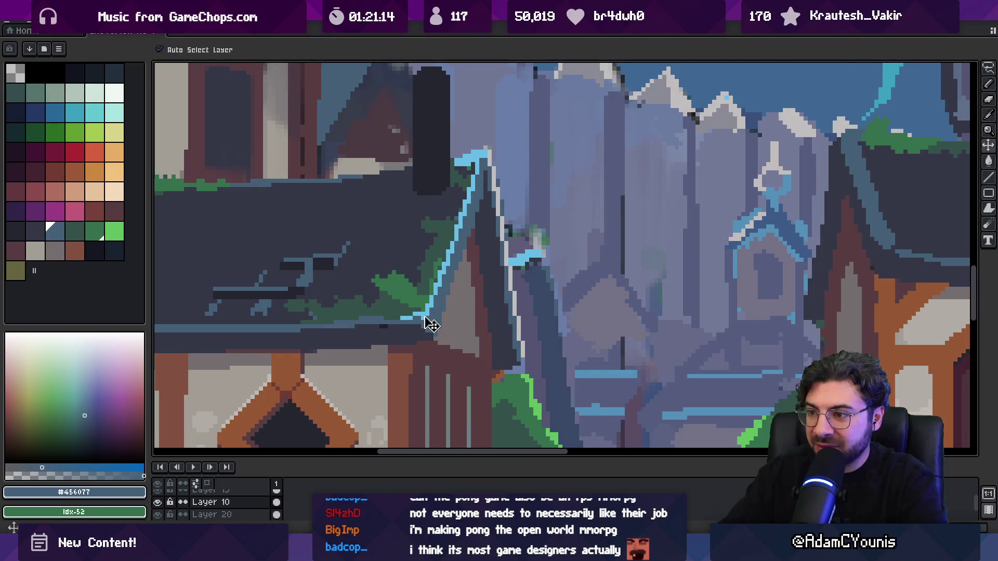
scroll(430, 324, "up", 5)
key("b")
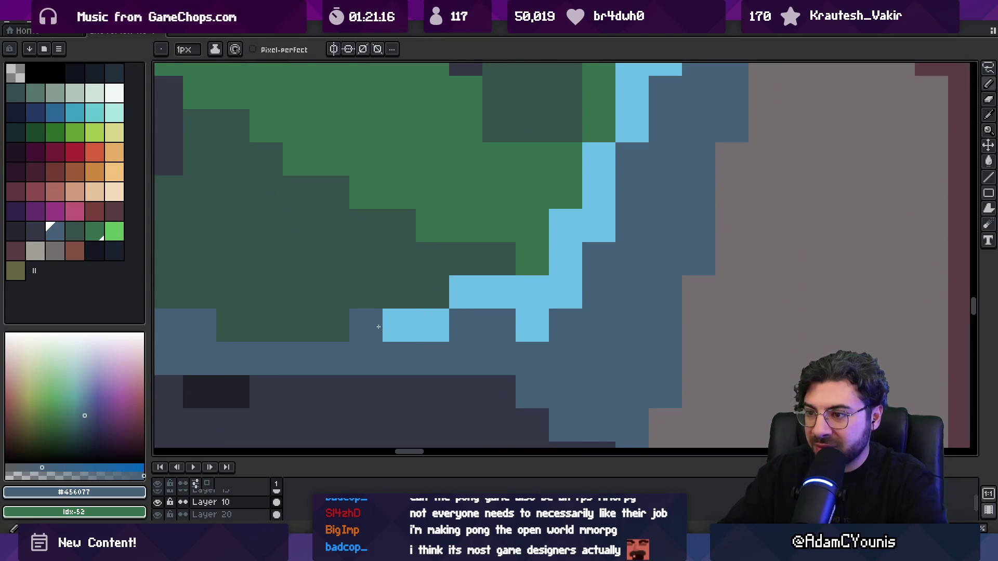
left_click_drag(379, 328, 436, 327)
left_click(416, 325, "alt")
- Bucket-fill the light-blue gable line with mid-blue #568FAF and zoom out to check
key("g")
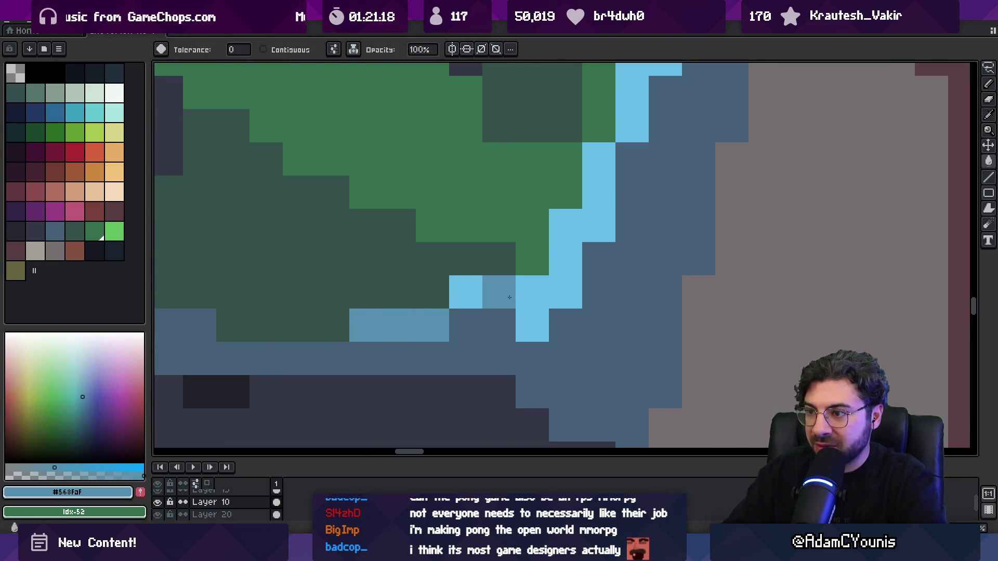
left_click(517, 294)
scroll(517, 292, "down", 10)
key("z")
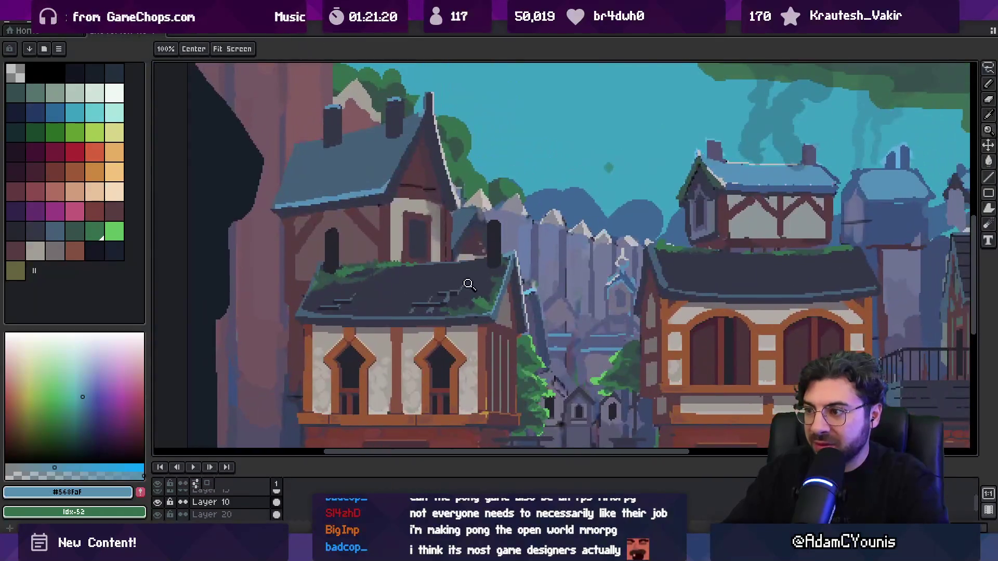
scroll(513, 266, "down", 5)
scroll(522, 317, "up", 2)
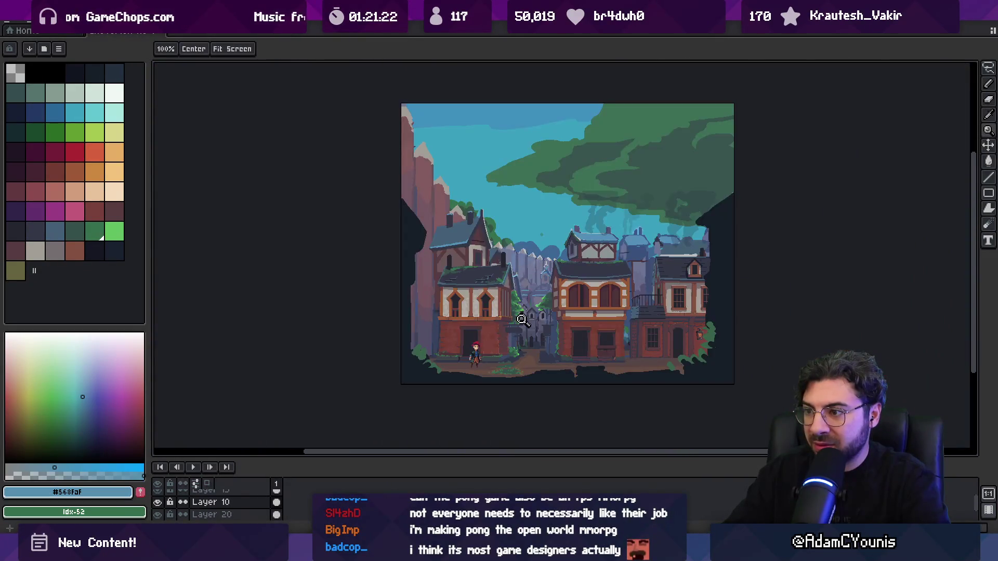
scroll(528, 288, "up", 3)
scroll(472, 258, "up", 3)
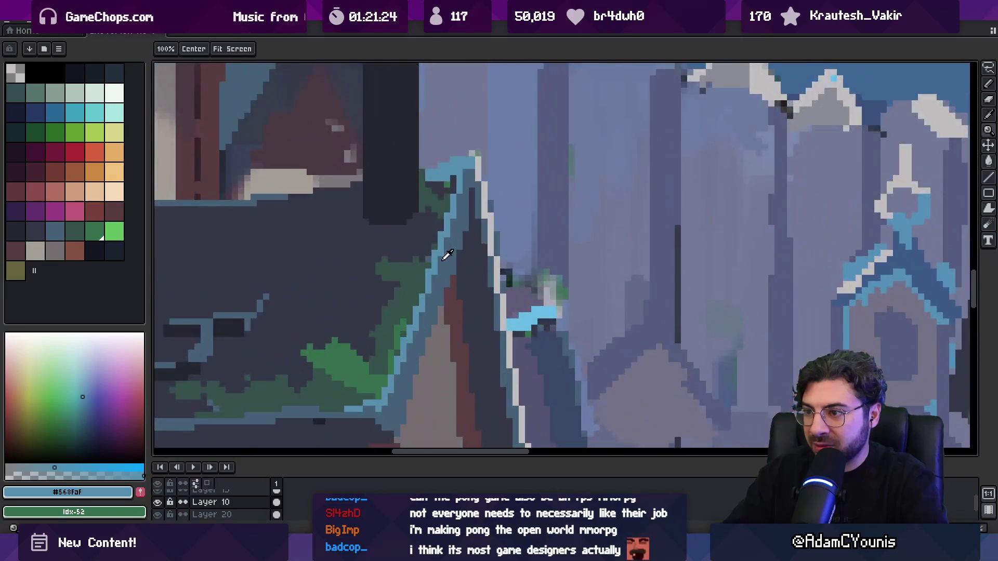
key("g")
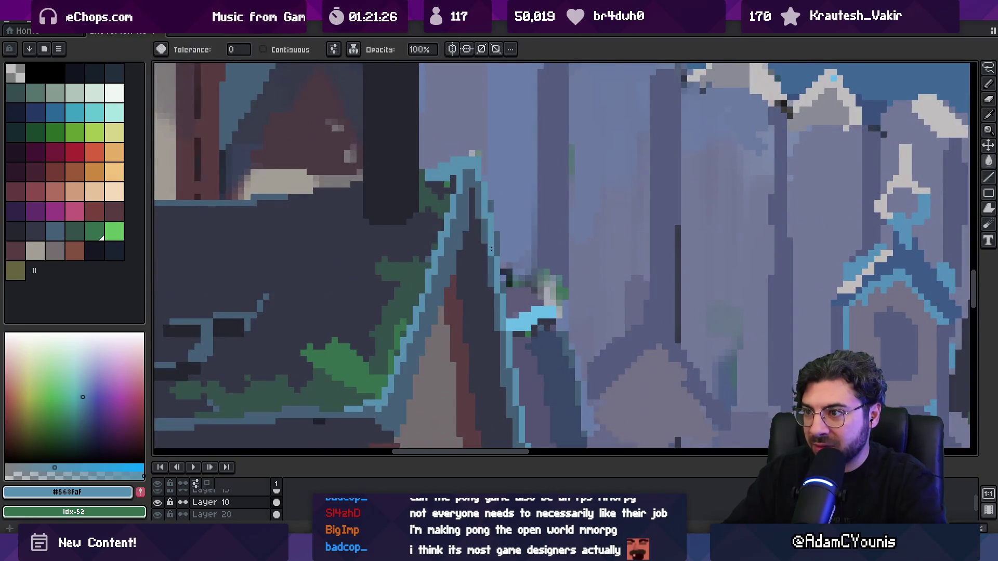
key("z")
scroll(538, 224, "down", 5)
scroll(538, 224, "up", 3)
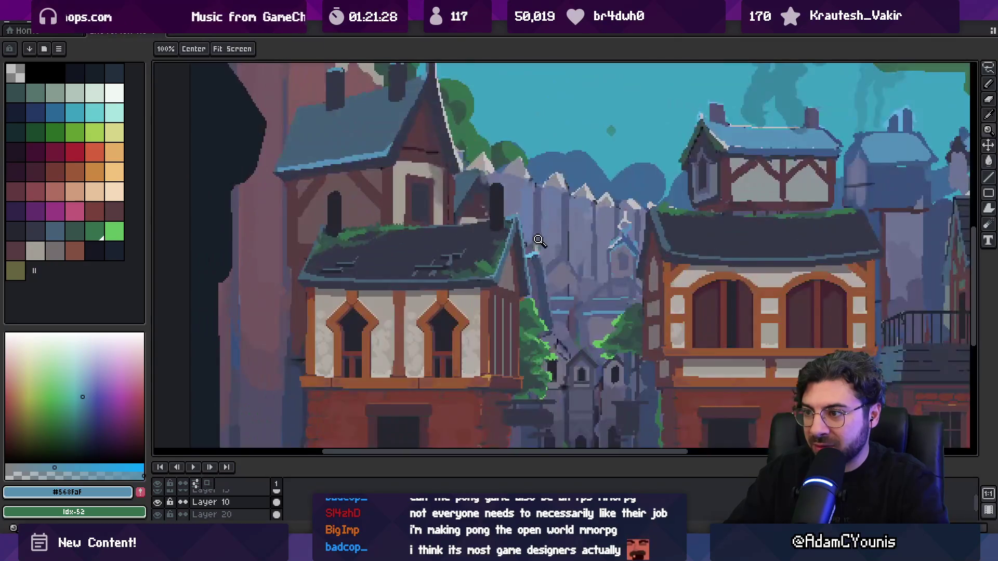
scroll(540, 235, "up", 2)
- Resample the dark roof colour and the mid-blue edge colour with the pencil
key("p")
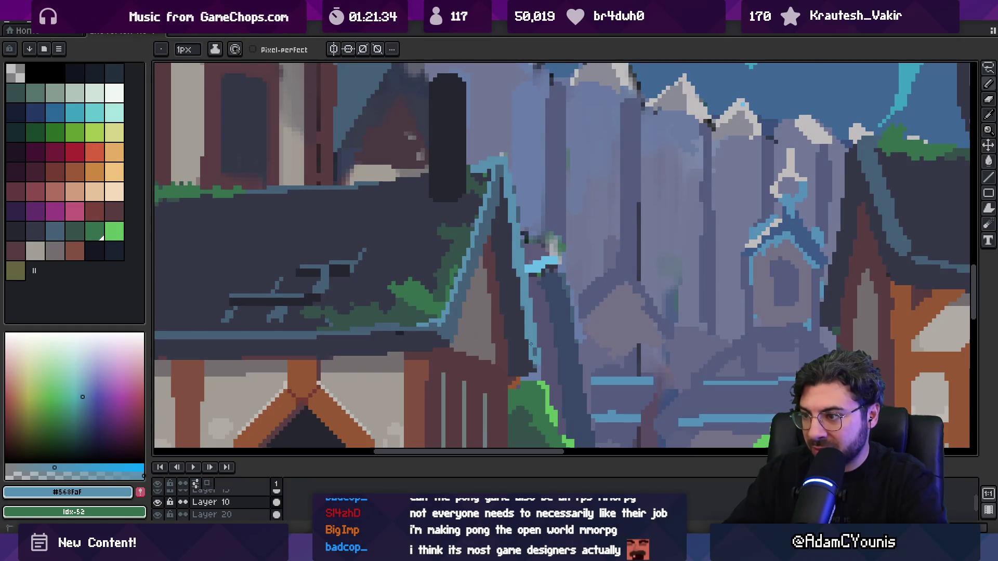
left_click(481, 247, "alt")
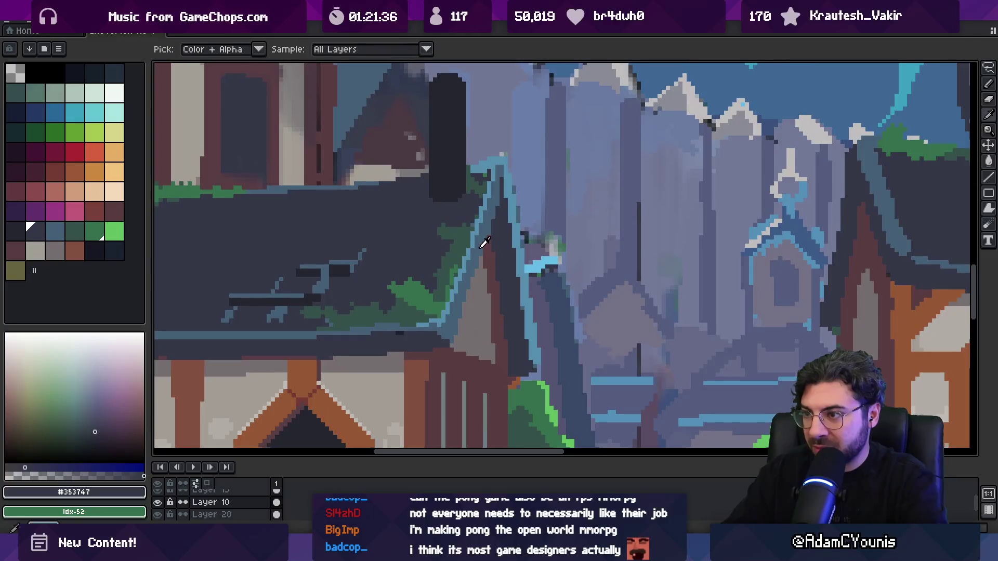
left_click(519, 222, "alt")
scroll(502, 234, "down", 2)
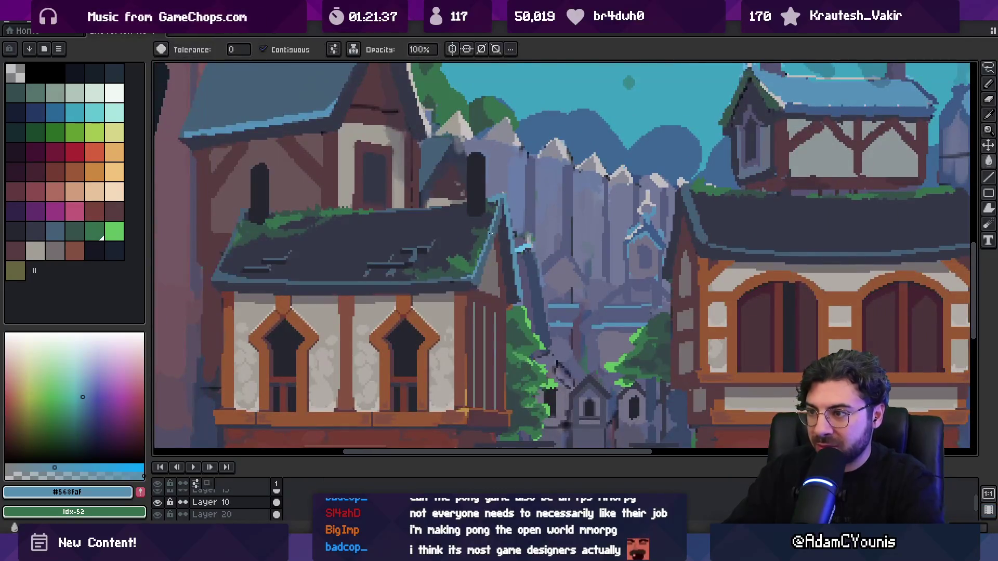
scroll(507, 242, "up", 2)
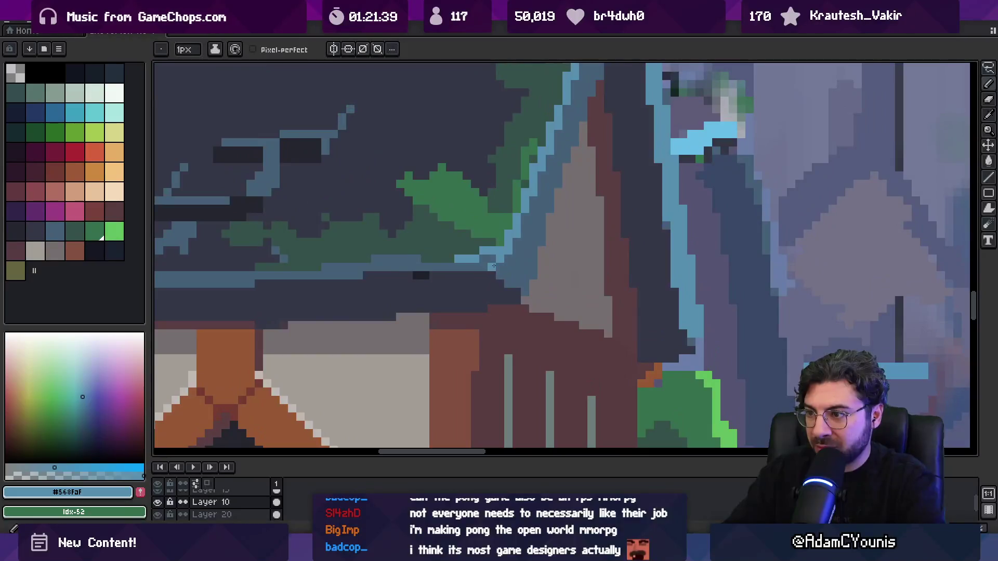
scroll(516, 252, "down", 4)
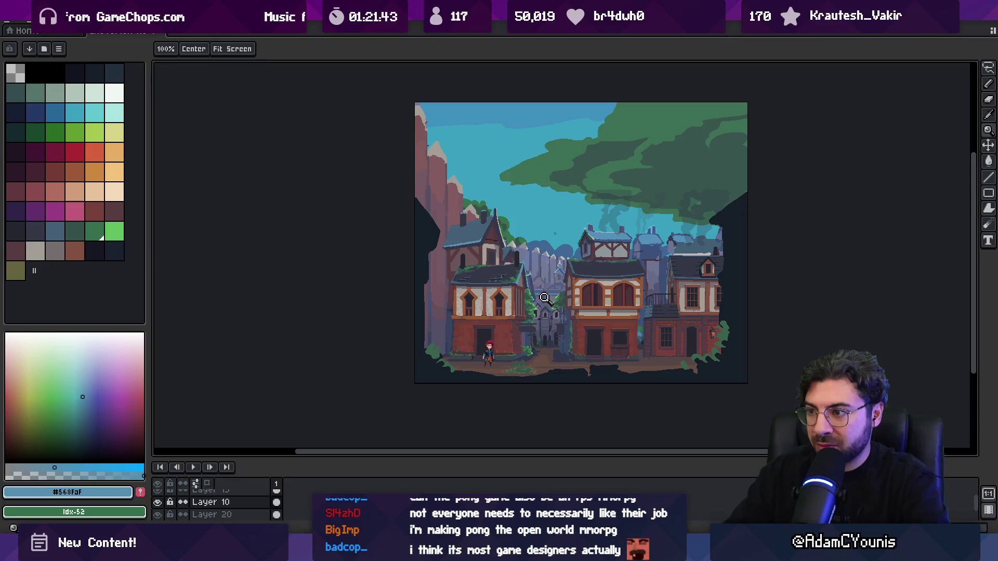
- Sample the slate blue and then the mid-blue from the rooftop edge
scroll(534, 301, "up", 3)
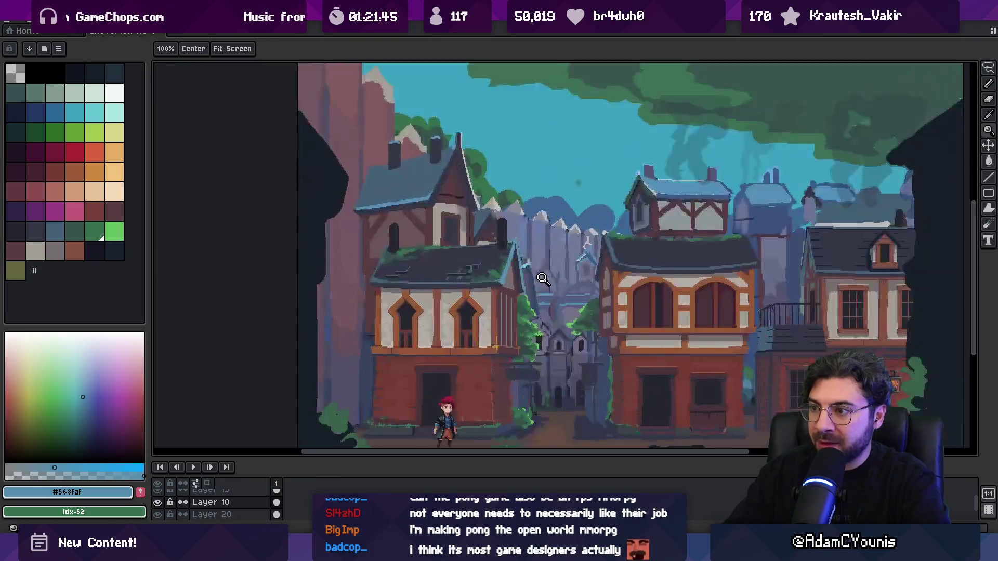
left_click(547, 286)
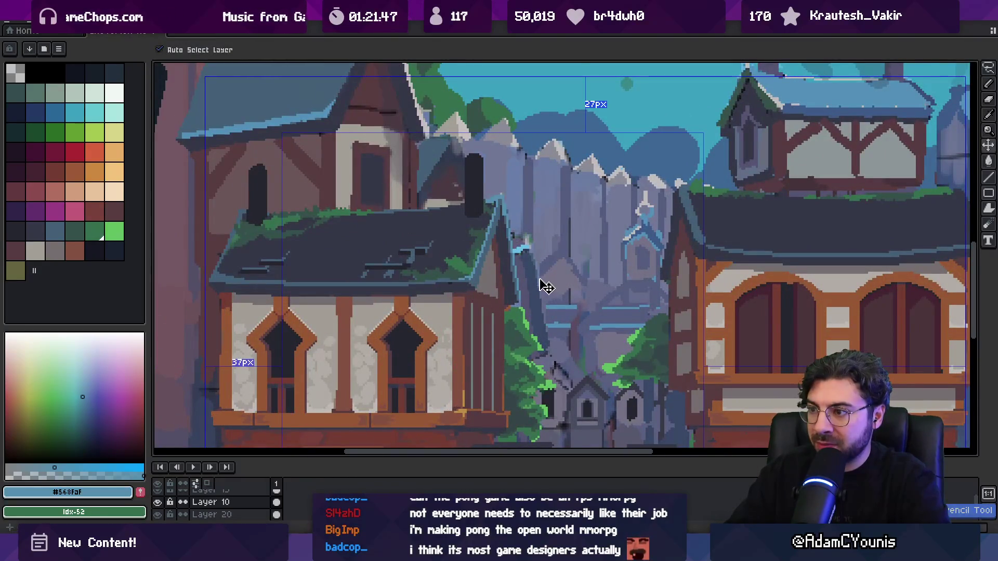
scroll(543, 281, "up", 3)
key("g")
left_click(488, 235, "alt")
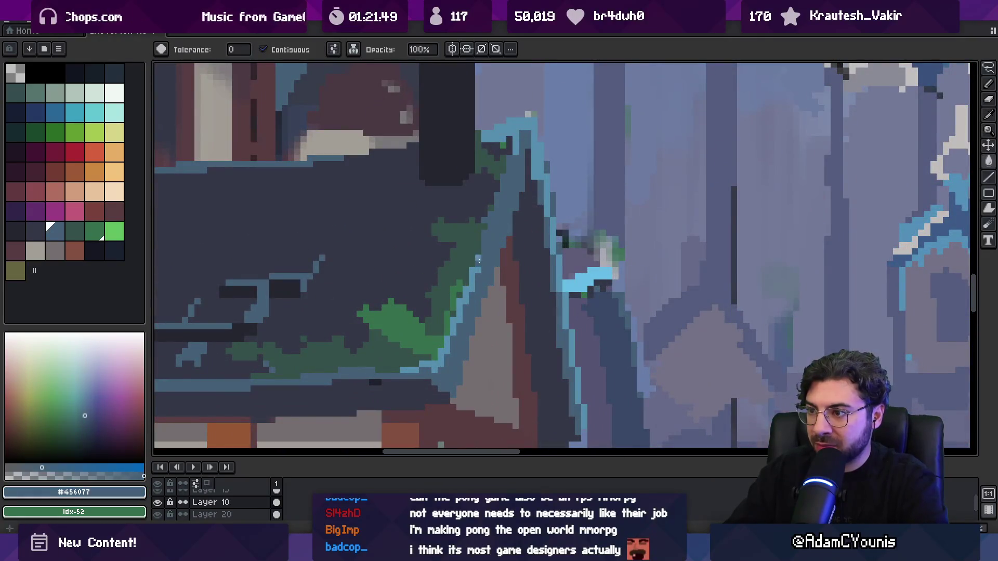
key("z")
scroll(484, 296, "down", 5)
scroll(483, 295, "down", 2)
scroll(522, 283, "up", 6)
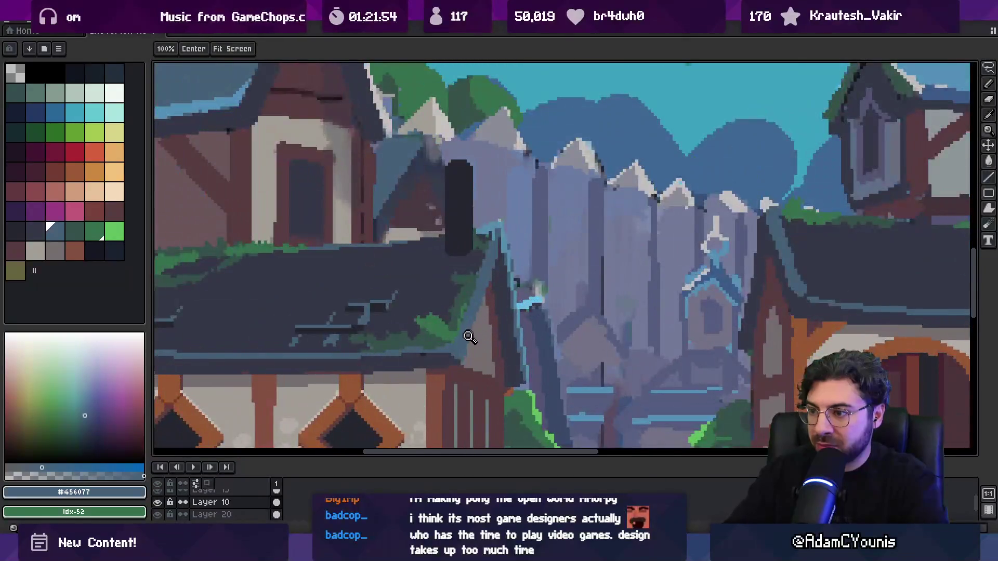
scroll(466, 341, "up", 3)
key("b")
left_click(579, 299, "alt")
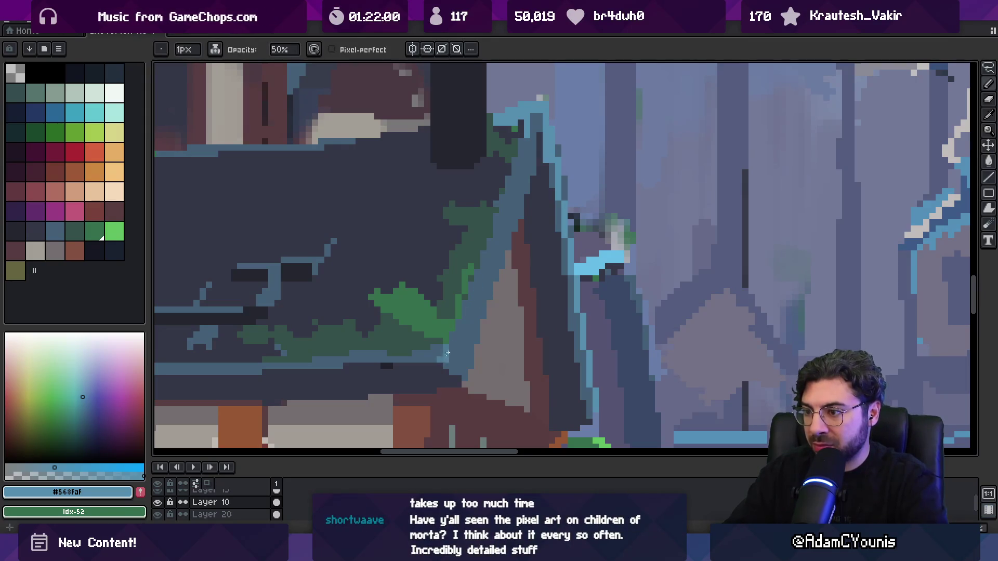
- Fill the diagonal roof edge with medium blue and the strip beside the gable with brighter blue
key("g")
left_click(469, 335)
key("ctrl+z")
left_click(458, 341, "alt")
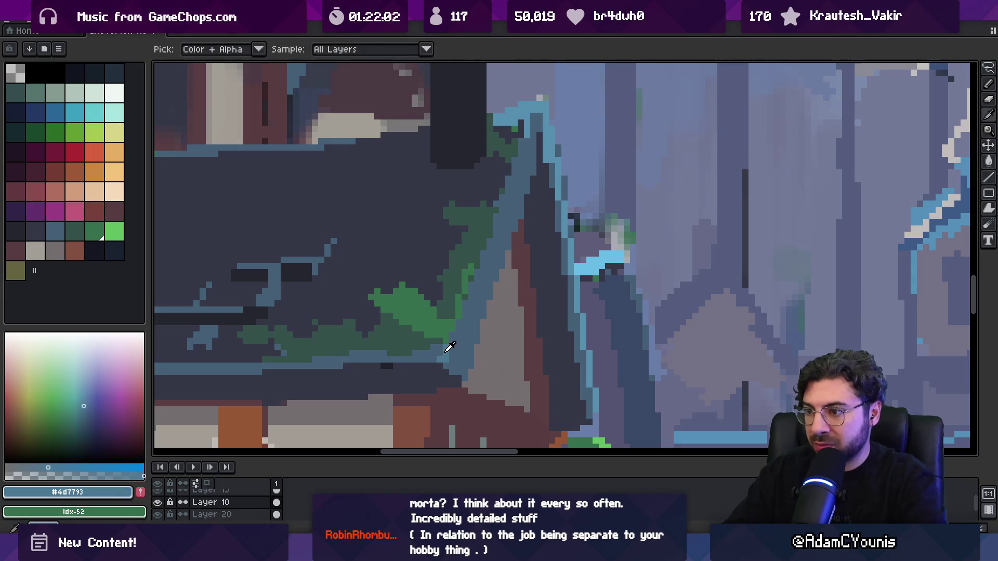
left_click(459, 342)
left_click(570, 293)
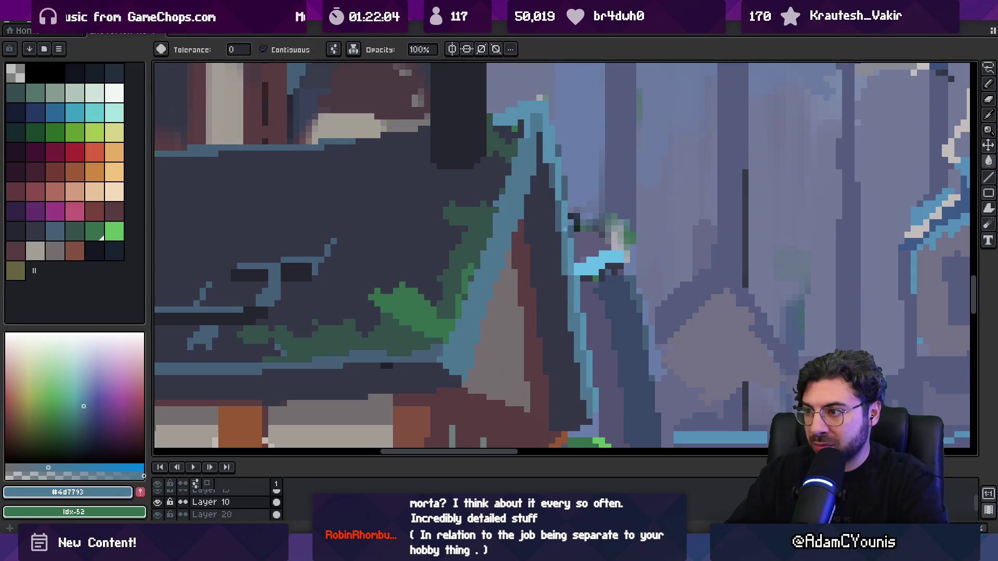
- Zoom in on the alley roof edge and sample its dark, brownish and grey colours
key("ctrl")
scroll(546, 190, "down", 4)
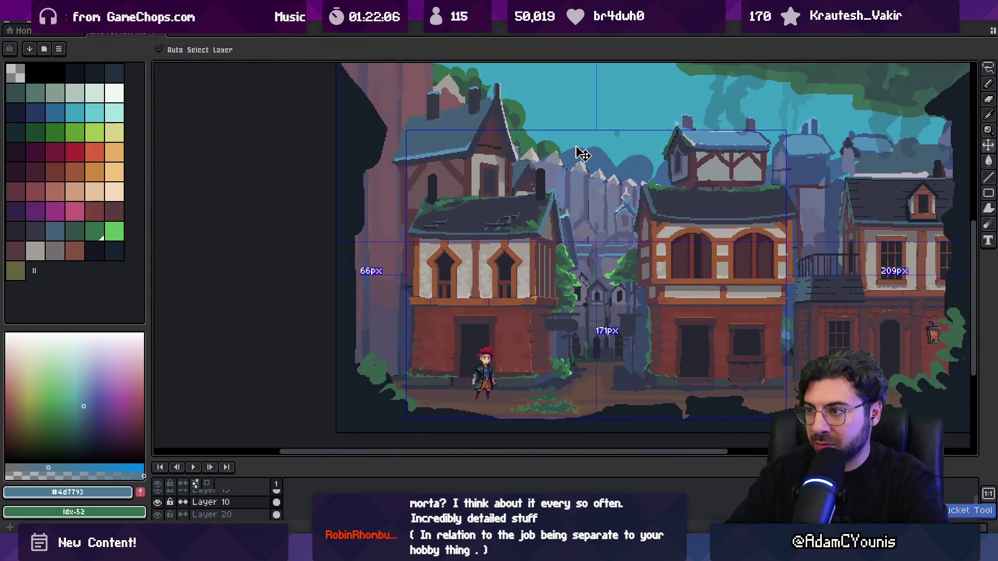
key("z")
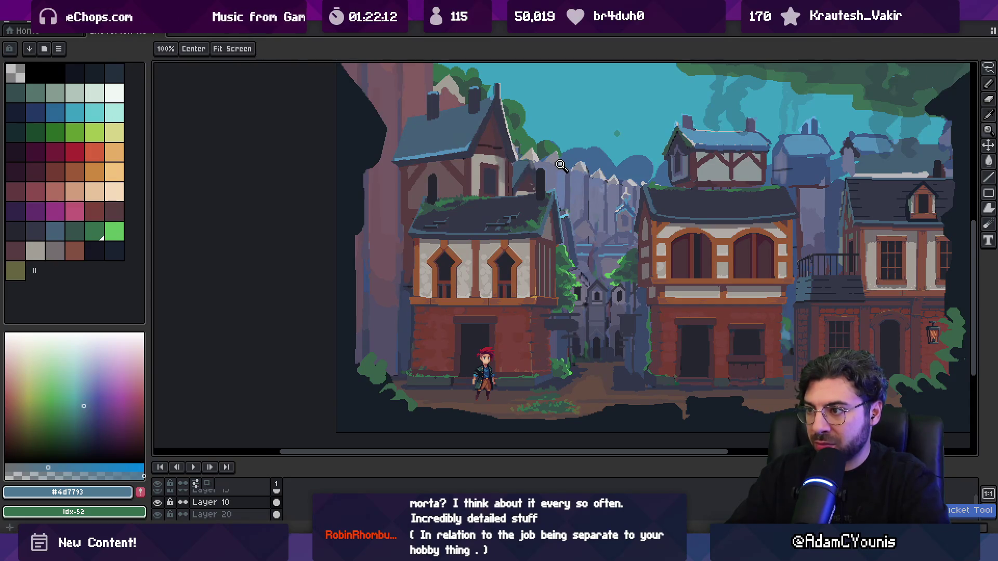
left_click(564, 167)
left_click(562, 208)
left_click(556, 176, "alt")
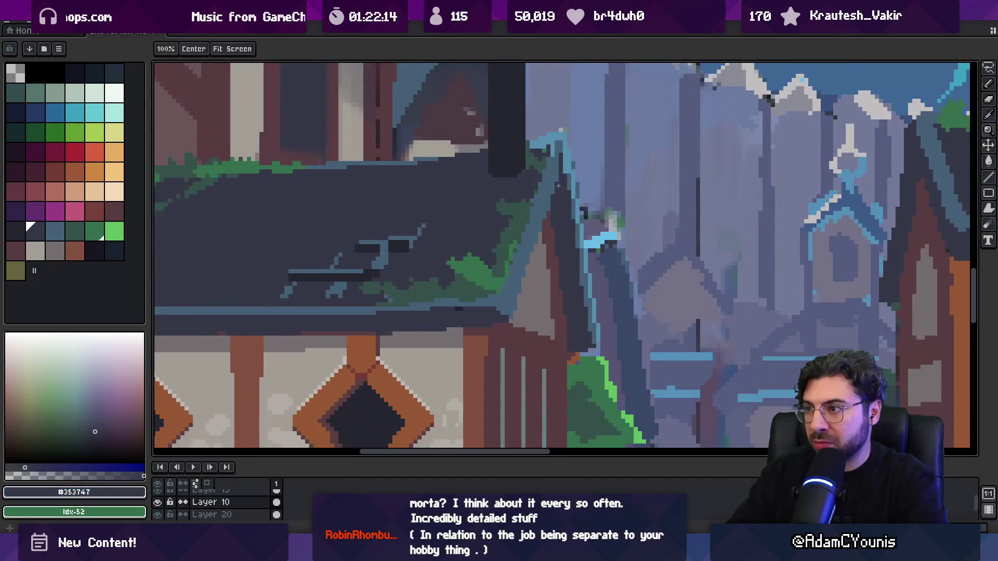
key("e")
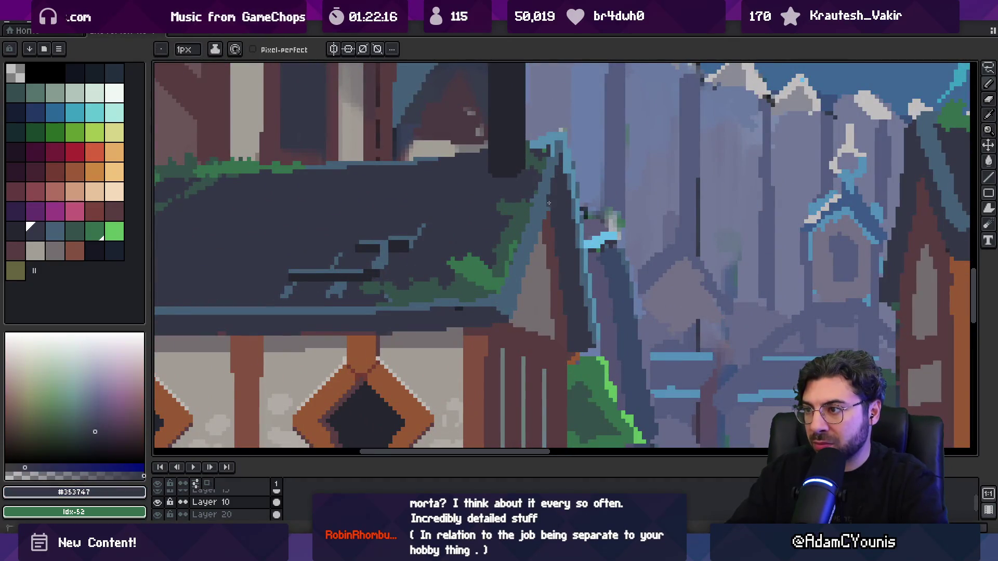
left_click(545, 222, "alt")
left_click(533, 255, "alt")
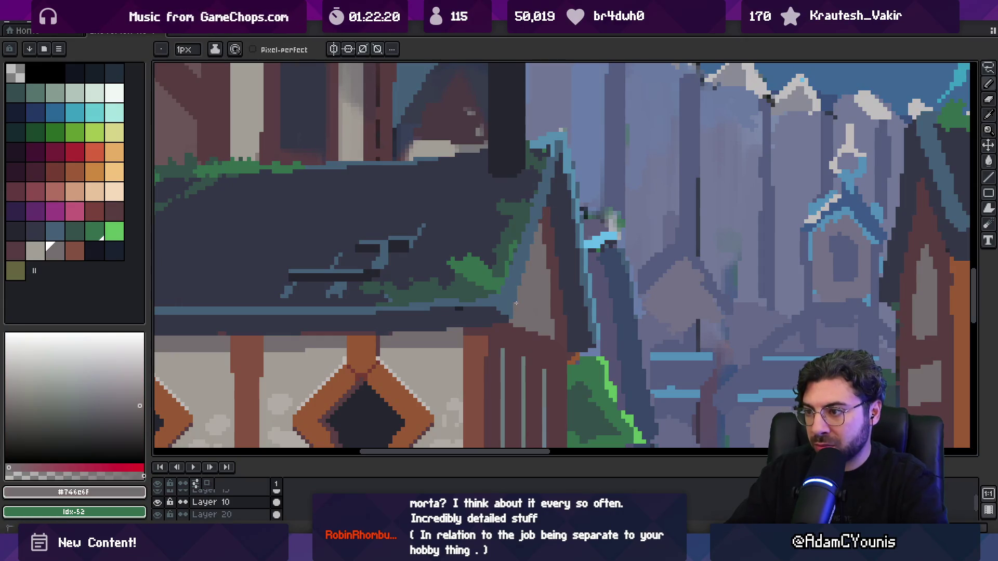
- Pick the blue-grey from the roof trim and zoom out to the whole town scene
scroll(515, 312, "down", 4)
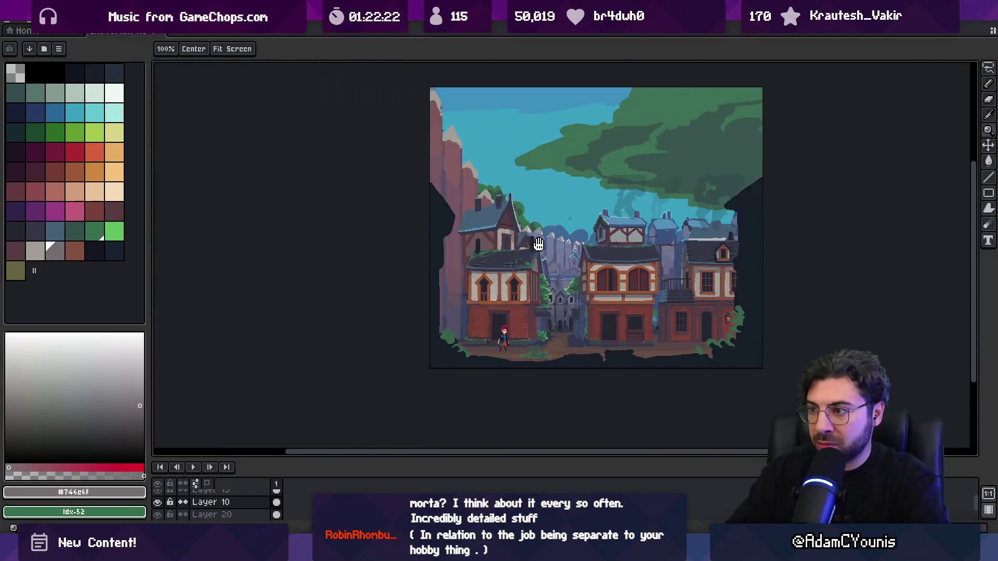
scroll(560, 268, "up", 3)
scroll(560, 268, "up", 2)
left_click(517, 237, "alt")
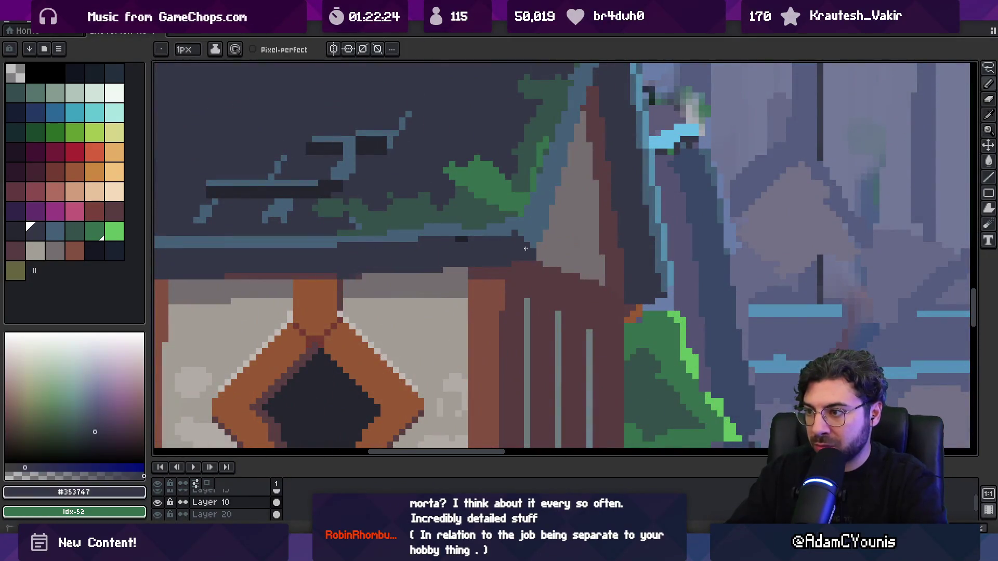
key("alt")
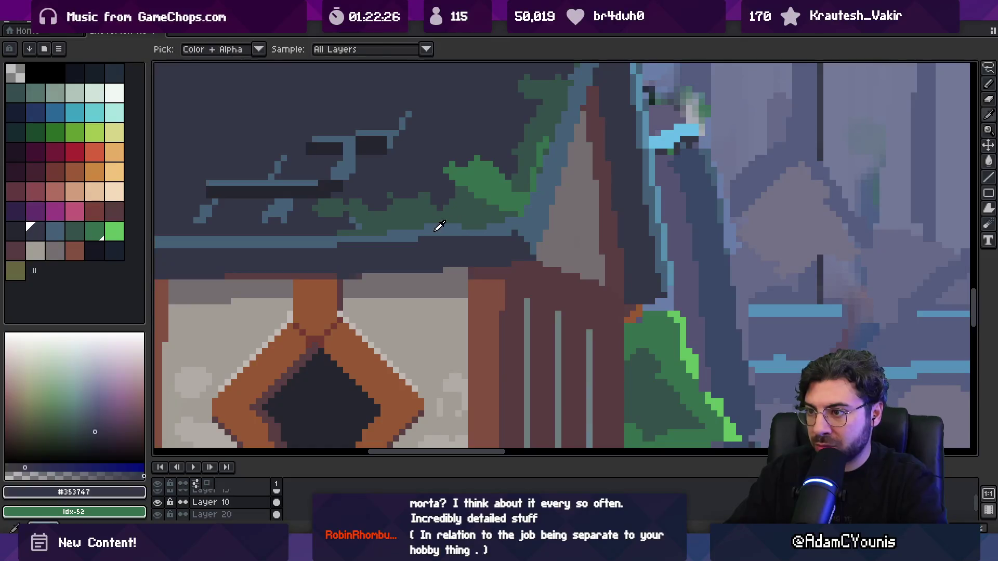
left_click(436, 231, "alt")
scroll(459, 217, "down", 5)
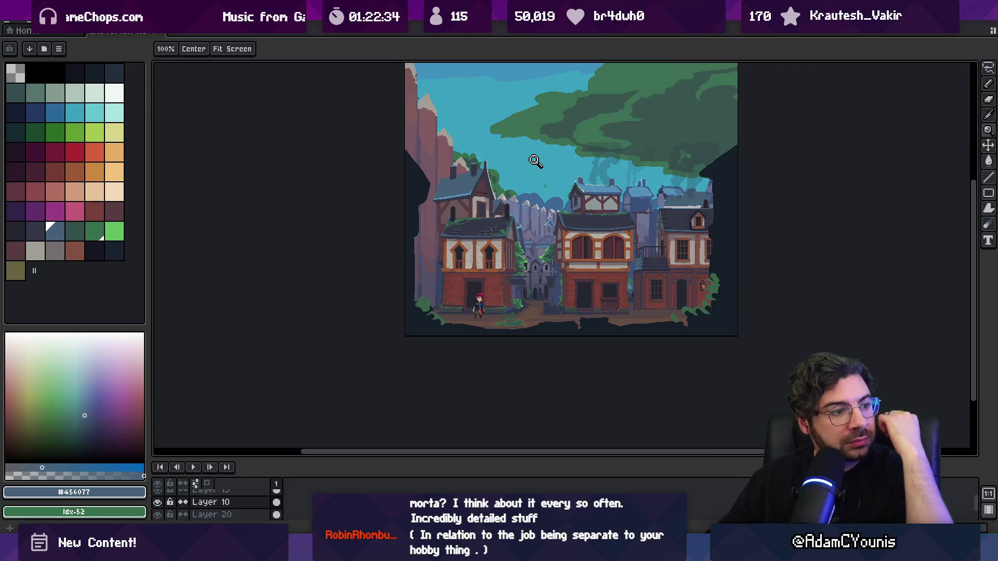
key("super")
- Launch Google Chrome and search for 'children of morta'
type("chrome")
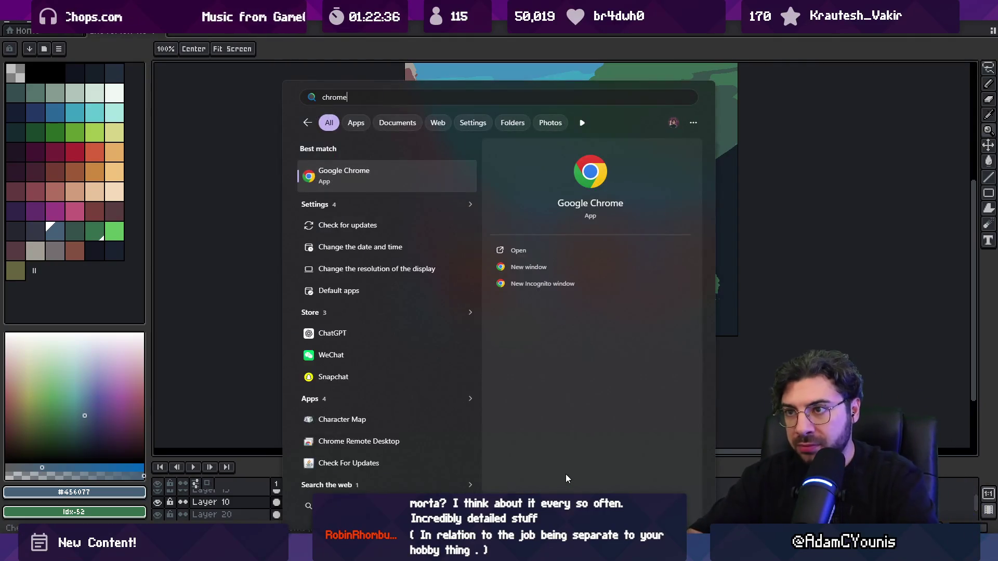
key("Return")
type("children of morta")
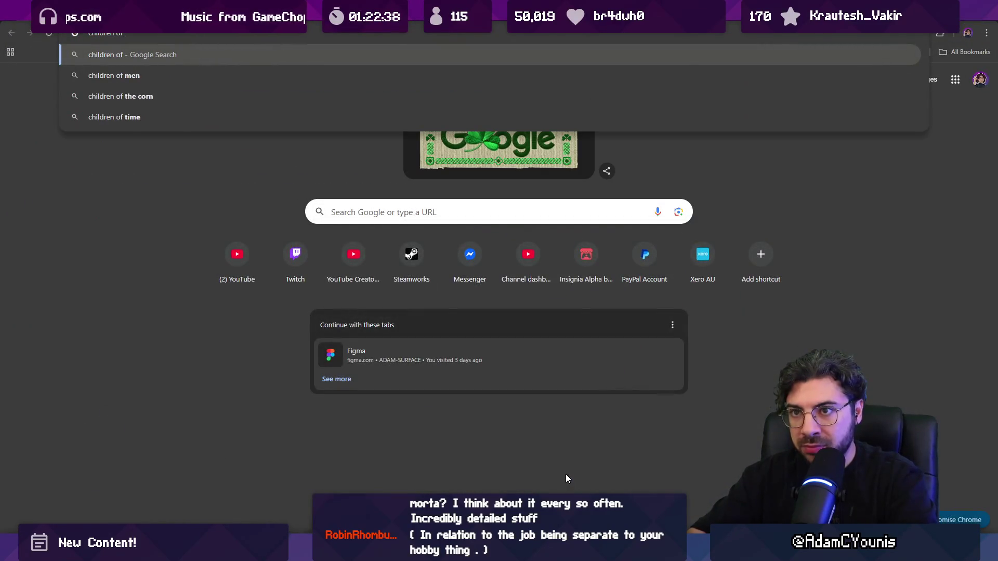
key("Return")
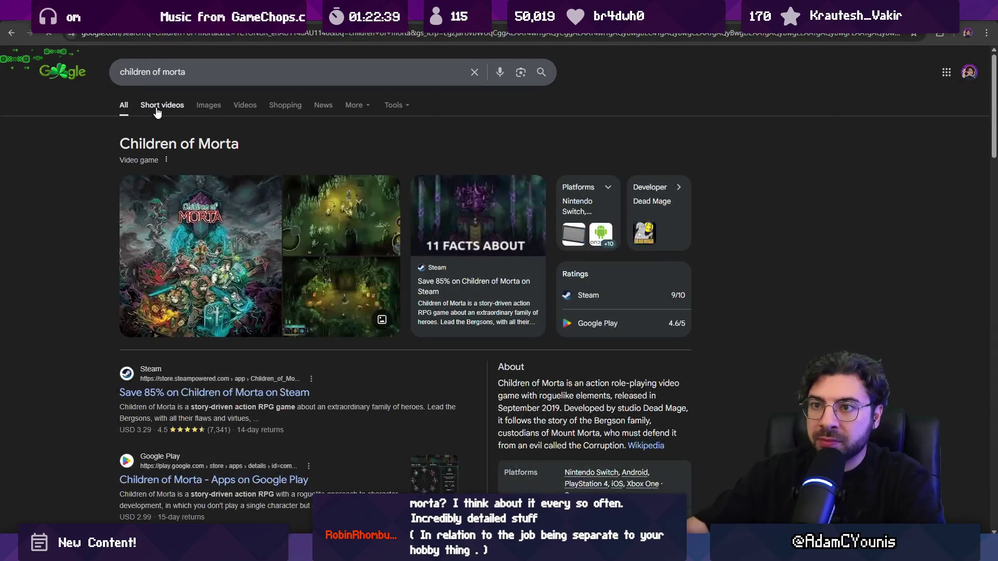
- Preview the game's image results and open the Nexus.gg store page
left_click(188, 104)
left_click(208, 105)
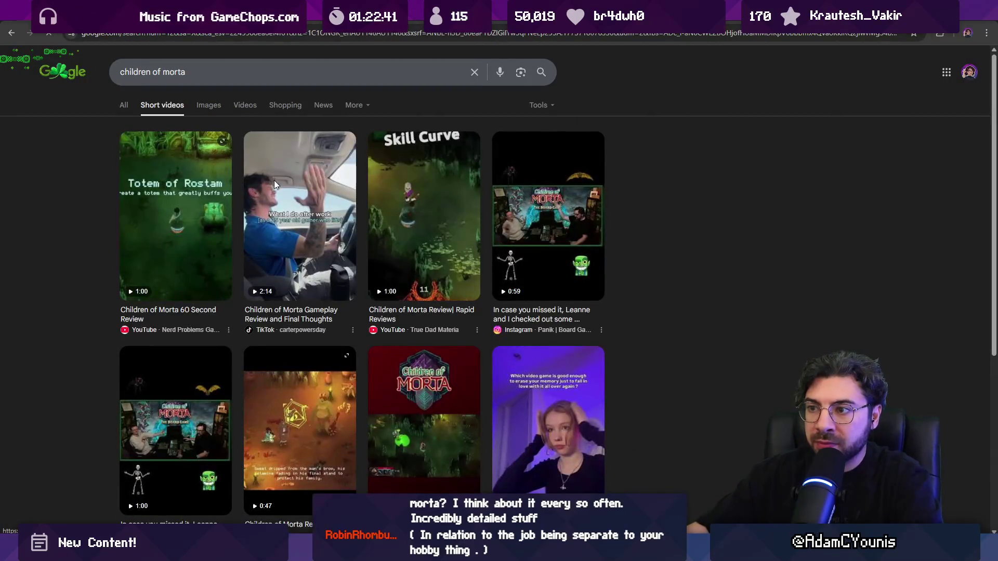
left_click(476, 277)
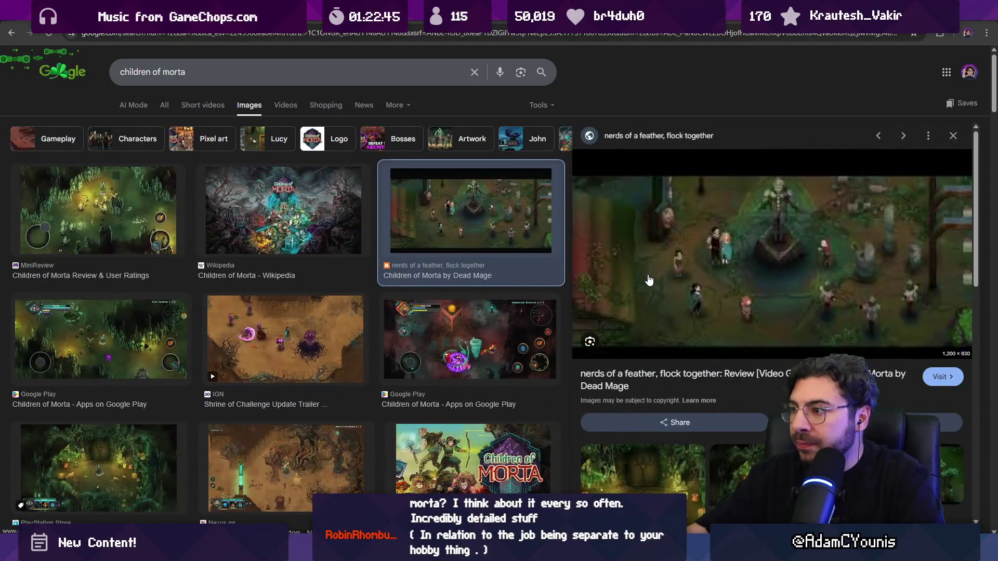
left_click(295, 351)
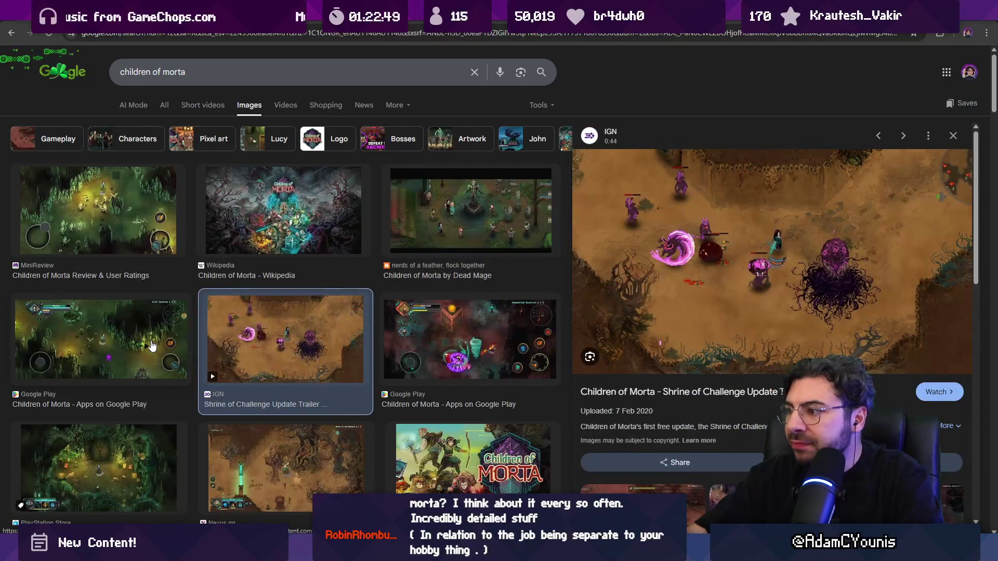
left_click(151, 345)
left_click(154, 442)
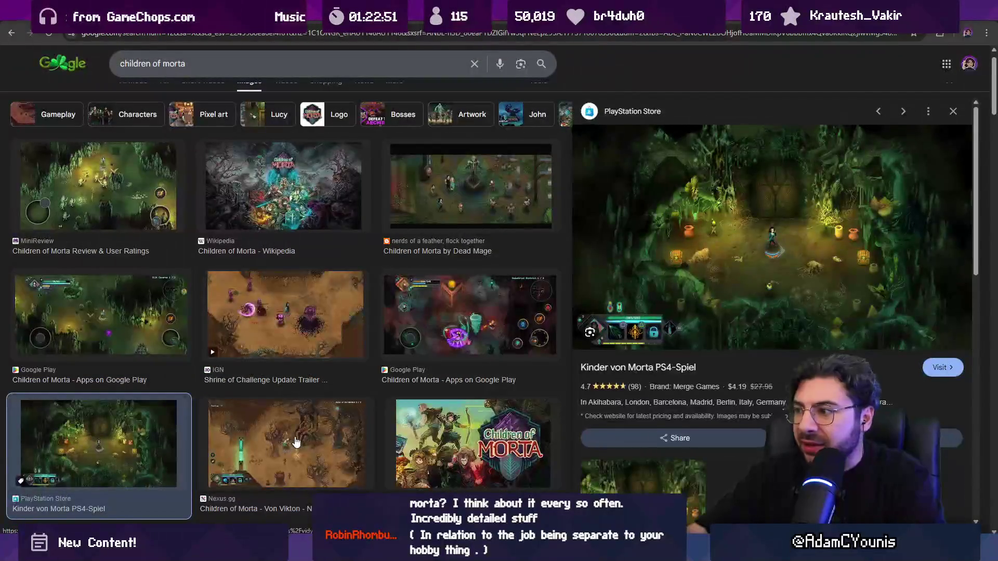
left_click(295, 442)
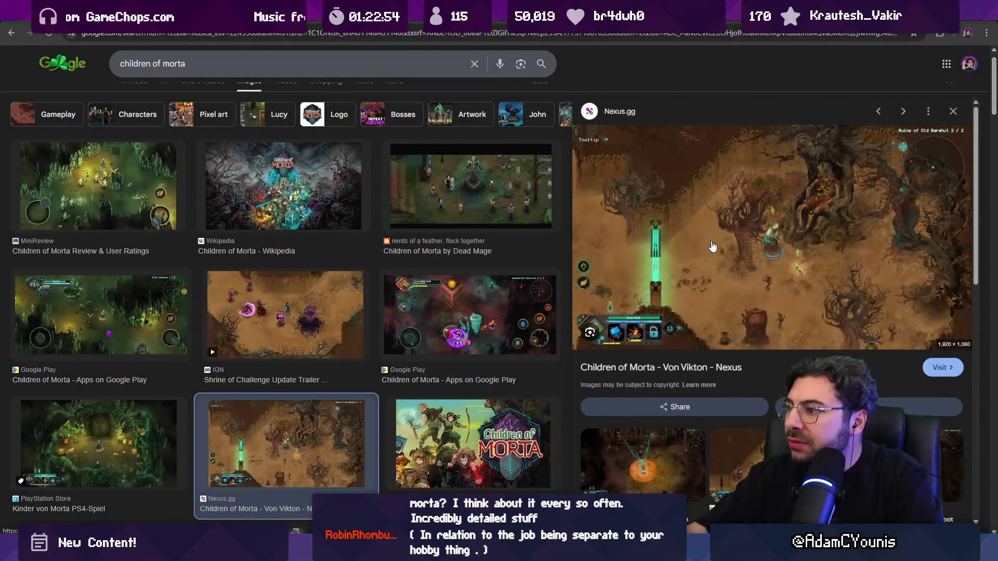
left_click(779, 229)
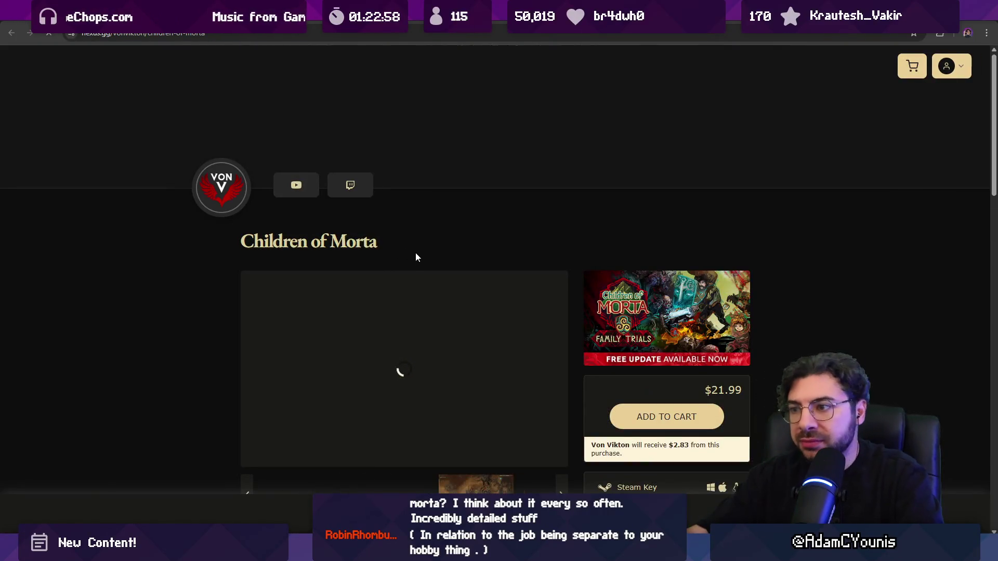
- Browse the Children of Morta gallery screenshots, ending on the teal shop screenshot
scroll(417, 252, "down", 2)
scroll(417, 250, "down", 1)
scroll(374, 227, "up", 5)
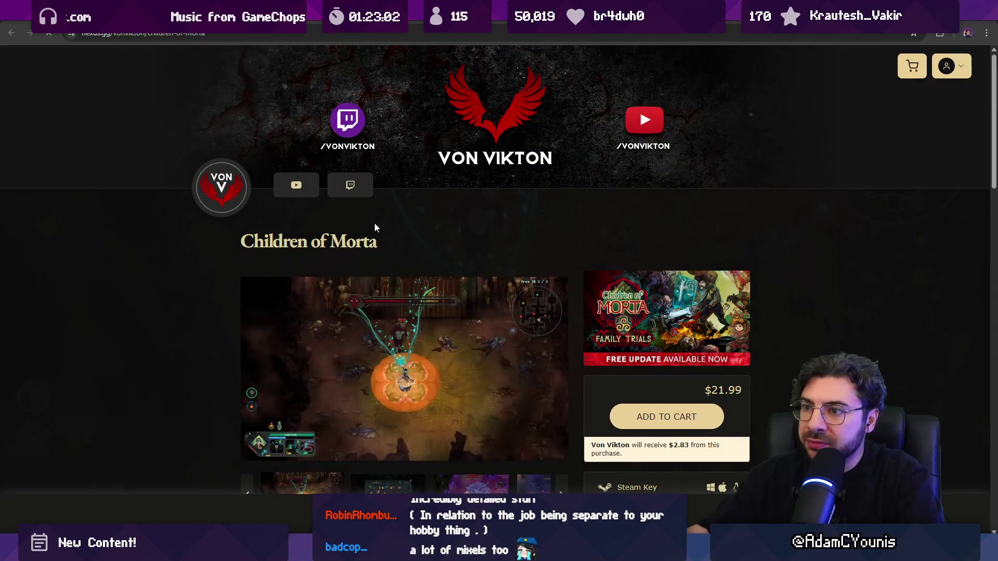
scroll(374, 229, "down", 5)
scroll(374, 254, "down", 15)
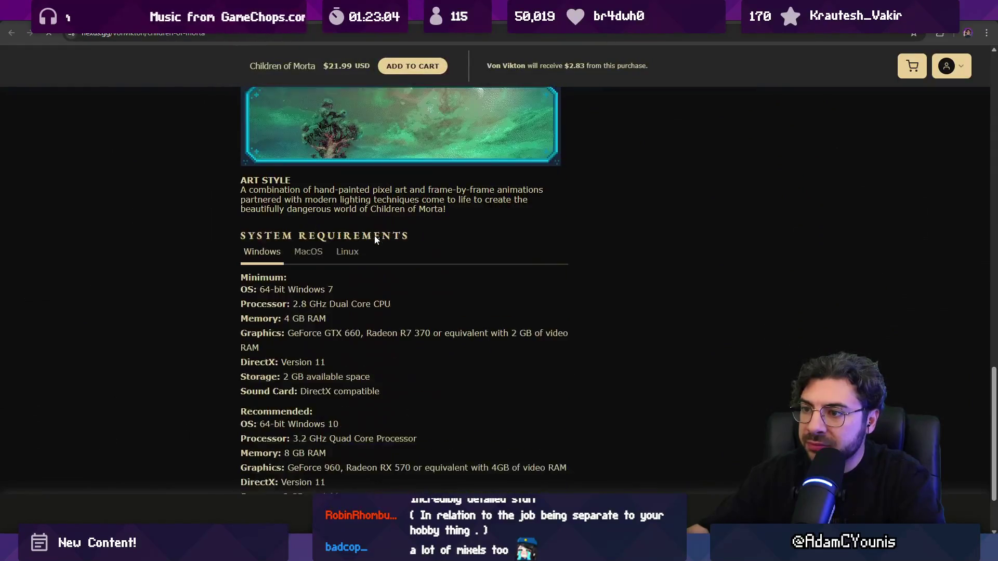
scroll(375, 235, "up", 15)
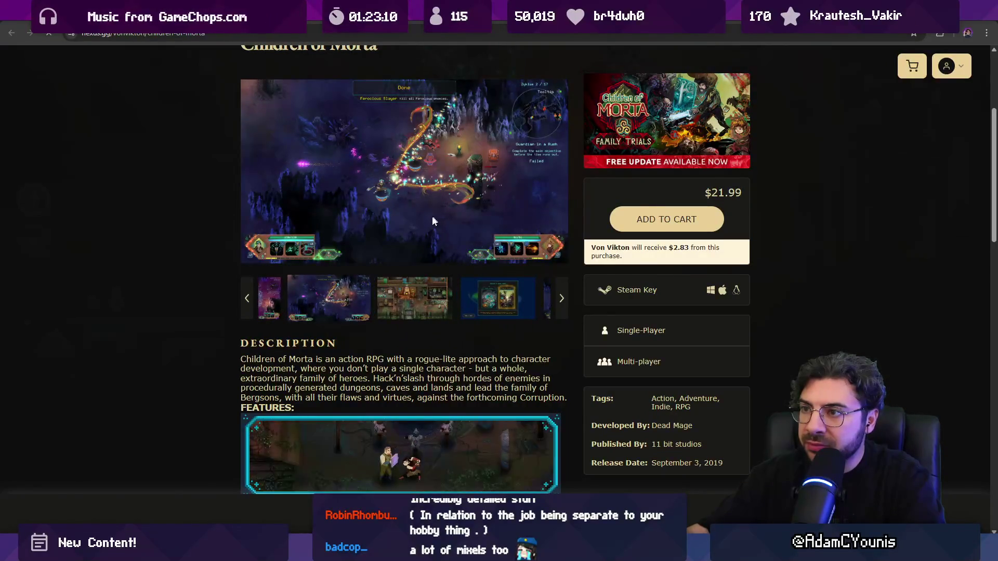
scroll(451, 396, "up", 2)
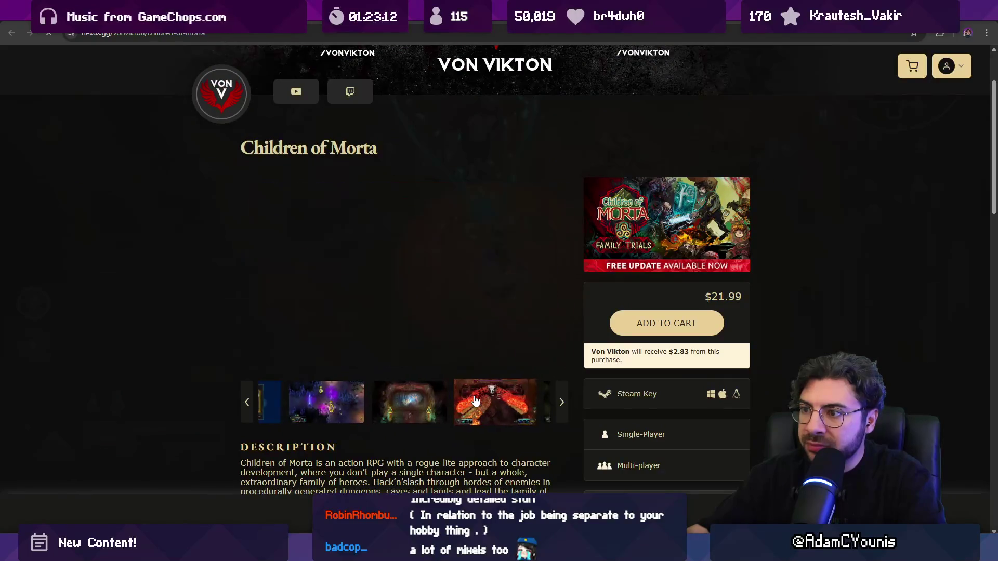
left_click(480, 398)
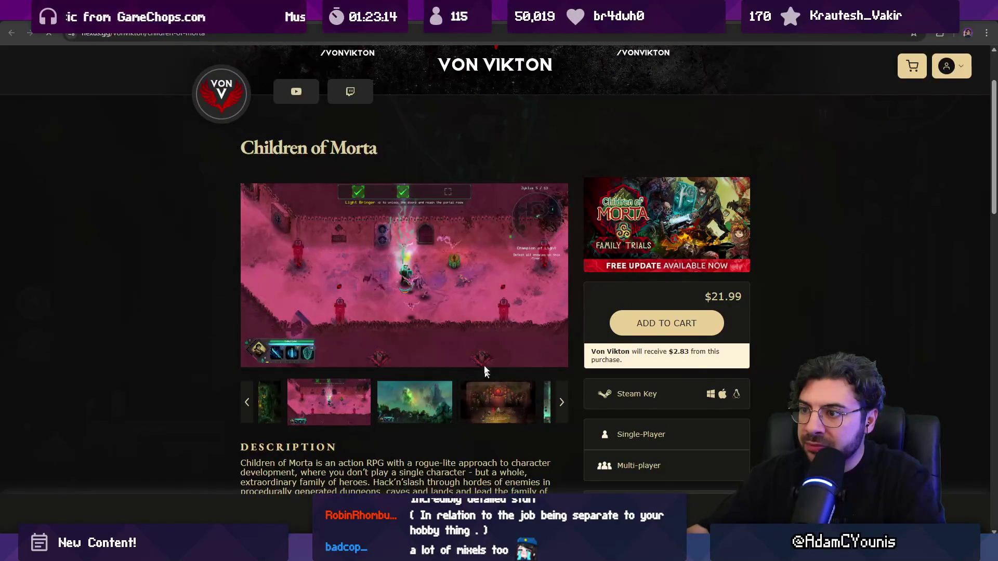
left_click(430, 402)
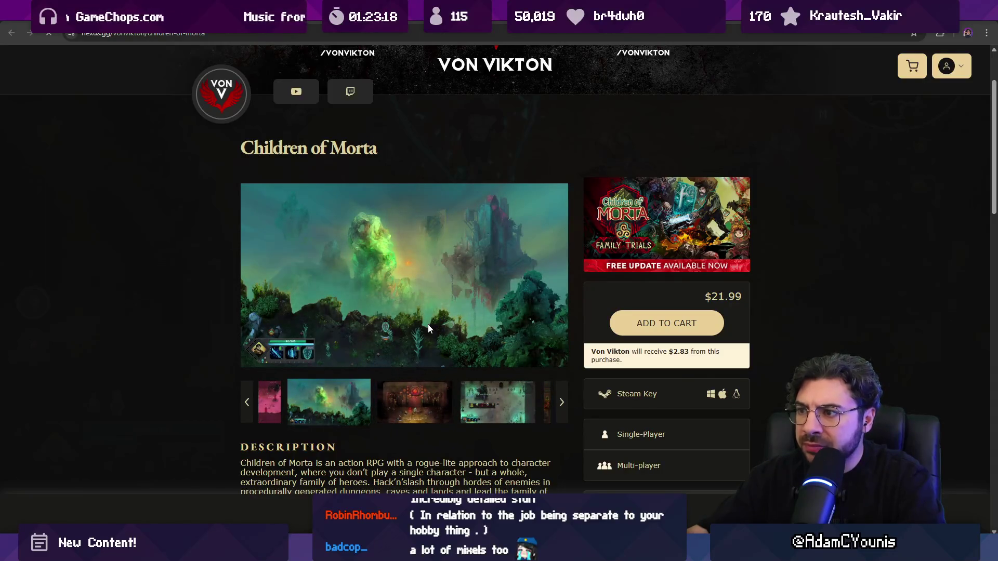
left_click(421, 400)
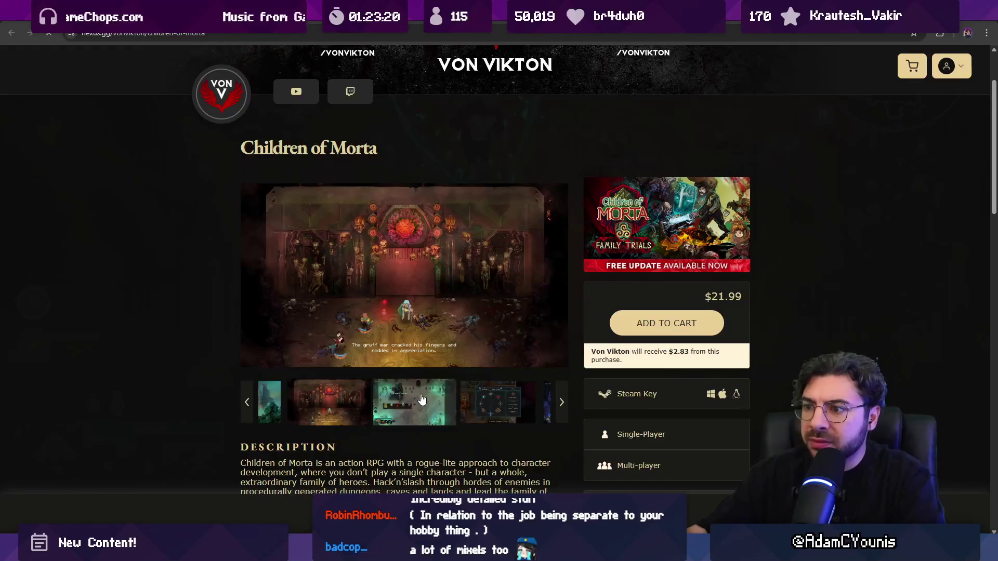
left_click(423, 401)
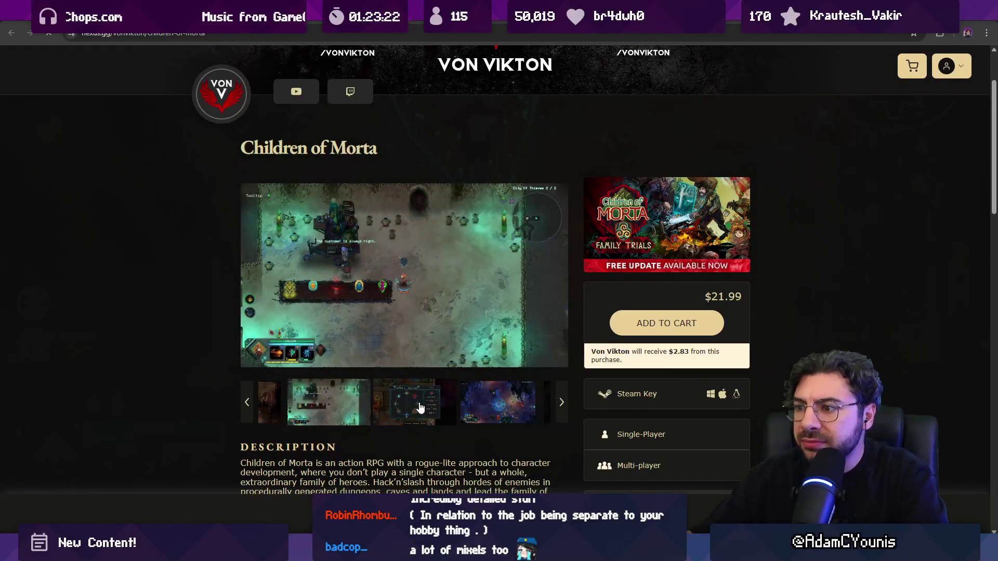
- Copy the teal shop screenshot to the clipboard and return to Aseprite
right_click(415, 294)
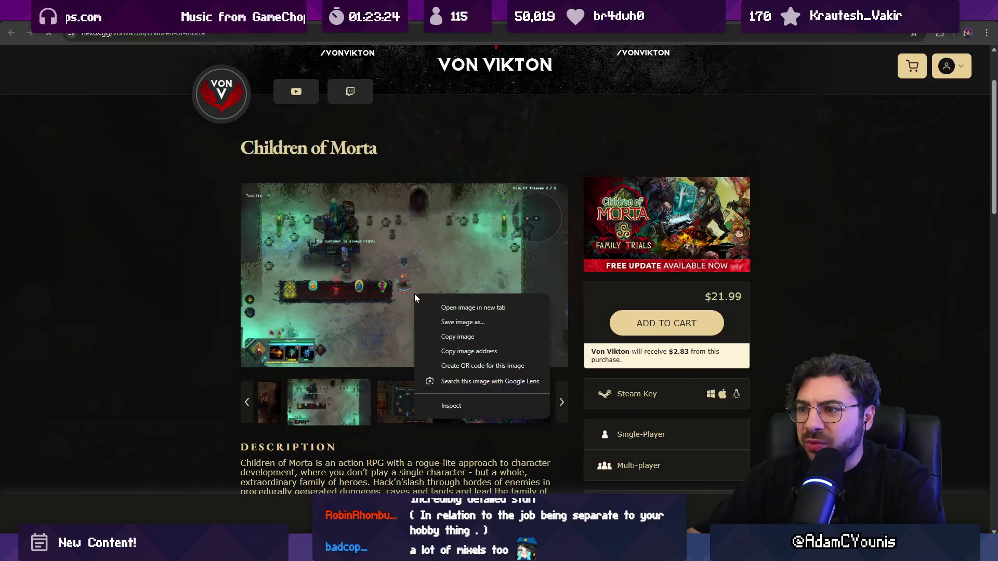
left_click(446, 336)
key("alt+Tab")
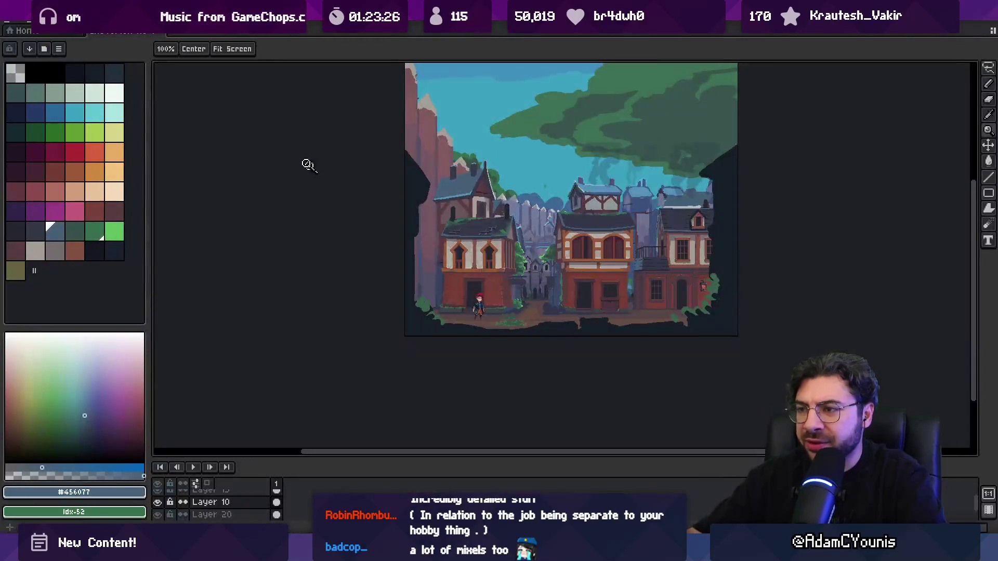
- Create a new sprite and paste the copied Children of Morta shop screenshot into it
left_click(12, 28)
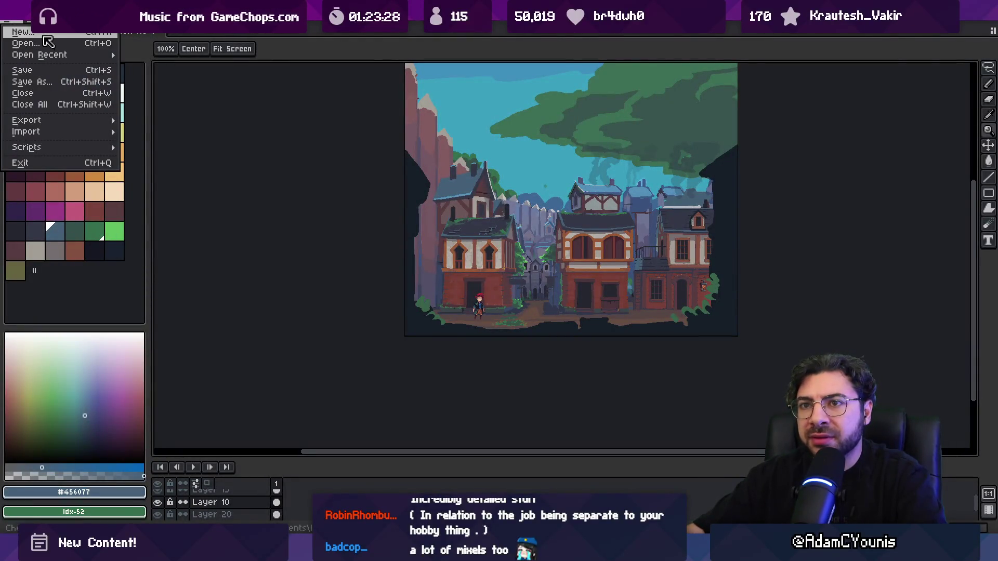
left_click(44, 34)
left_click(467, 386)
key("ctrl+v")
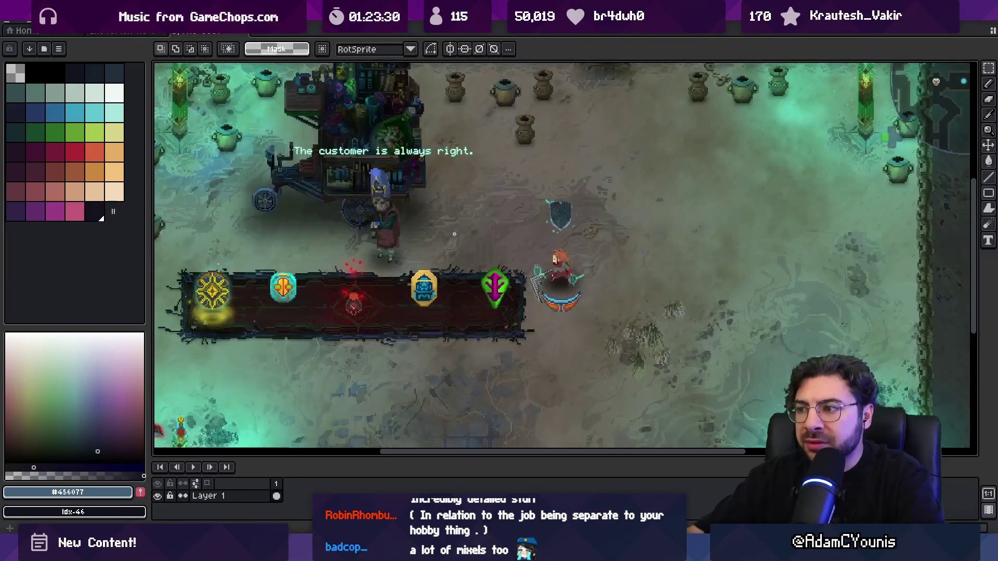
- Look over the pasted screenshot, then close that sprite without saving
scroll(510, 394, "up", 2)
scroll(395, 261, "down", 4)
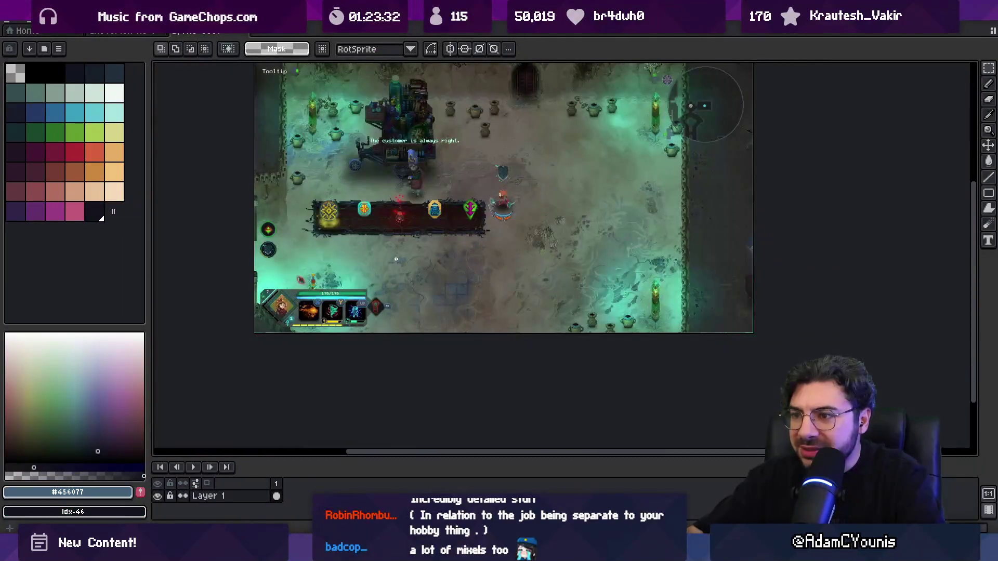
scroll(588, 243, "up", 3)
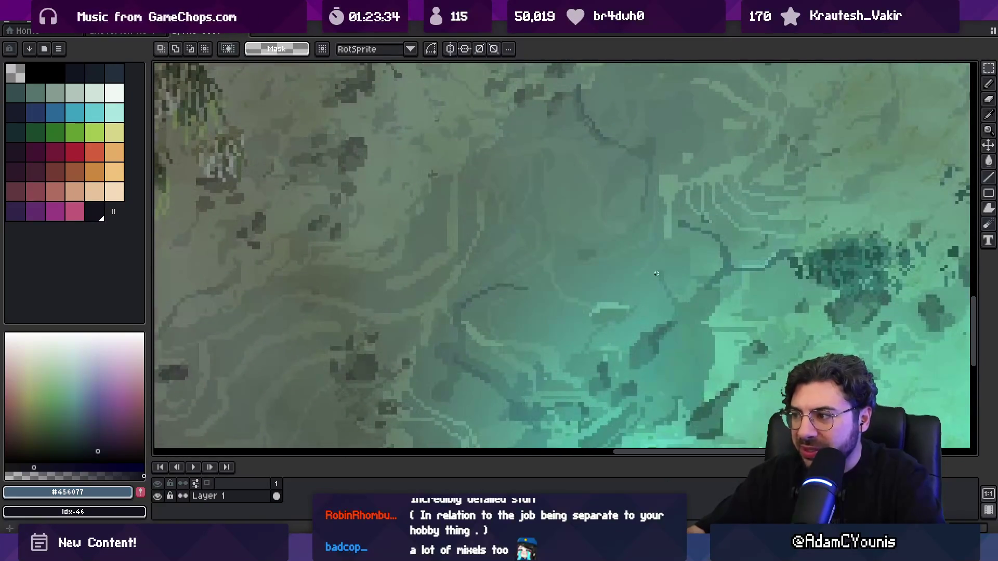
scroll(534, 216, "down", 4)
scroll(534, 215, "up", 3)
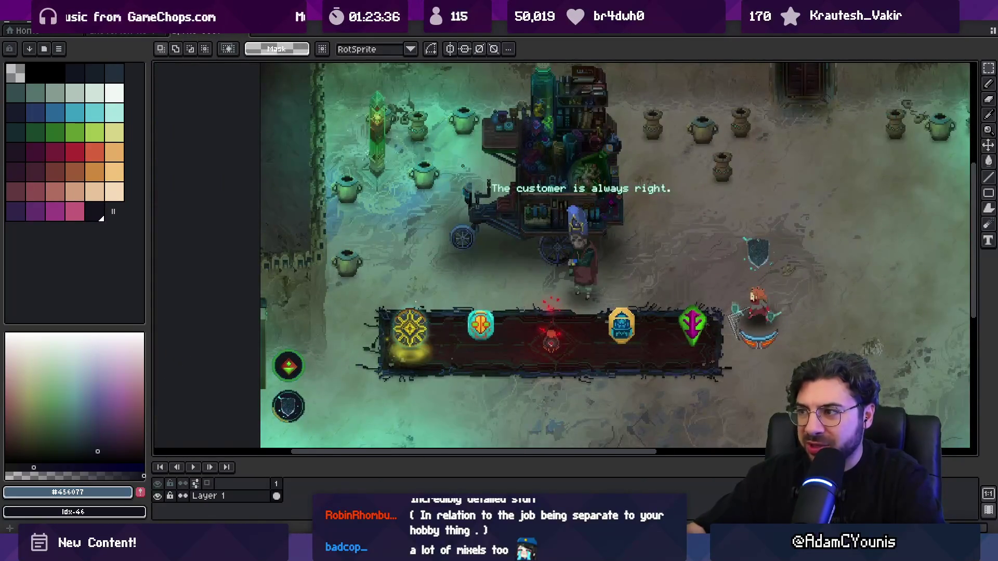
scroll(472, 165, "down", 1)
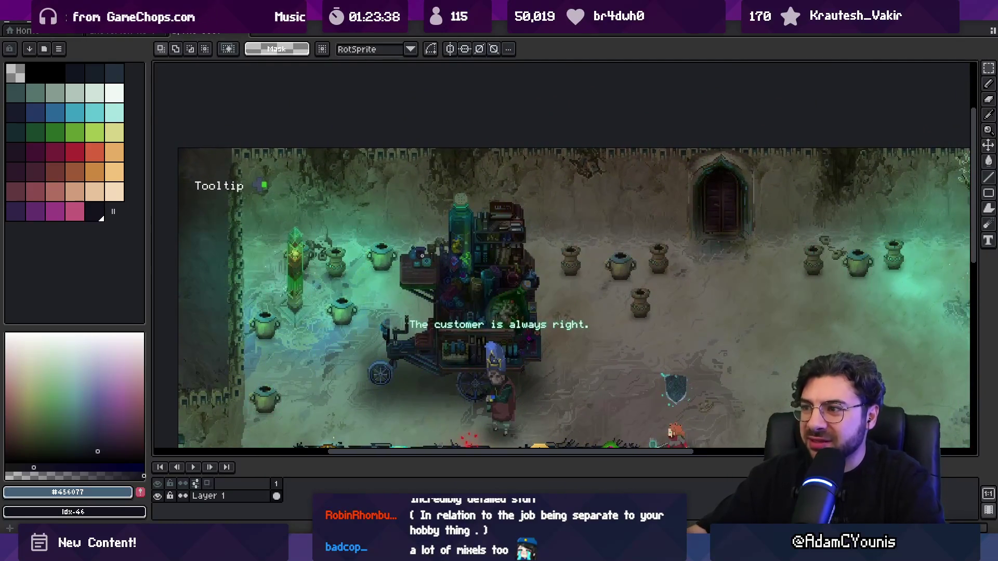
scroll(363, 184, "up", 4)
scroll(363, 183, "down", 3)
scroll(364, 184, "down", 2)
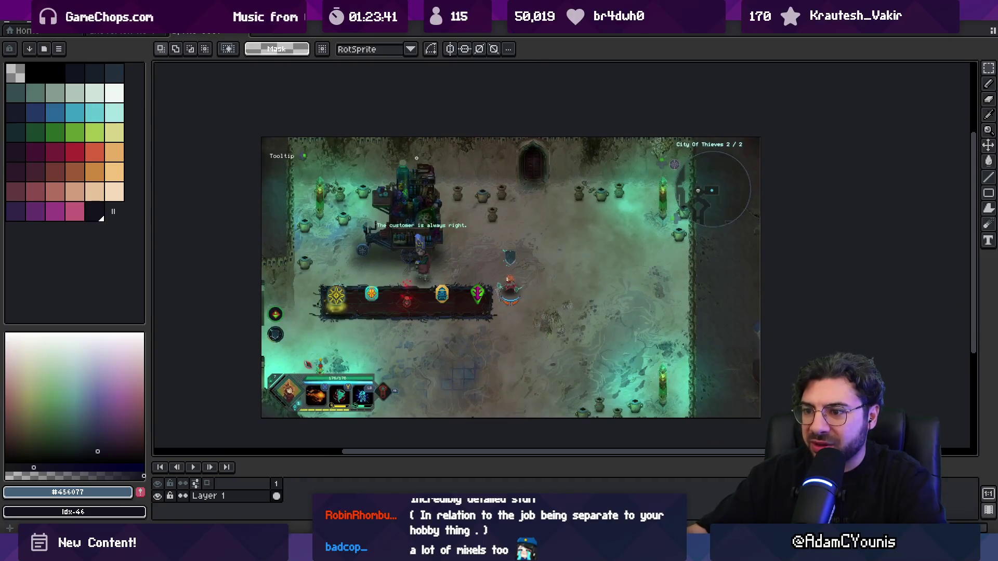
key("ctrl+w")
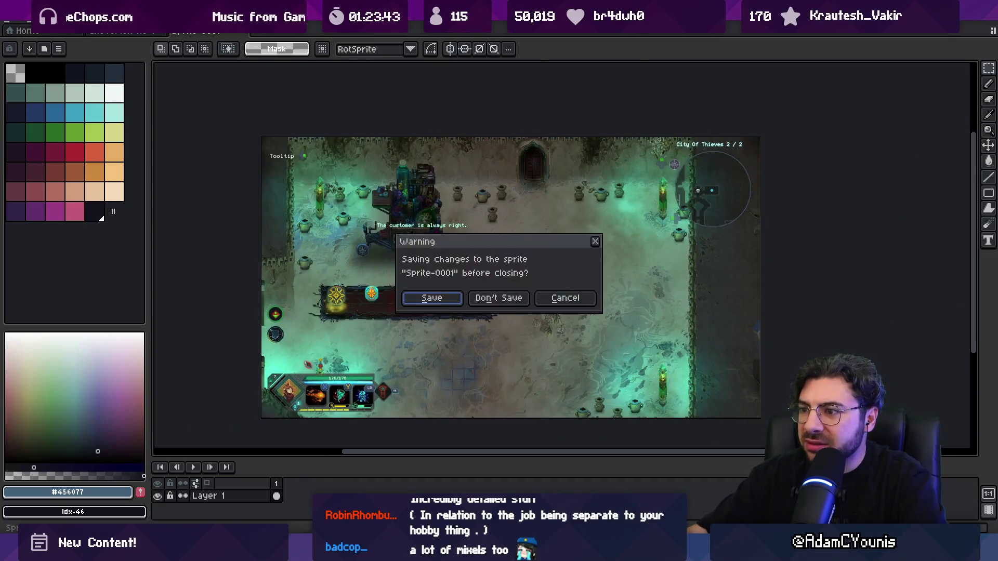
left_click(505, 304)
- Zoom in on the left house and sample the dark wall colour #583c41
scroll(425, 282, "down", 3)
scroll(426, 208, "up", 5)
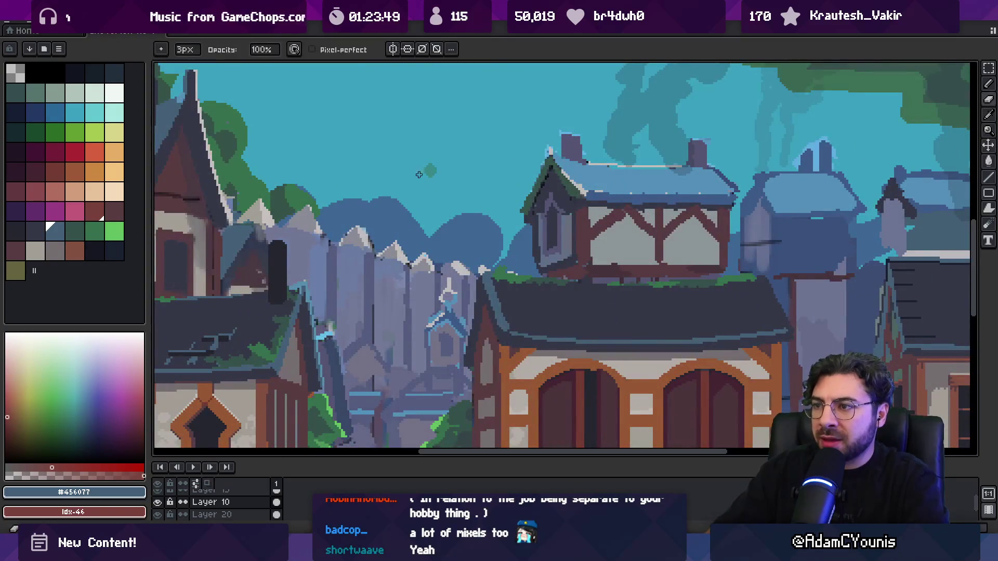
key("z")
scroll(457, 166, "down", 3)
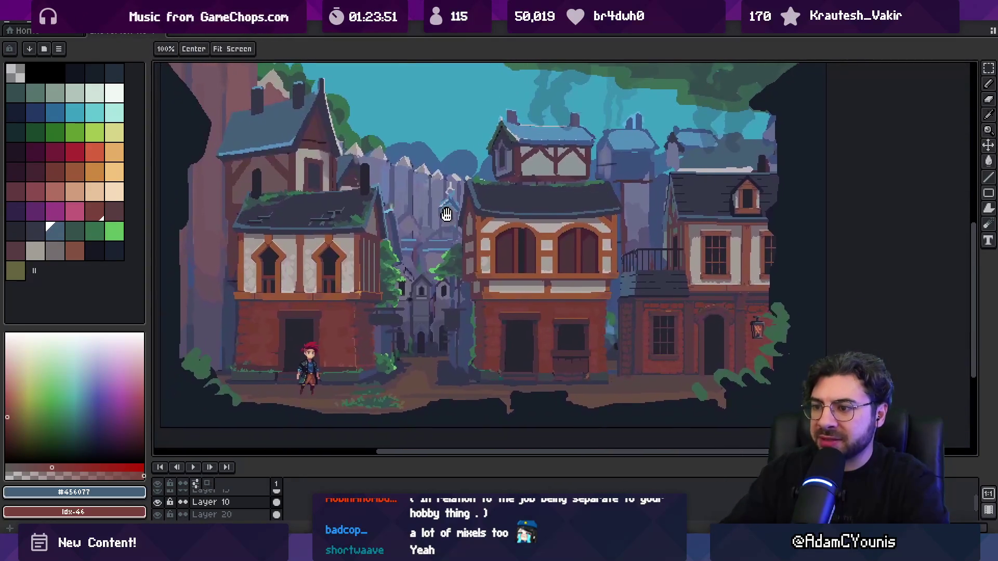
scroll(478, 212, "down", 2)
scroll(413, 203, "up", 1)
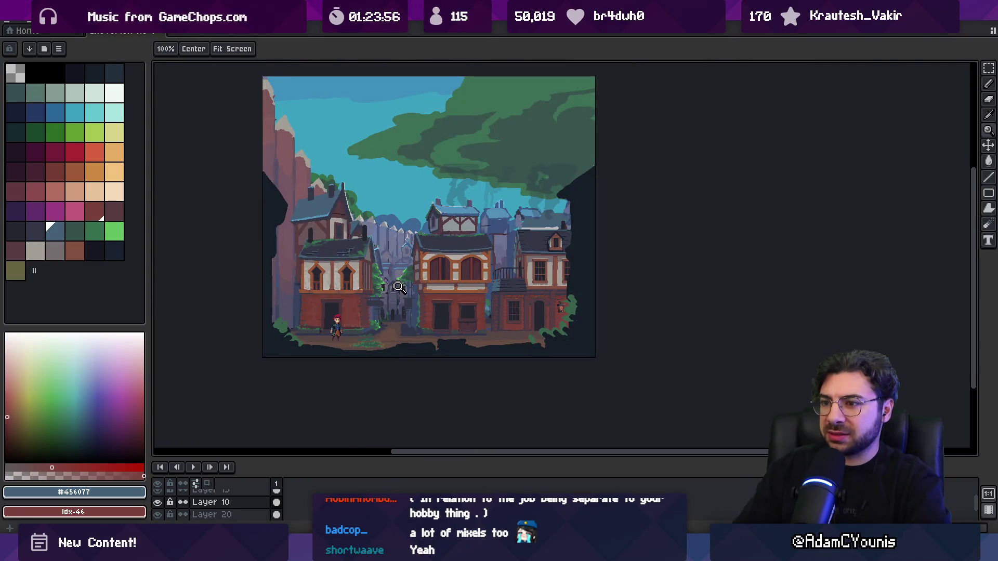
scroll(378, 304, "up", 2)
key("o")
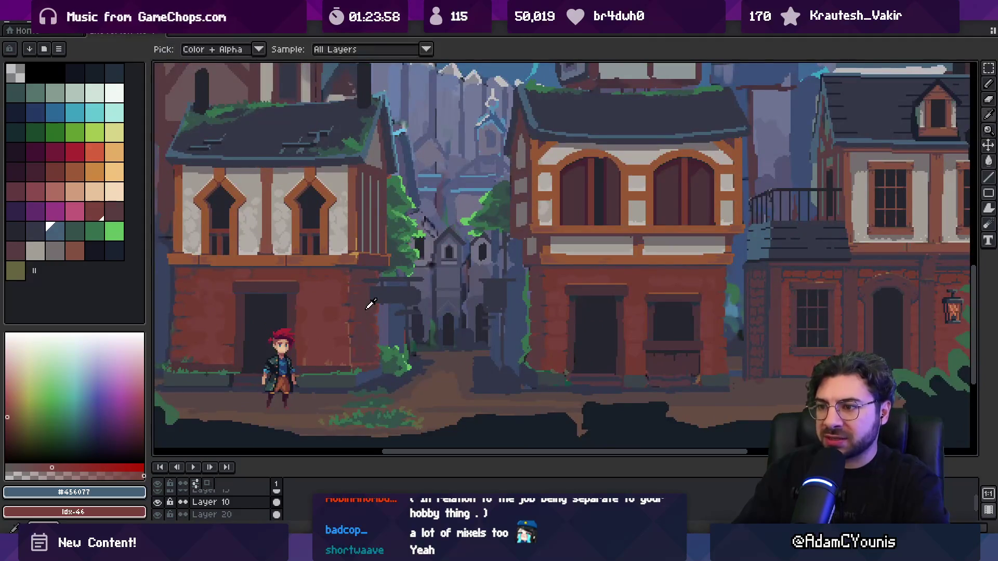
left_click(365, 308)
- Fill the beam's right end with #583c41, replacing an undone darker palette fill
key("z")
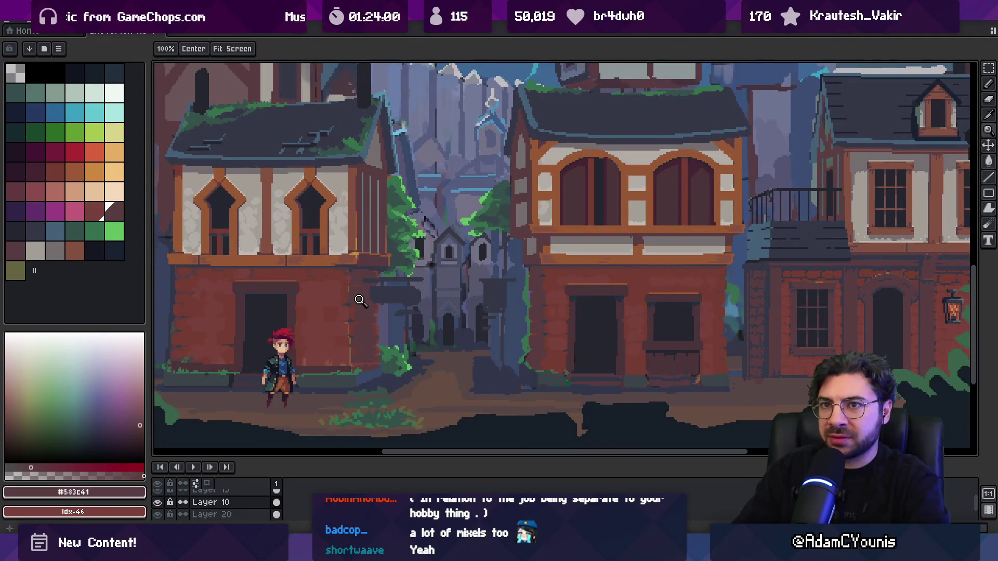
key("o")
key("z")
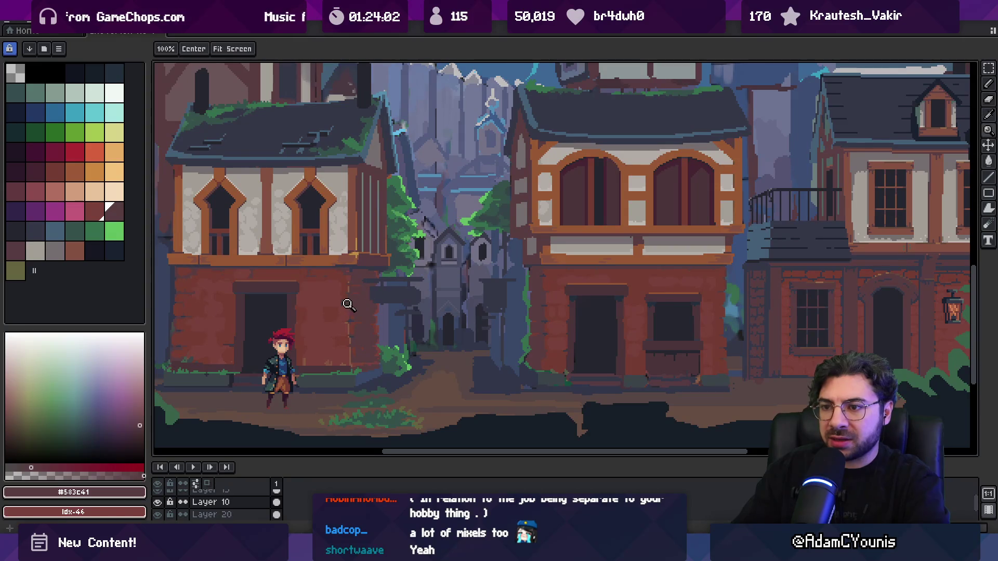
left_click(40, 175)
key("g")
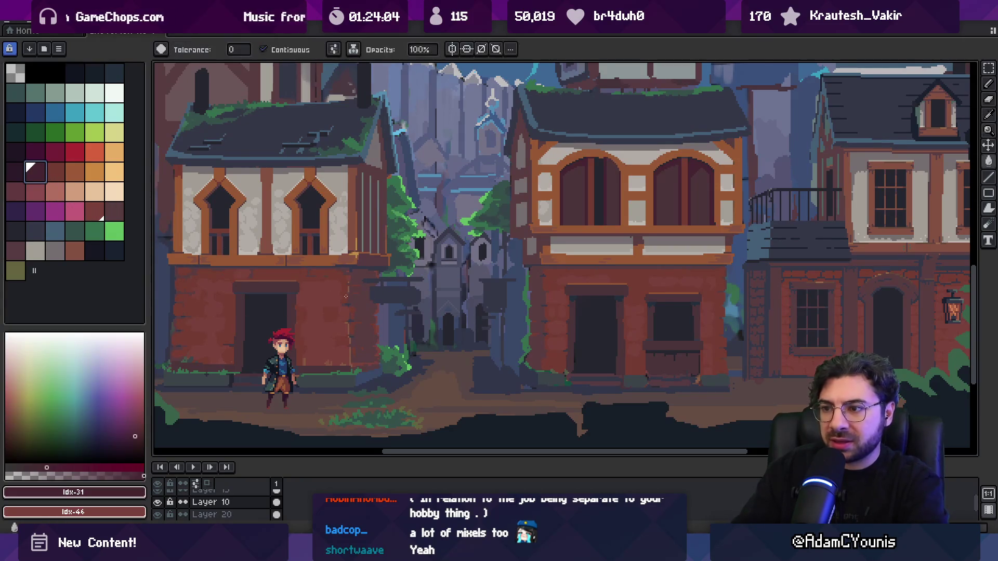
left_click(370, 260)
key("ctrl+z")
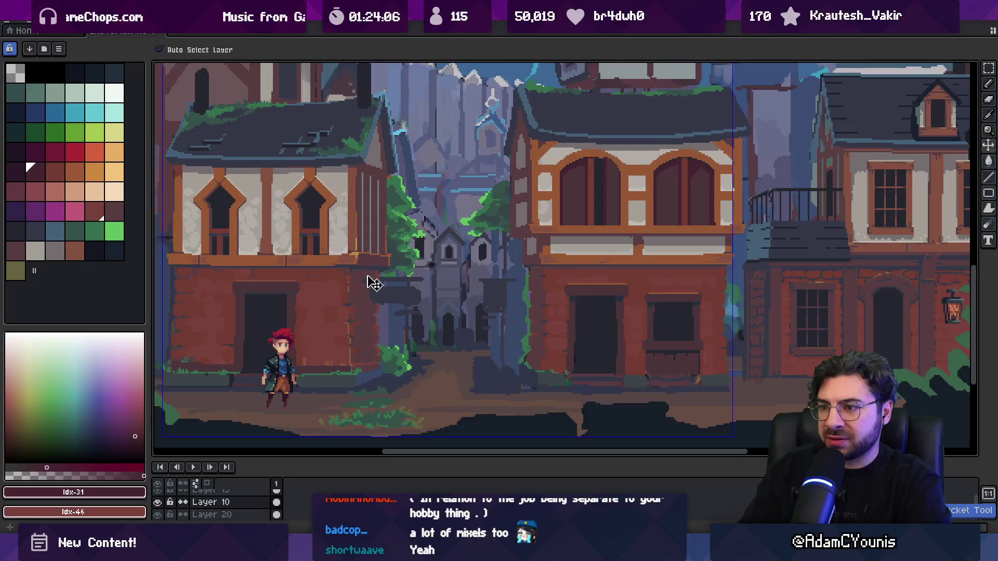
left_click(366, 272, "alt")
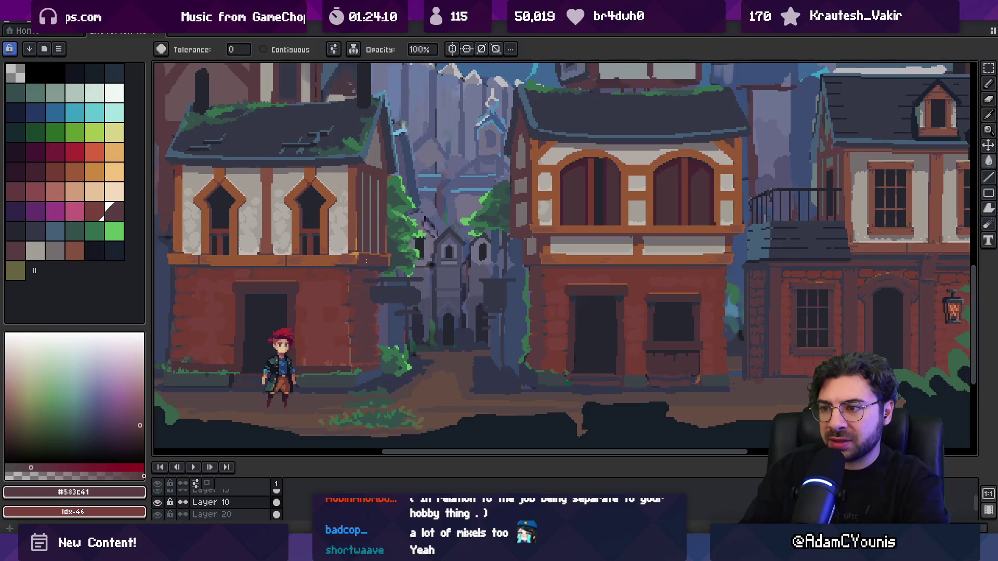
left_click(371, 261)
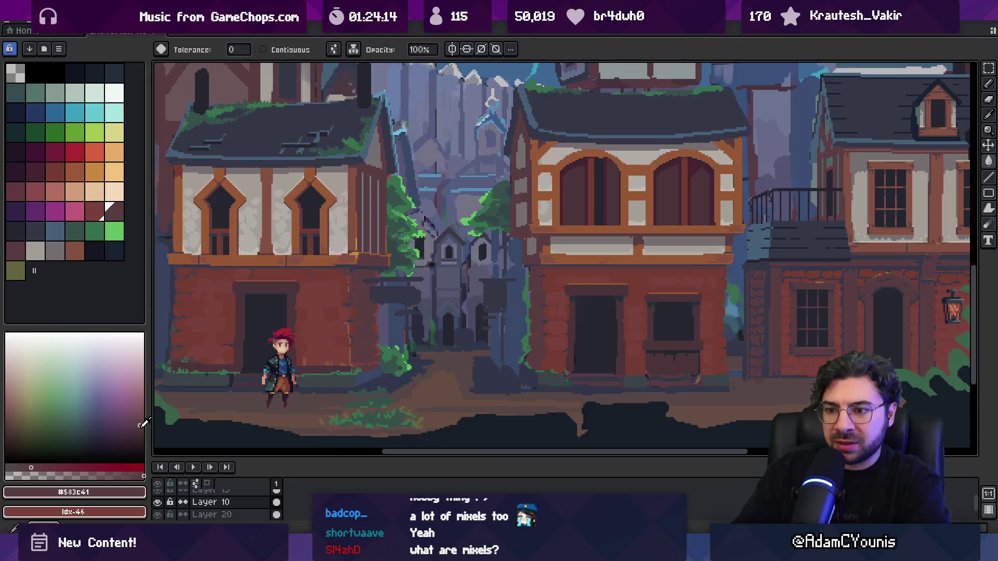
- Zoom out to review the whole town scene, then zoom back in on it
key("z")
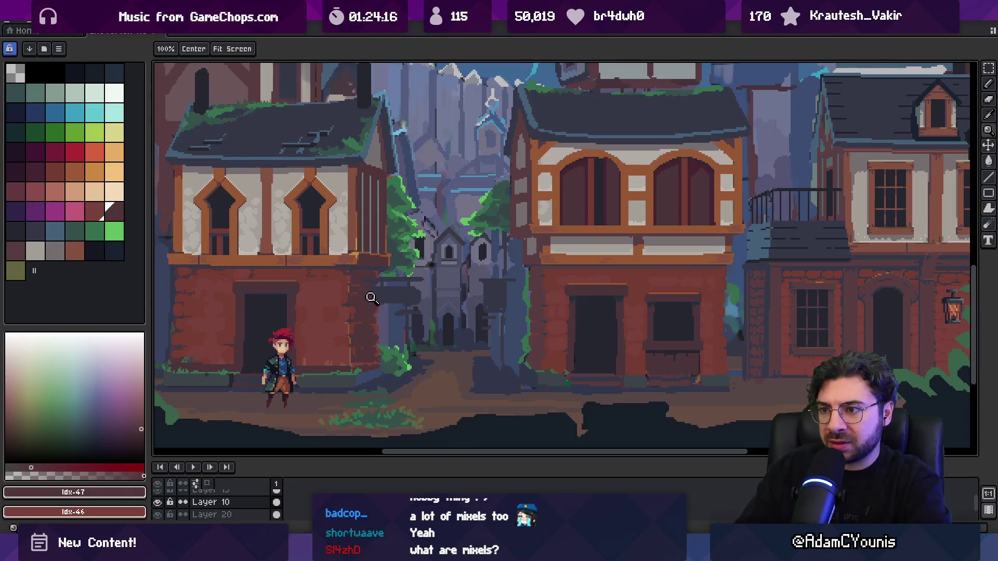
scroll(369, 297, "down", 3)
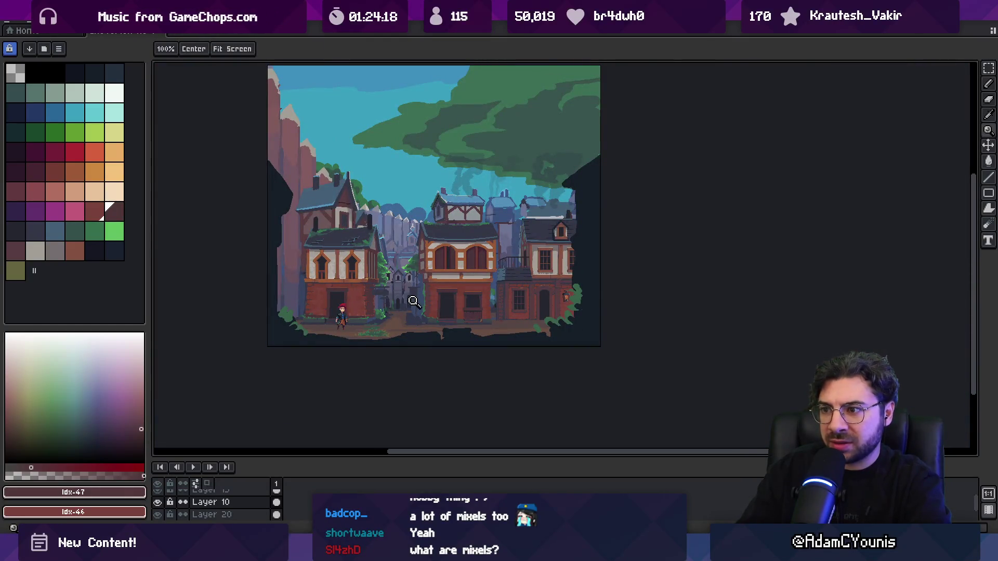
scroll(413, 302, "up", 3)
key("g")
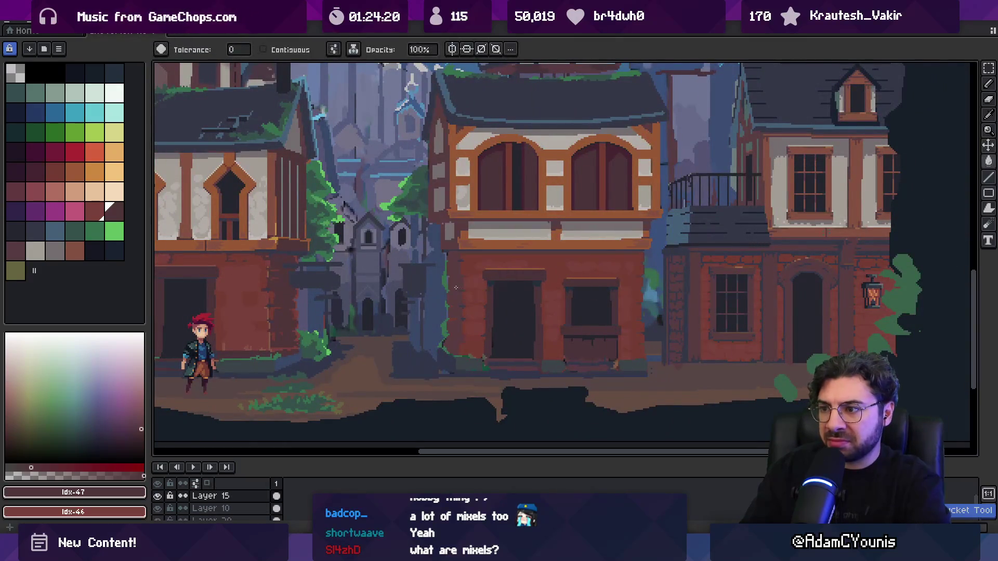
key("z")
scroll(440, 260, "down", 3)
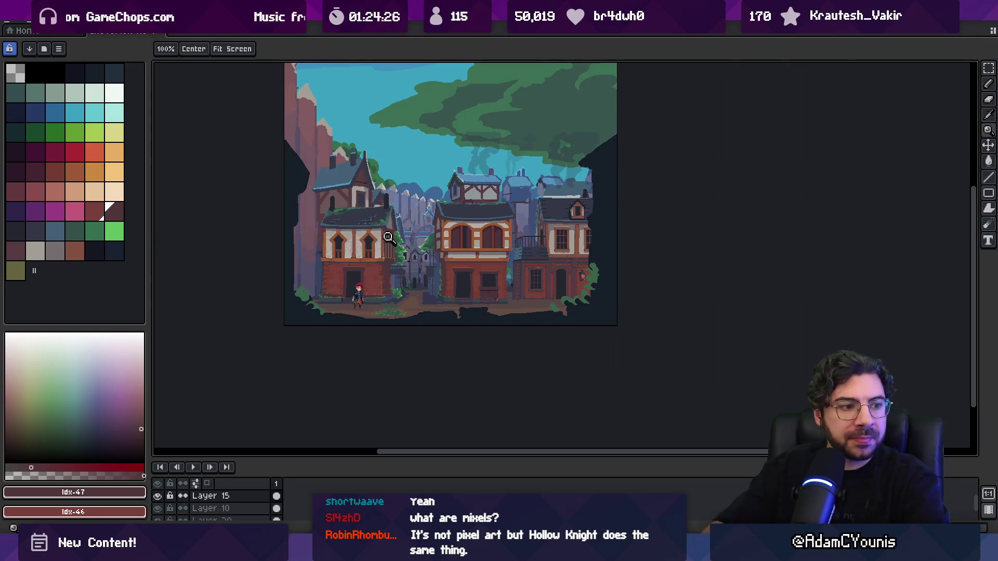
scroll(400, 251, "up", 1)
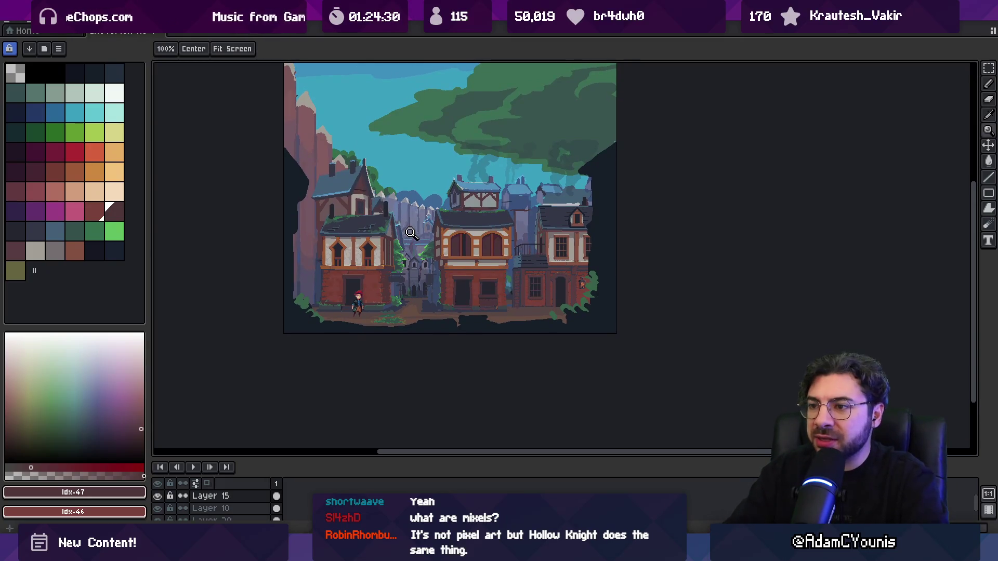
left_click(383, 260)
left_click_drag(430, 250, 443, 249)
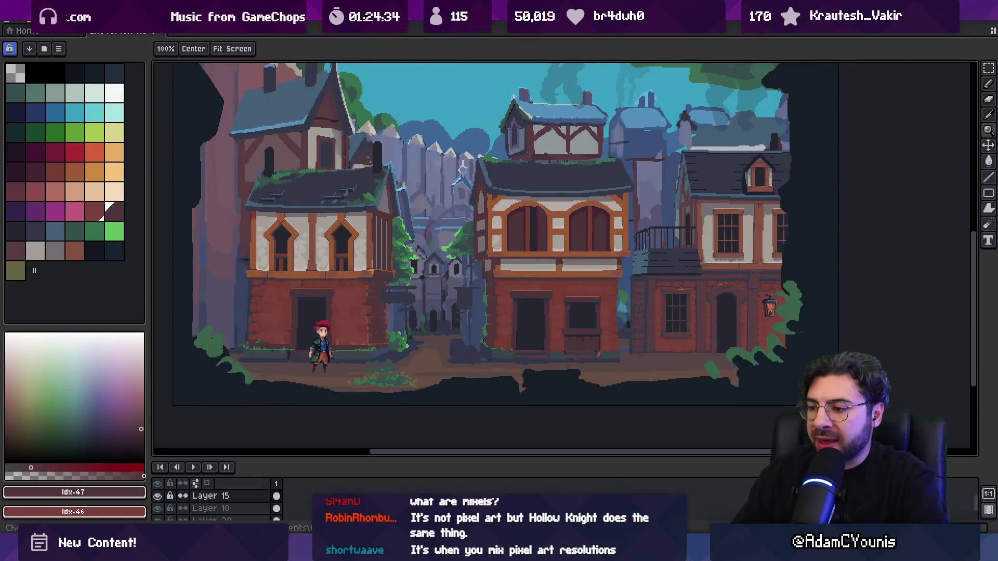
mouse_move(431, 551)
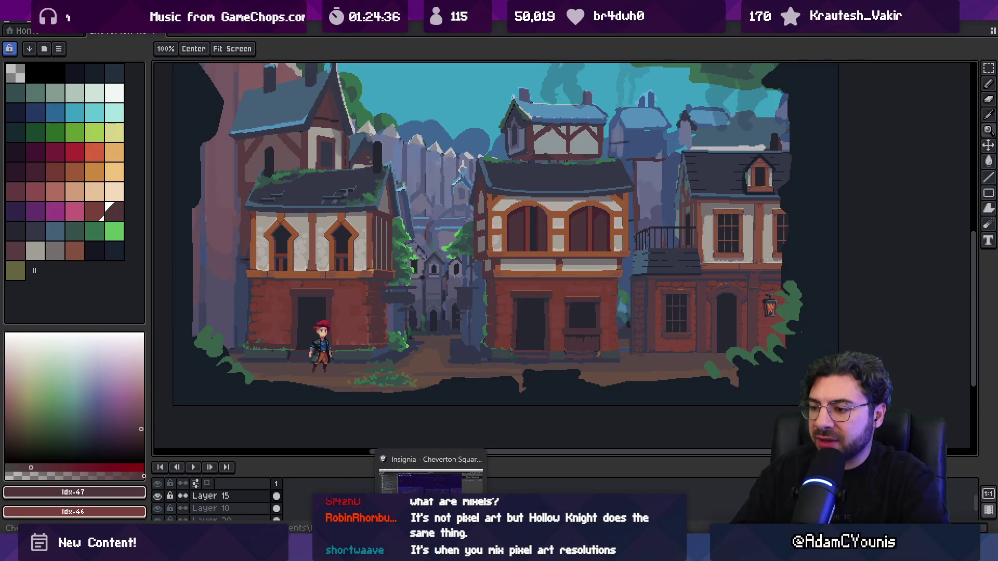
- In the sketching app, draw three vertical and three horizontal white lines forming a grid
left_click(682, 551)
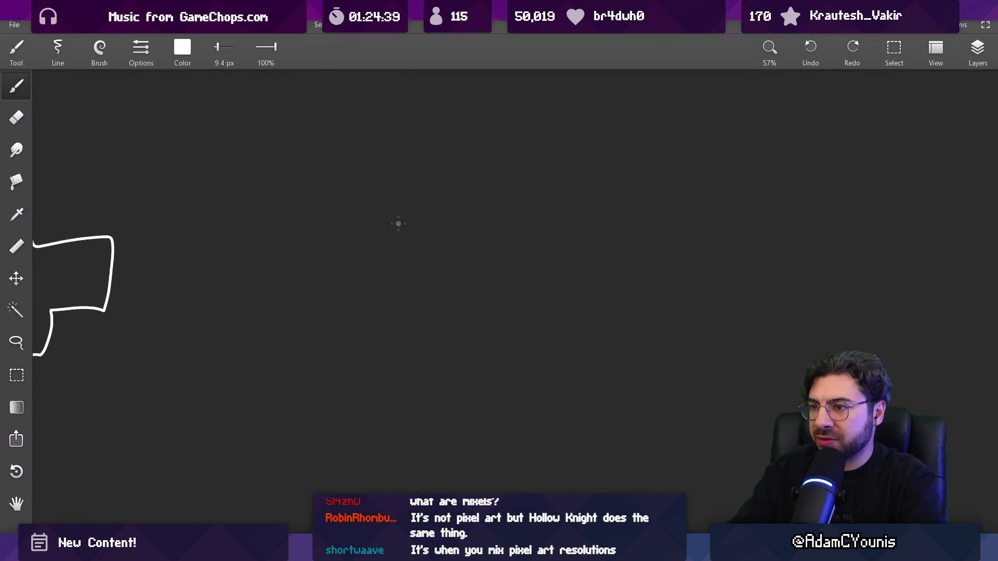
left_click_drag(397, 185, 397, 371)
left_click_drag(479, 181, 478, 409)
left_click_drag(562, 181, 562, 431)
left_click_drag(403, 334, 594, 335)
left_click_drag(403, 257, 590, 257)
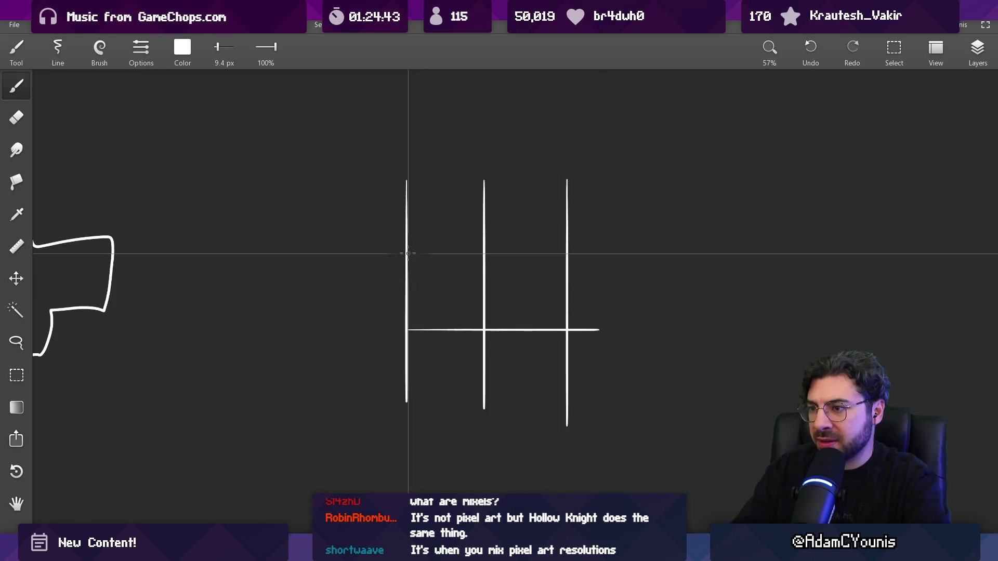
left_click_drag(415, 170, 561, 167)
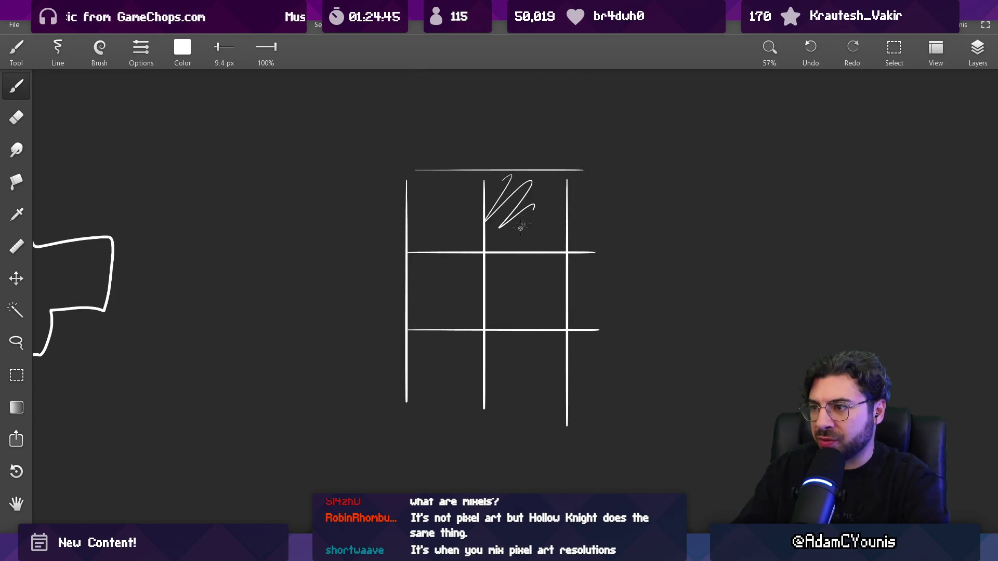
- Try tilted squares and a rectangle over the grid, undoing each attempt
key("ctrl+z")
left_click_drag(548, 265, 441, 232)
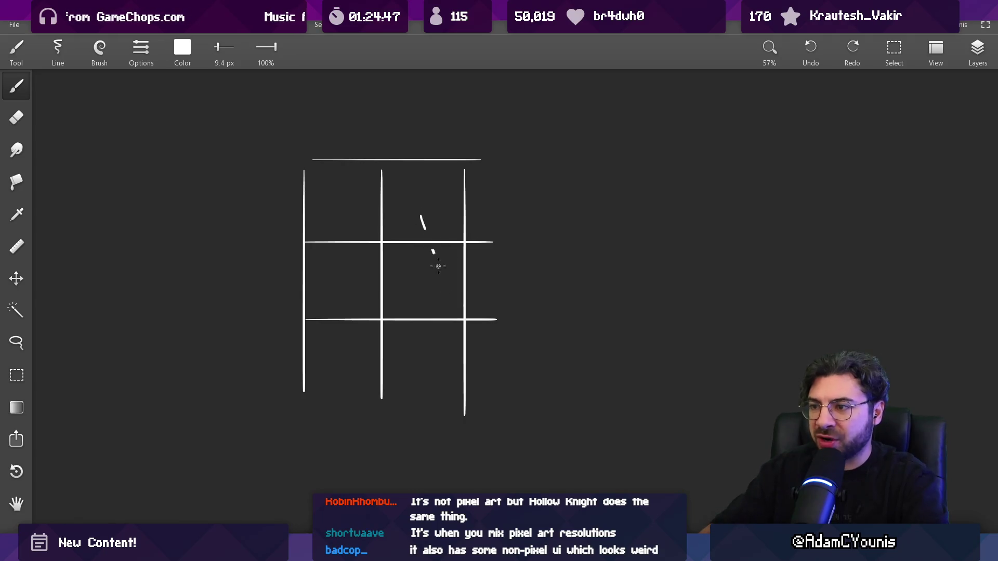
left_click_drag(478, 187, 522, 302)
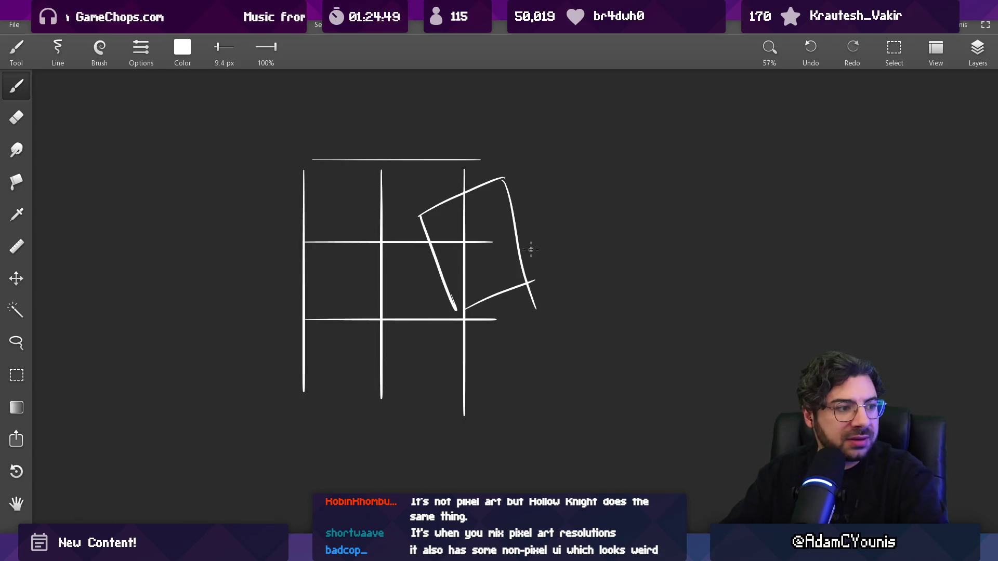
key("ctrl+z")
key("ctrl+z")
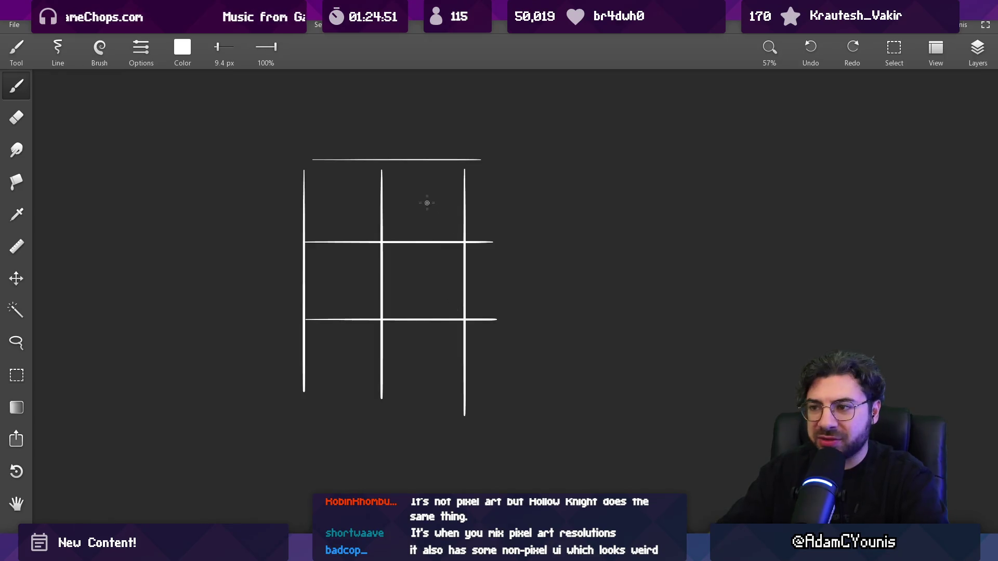
left_click_drag(397, 177, 595, 113)
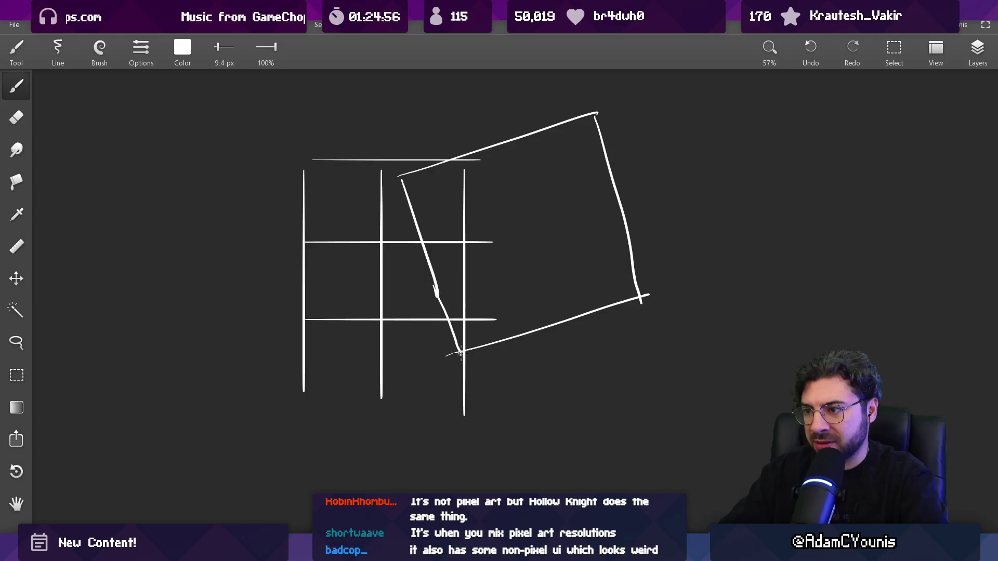
key("ctrl+z")
key("ctrl+z")
key("ctrl+z")
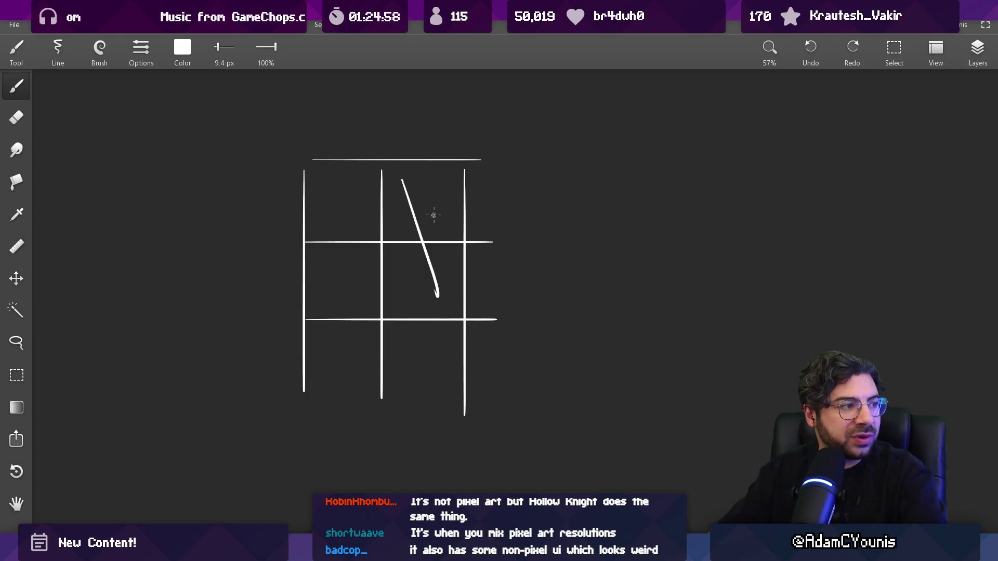
left_click_drag(482, 200, 605, 346)
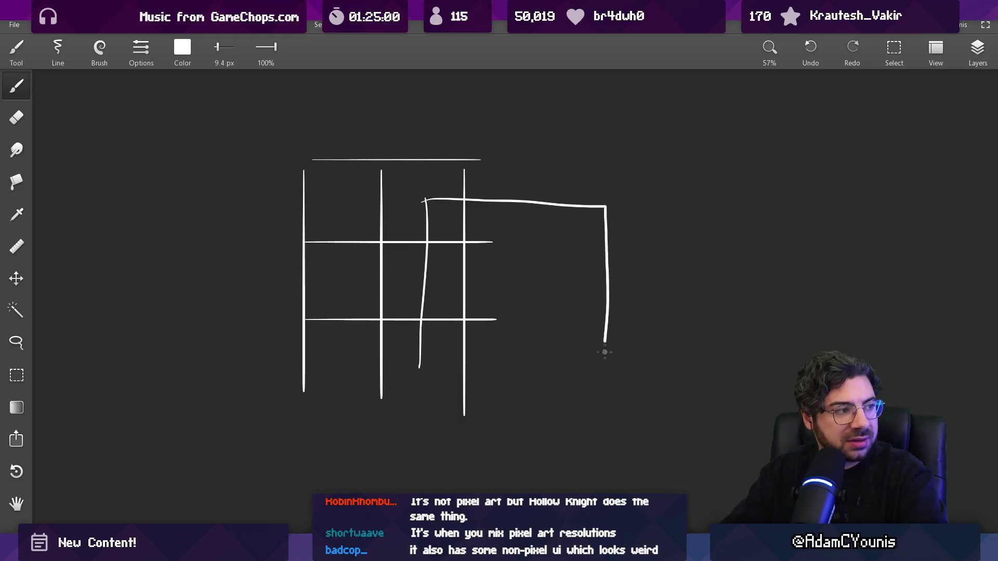
scroll(565, 283, "down", 3)
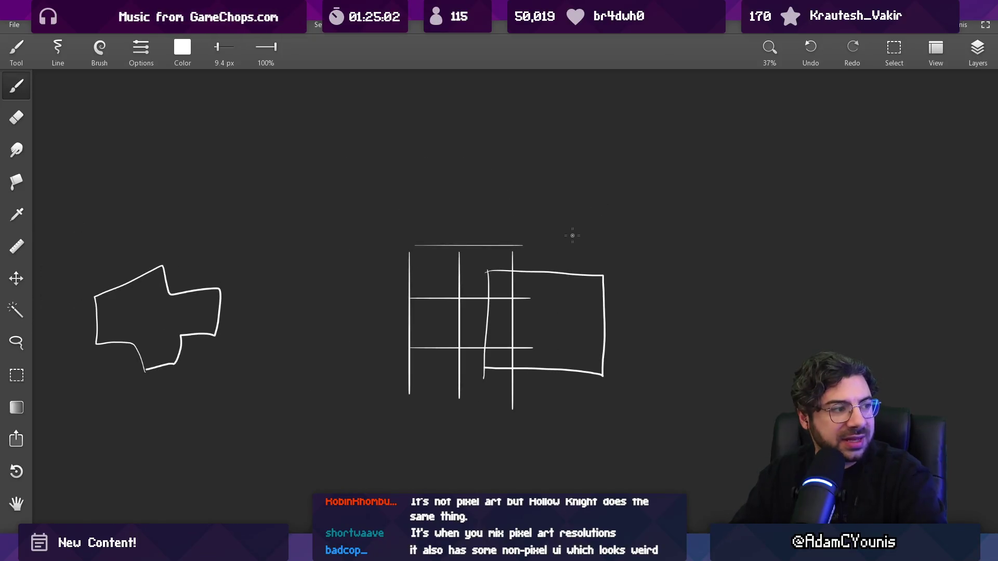
key("ctrl+z")
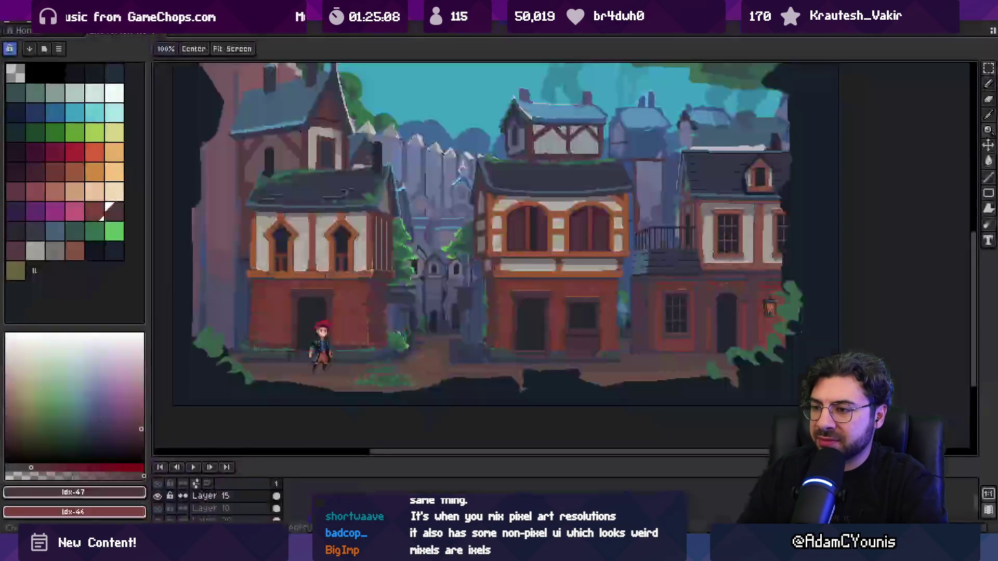
- On Layer 2, rotate the red-haired character about 12.6° and scale it up
left_click(324, 348)
key("m")
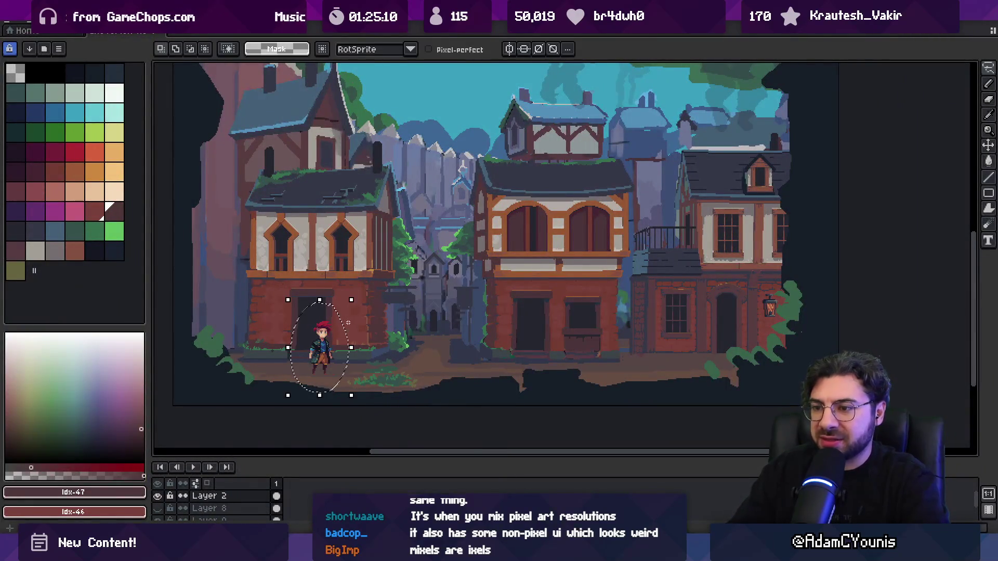
mouse_move(361, 295)
left_mouse_down()
mouse_move(379, 274)
mouse_move(377, 251)
left_mouse_up()
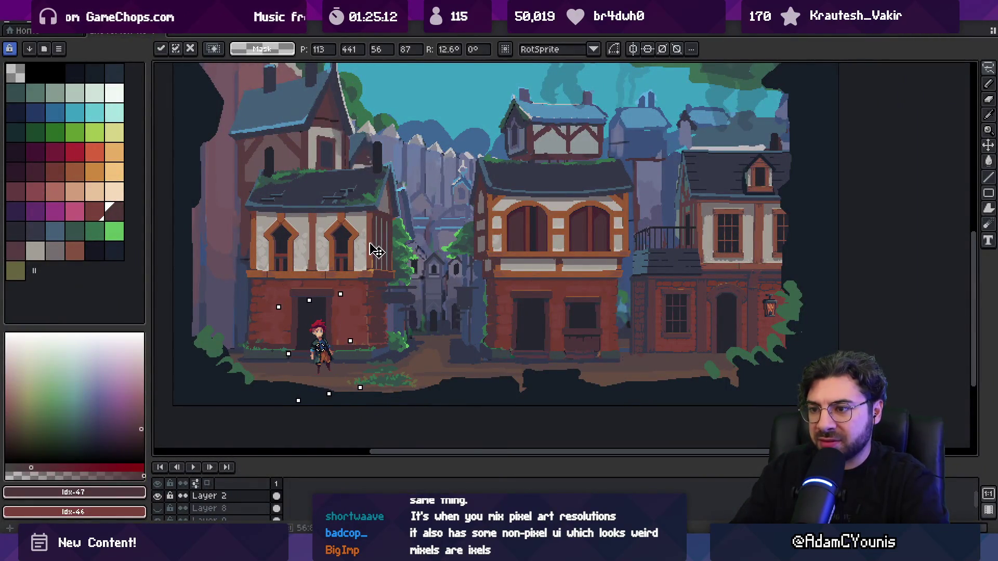
key("Return")
left_click_drag(351, 298, 388, 246)
key("Return")
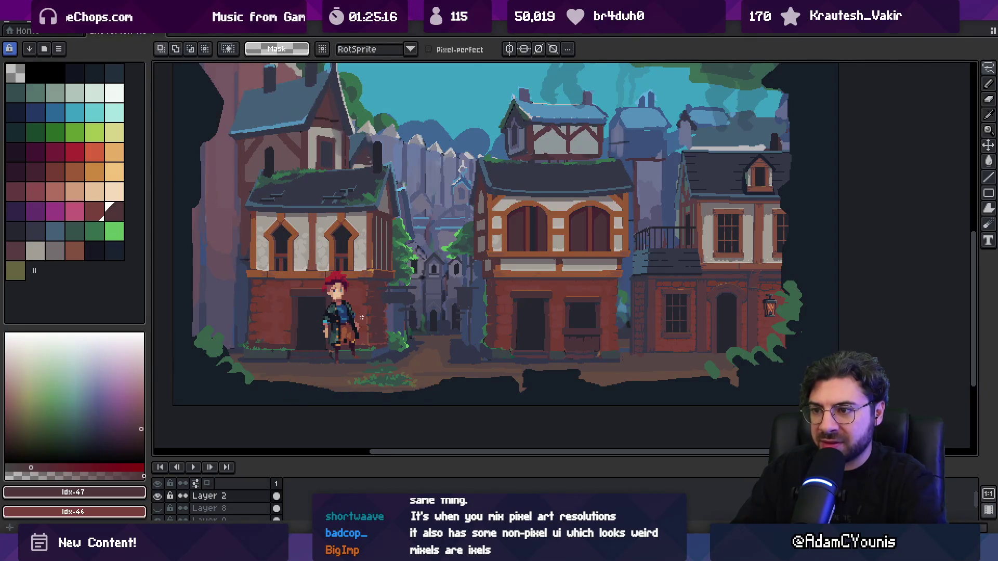
- Undo the character's enlargement, check the alley beside it, then switch to Unity
key("z")
left_click(351, 347)
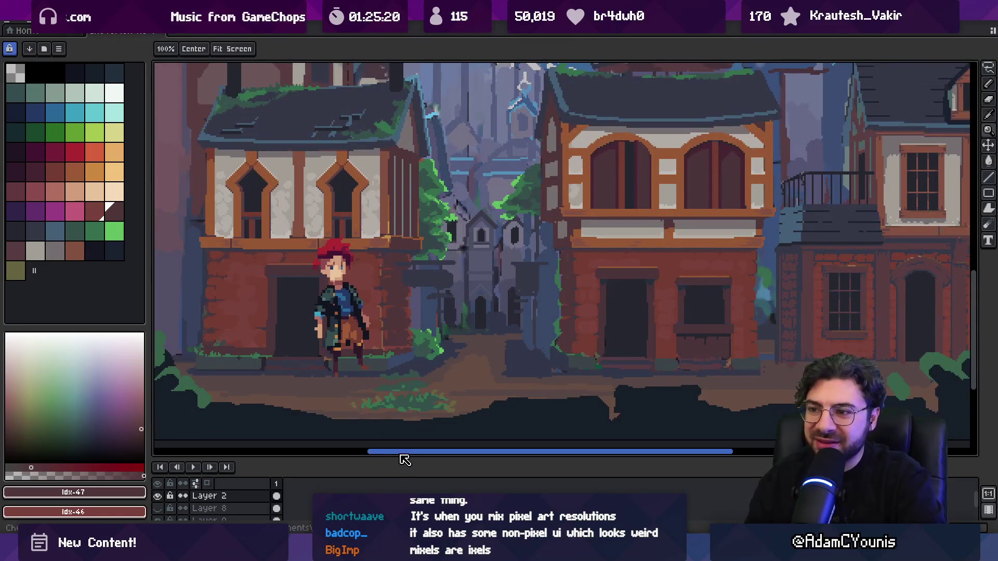
key("ctrl+z")
key("ctrl+z")
key("ctrl+z")
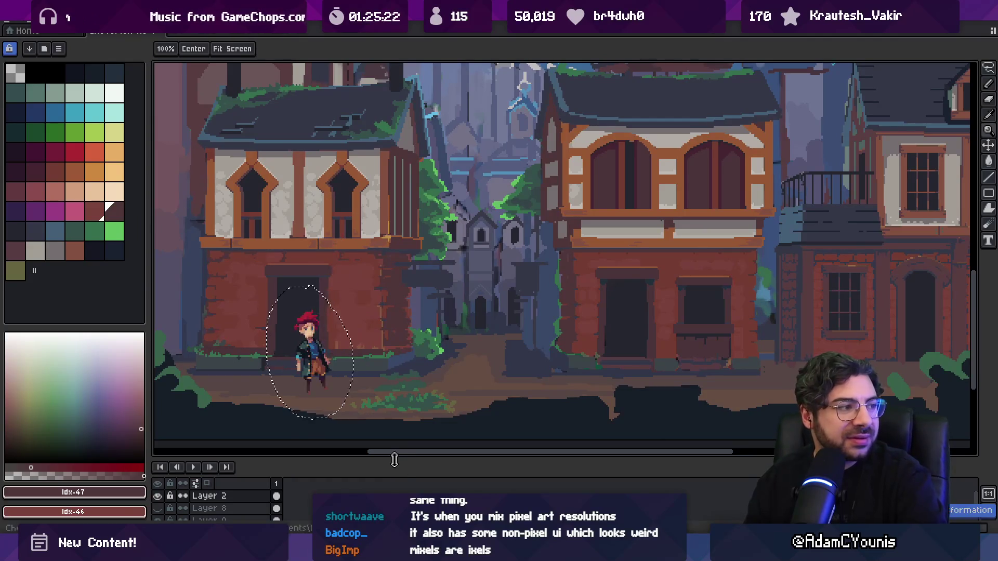
left_click_drag(367, 314, 366, 355)
scroll(366, 354, "up", 4)
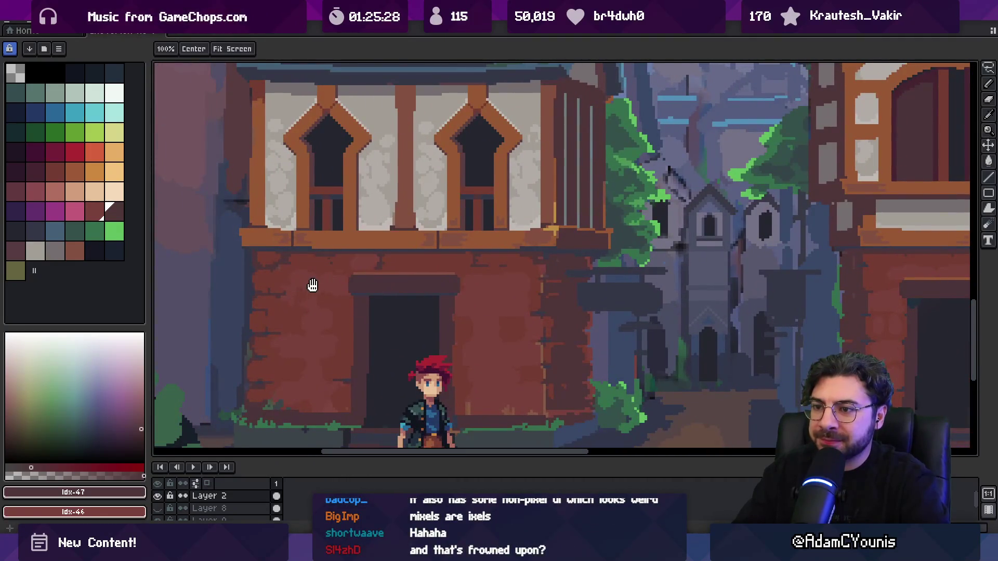
left_click_drag(312, 286, 321, 311)
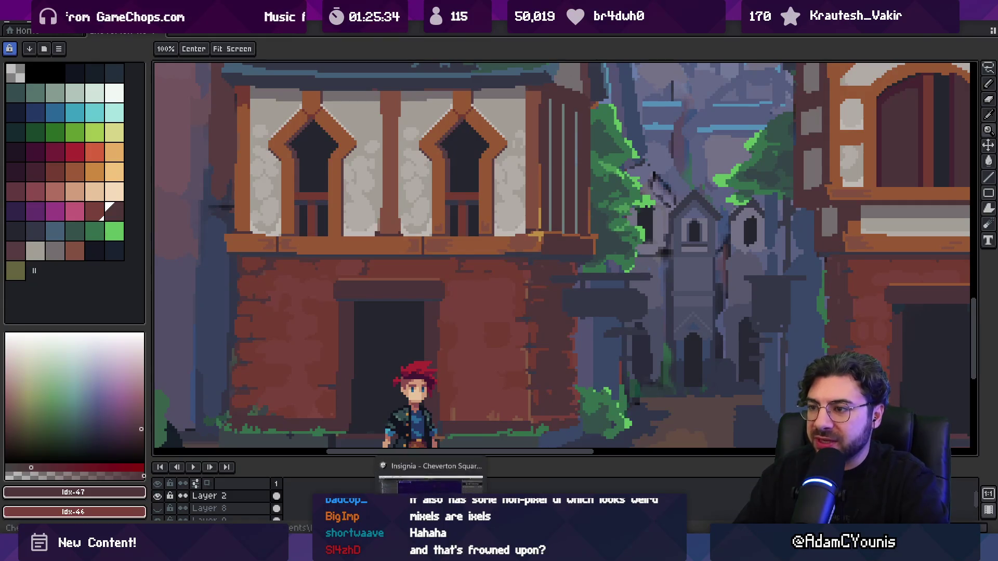
key("alt+Tab")
left_click(203, 43)
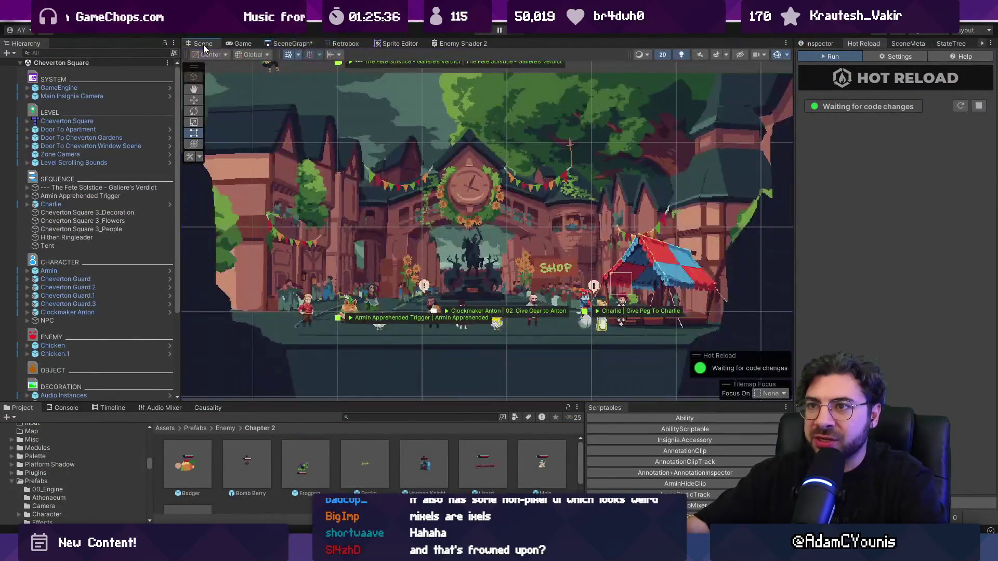
- Open the Ohrenstead Overlook node from the SceneGraph panel
left_click(299, 43)
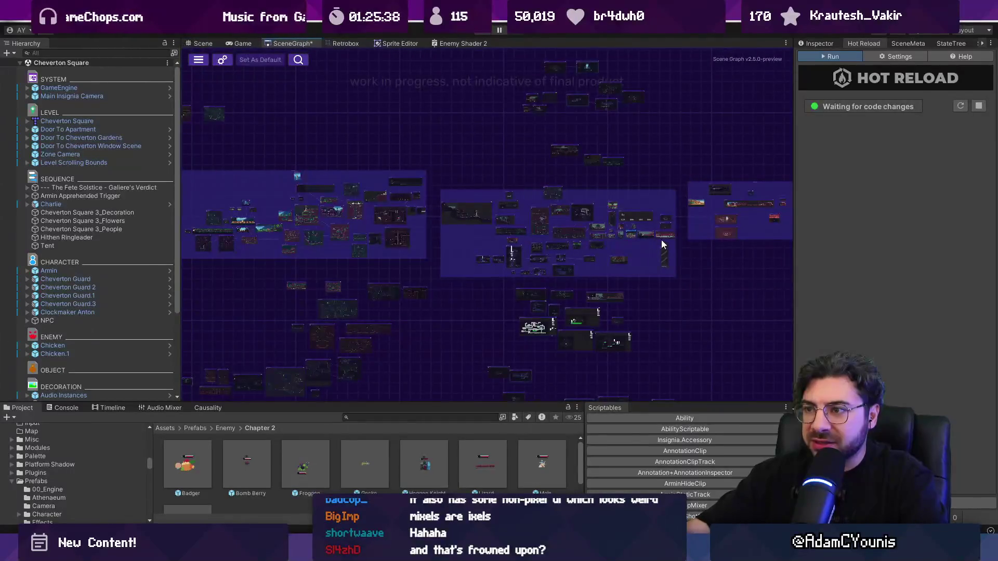
scroll(668, 234, "up", 10)
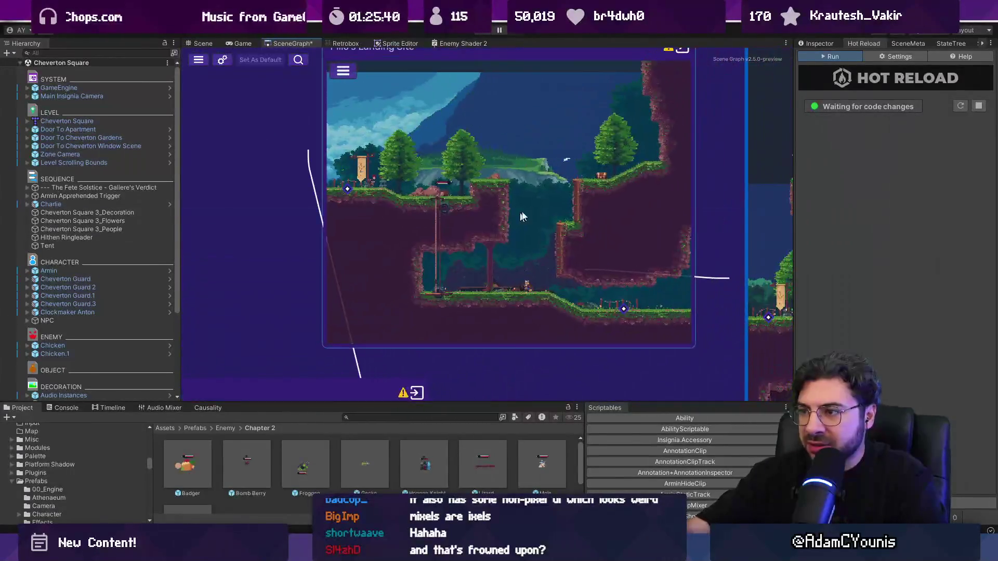
scroll(448, 276, "up", 5)
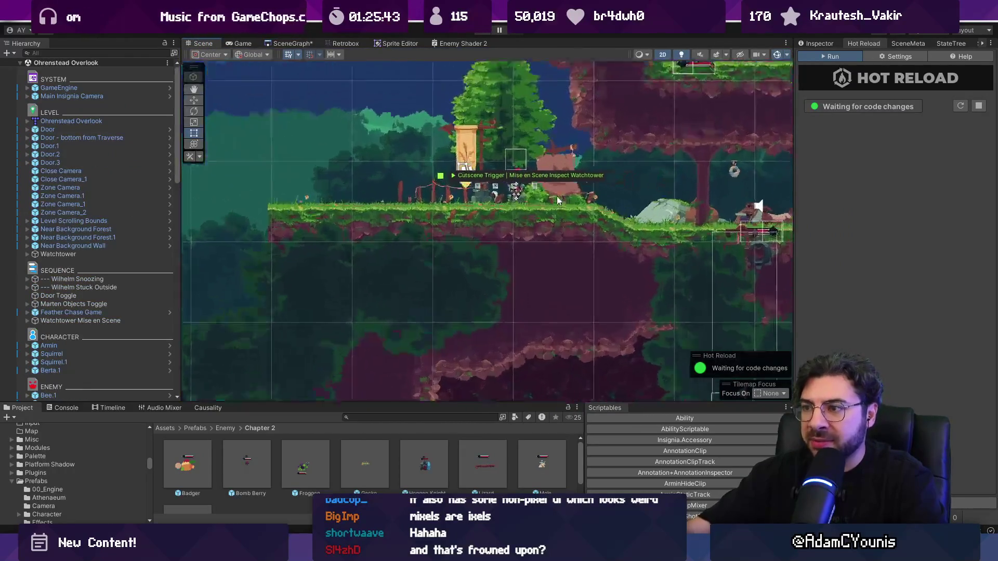
scroll(556, 199, "up", 10)
- Zoom the Scene view in and out to inspect the frog enemy beside the jump sign
scroll(327, 244, "down", 10)
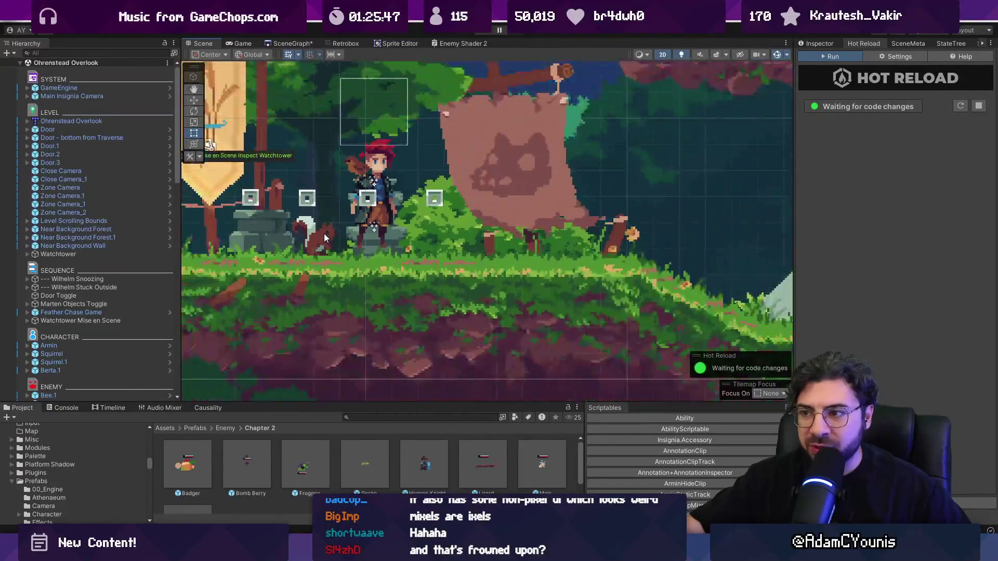
scroll(303, 266, "up", 10)
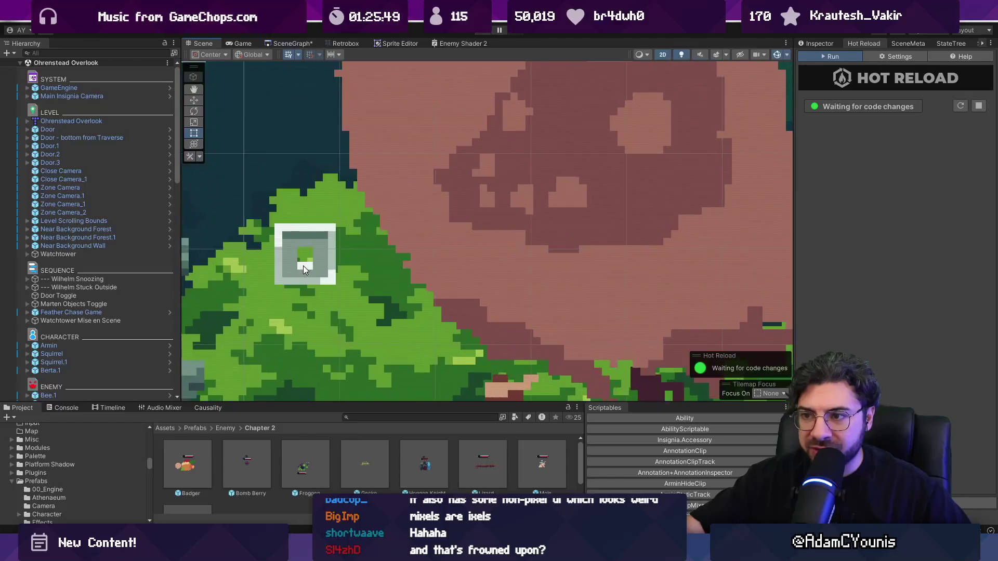
scroll(304, 266, "down", 10)
scroll(488, 216, "up", 10)
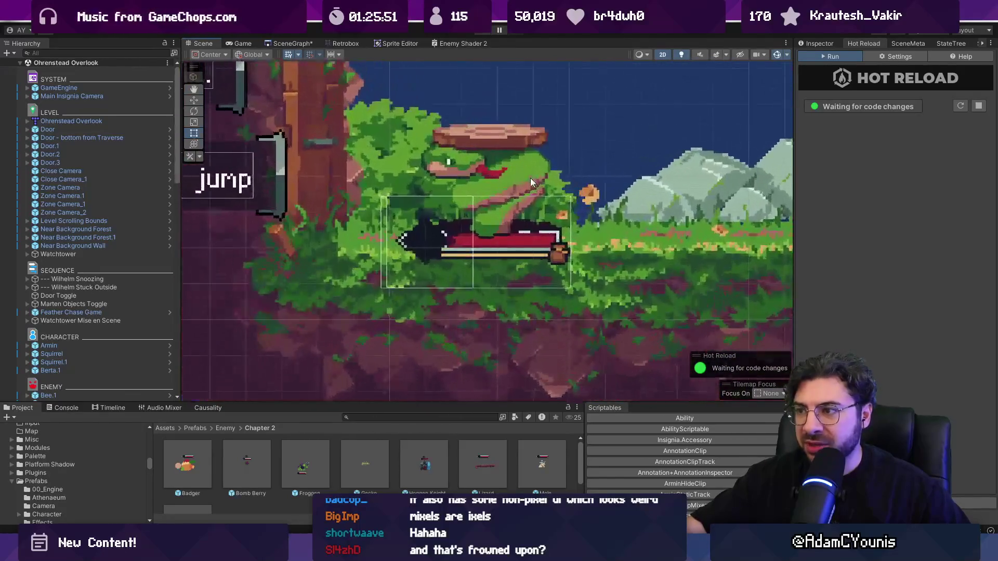
scroll(531, 185, "up", 3)
scroll(403, 166, "up", 5)
scroll(407, 253, "down", 5)
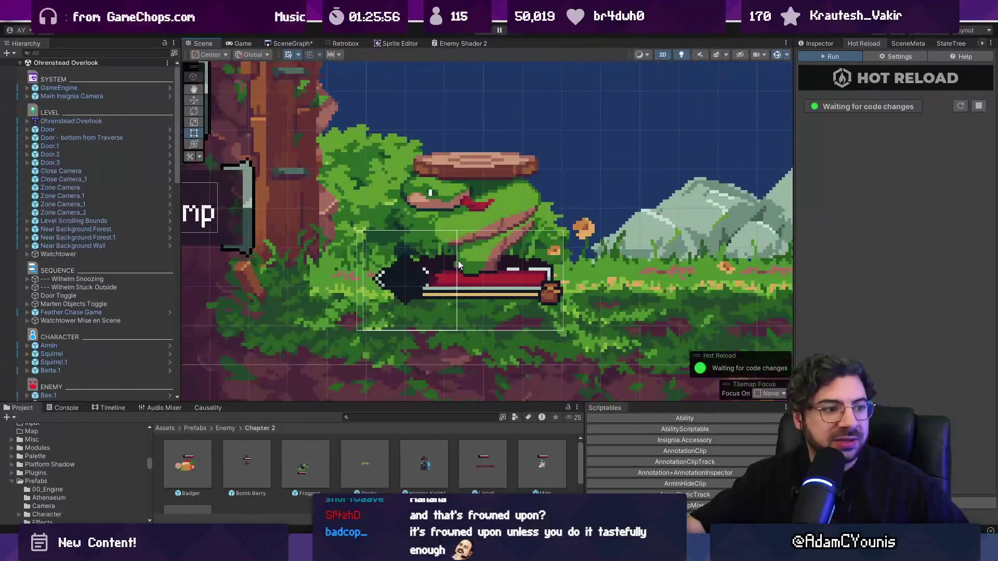
scroll(459, 265, "down", 8)
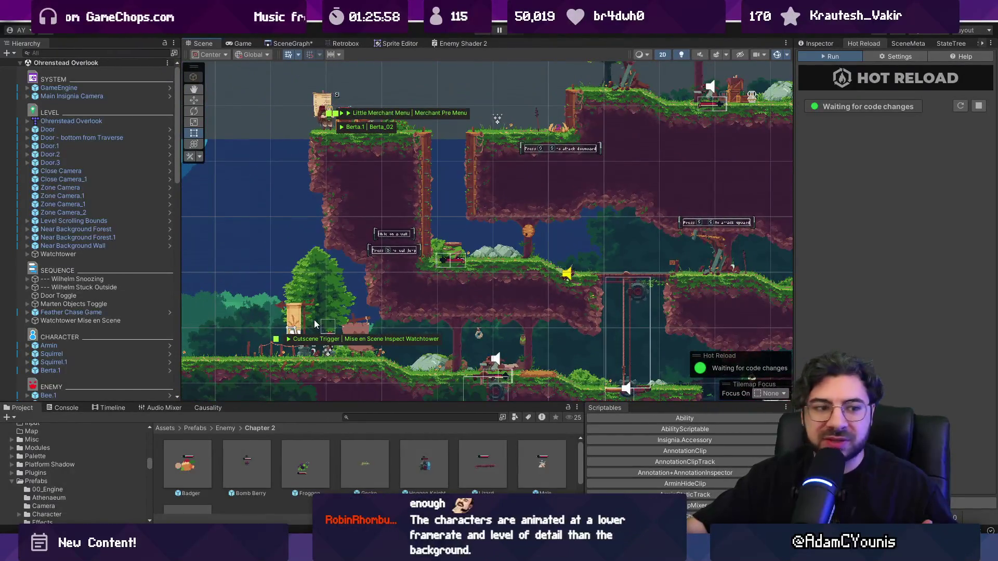
- Select the green enemy by the wall-jump signs and stretch it taller and wider with the Scale gizmo
scroll(315, 324, "up", 4)
left_click(628, 170)
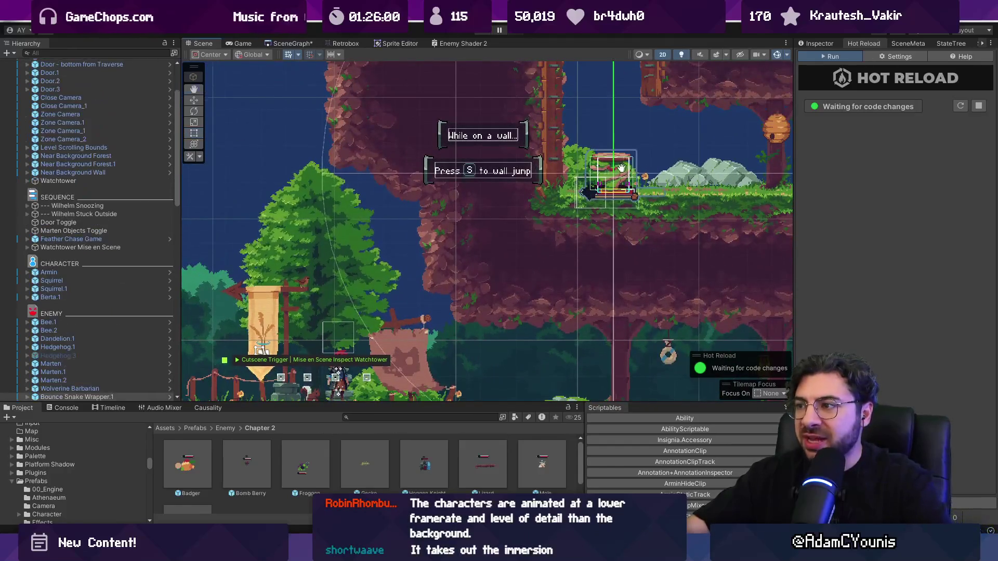
left_click_drag(628, 170, 461, 215)
key("e")
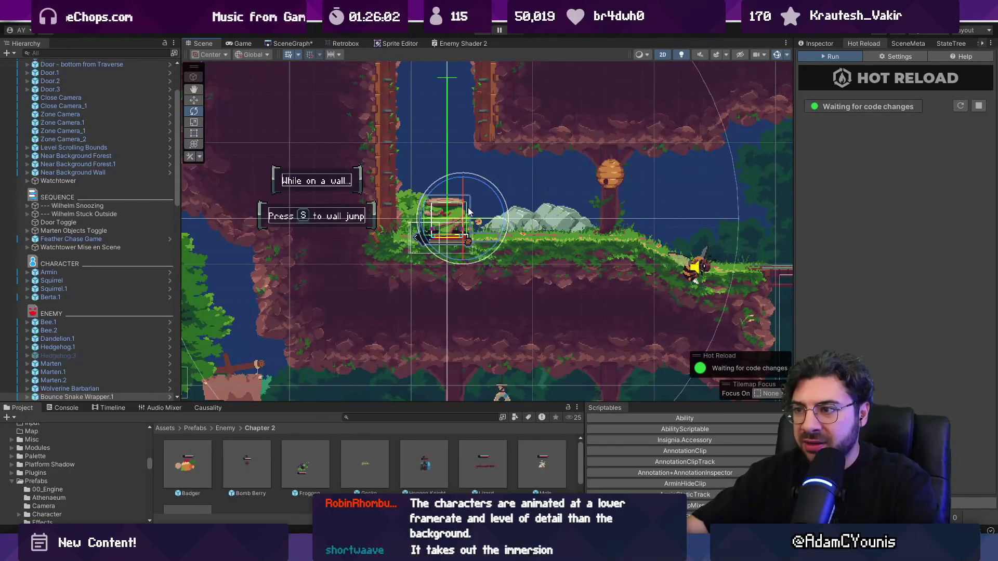
key("t")
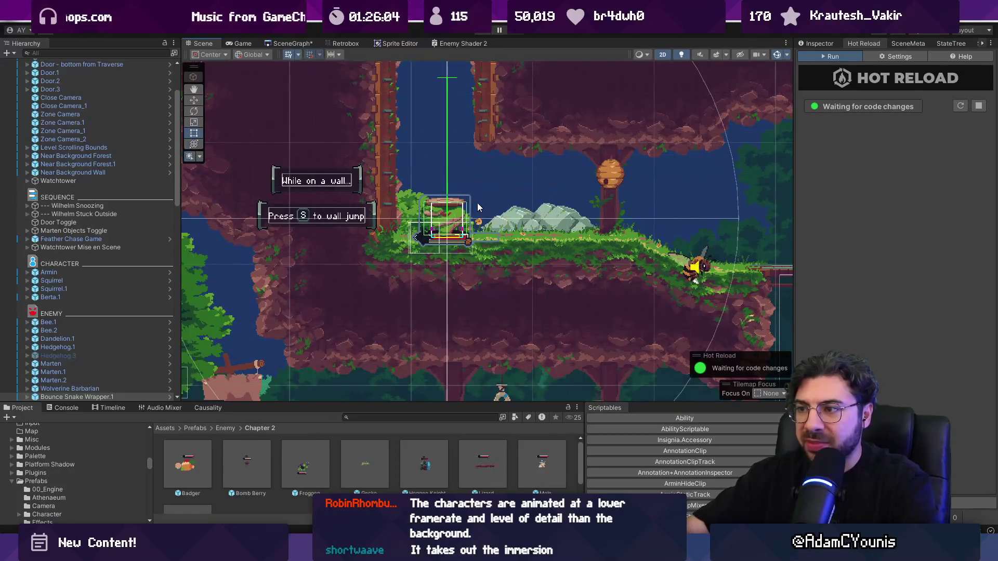
key("r")
mouse_move(463, 181)
left_mouse_down()
mouse_move(465, 167)
mouse_move(478, 177)
left_mouse_up()
left_click_drag(508, 224, 521, 227)
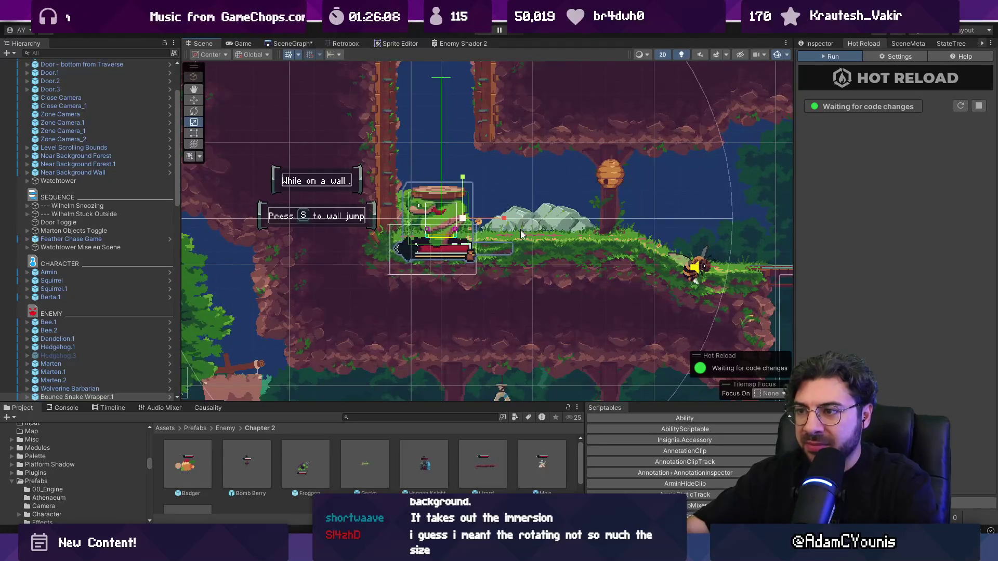
- Narrow the enemy back toward its original width, then start play maximized
left_click(523, 308)
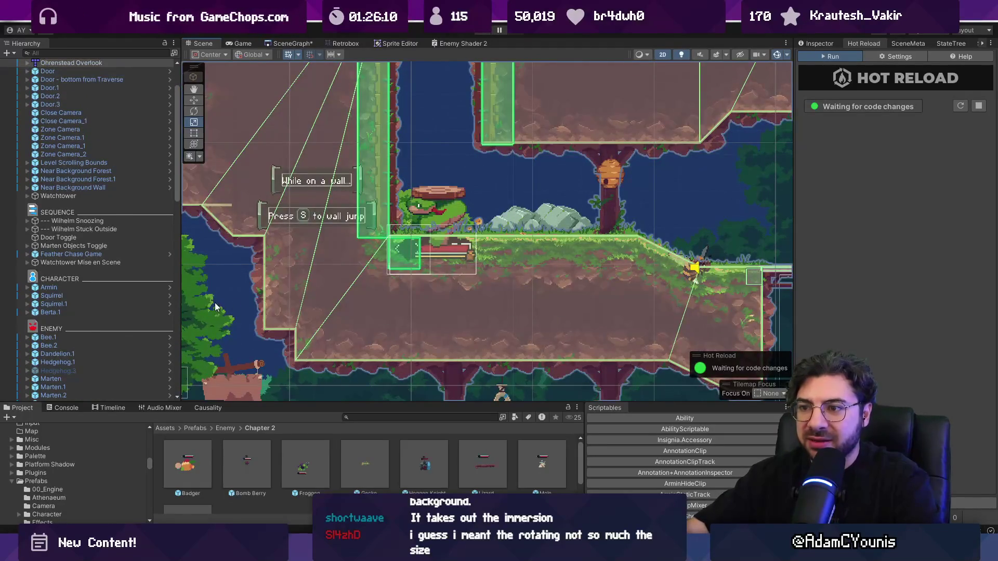
left_click(231, 303)
left_click(231, 299)
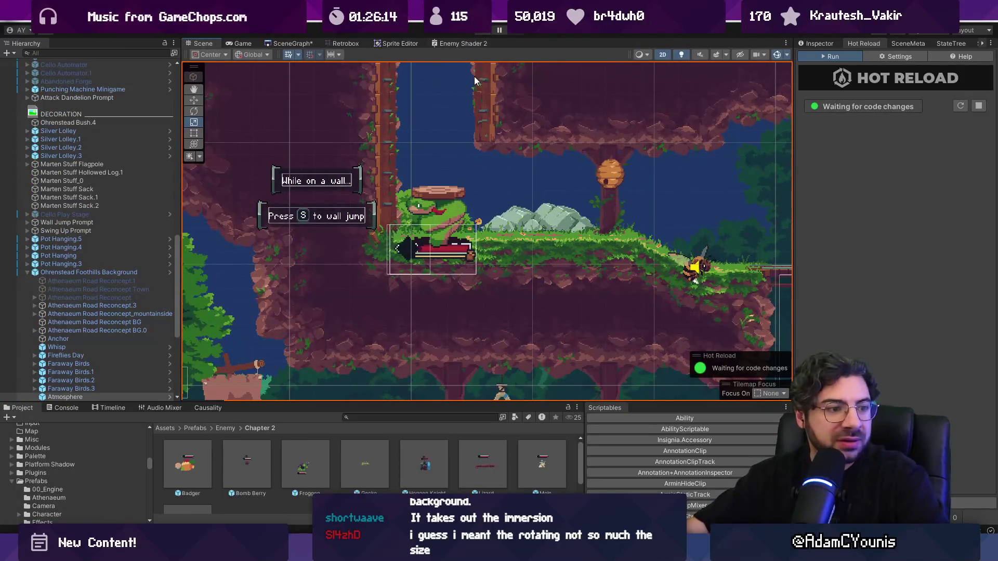
left_click(437, 213)
mouse_move(505, 217)
left_mouse_down()
mouse_move(484, 229)
mouse_move(487, 140)
left_mouse_up()
scroll(484, 229, "down", 2)
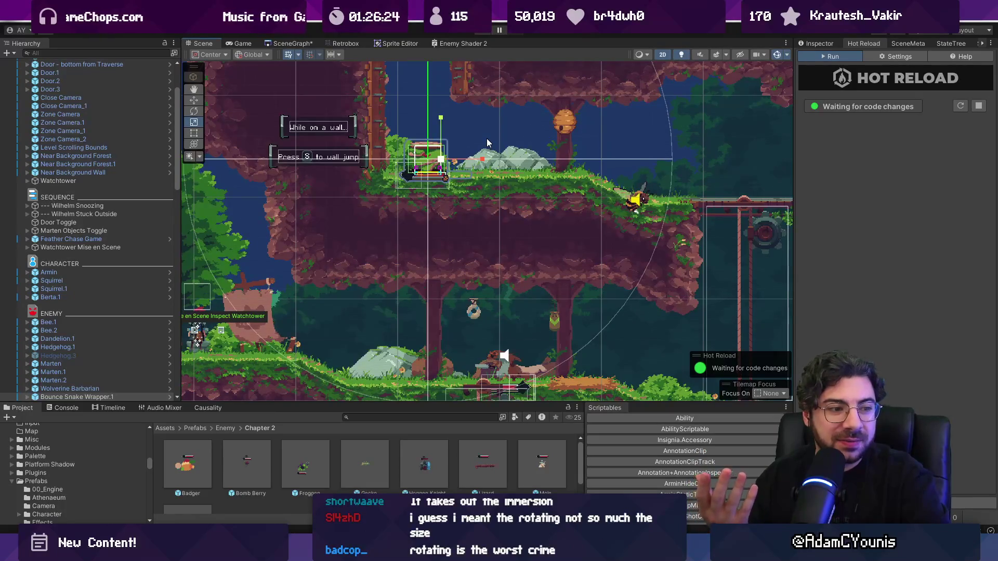
key("ctrl+p")
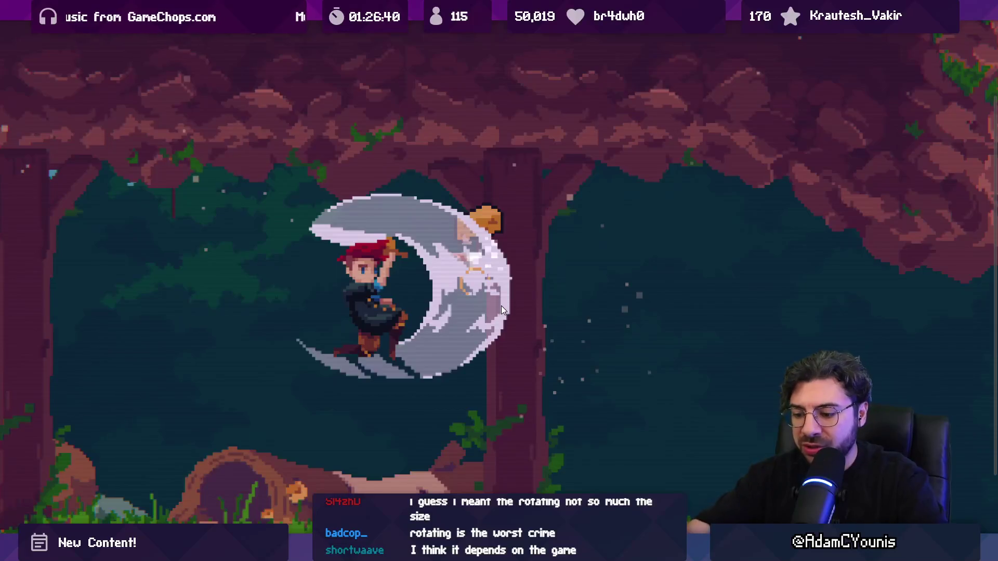
key("shift+space")
left_click(513, 34)
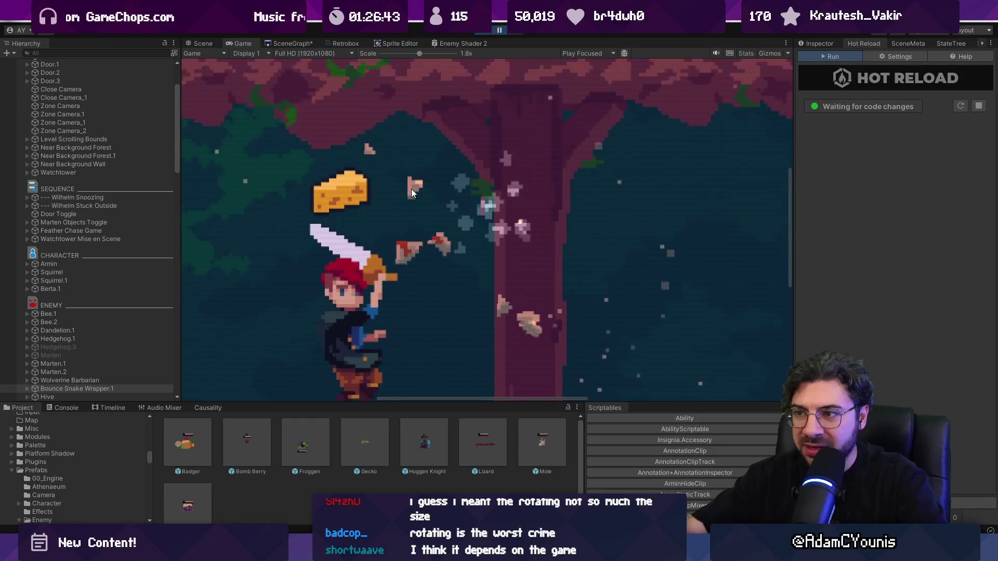
scroll(419, 203, "up", 4)
scroll(435, 194, "down", 2)
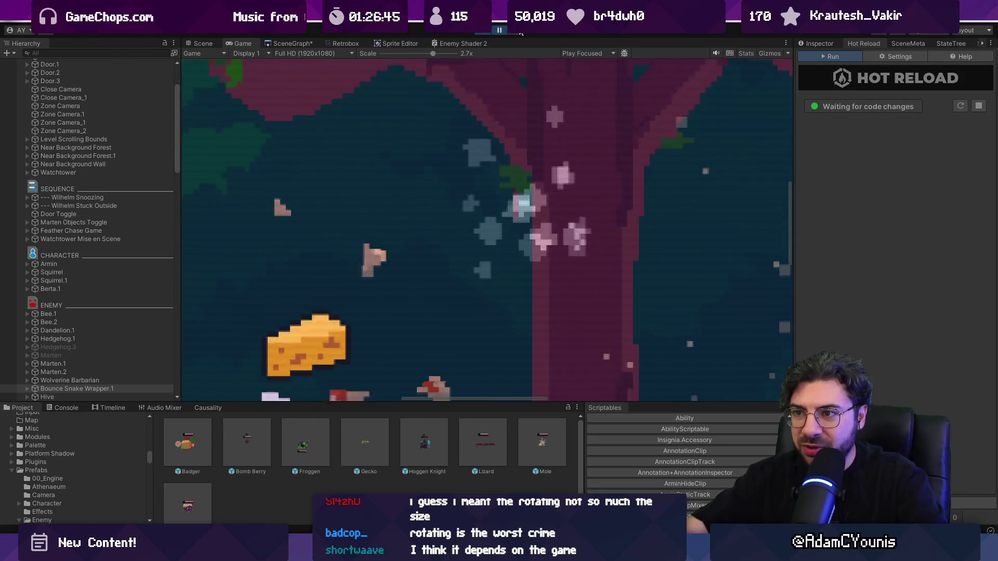
scroll(436, 194, "down", 3)
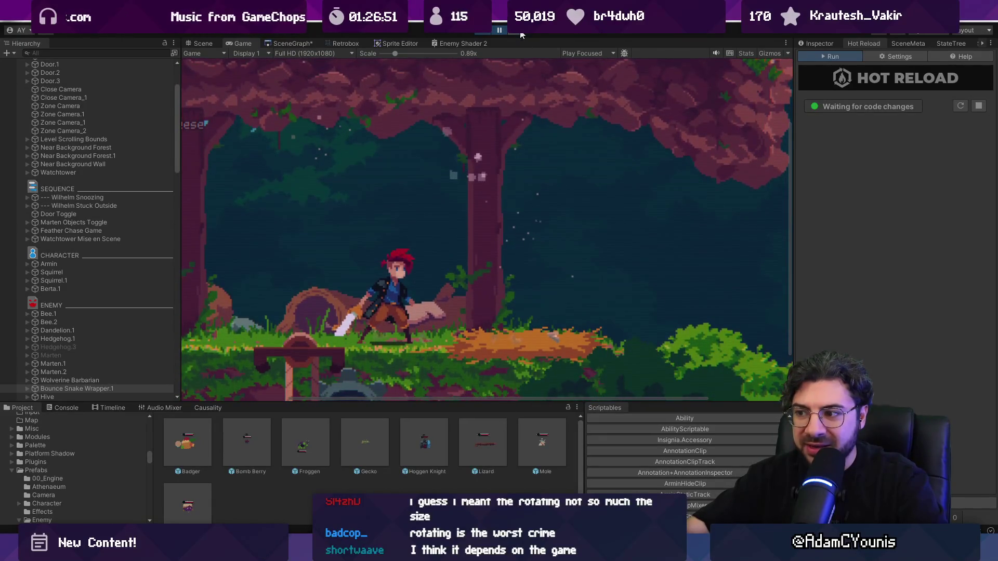
key("F11")
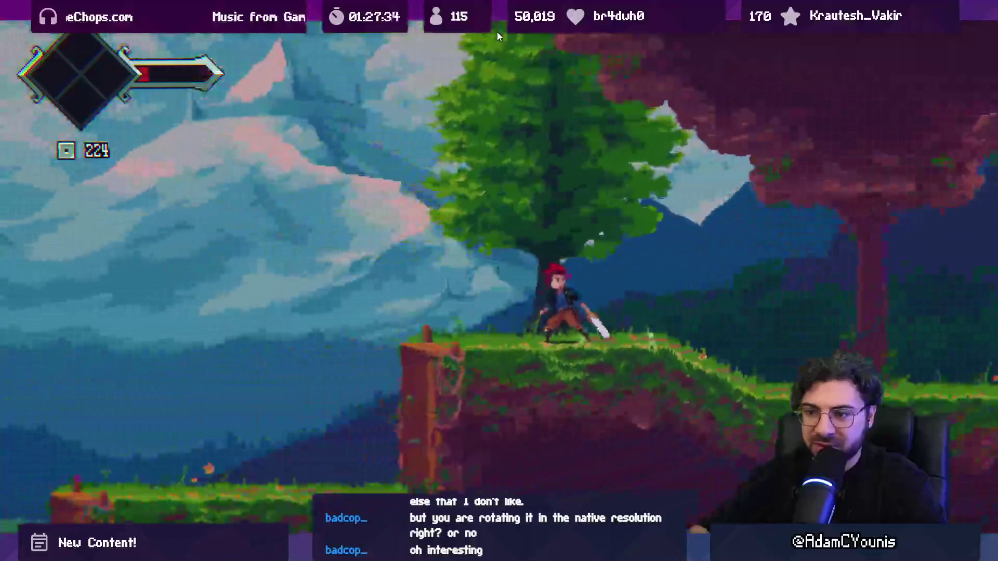
key("shift+space")
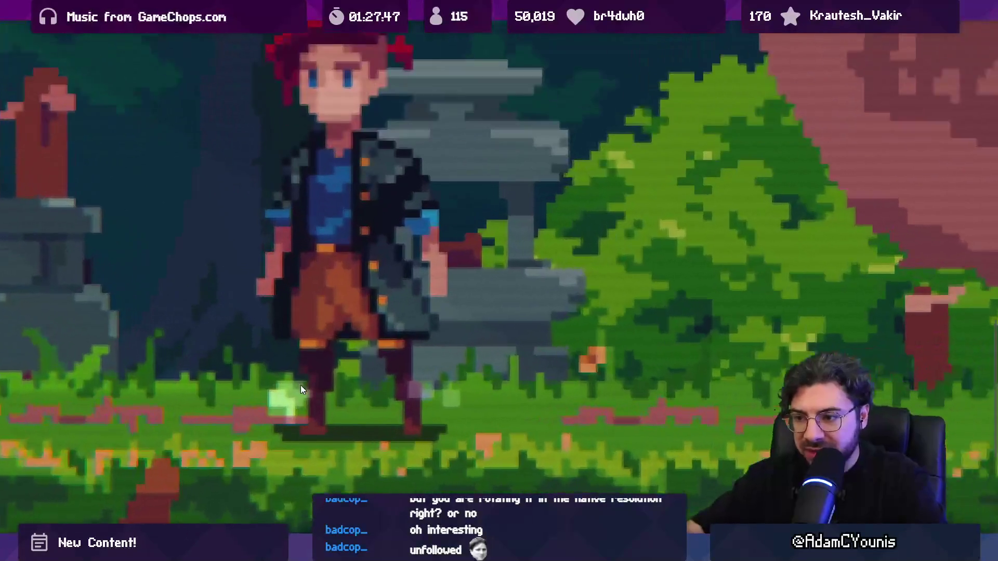
key("shift+space")
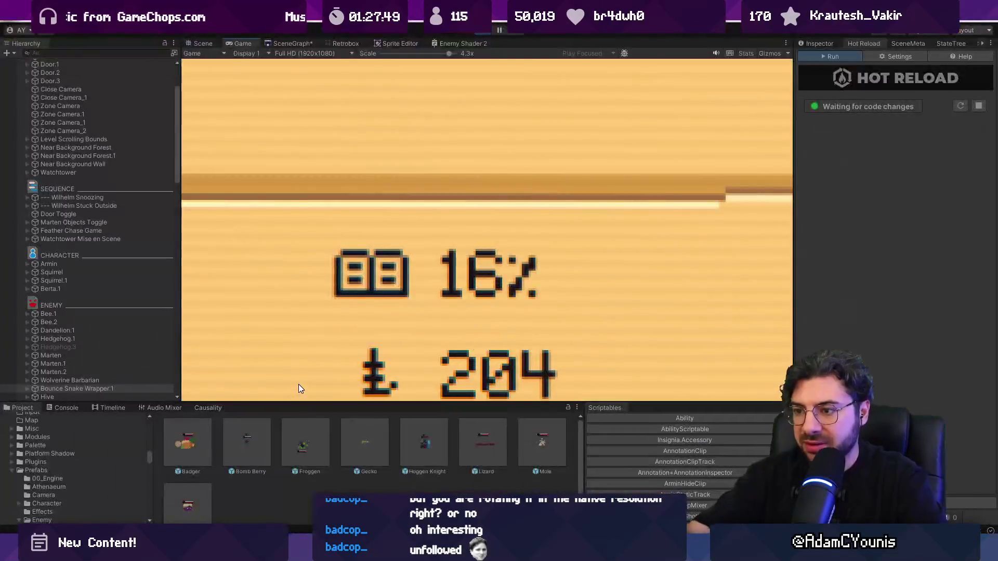
- Review the Scan Lines and Upscale Graphics options in the game's Video settings, then resume play
scroll(338, 213, "down", 10)
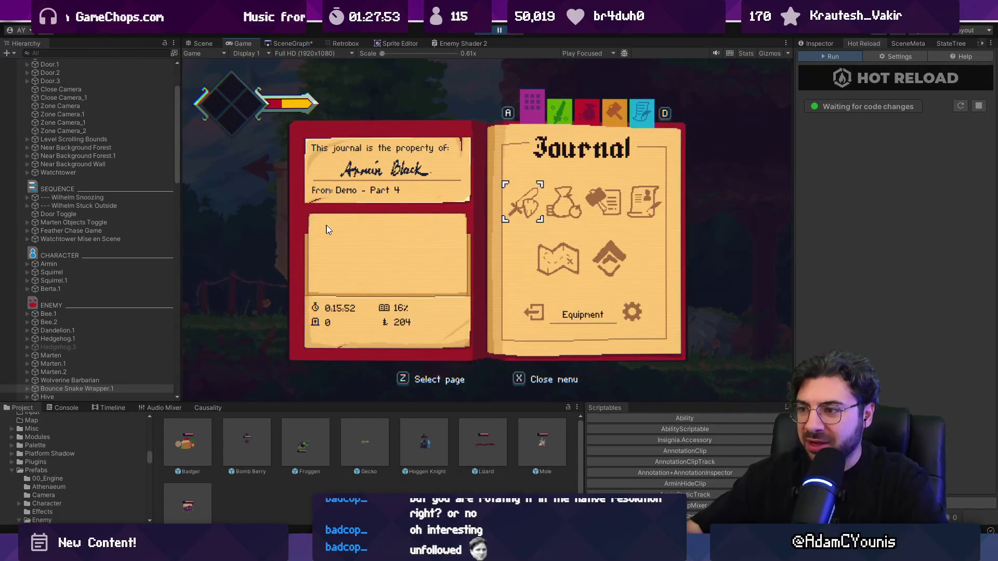
key("z")
key("Down")
key("z")
key("Down")
key("Down")
key("Down")
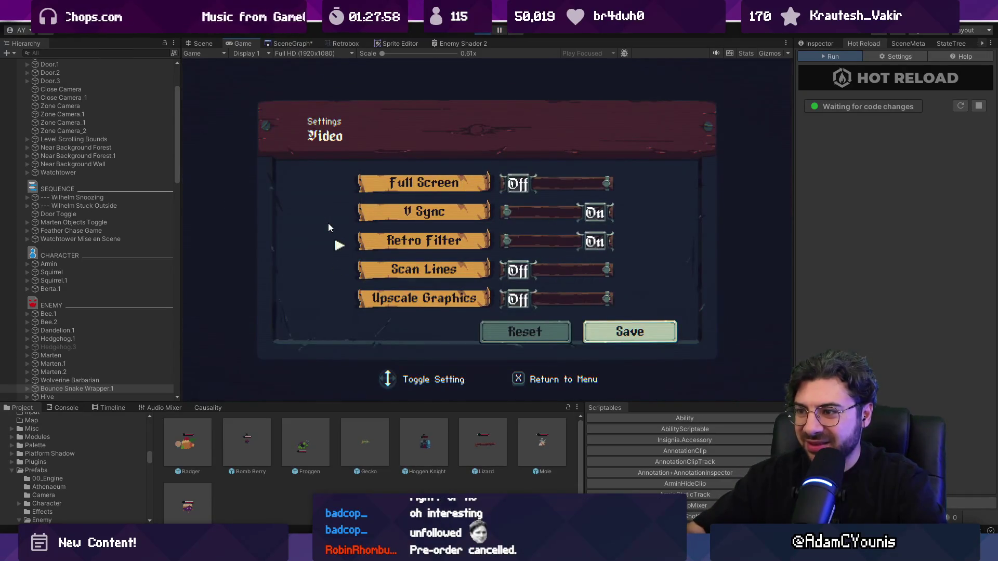
key("Down")
key("x")
key("x")
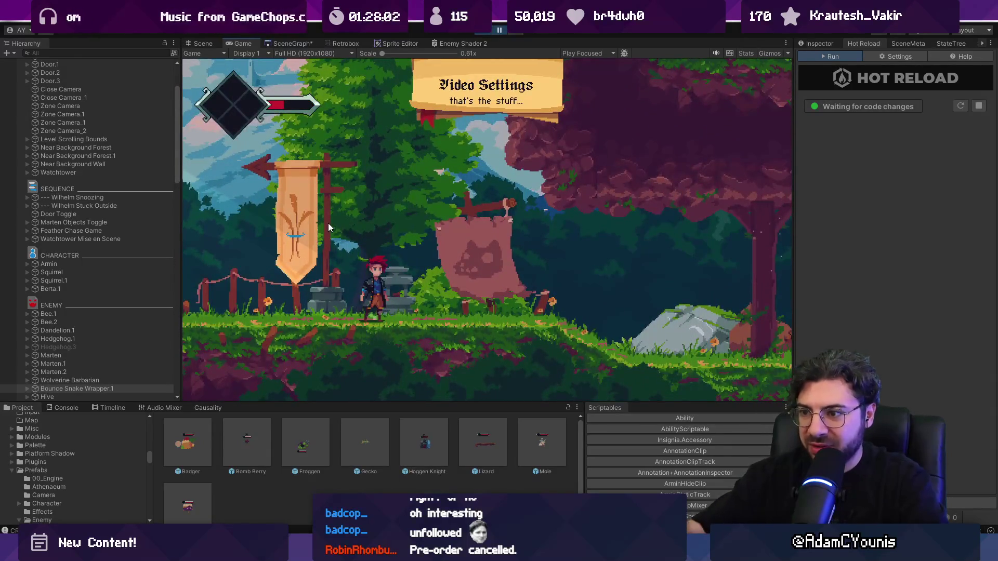
scroll(384, 307, "up", 5)
scroll(387, 307, "up", 5)
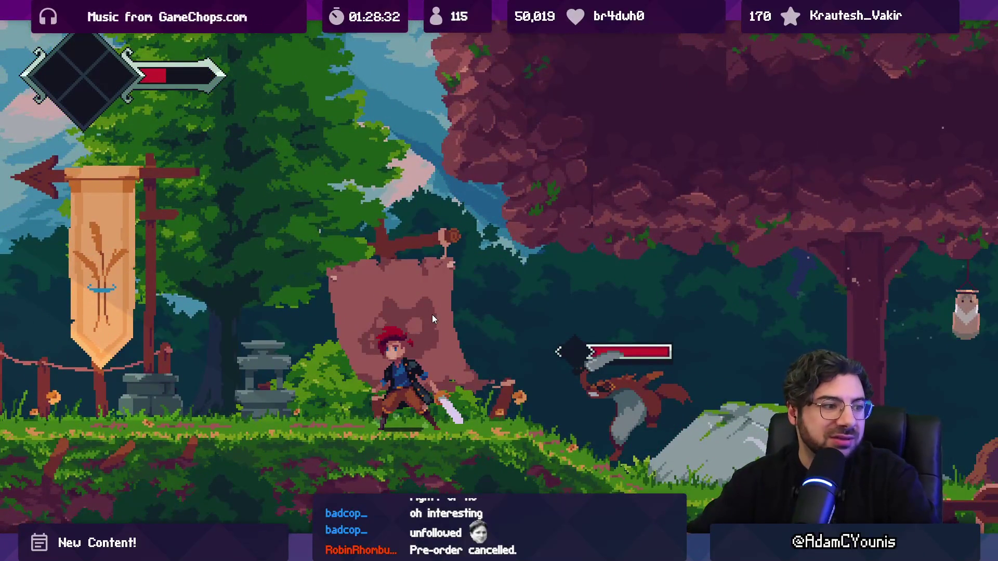
- Return to the editor layout and zoom the Game view in and out on the beehive and honeycomb
key("shift+space")
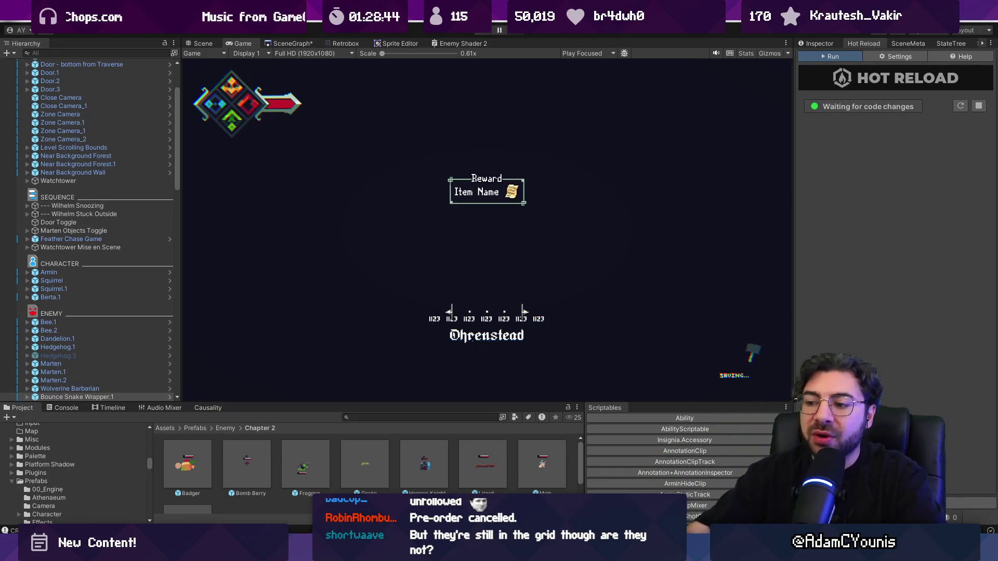
mouse_move(500, 551)
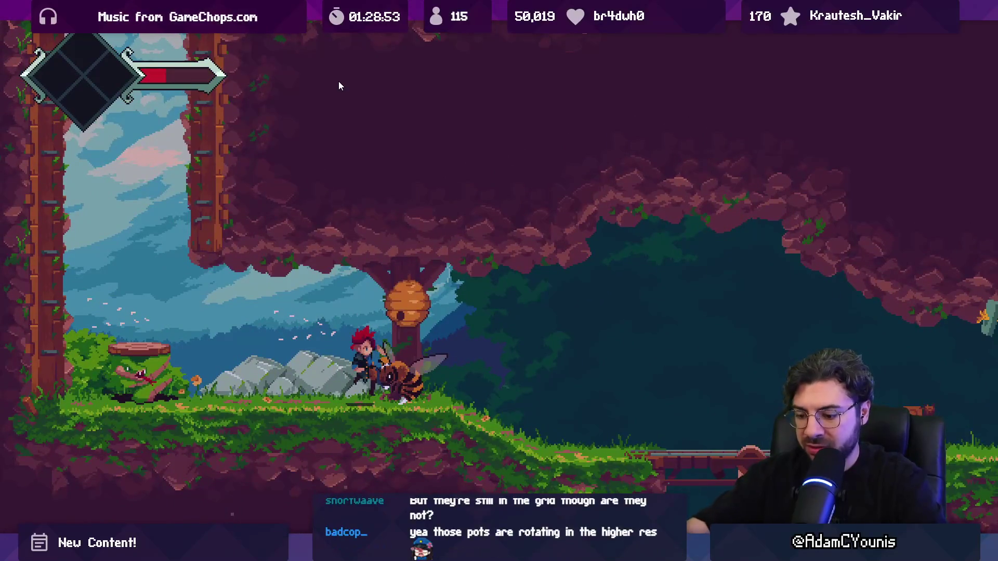
key("F11")
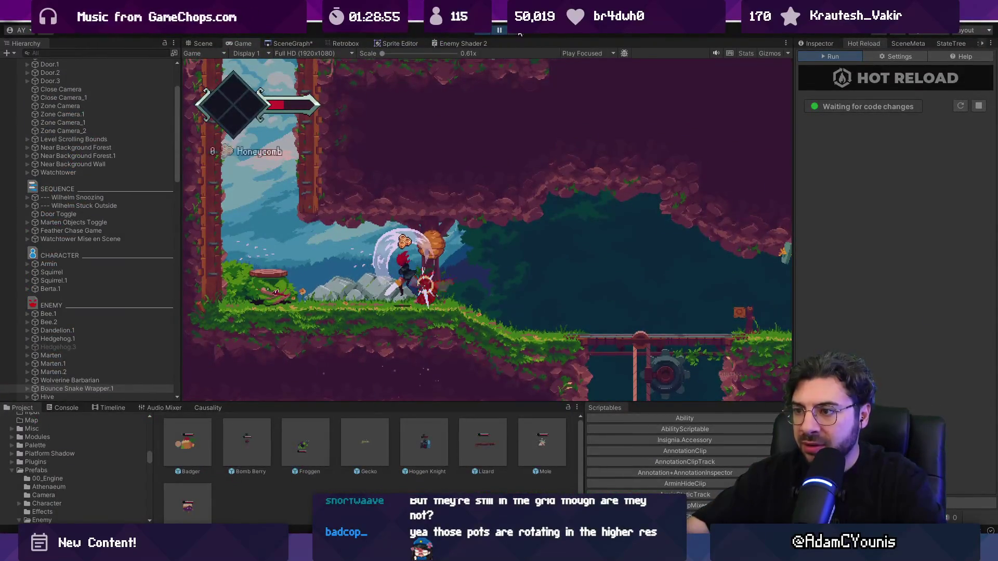
scroll(416, 231, "up", 10)
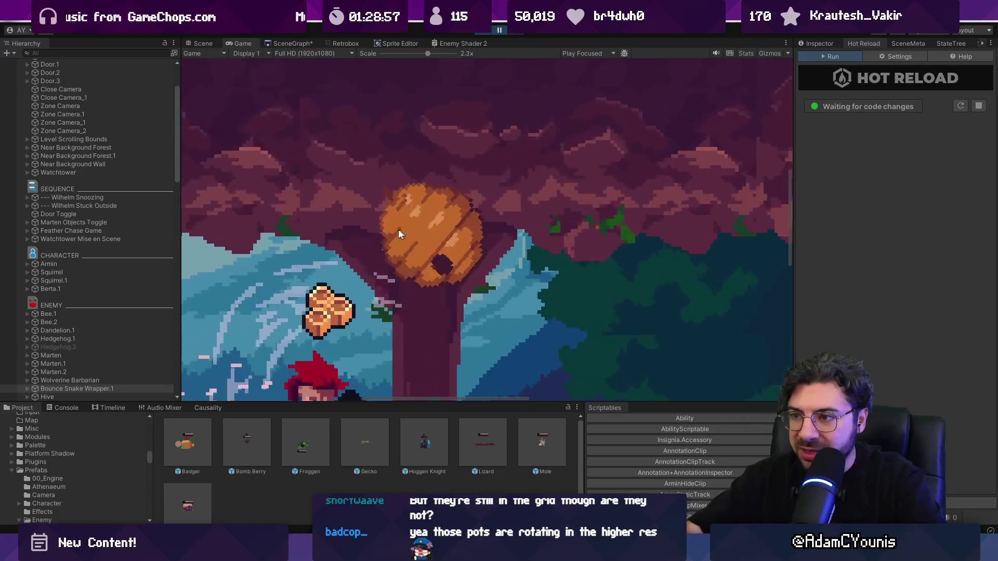
scroll(407, 247, "down", 5)
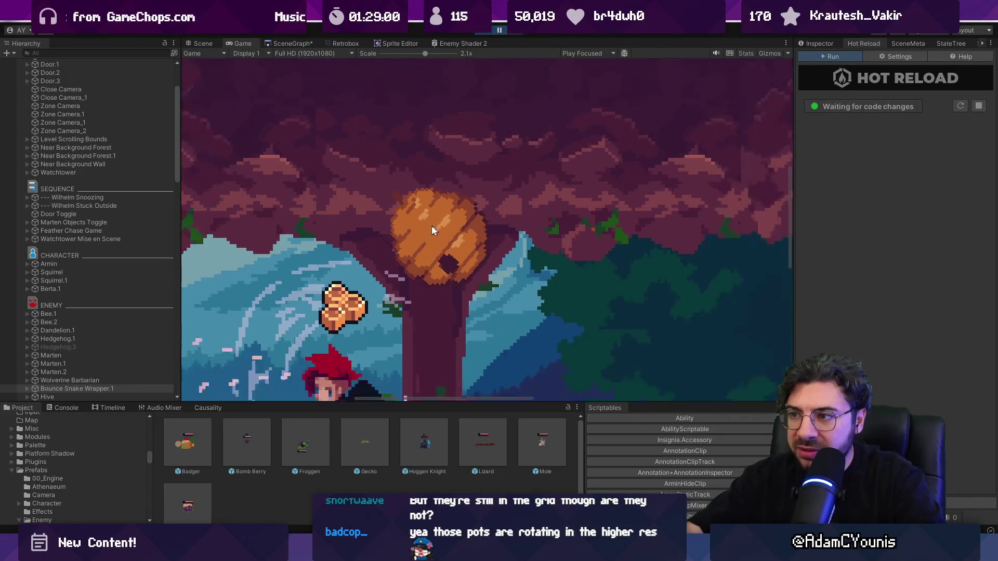
scroll(415, 258, "up", 2)
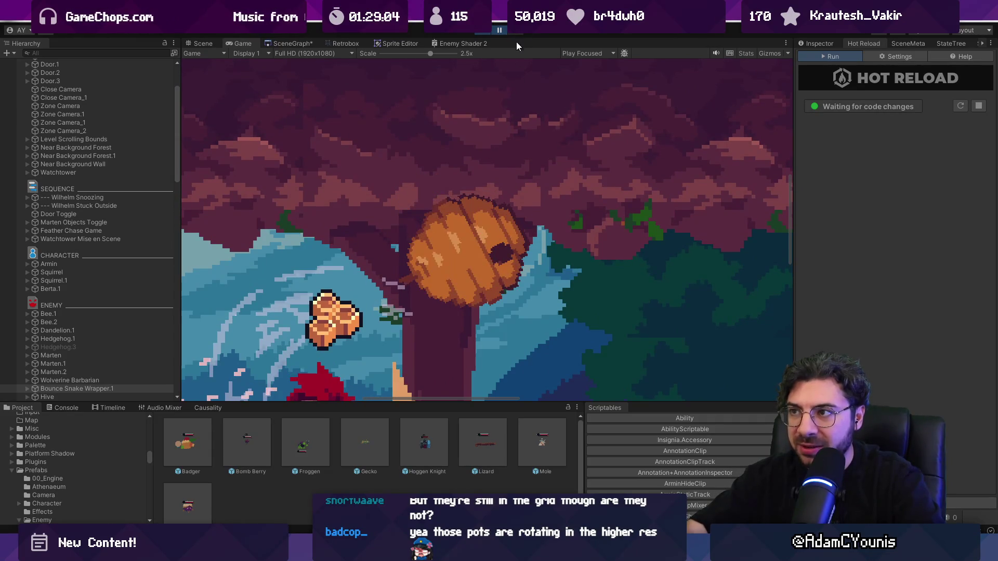
scroll(491, 223, "down", 4)
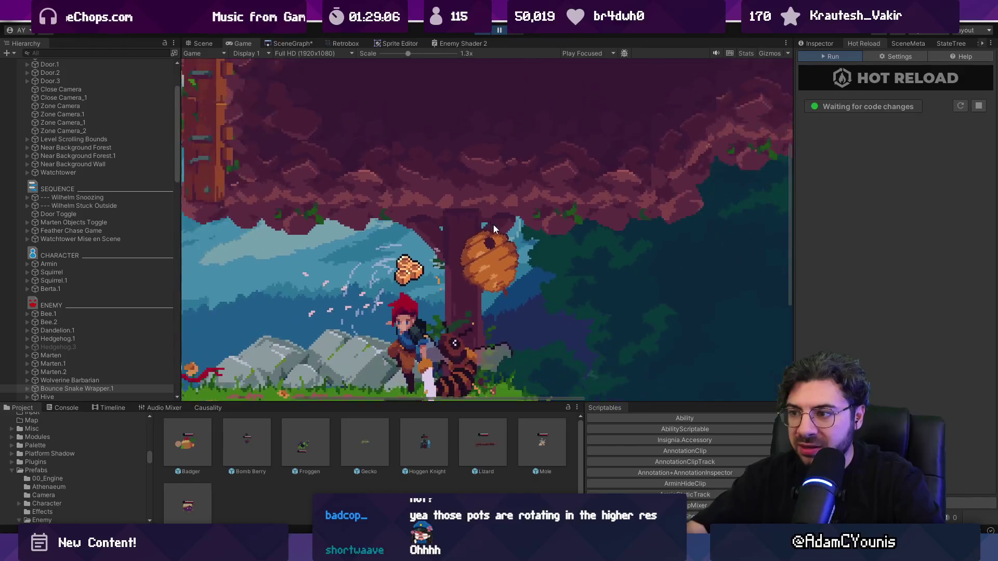
scroll(513, 233, "down", 1)
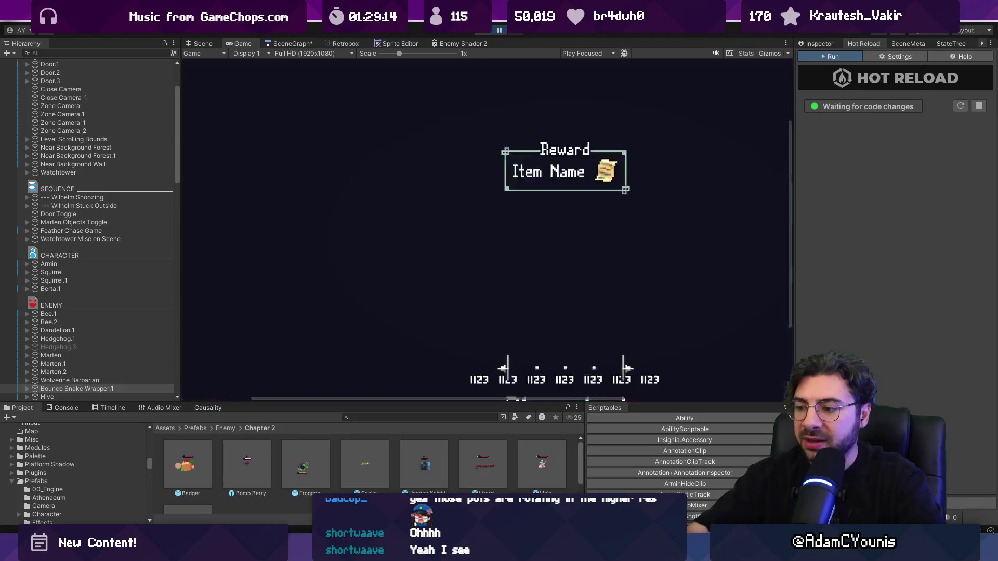
- Look over the town street painting in Aseprite
key("alt+Tab")
scroll(498, 291, "down", 3)
scroll(498, 291, "up", 4)
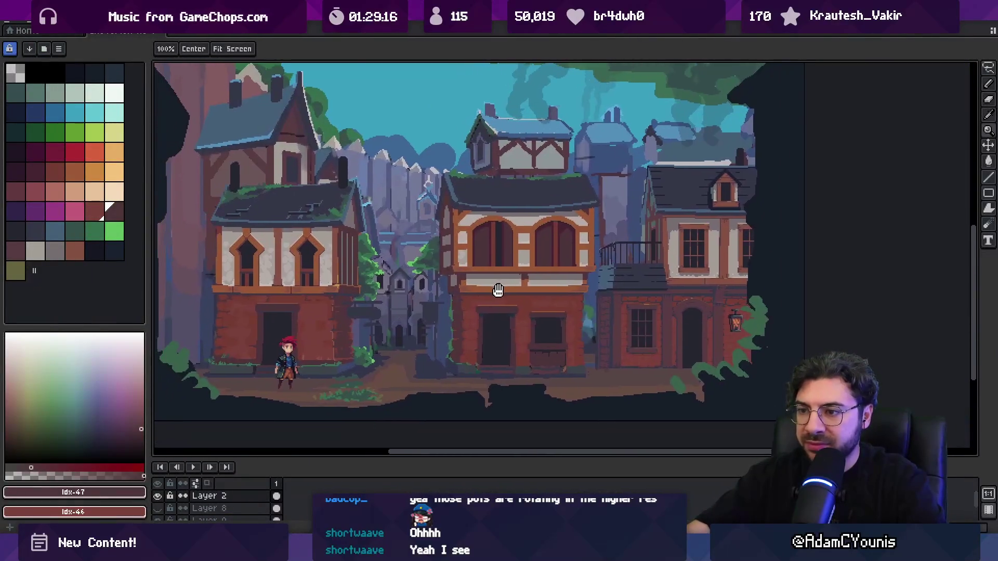
scroll(452, 280, "down", 1)
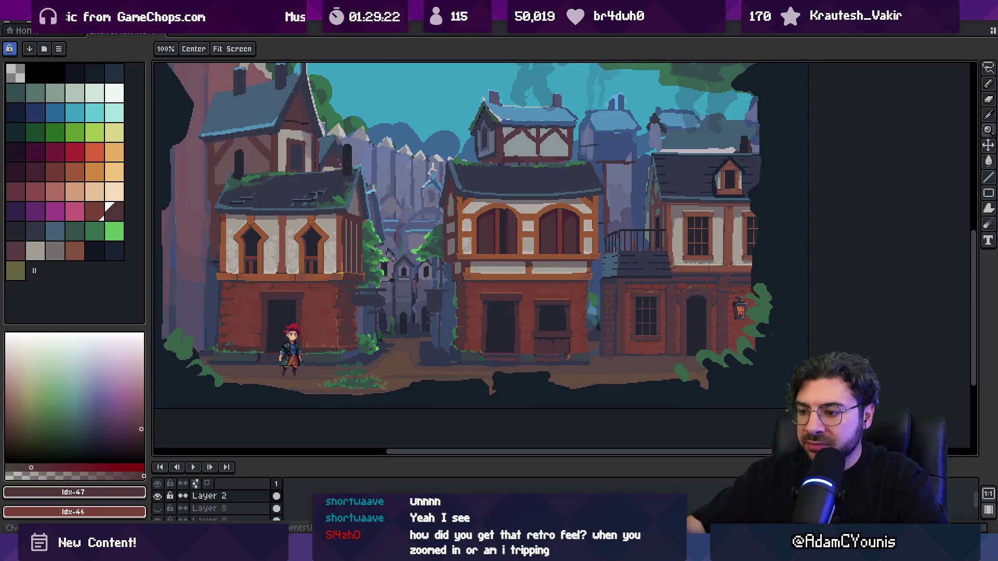
- Back in Unity, start play mode and open the in-game Journal
key("alt+Tab")
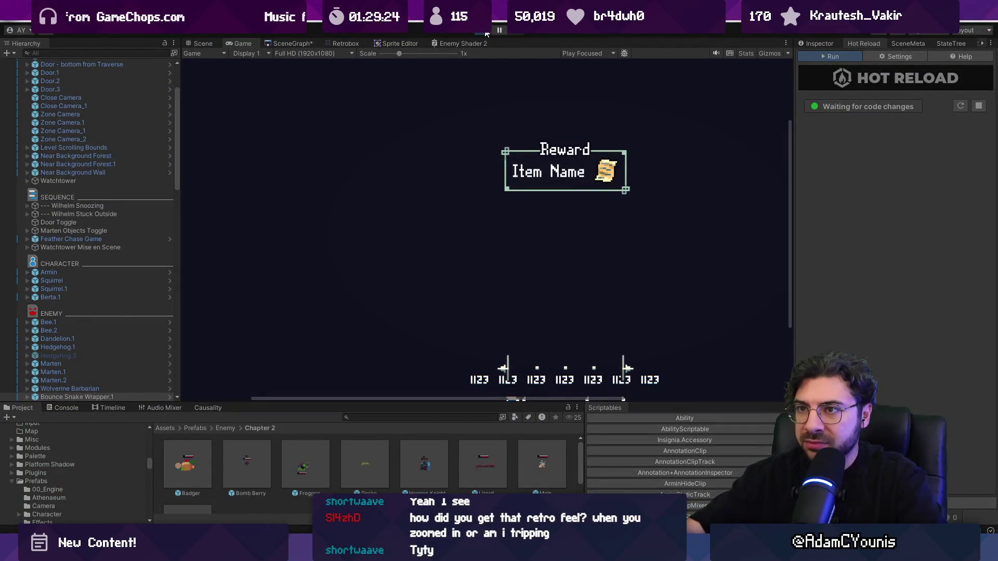
left_click(486, 32)
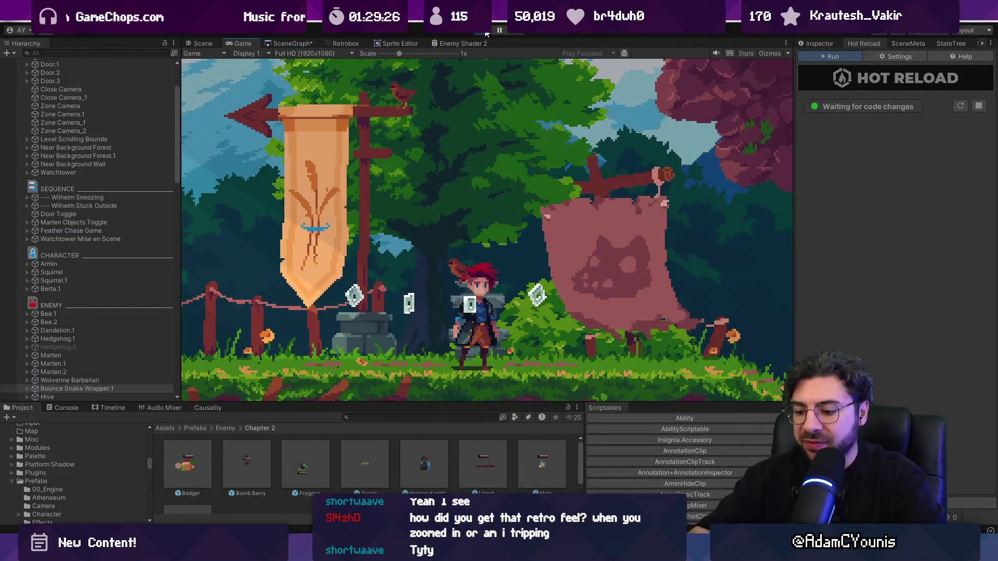
key("Down")
key("Right")
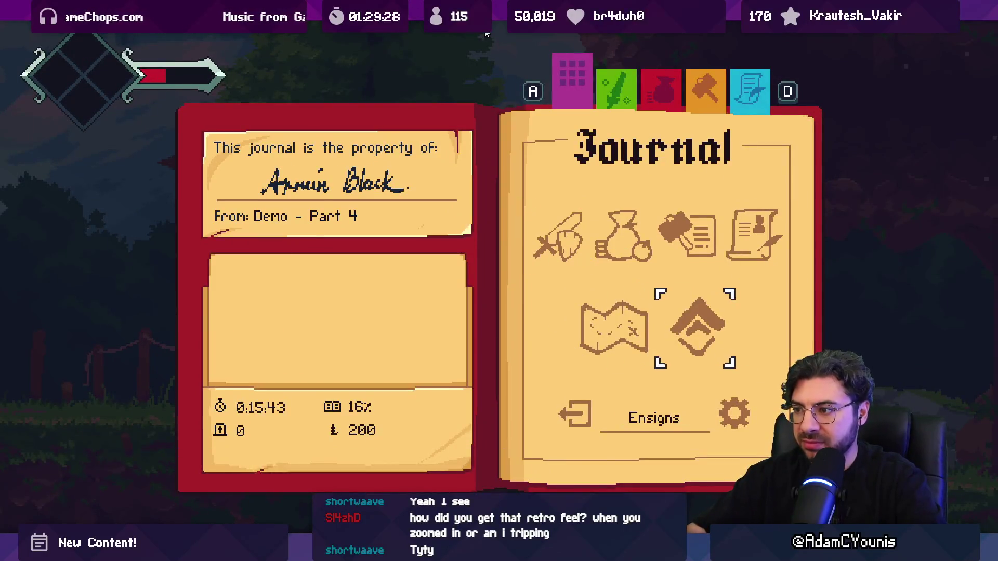
- Navigate from the Journal to the Video page under Settings
key("Return")
key("Escape")
key("Right")
key("Return")
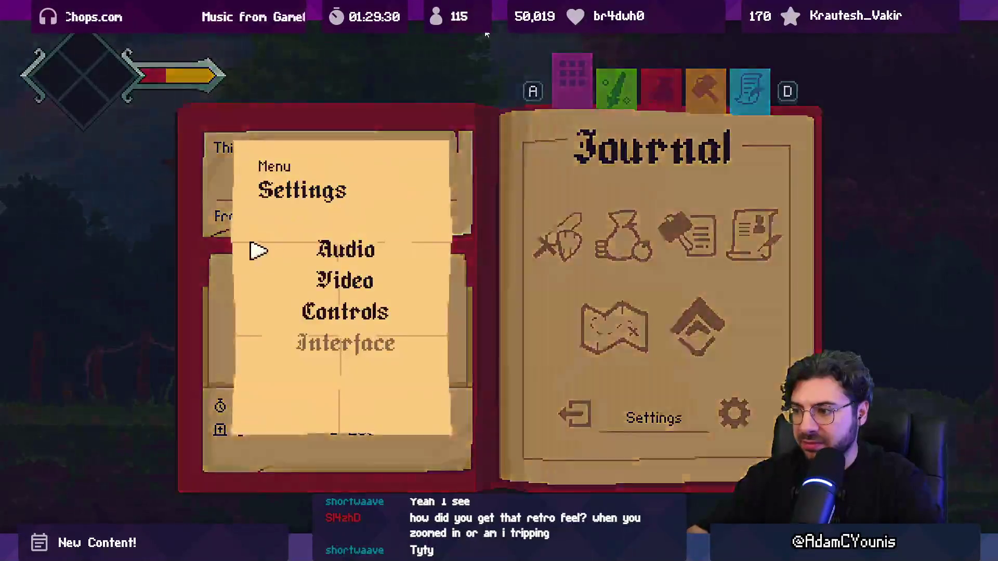
key("Down")
key("Down")
key("Up")
key("Return")
- Turn Scan Lines and Upscale Graphics on and save the video settings
key("Up")
key("Return")
key("Down")
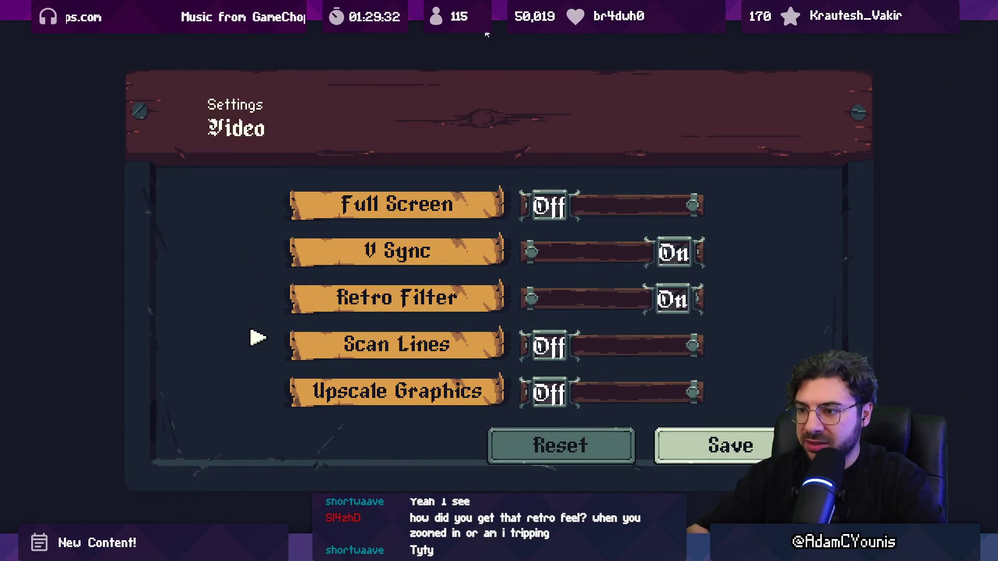
key("Return")
key("Down")
key("Return")
key("Down")
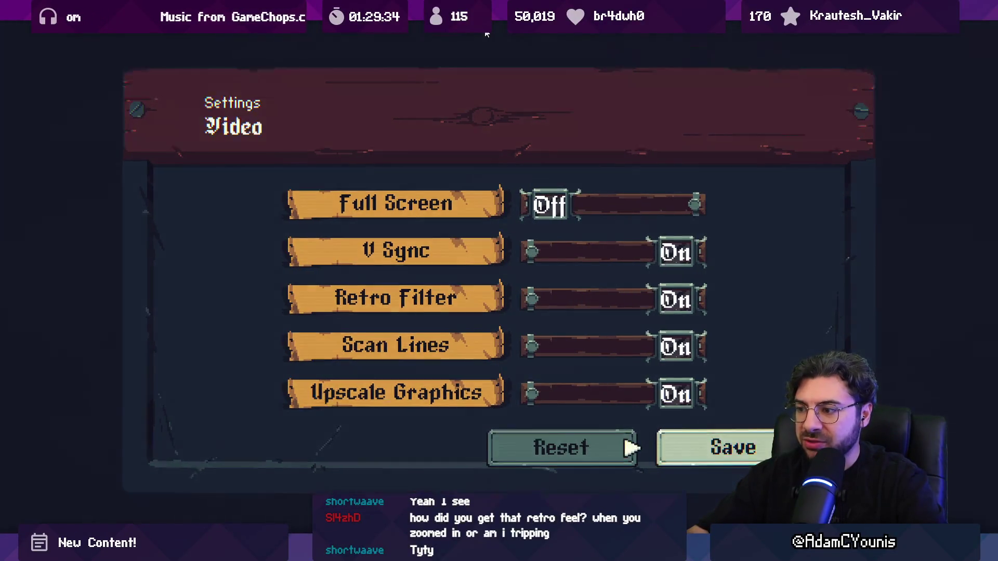
key("Return")
key("Escape")
- Play with the retro look, fighting an enemy and running back to the banner, then stop the game
key("Right")
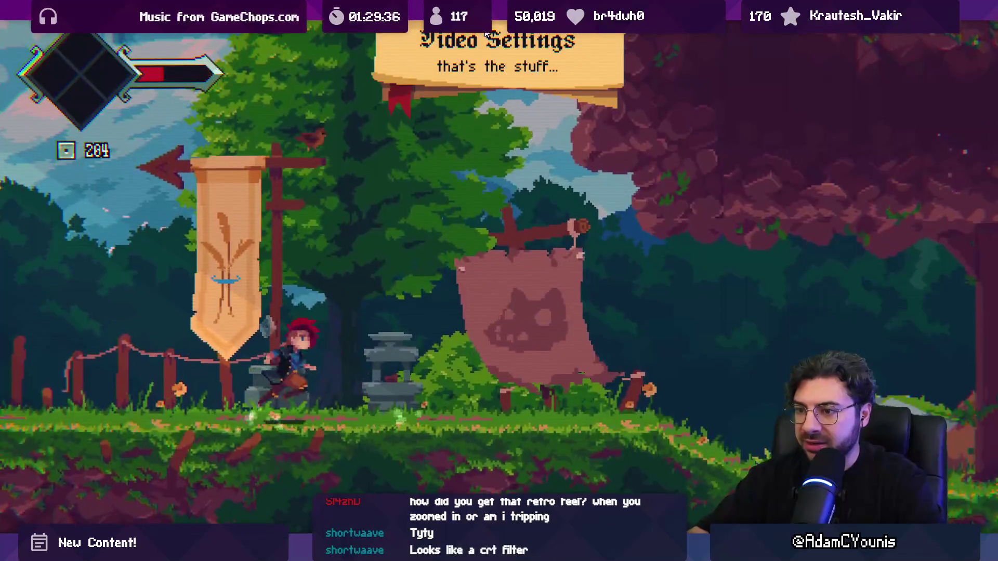
key("space")
key("Right")
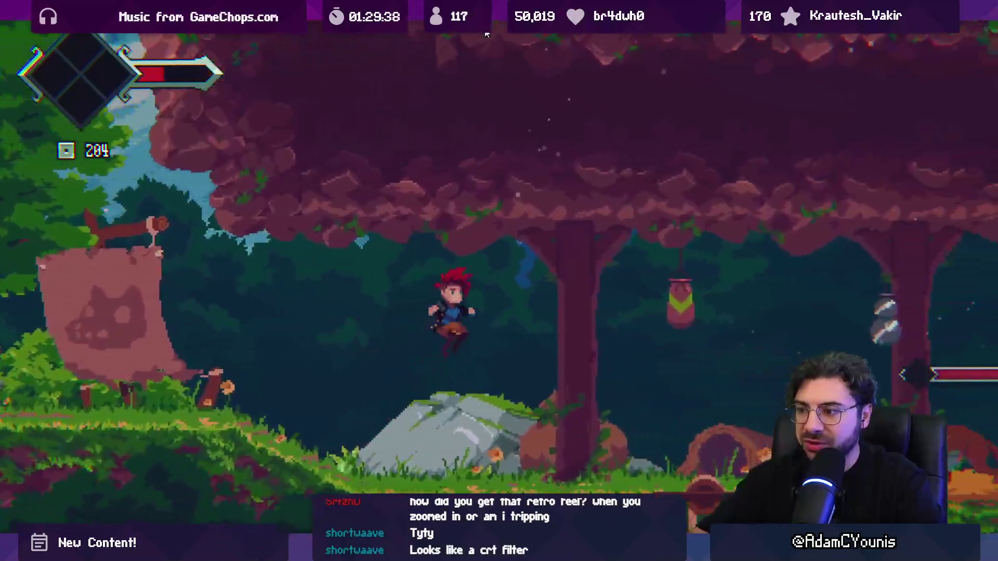
key("Right")
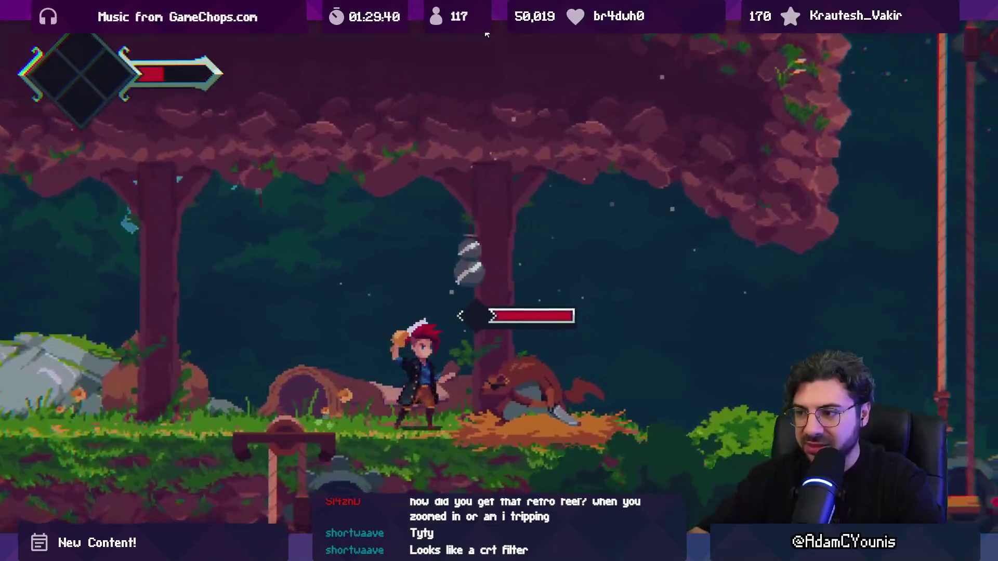
key("space")
key("space")
key("space")
key("space")
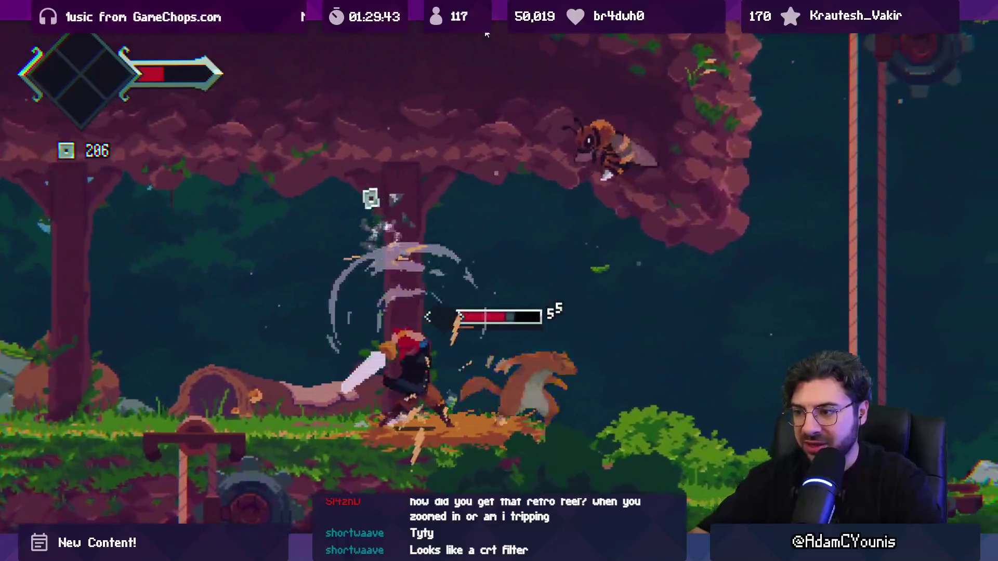
key("Left")
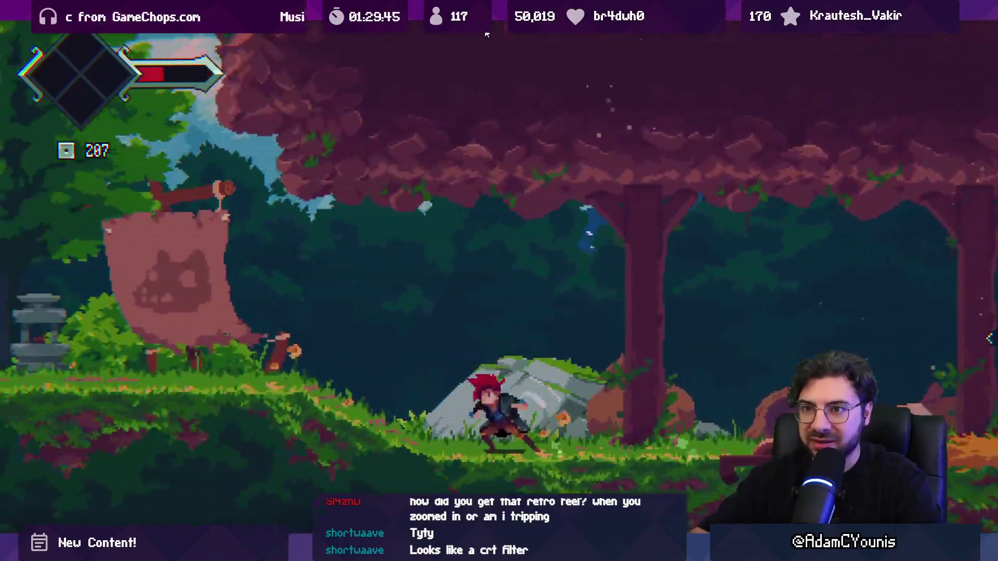
key("Left")
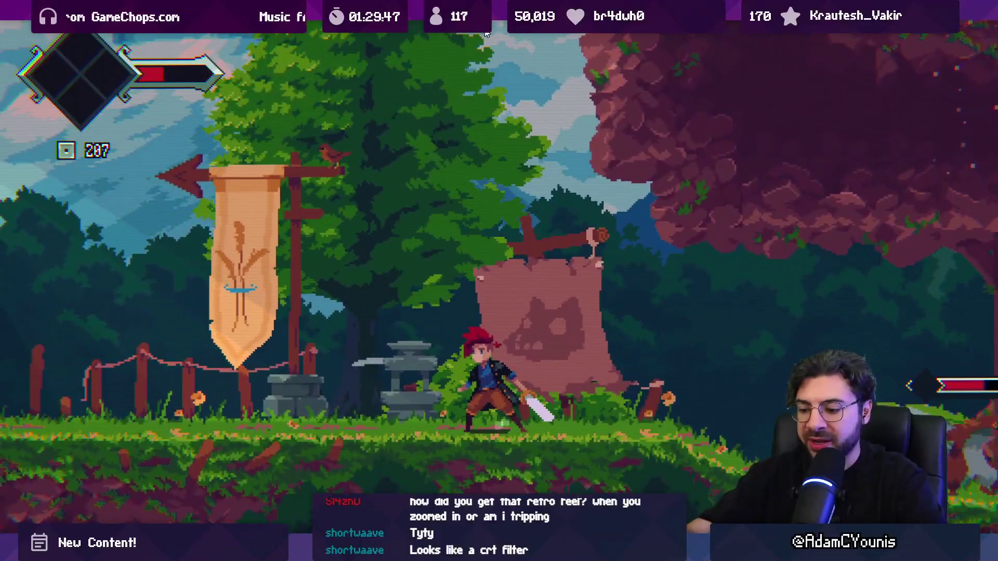
left_click(487, 34)
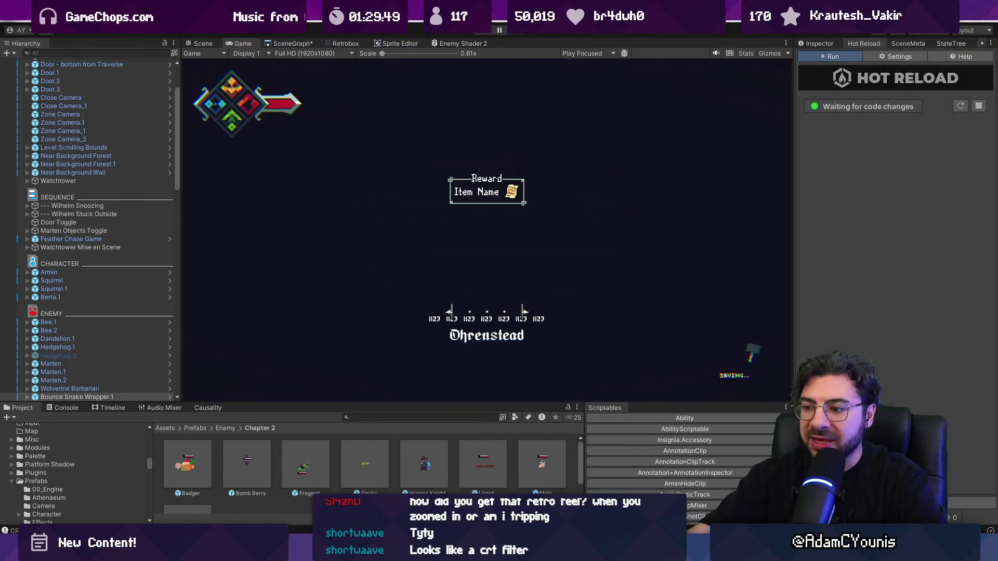
- Switch to the town street painting in Aseprite
key("alt+Tab")
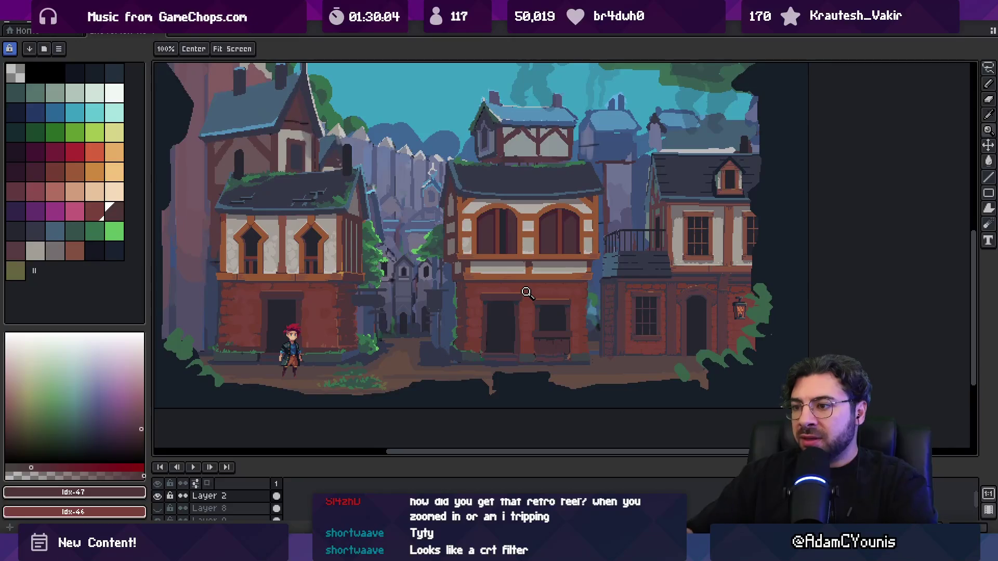
- Sample the blue-grey alley colour and frame the hanging signs in close-up
left_click_drag(386, 278, 402, 240)
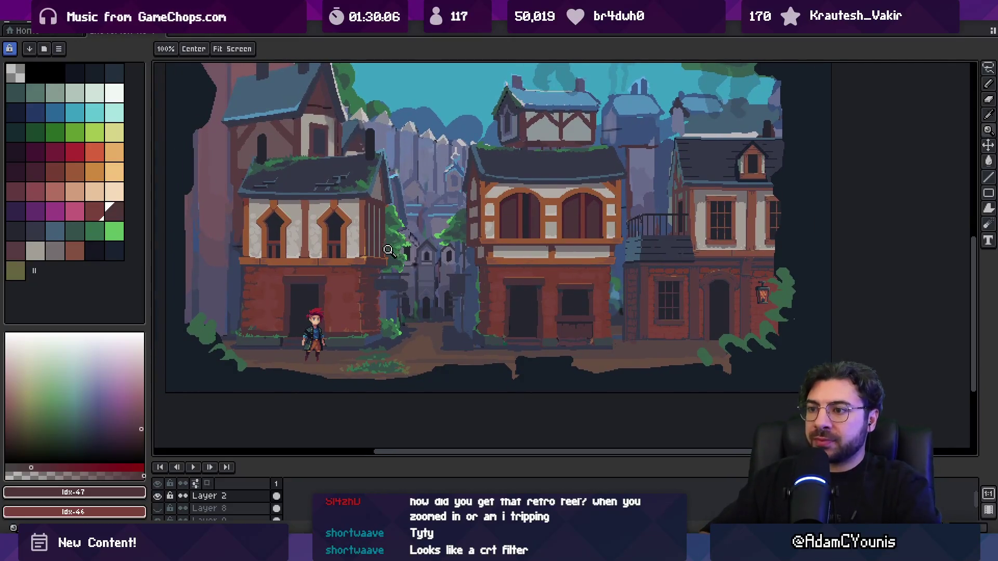
left_click(391, 249)
key("i")
left_click(372, 148)
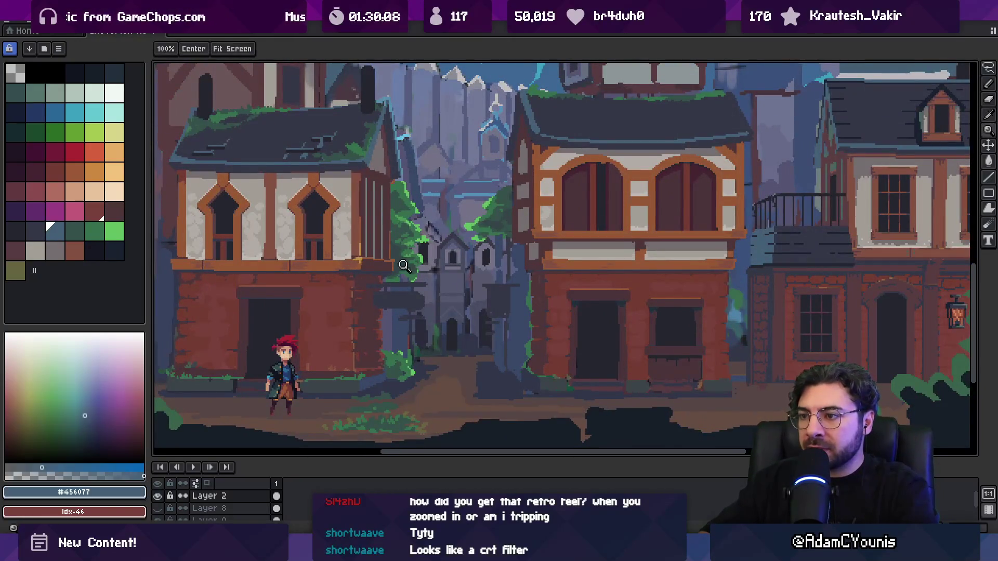
scroll(414, 291, "up", 2)
left_click(428, 309, "ctrl")
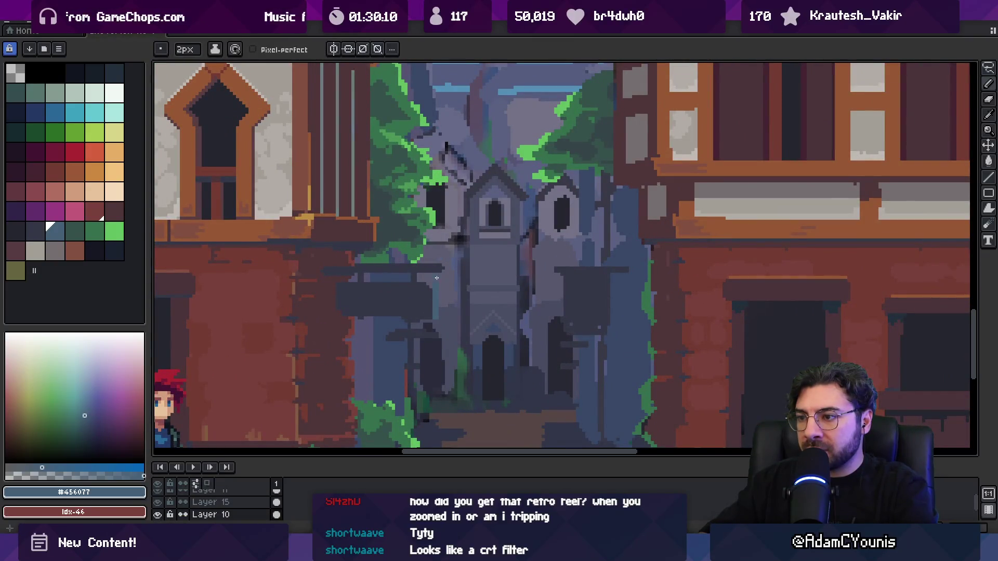
key("z")
scroll(474, 227, "down", 3)
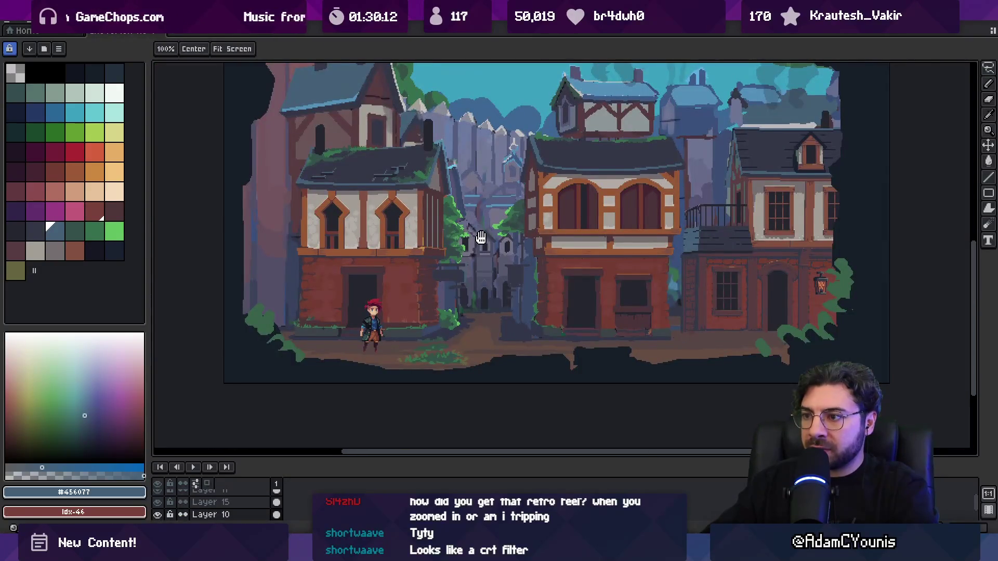
left_click_drag(481, 237, 477, 239)
scroll(461, 265, "up", 3)
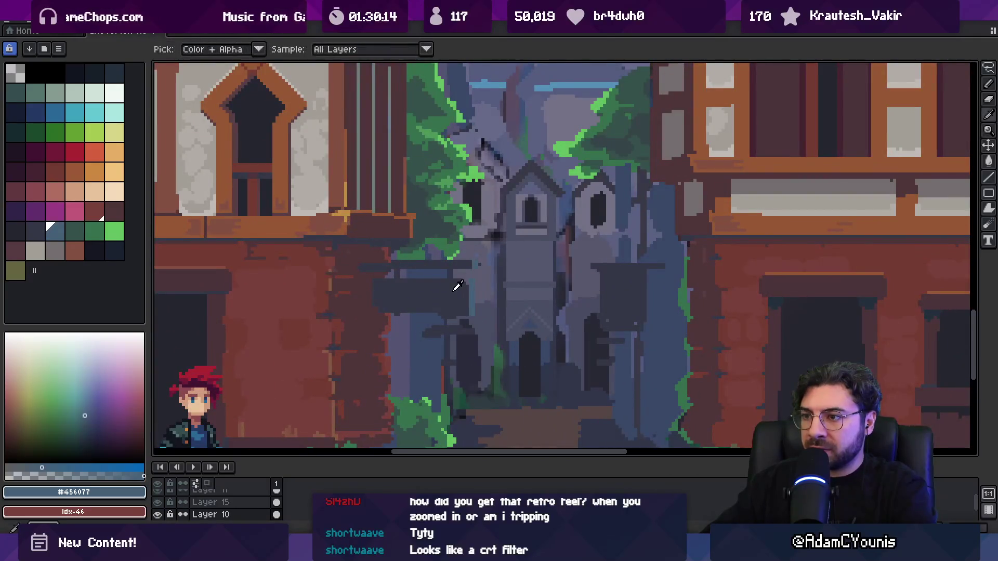
scroll(457, 295, "down", 1)
left_click_drag(457, 294, 438, 346)
- Sample the light blue highlight and the sign's dark grey
key("i")
left_click(393, 128)
key("g")
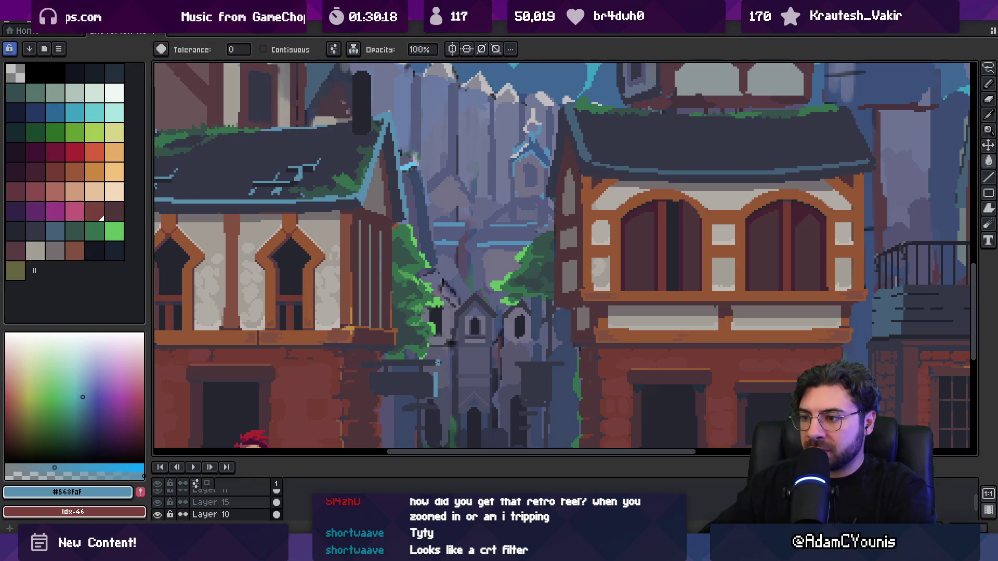
key("z")
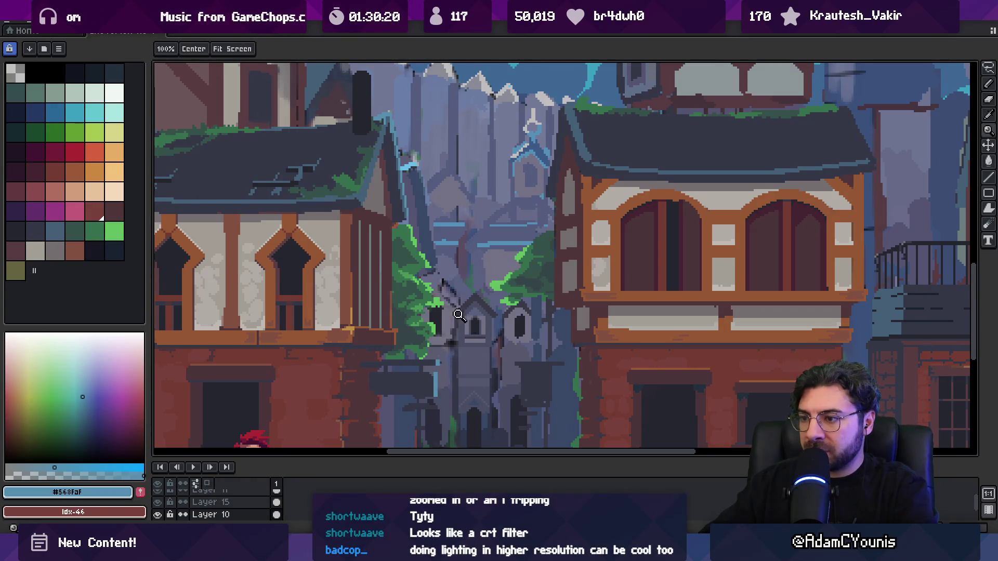
scroll(471, 333, "down", 3)
scroll(474, 344, "up", 2)
scroll(475, 345, "up", 3)
key("b")
left_click(489, 329, "alt")
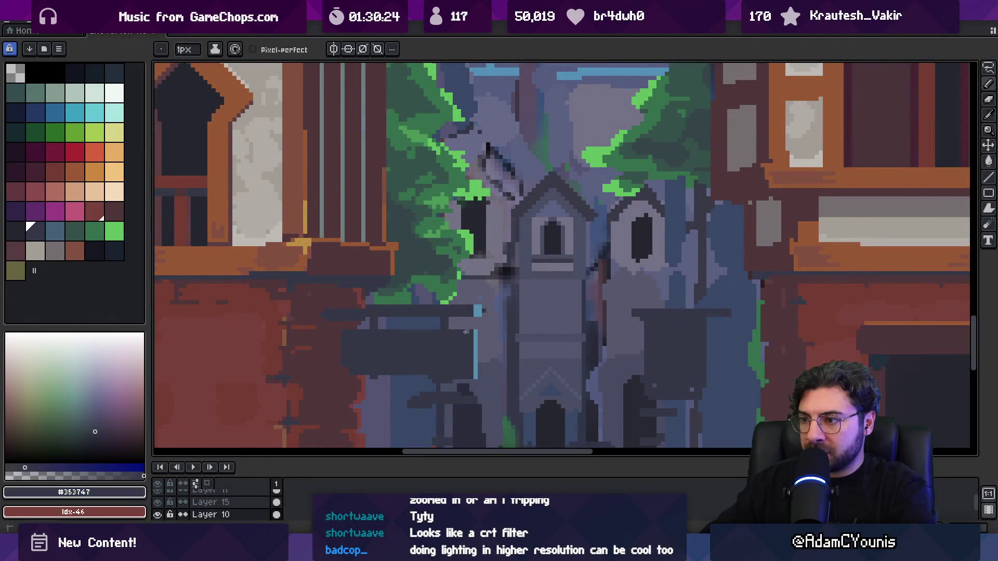
key("z")
scroll(489, 309, "down", 3)
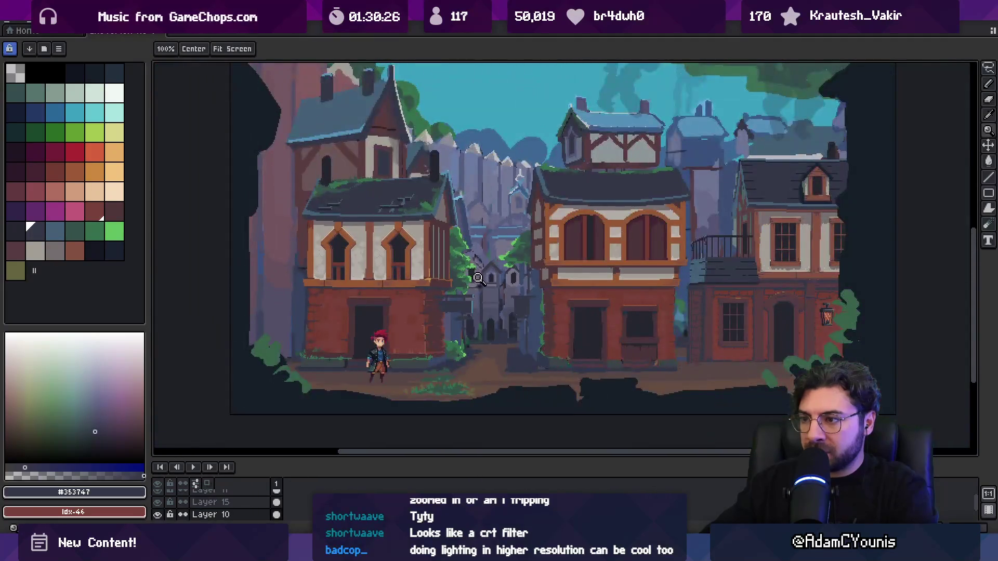
scroll(507, 309, "up", 1)
scroll(508, 308, "up", 2)
- Extend the light blue #568FAF highlight down the sign edge with the 1px pencil
left_click(422, 290, "alt")
key("b")
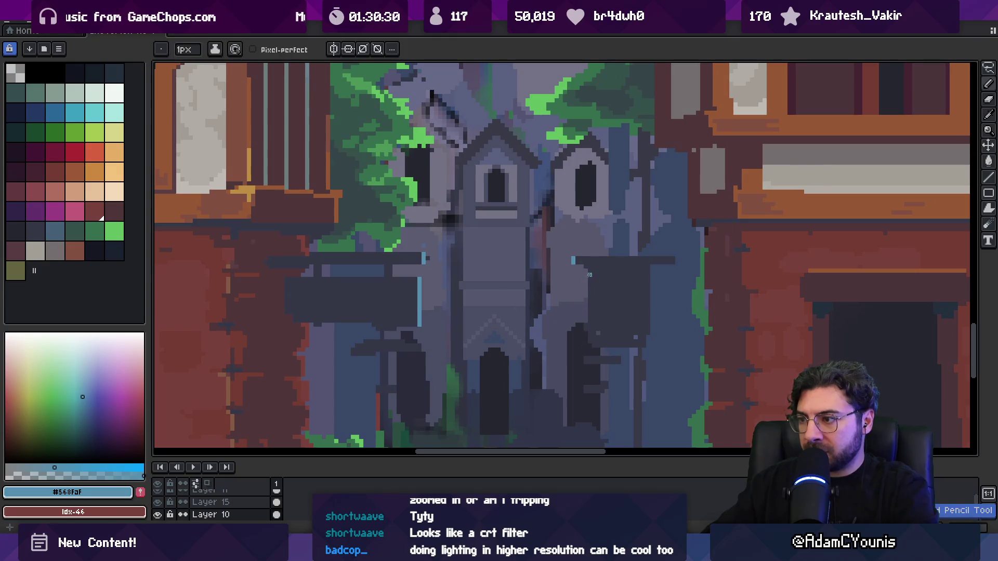
left_click_drag(589, 315, 589, 344)
key("z")
scroll(519, 172, "down", 2)
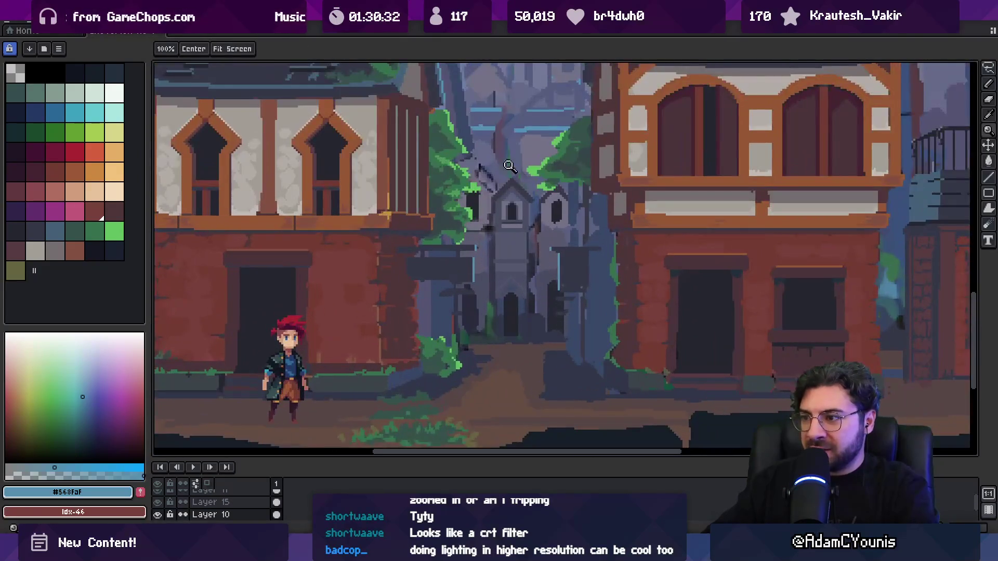
scroll(510, 326, "up", 2)
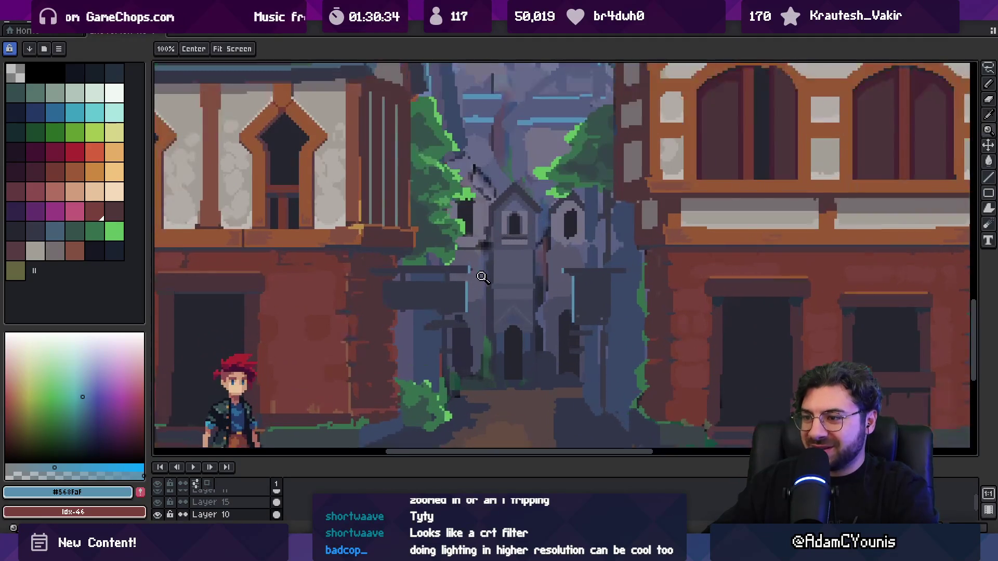
- Select the left dark hanging sign and transform it, committing the change
key("m")
left_click_drag(484, 304, 491, 295)
left_click_drag(375, 339, 493, 287)
left_click(458, 311)
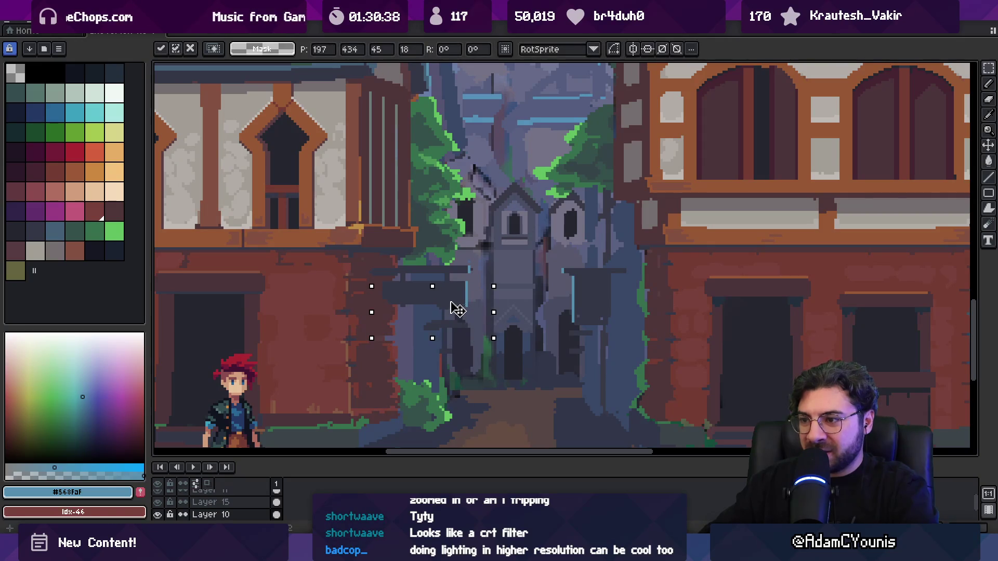
key("ctrl+d")
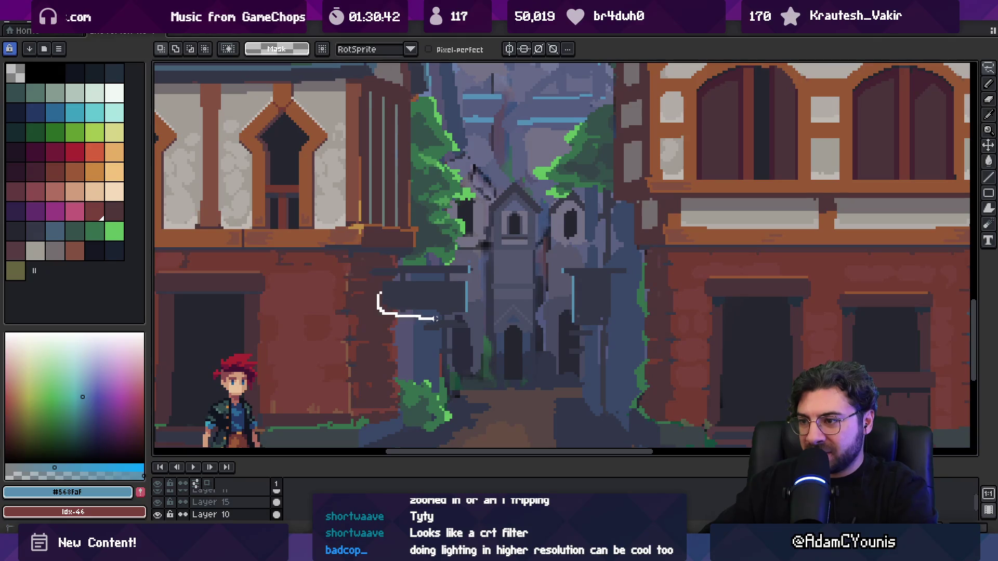
left_click(423, 300)
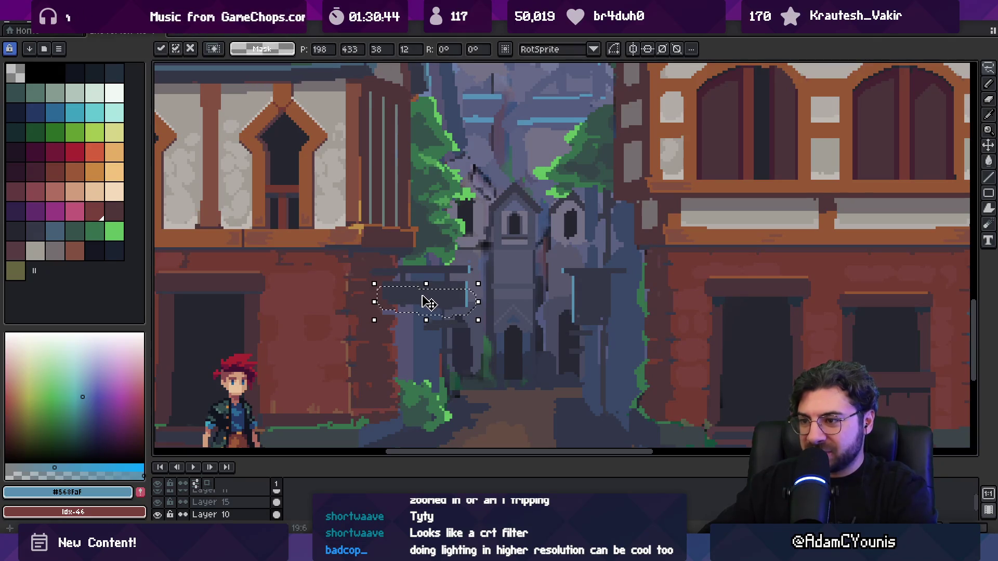
key("ctrl+d")
- Pick the brown wall colour #503639 and tidy the sign's edges with pencil and eraser
key("b")
left_click(385, 311, "alt")
left_click(377, 298, "alt")
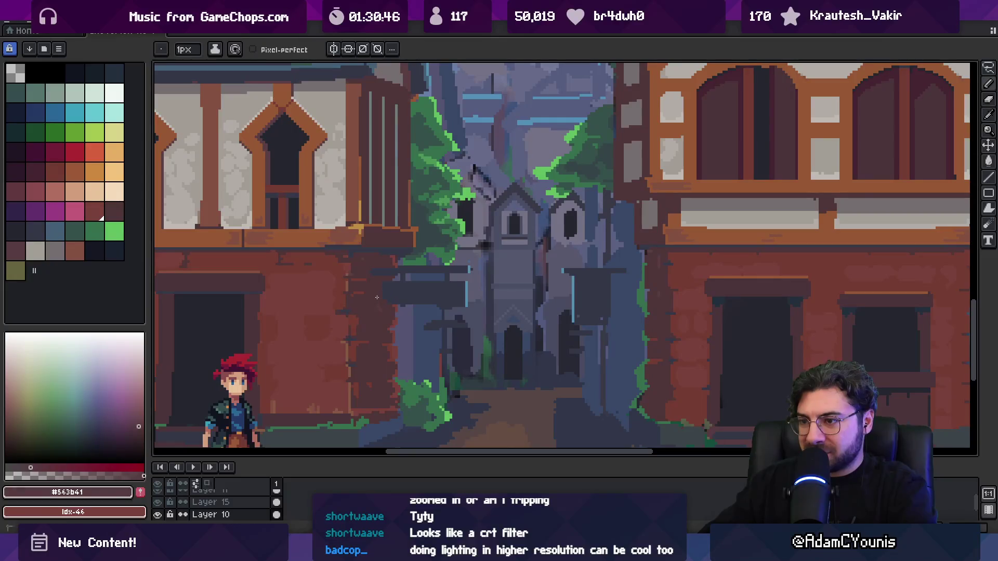
left_click(396, 312, "alt")
key("z")
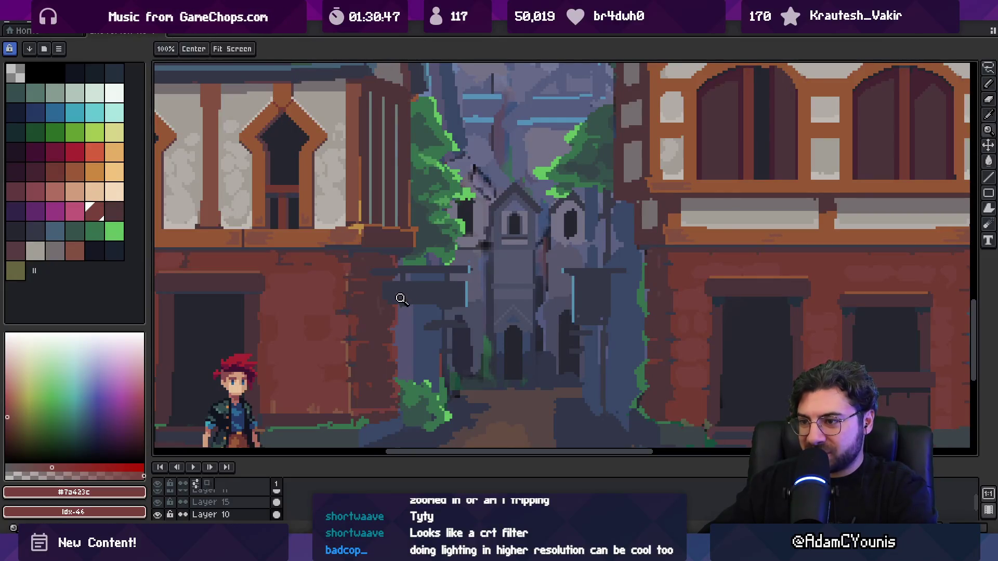
left_click(390, 319)
key("b")
scroll(384, 239, "up", 3)
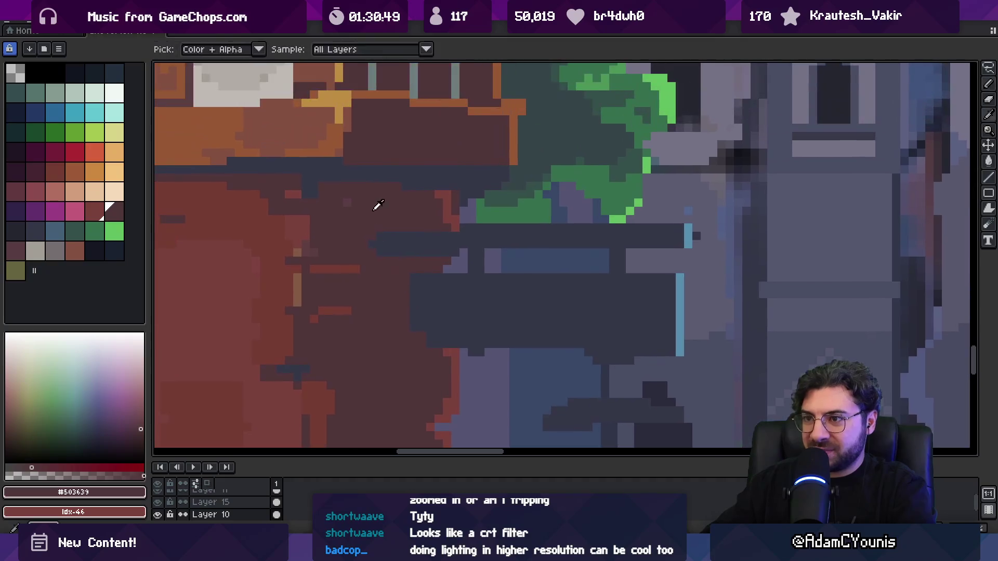
left_click(451, 234, "alt")
left_click(448, 250, "alt")
key("e")
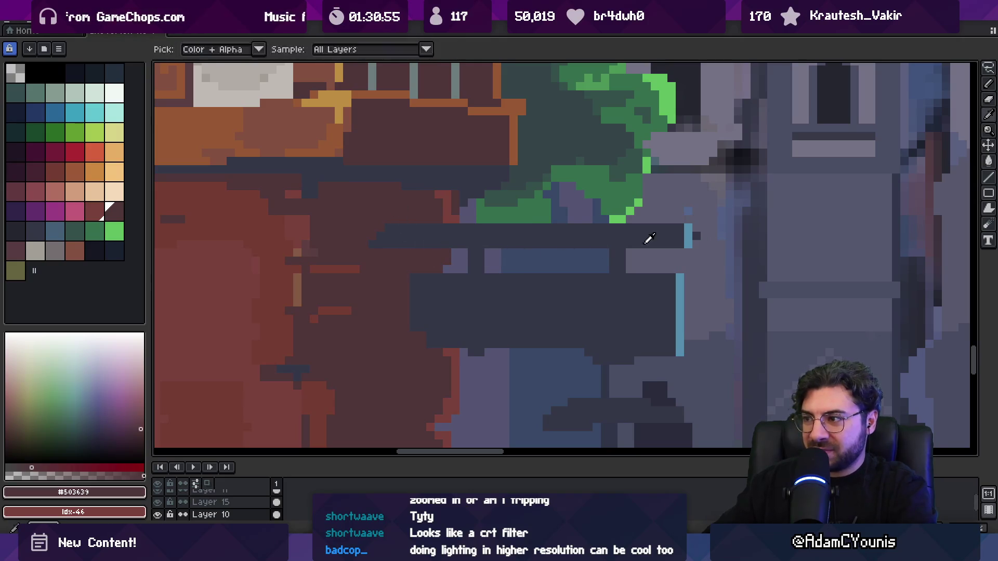
scroll(705, 237, "down", 5)
scroll(603, 272, "up", 3)
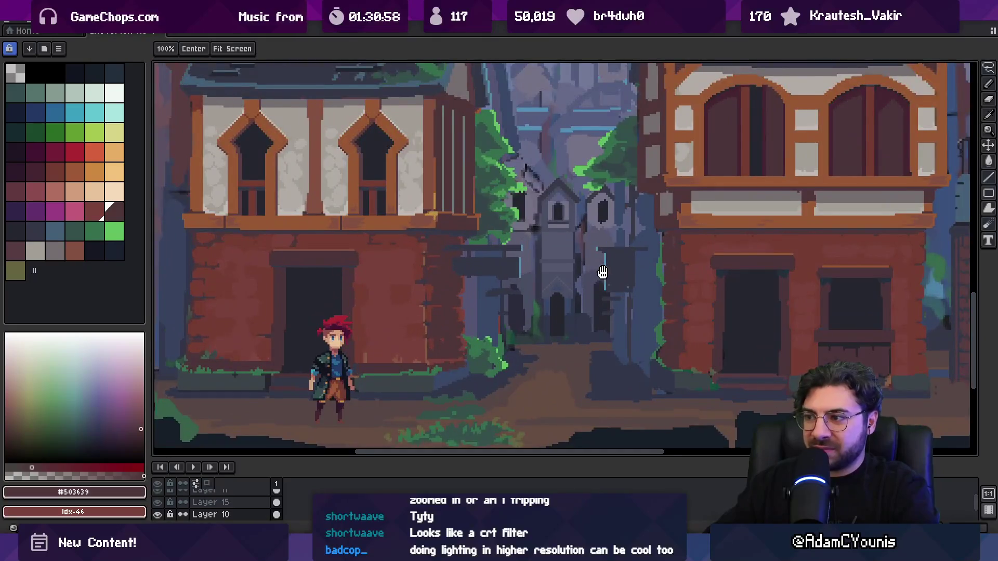
- Recentre the view on the alley and eyedrop the dark grey #353747 from the sign
left_click_drag(603, 272, 575, 261)
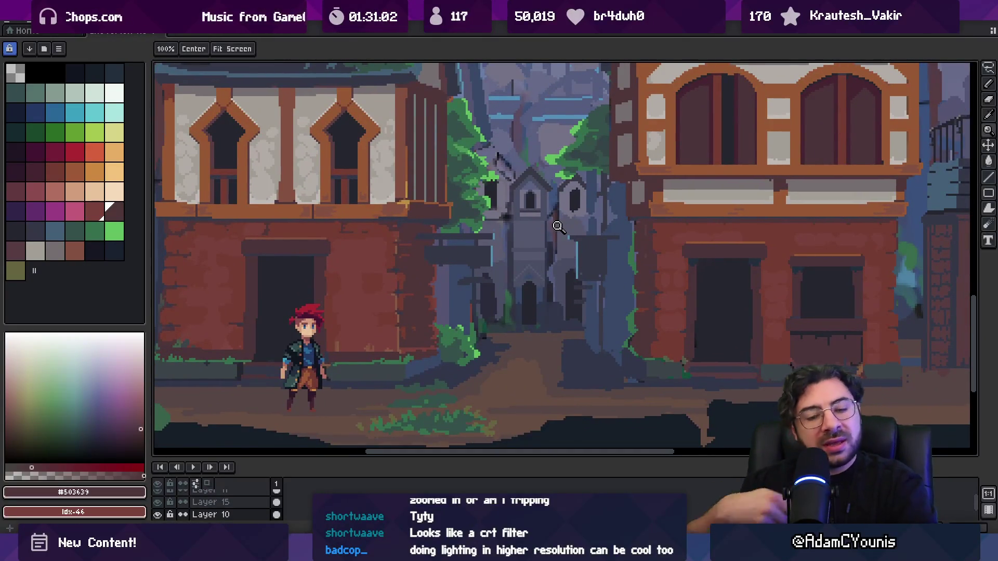
scroll(461, 225, "down", 4)
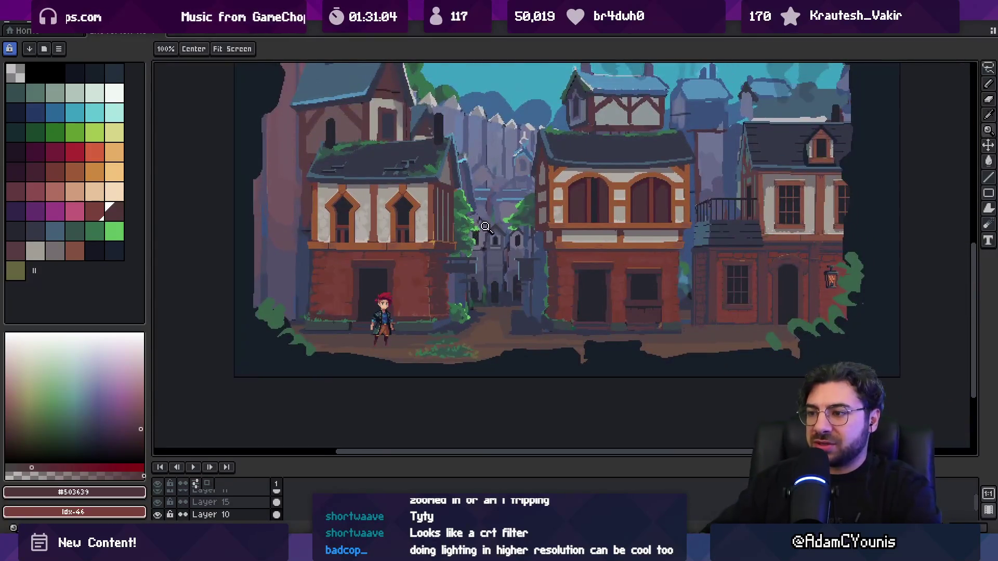
scroll(468, 260, "up", 5)
key("m")
scroll(473, 293, "up", 2)
left_click(453, 296, "alt")
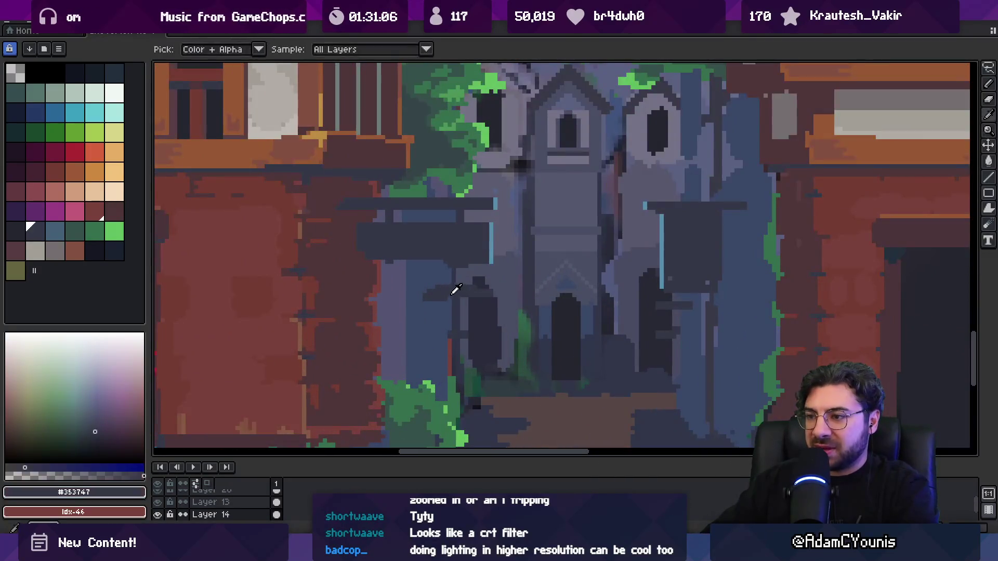
- Pixel the dark grey post under the left sign, erase strays, and zoom out to check
key("b")
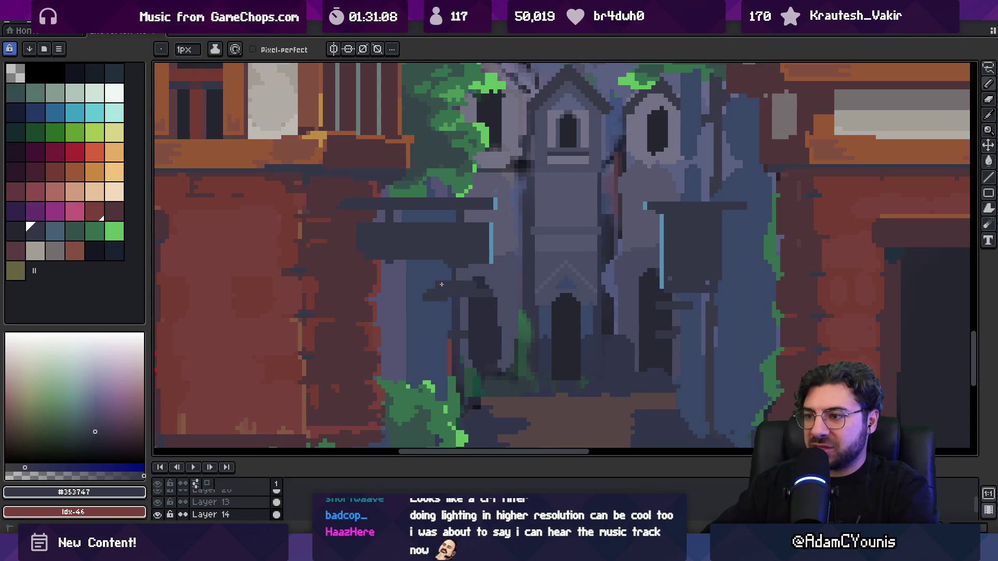
left_click(425, 306, "alt")
left_click(447, 291, "alt")
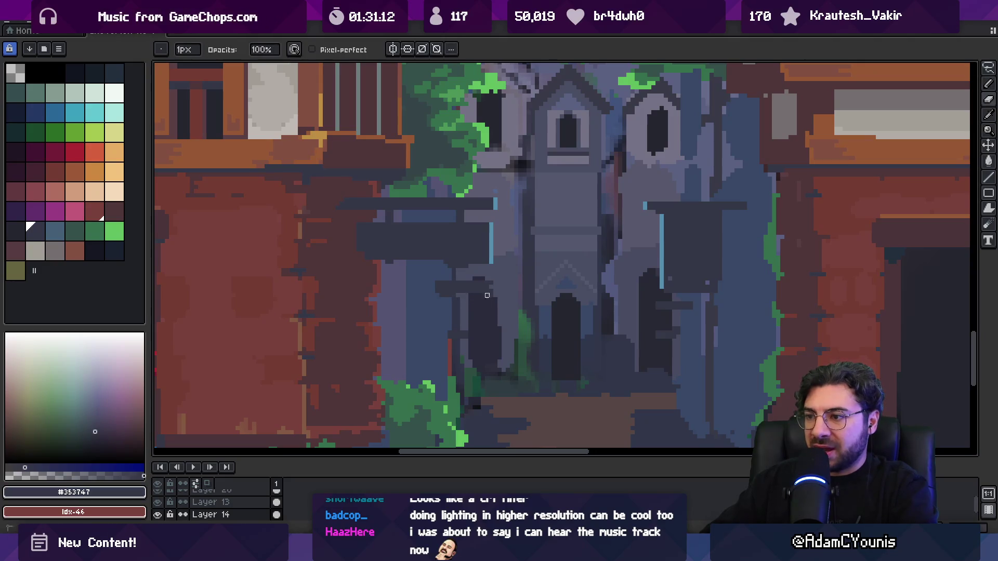
left_click(458, 325, "alt")
left_click(458, 310, "alt")
key("e")
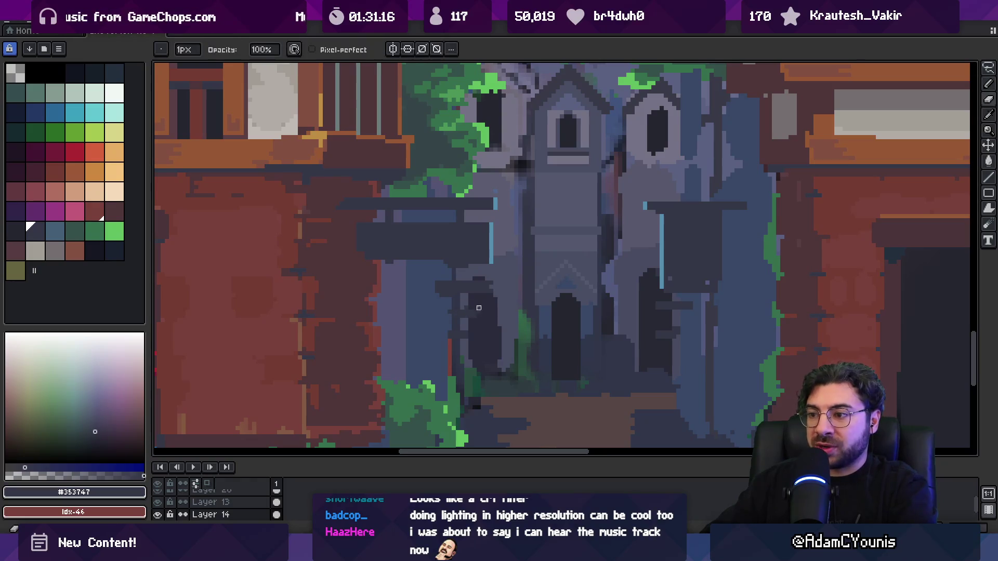
key("b")
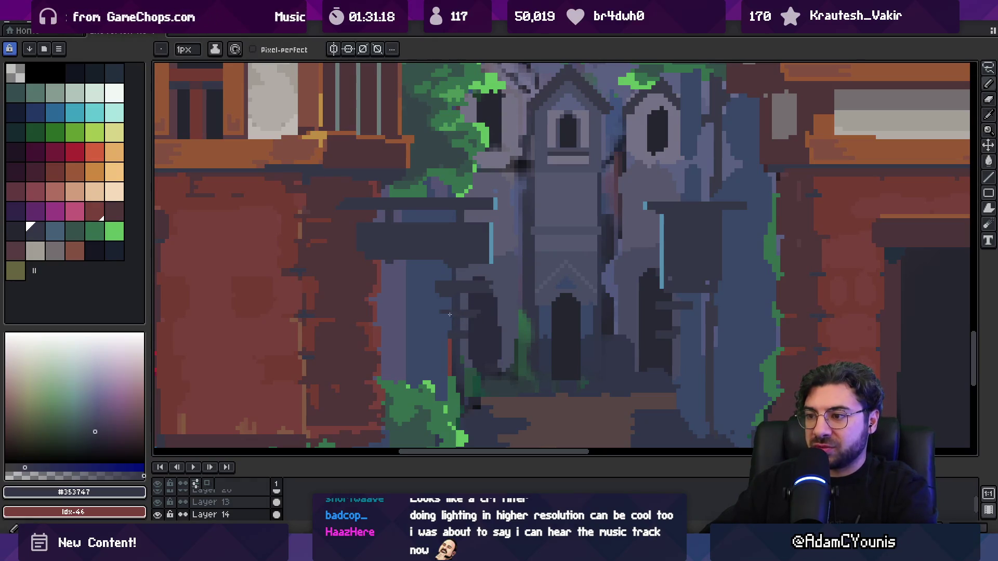
key("z")
scroll(461, 306, "down", 5)
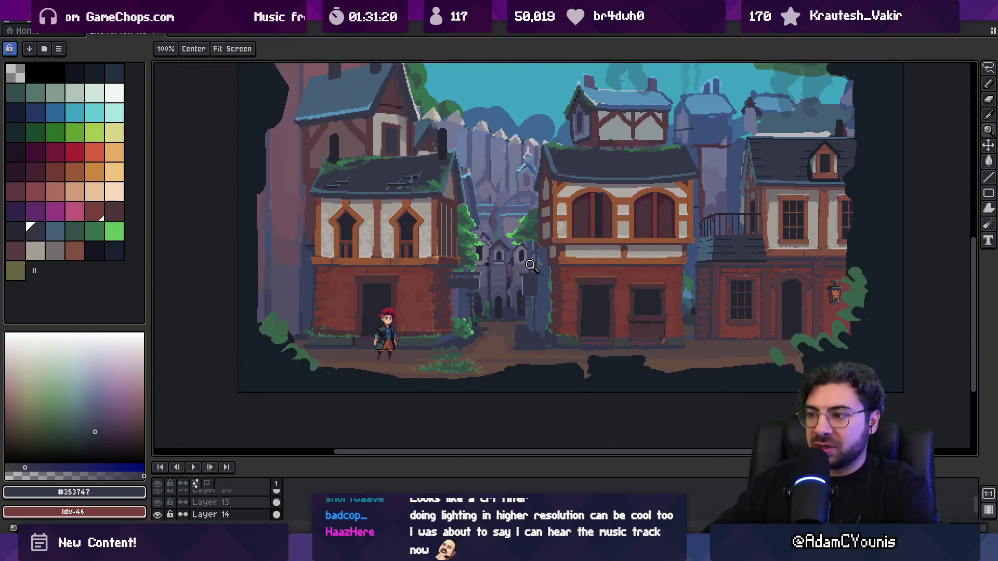
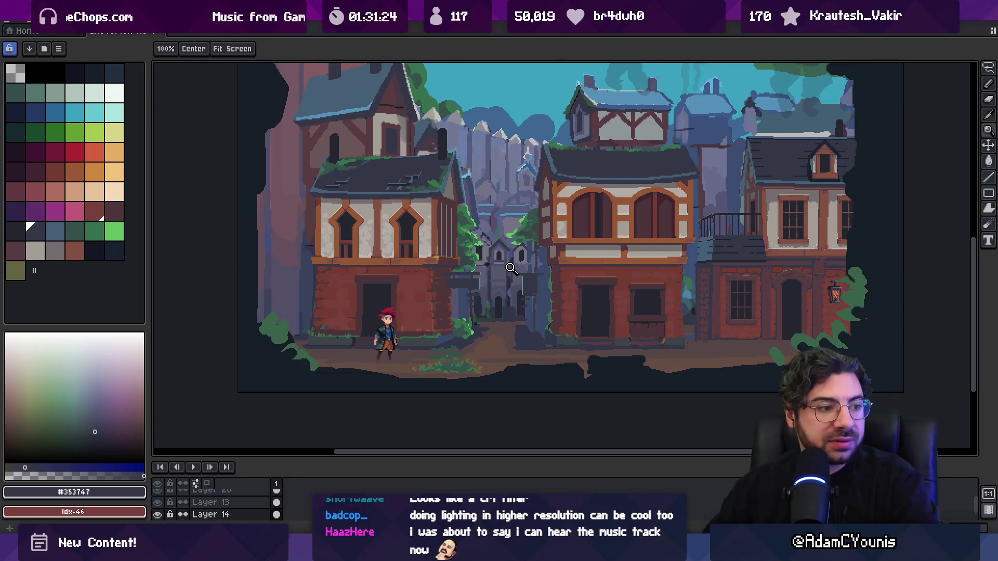
- Zoom in, sample the light blue from the roof outline, and pan to the alley
scroll(519, 264, "up", 2)
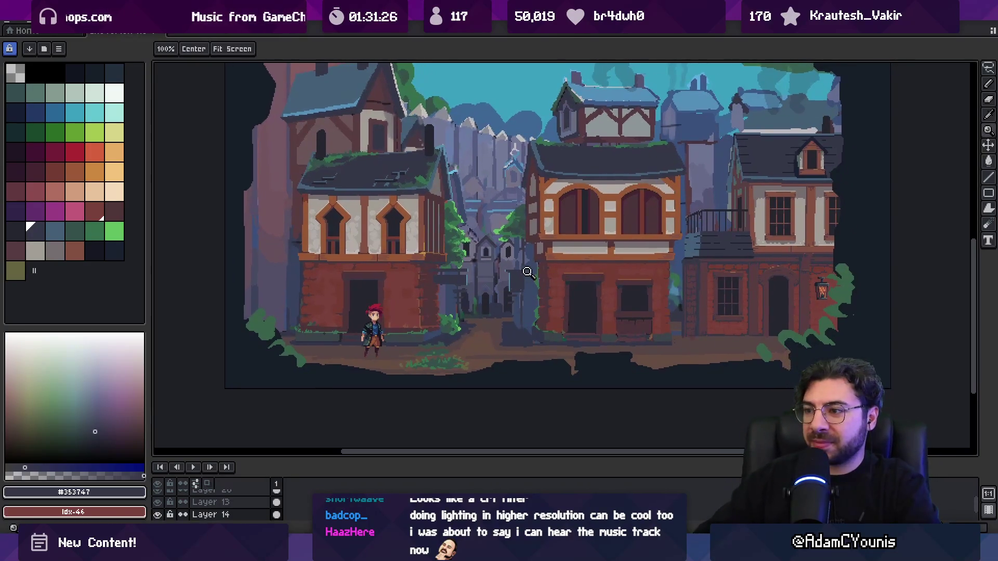
scroll(526, 260, "up", 3)
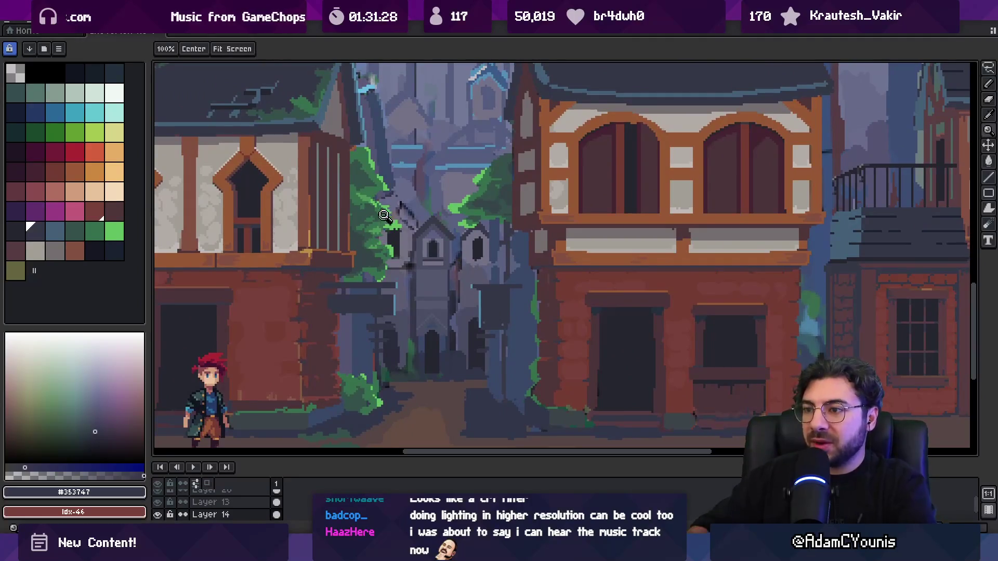
scroll(378, 215, "up", 2)
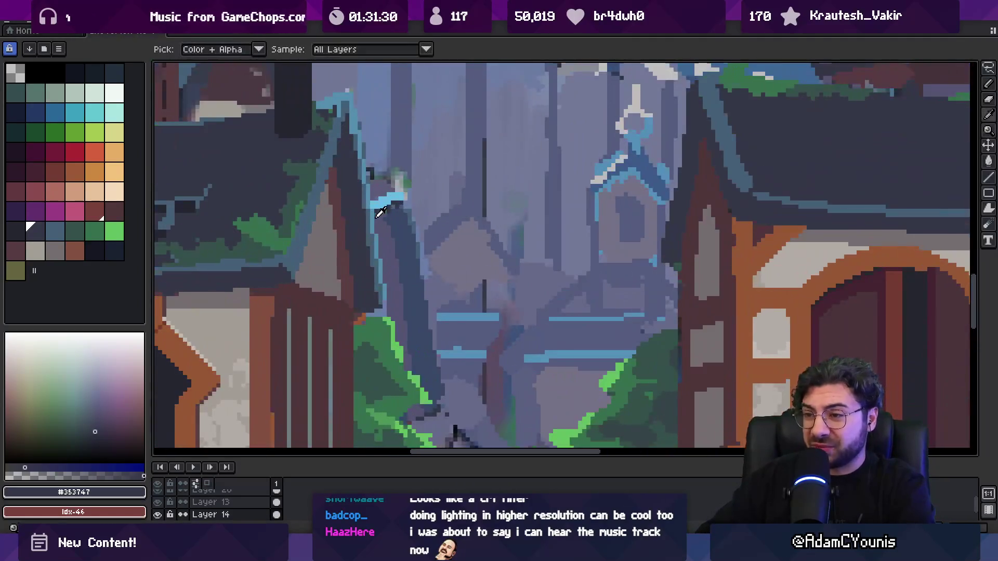
left_click(375, 219, "alt")
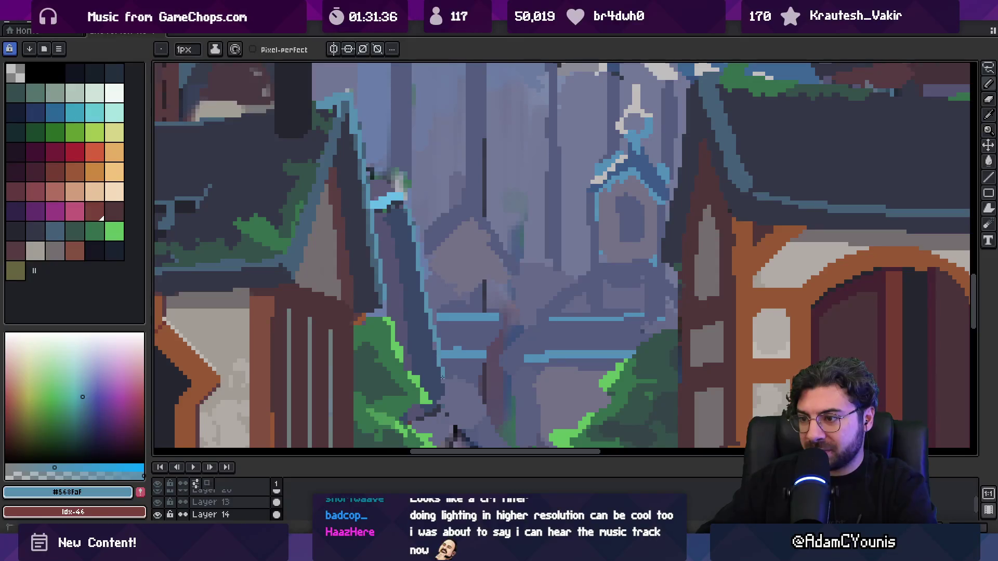
left_click_drag(494, 382, 456, 222)
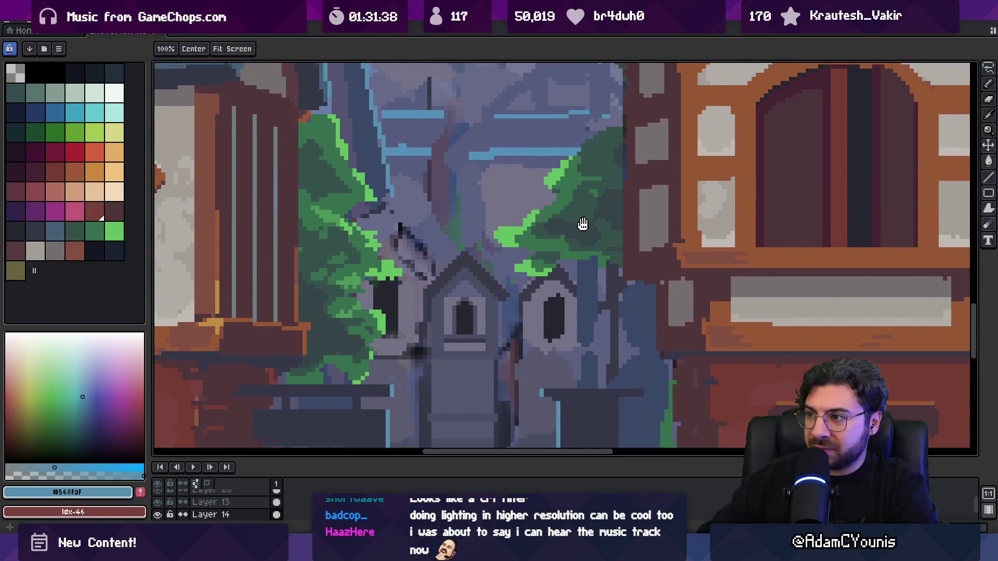
scroll(583, 218, "up", 5)
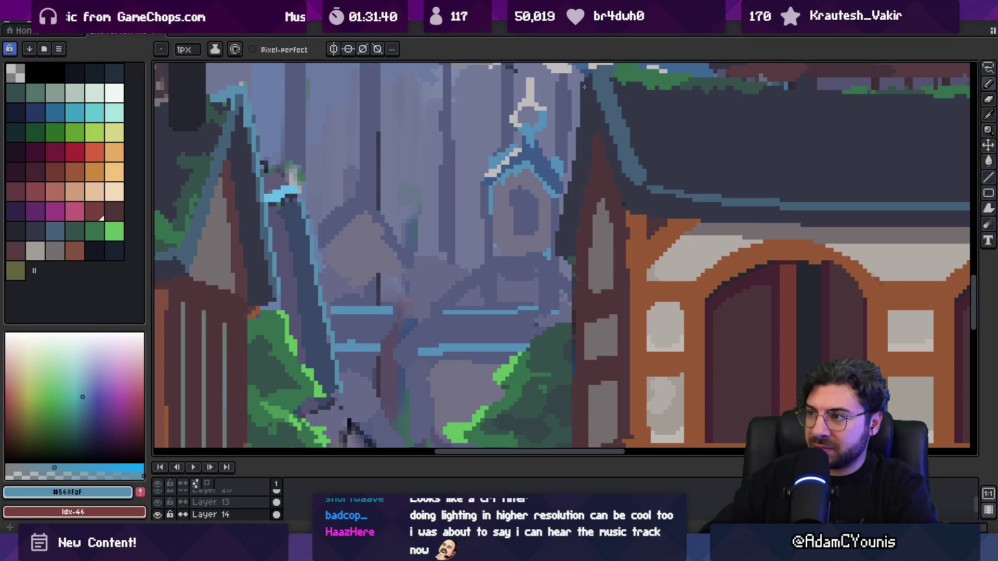
- On Layer 15, draw a light blue line down the left roof edge, then re-zoom on the alley
left_click(587, 99, "ctrl")
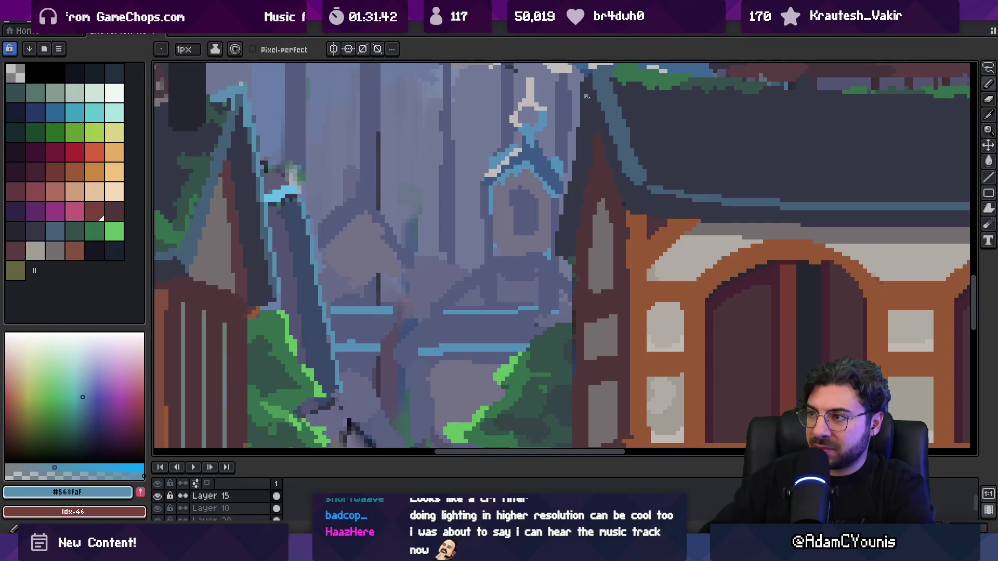
left_click_drag(585, 77, 575, 148)
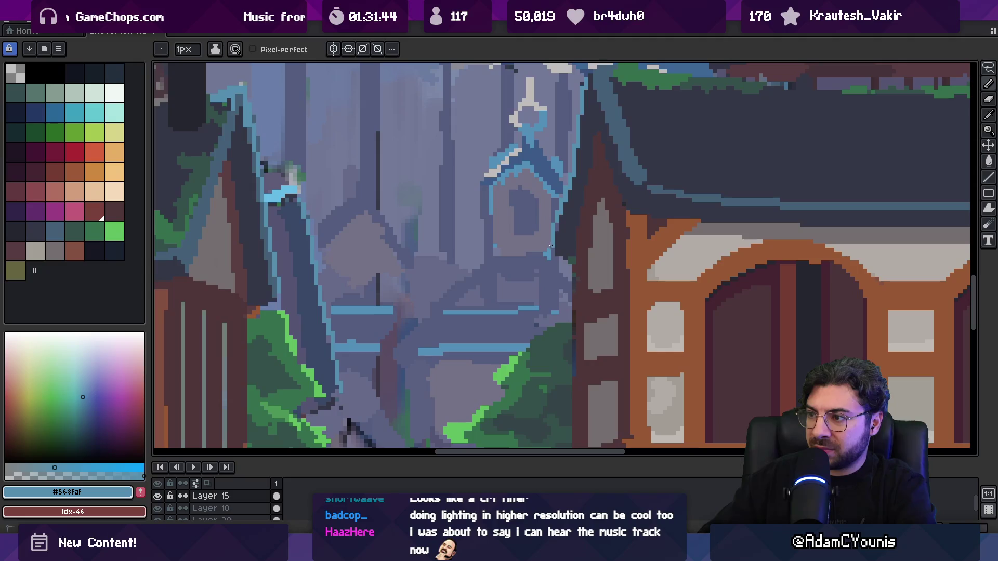
key("z")
scroll(559, 225, "down", 5)
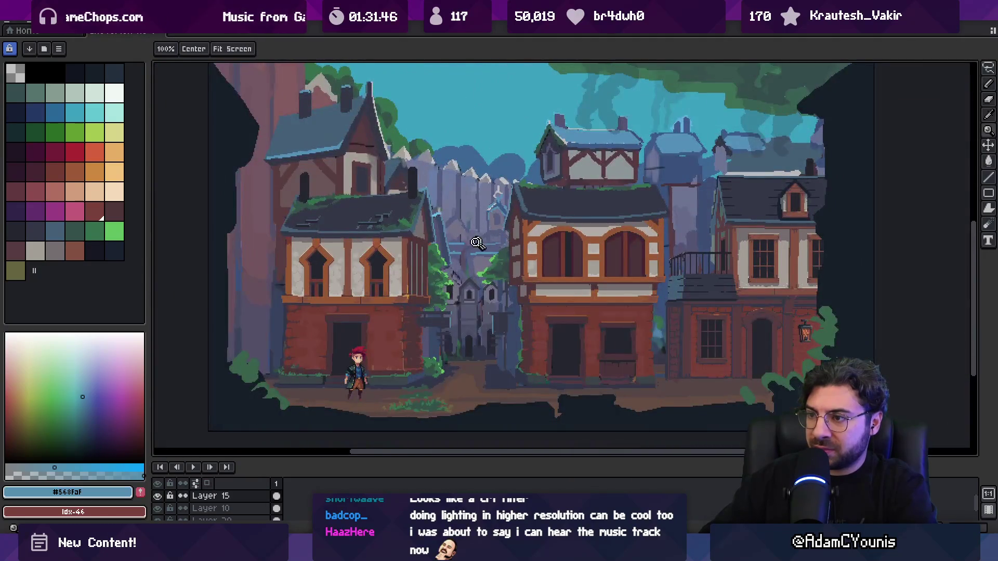
scroll(483, 242, "up", 5)
left_click(433, 255, "ctrl")
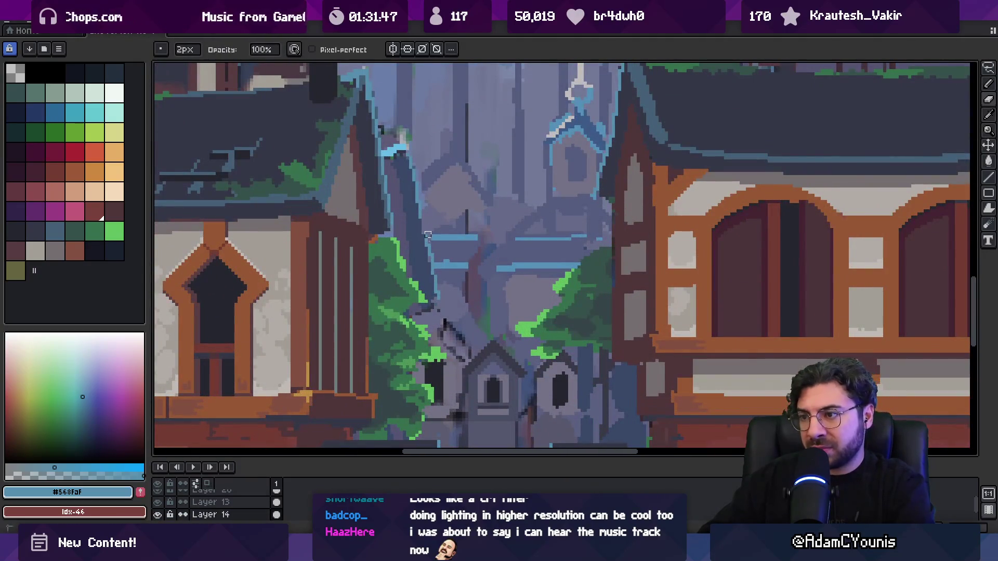
- Temporarily hide Layer 10, which holds the left white house
key("ctrl")
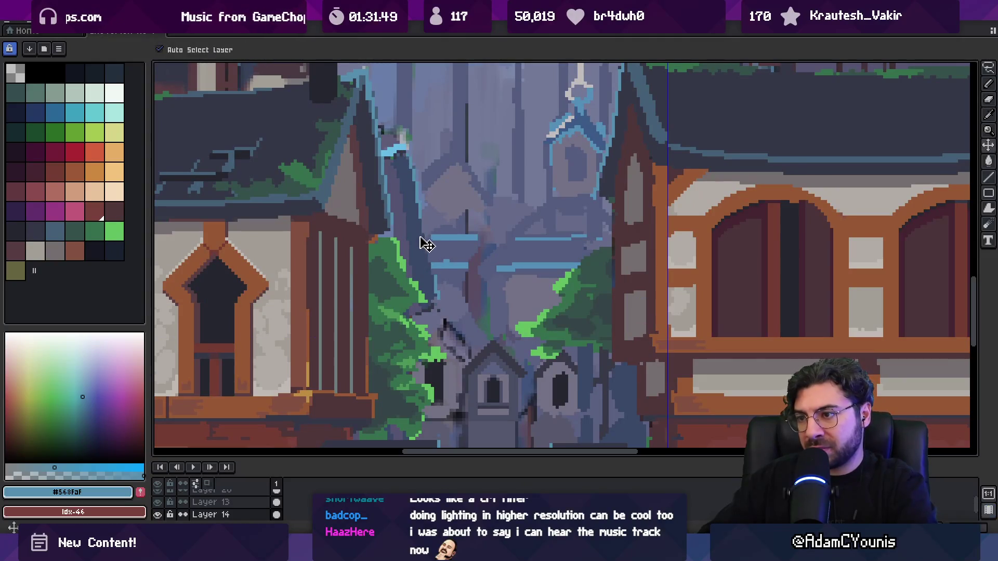
key("z")
scroll(450, 230, "down", 2)
key("m")
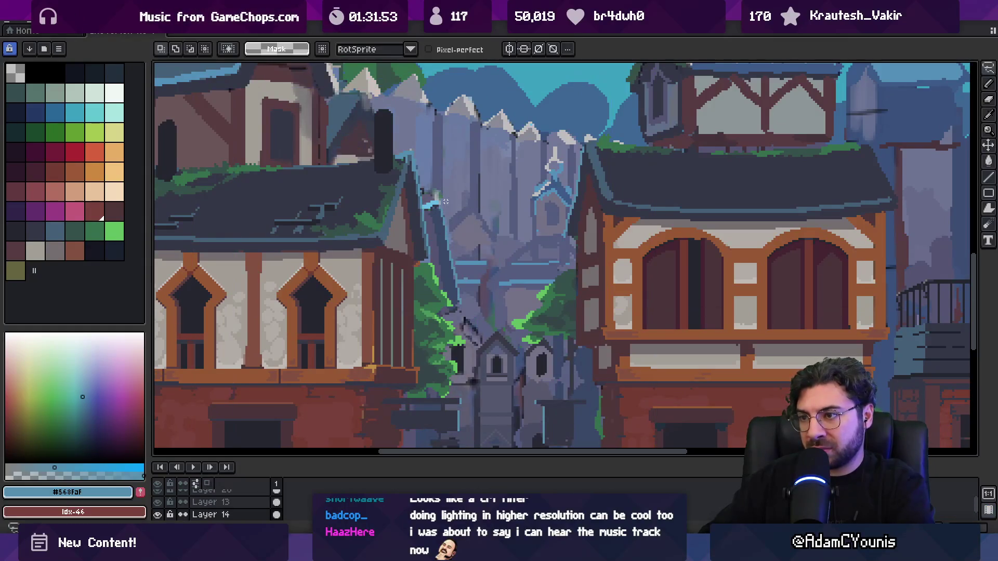
scroll(400, 283, "down", 3)
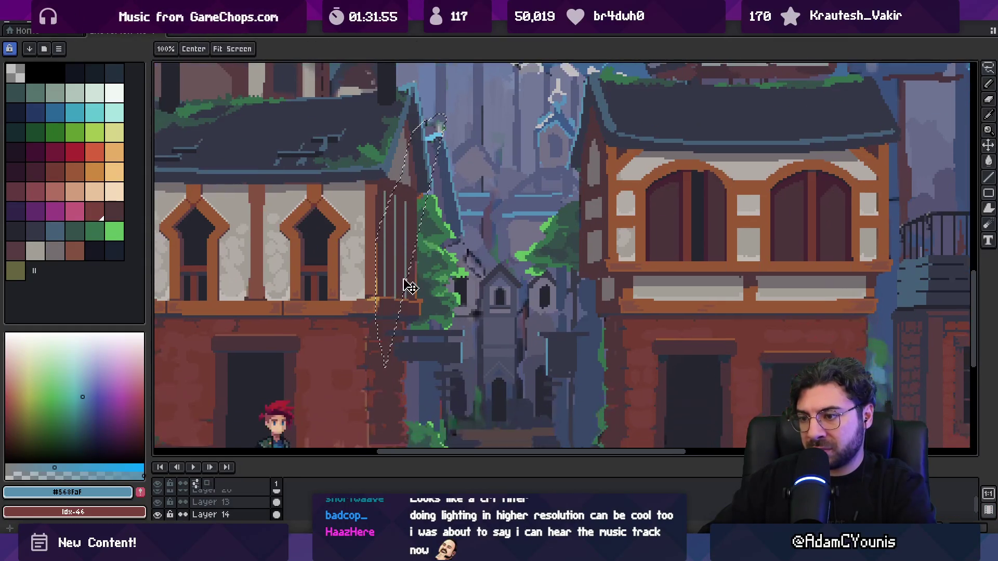
key("ctrl")
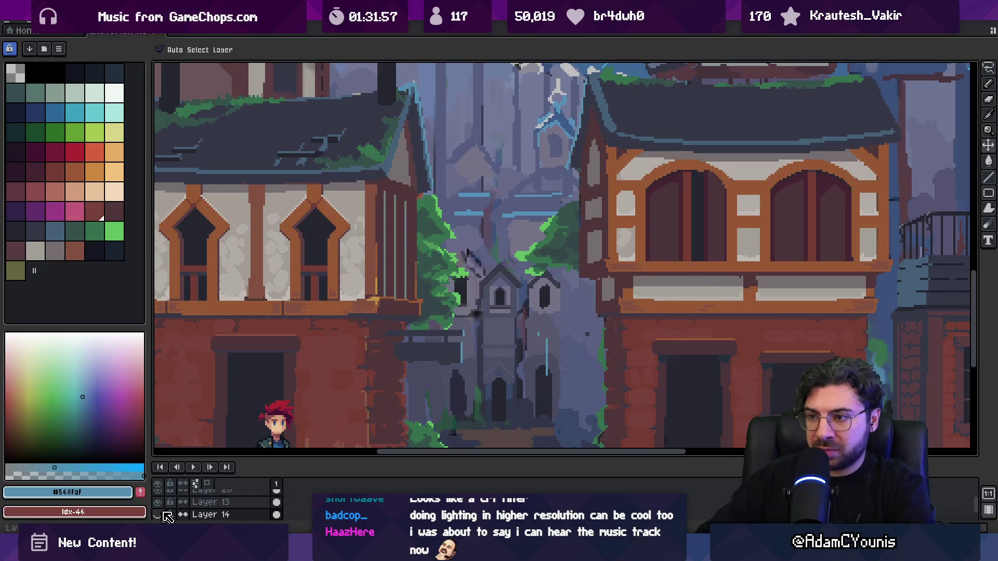
scroll(173, 497, "up", 1)
left_click(158, 497)
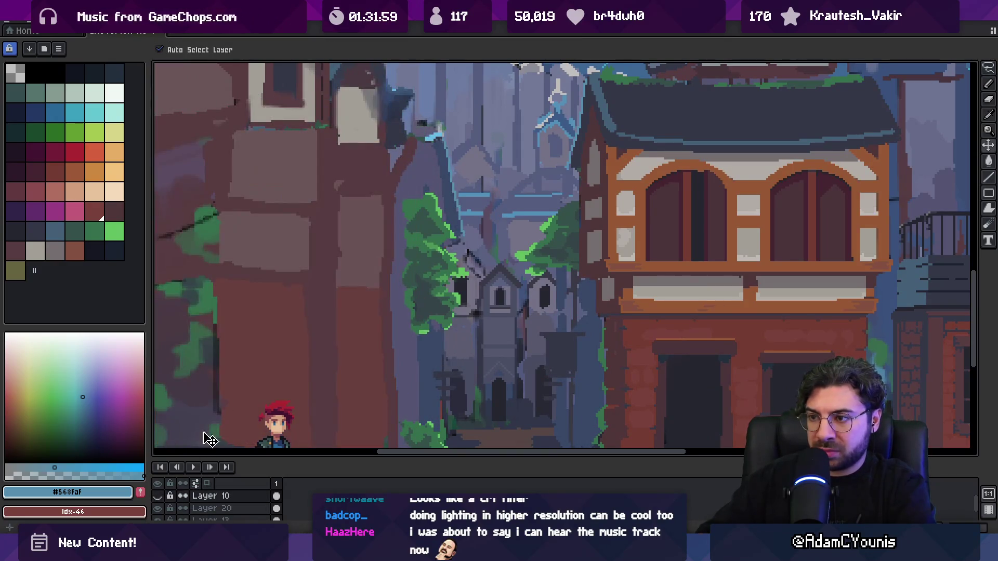
scroll(382, 241, "down", 2)
scroll(382, 242, "up", 1)
- Try a freehand lasso around the left house, deselect, and zoom closer on the alley roof edge
key("q")
mouse_move(416, 154)
left_mouse_down()
mouse_move(356, 156)
mouse_move(312, 382)
mouse_move(455, 197)
mouse_move(379, 238)
left_mouse_up()
left_click(391, 243)
key("ctrl+d")
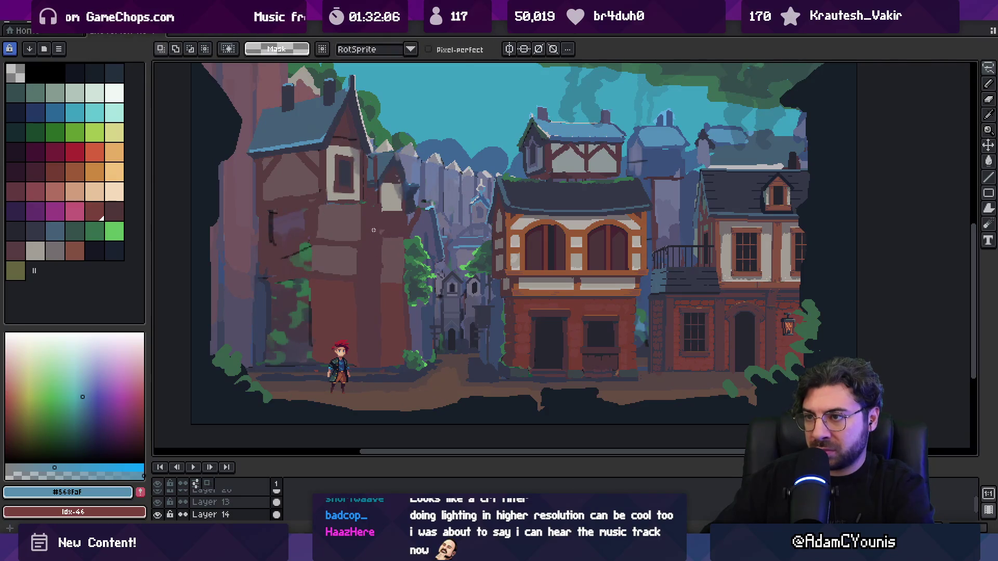
scroll(193, 504, "up", 2)
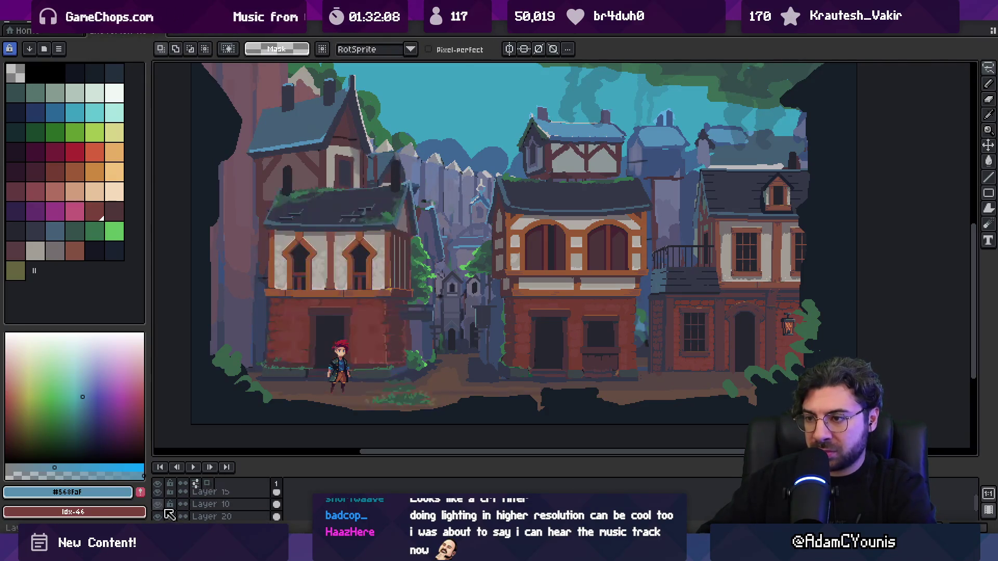
key("z")
left_click(435, 206)
left_click(434, 206)
- Lasso the roof-edge outline, nudge it slightly up-left, and deselect
key("q")
mouse_move(421, 177)
left_mouse_down()
mouse_move(457, 332)
mouse_move(423, 178)
left_mouse_up()
left_click_drag(452, 250, 445, 238)
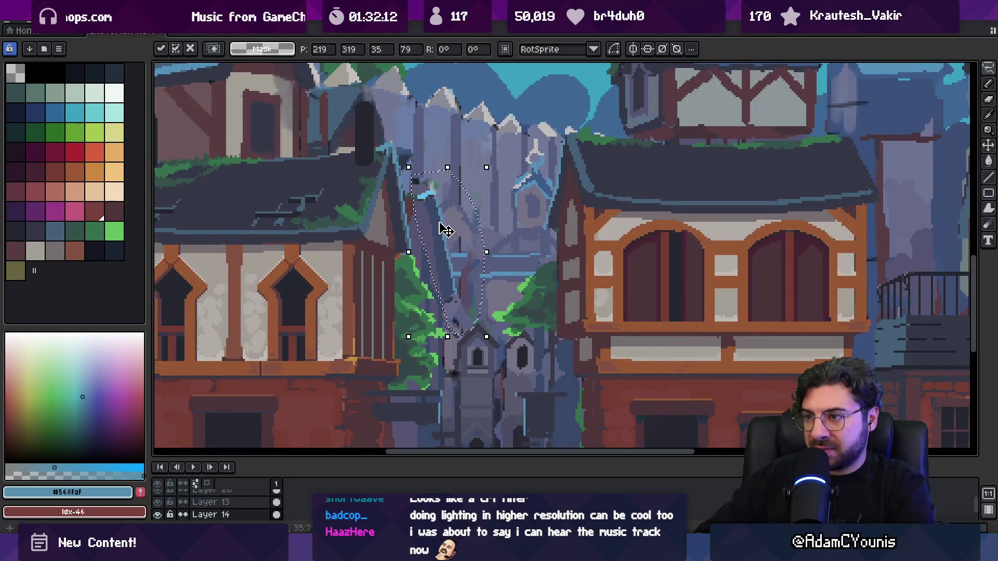
key("ctrl+d")
- Set the pencil to 6px and pick up the dark roof colour
key("b")
key("plus")
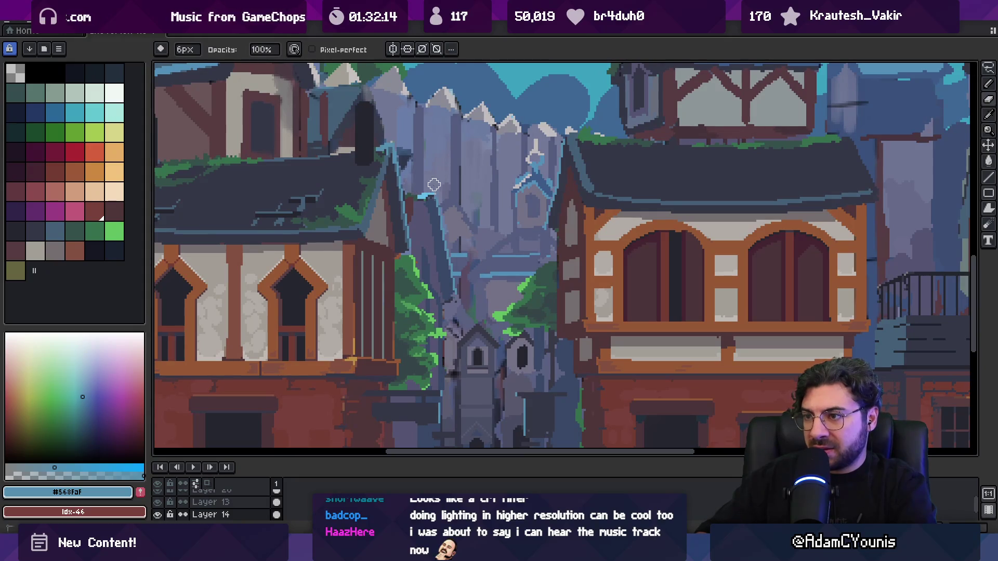
key("i")
left_click(414, 200)
- Set the pencil to 3px at 50% opacity and sample the gable's dark slate colour
key("b")
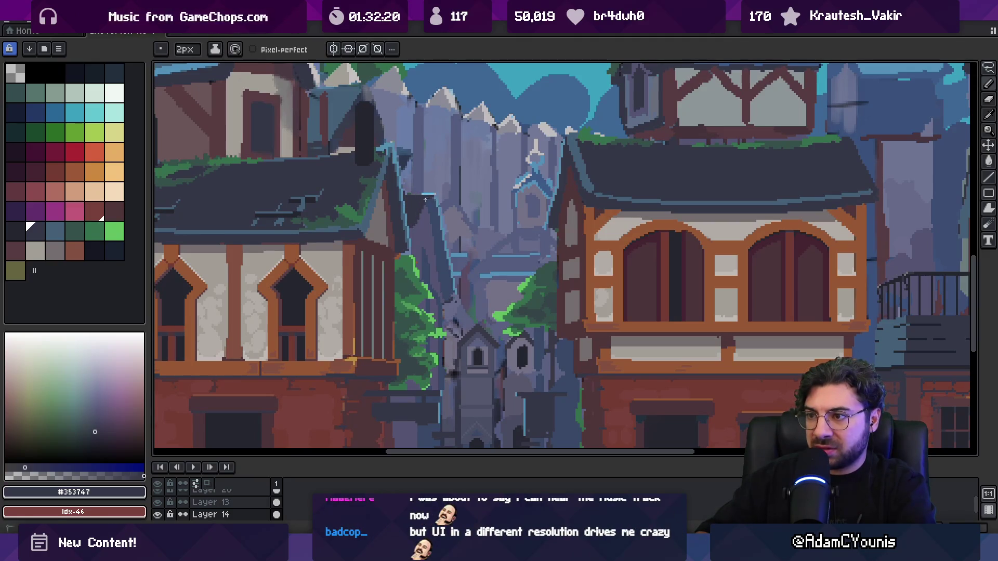
key("i")
key("b")
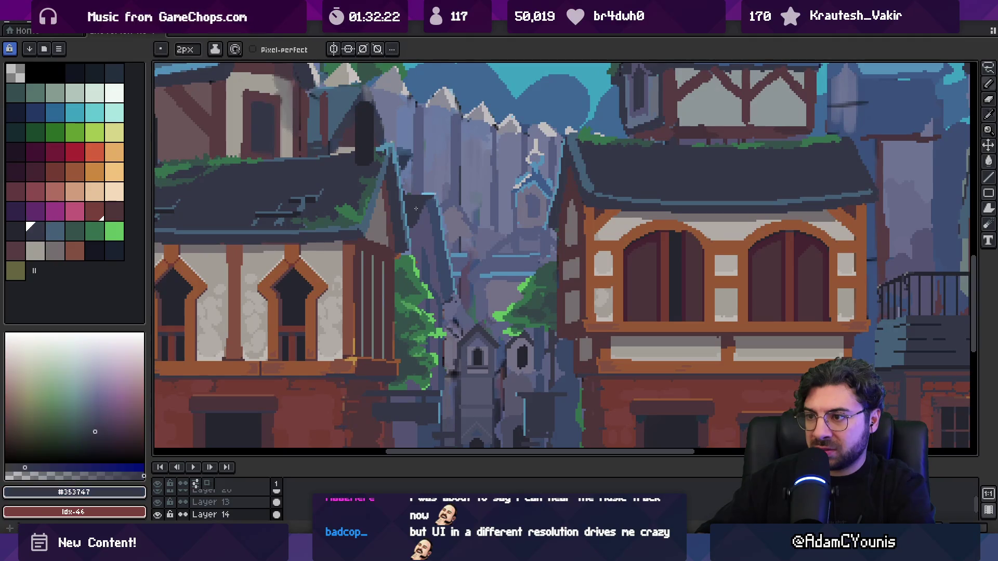
key("alt")
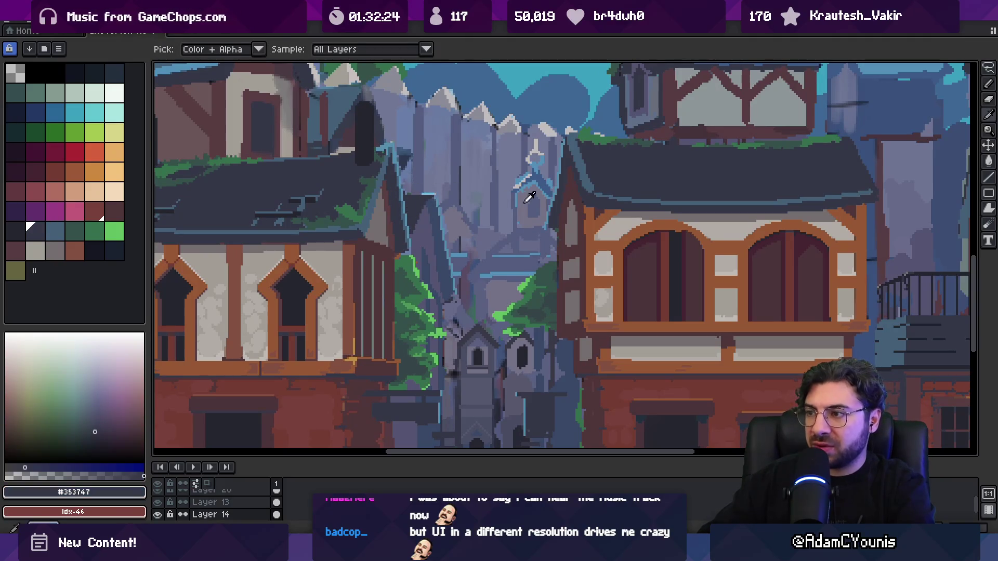
left_click(435, 205, "alt")
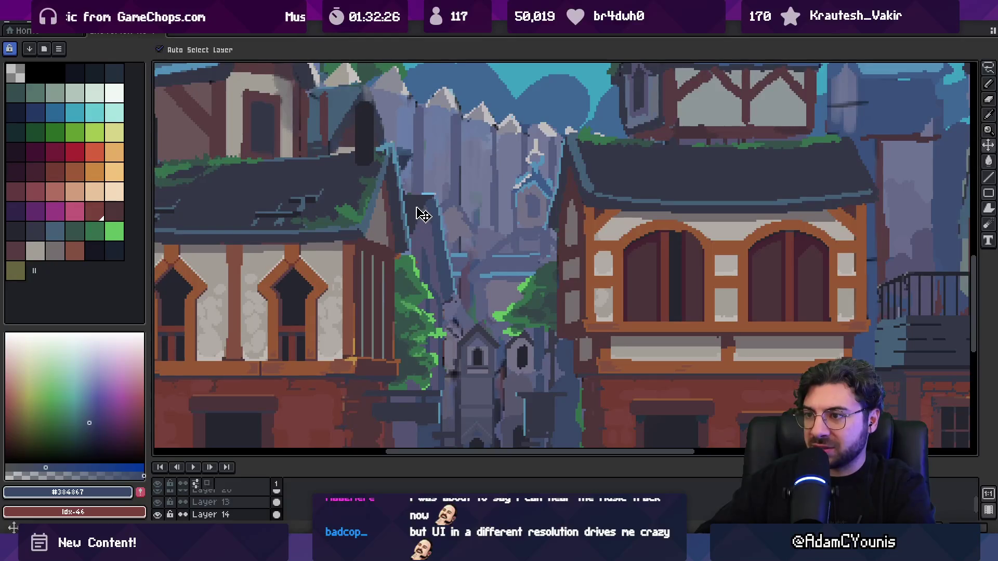
left_click_drag(435, 206, 456, 201)
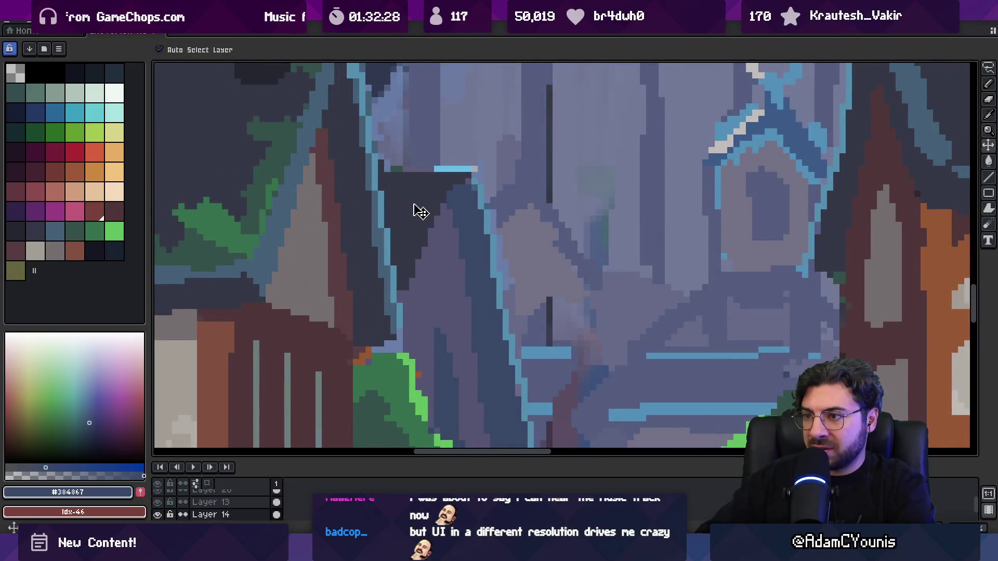
key("b")
key("plus")
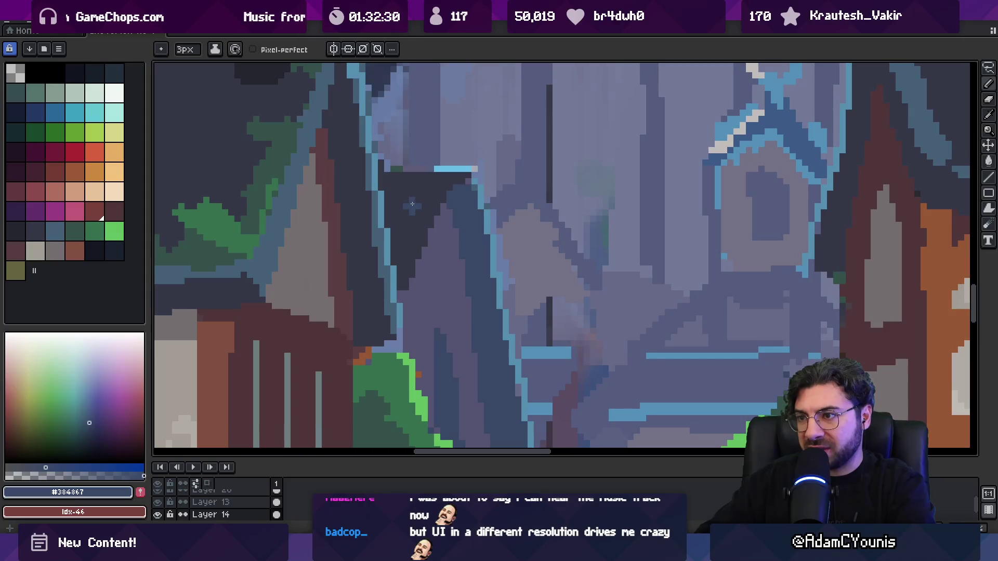
key("r")
left_click(429, 190, "alt")
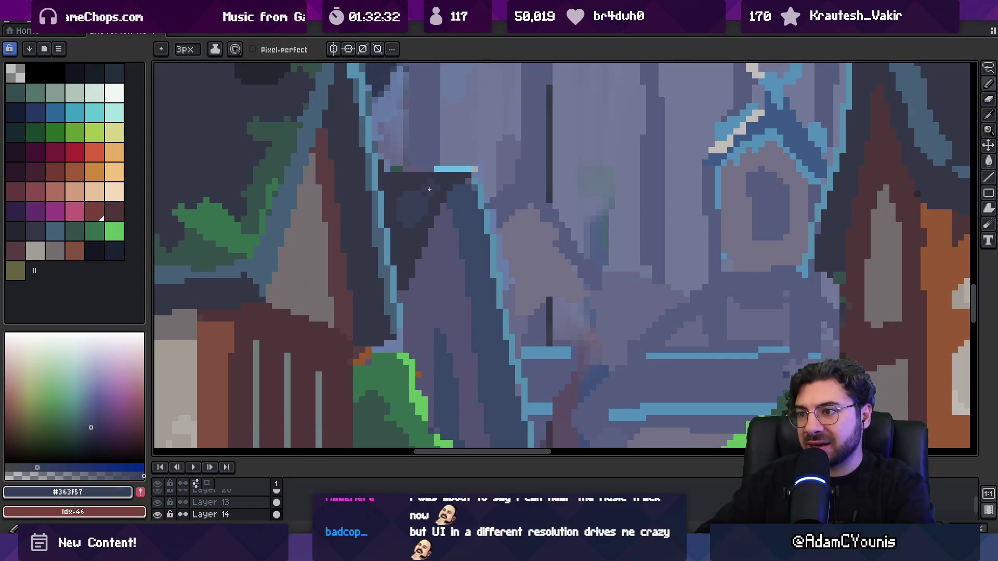
- Sample the tower's purple-grey, dark blue and light blue shades, then pan to show more gable
key("g")
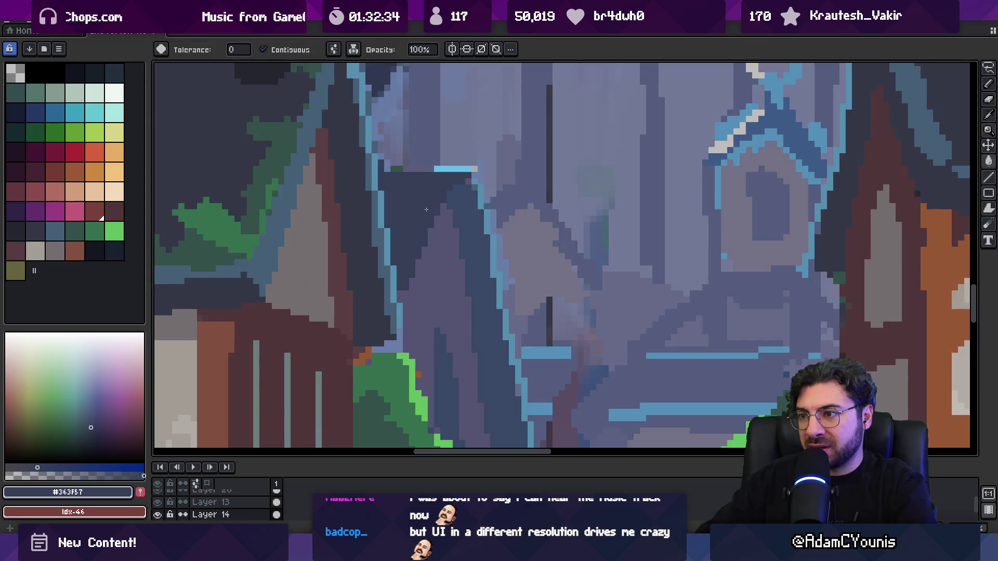
key("b")
scroll(425, 208, "down", 5)
scroll(447, 239, "up", 5)
left_click(449, 249, "alt")
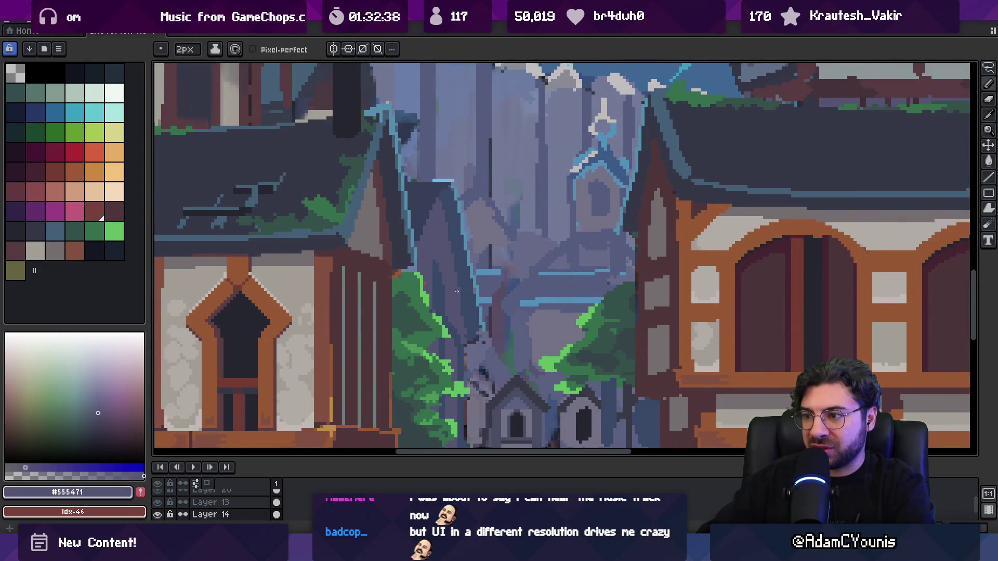
left_click(471, 291, "alt")
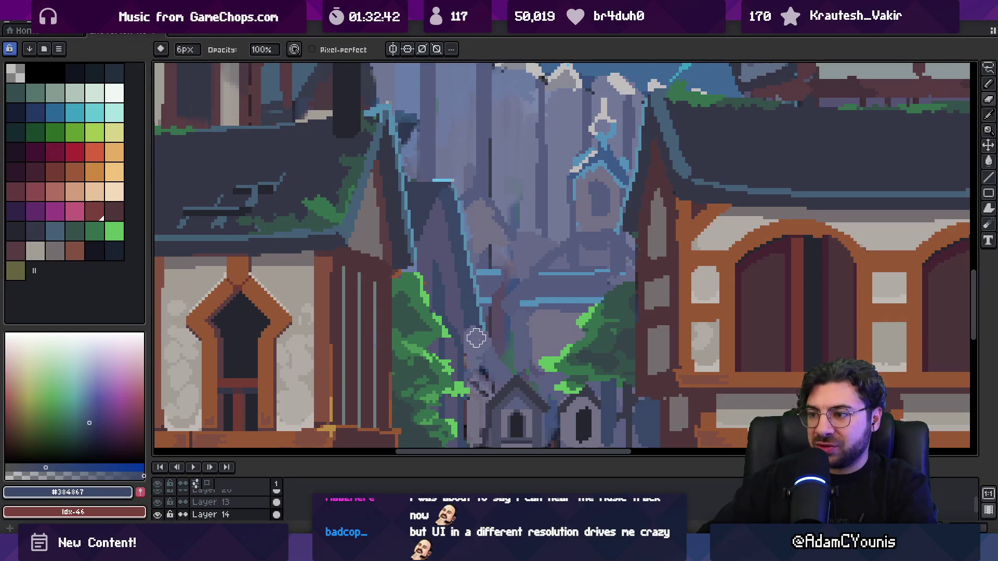
left_click(487, 316, "alt")
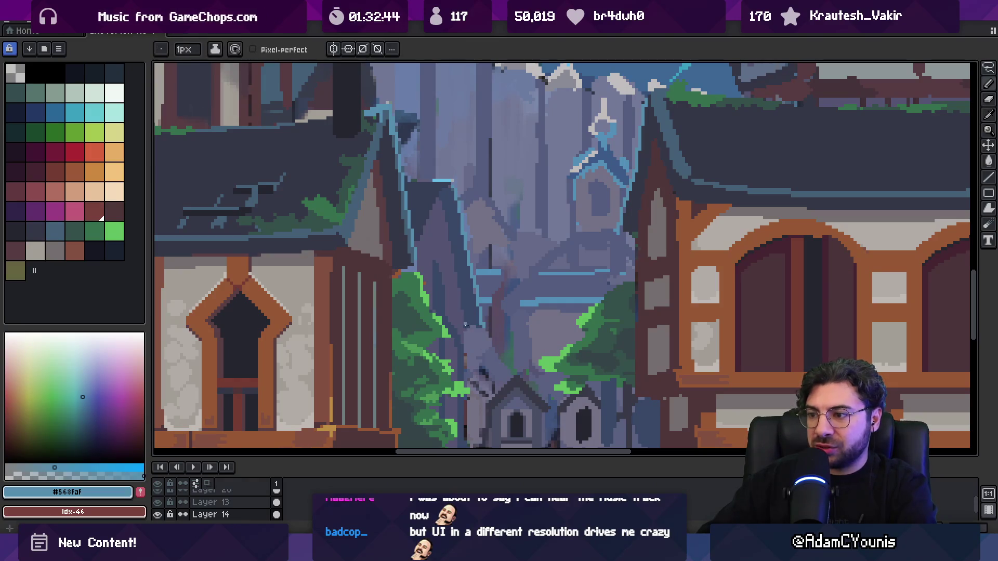
left_click(466, 328, "alt")
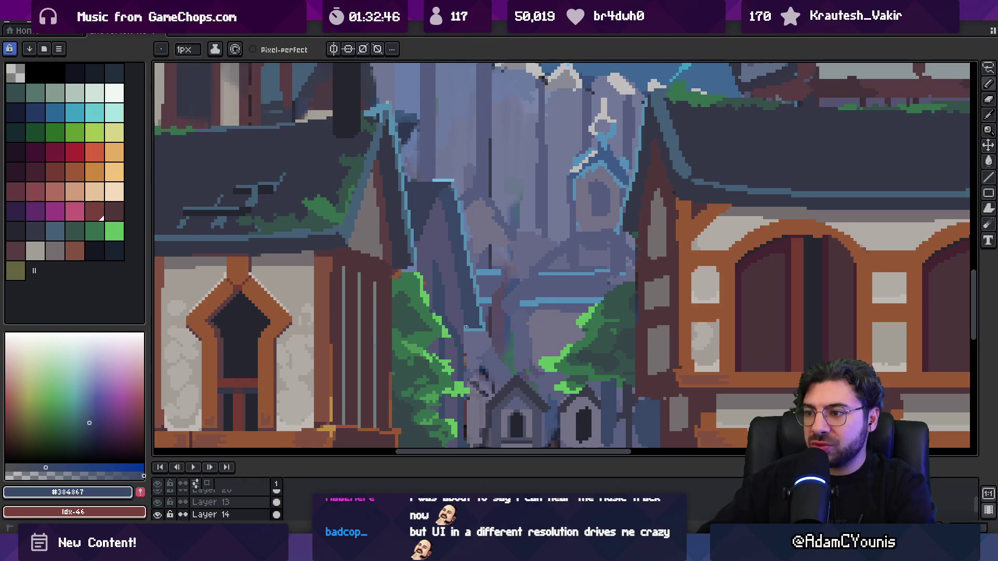
scroll(476, 304, "down", 1)
scroll(475, 286, "up", 3)
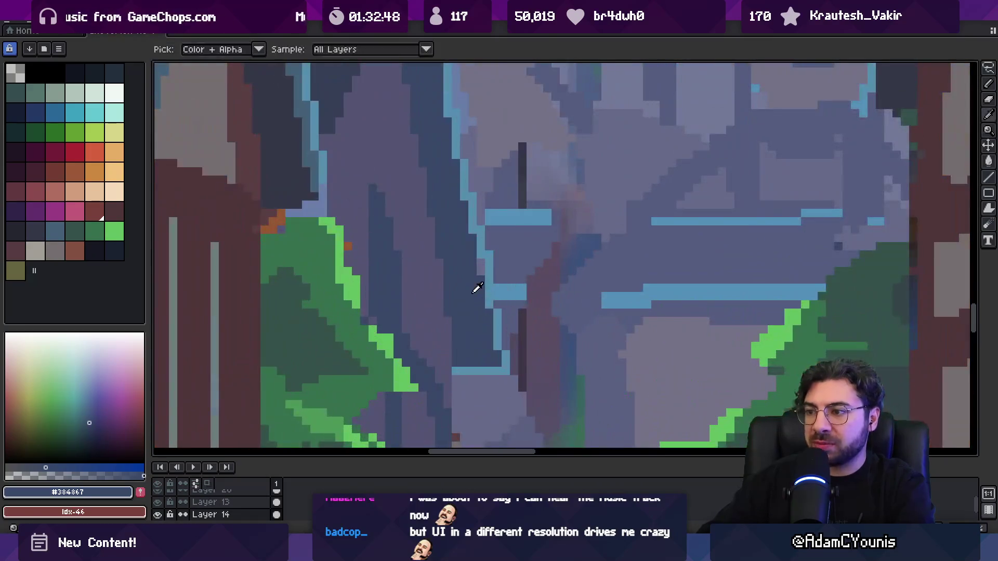
scroll(473, 277, "up", 1)
left_click(475, 259, "alt")
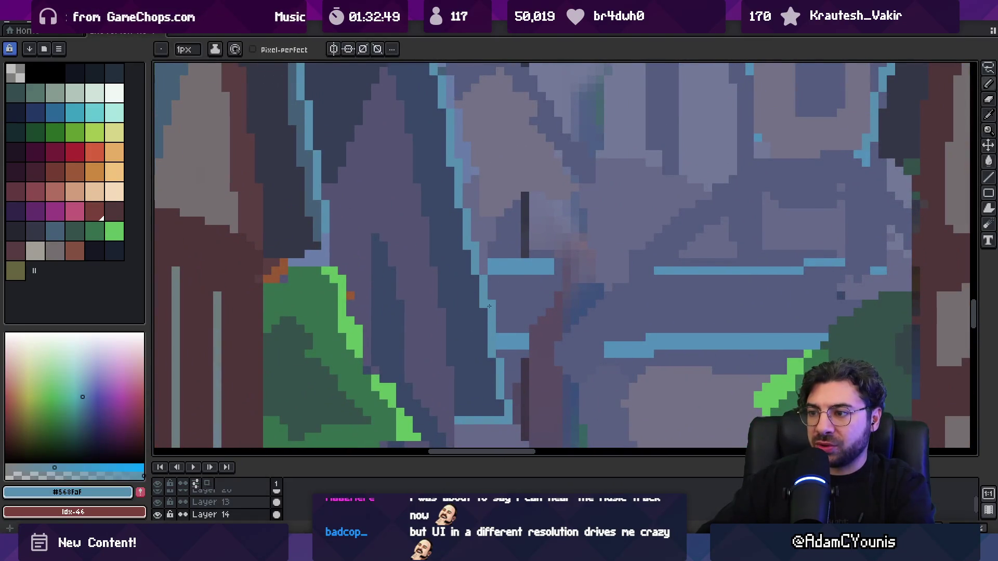
left_click(483, 294, "alt")
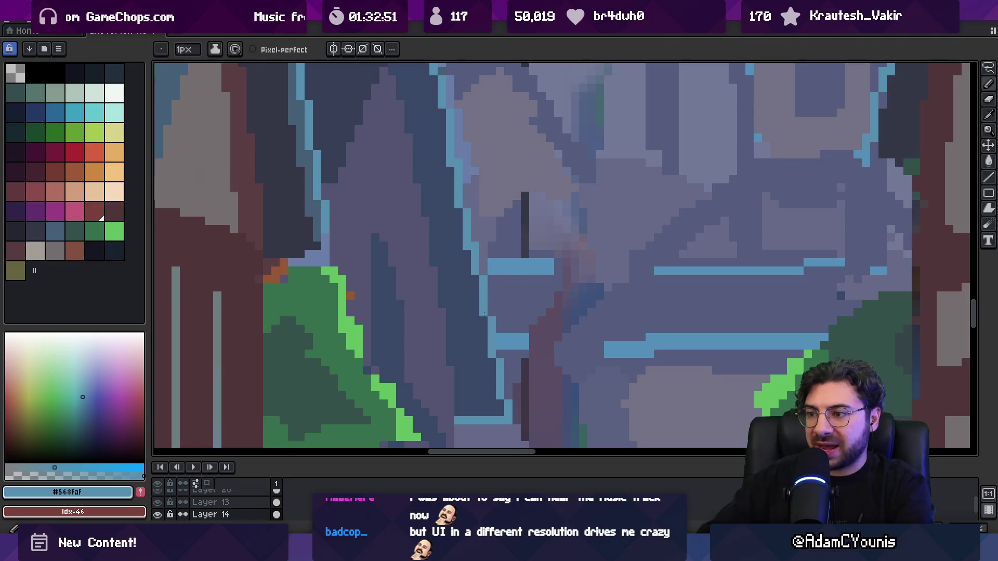
left_click_drag(473, 276, 474, 325)
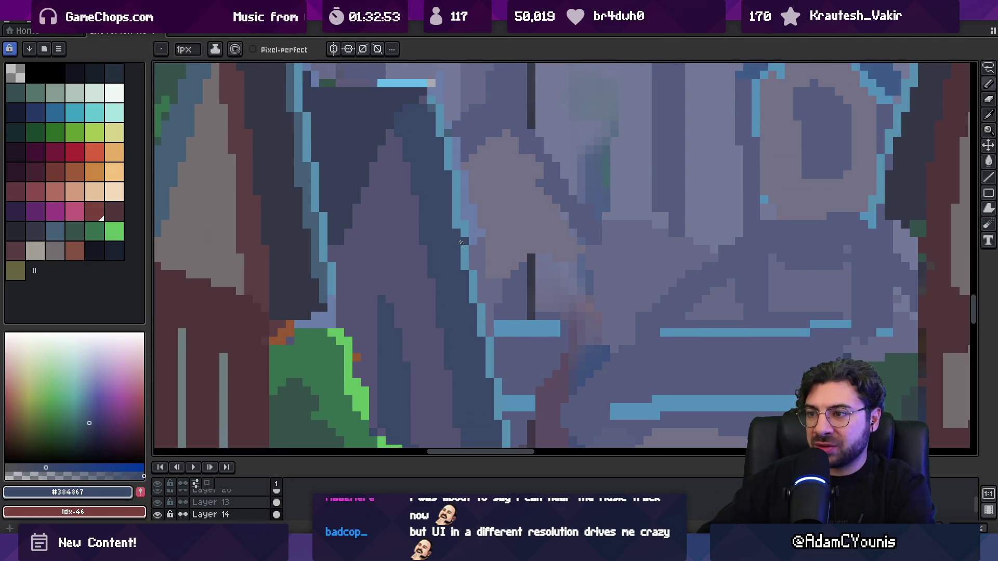
- Centre the gable and darken pixels inside it with its darkest slate tone
key("z")
scroll(478, 268, "down", 4)
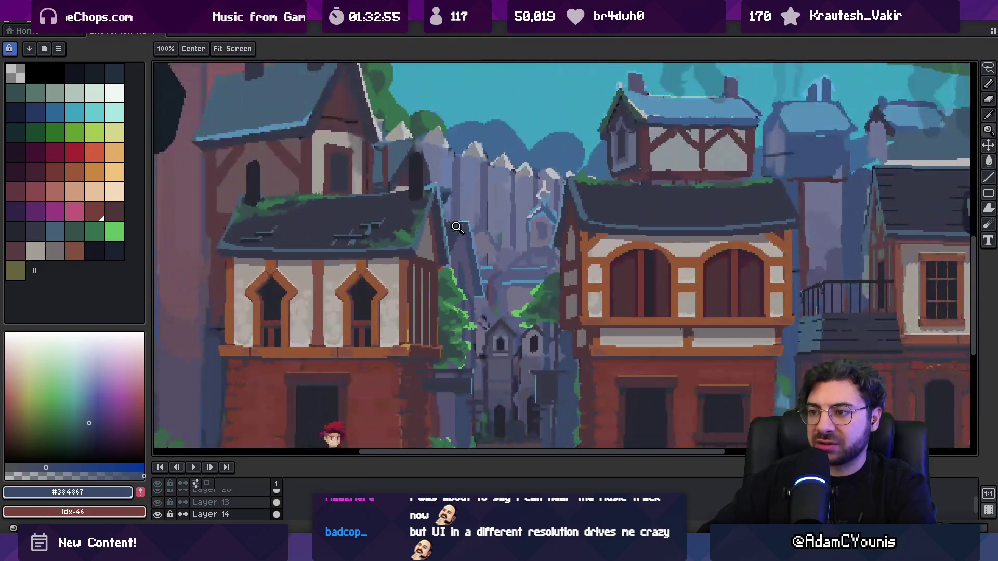
scroll(492, 271, "up", 1)
scroll(477, 277, "up", 1)
key("m")
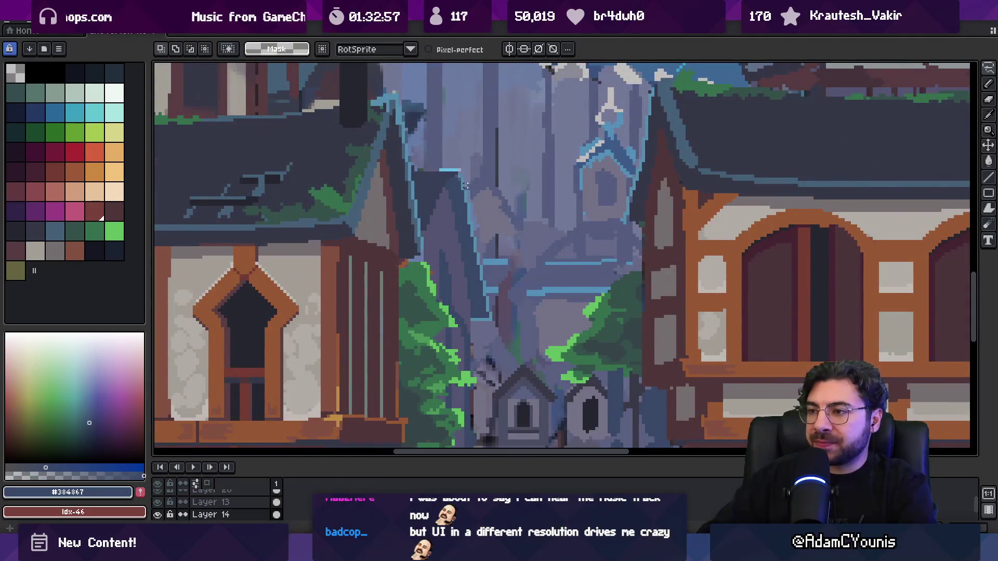
key("b")
left_click(452, 197, "alt")
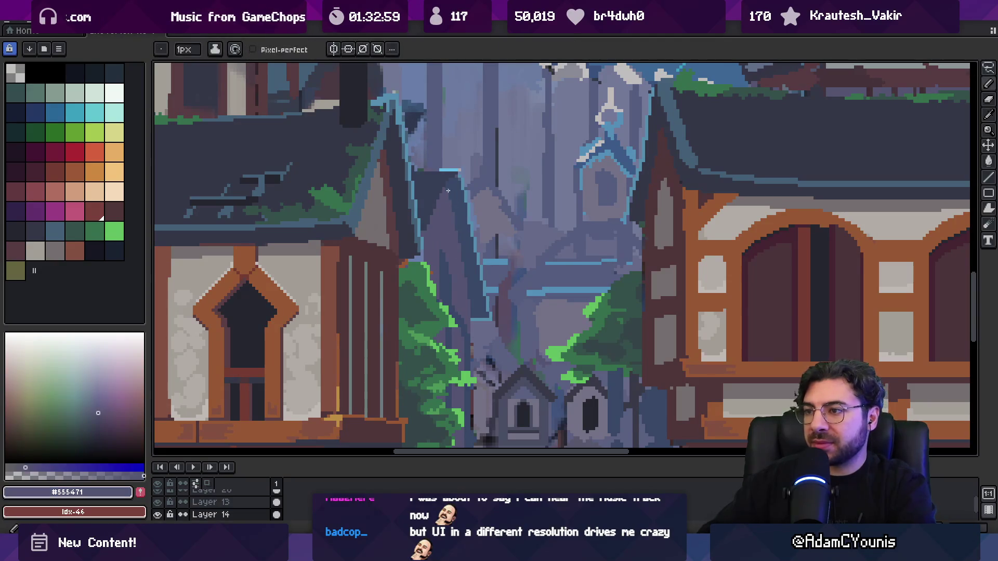
left_click(465, 239, "alt")
key("z")
left_click_drag(457, 262, 479, 256)
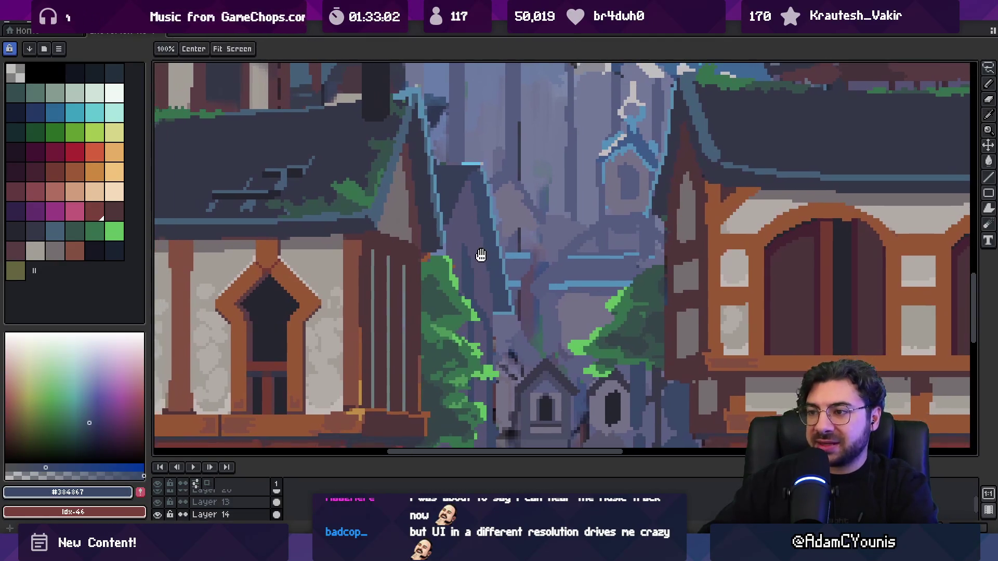
key("b")
left_click(464, 187, "alt")
left_click_drag(474, 171, 454, 221)
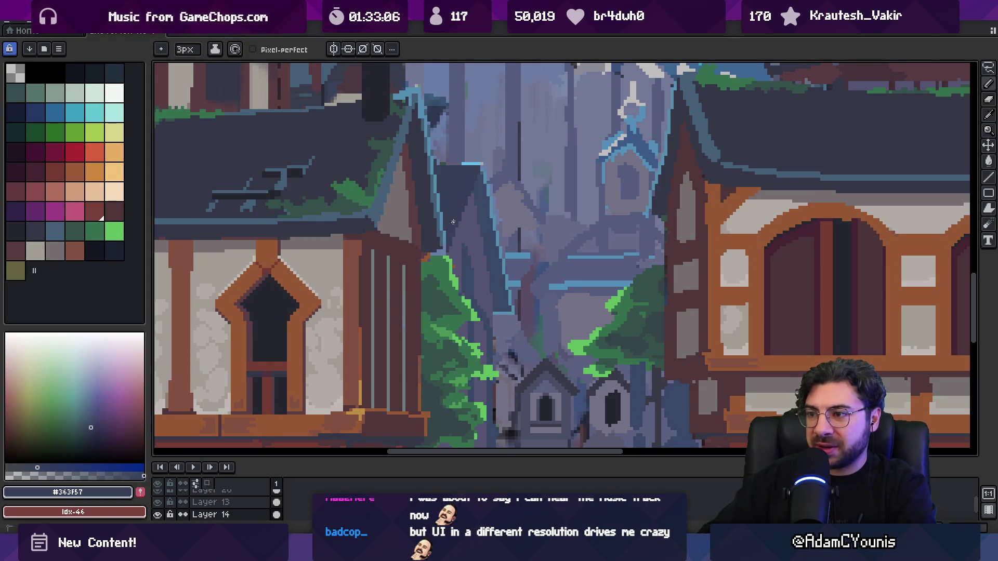
- Sample the light blue of the gable edge and shrink the brush to a single pixel
key("z")
scroll(446, 199, "down", 2)
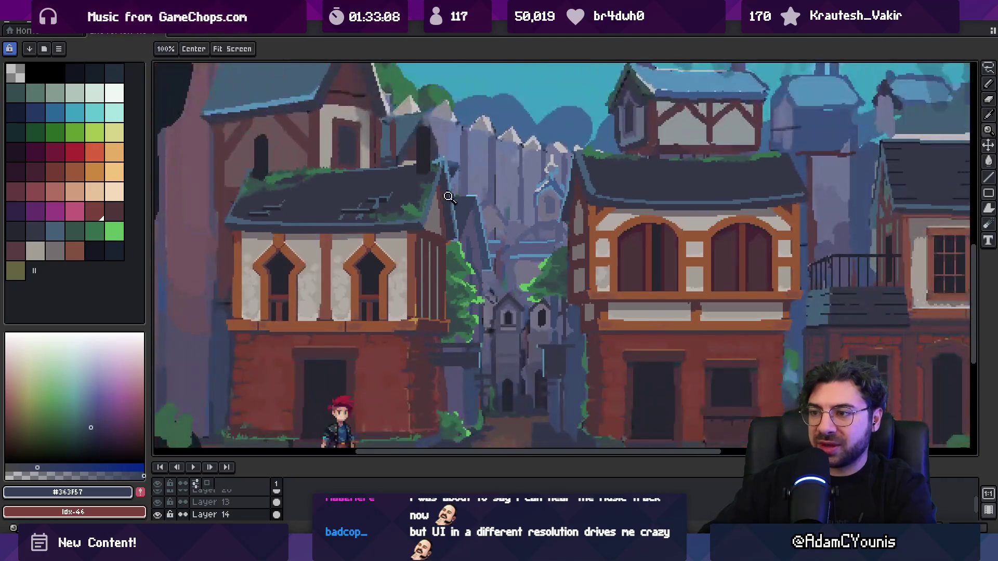
scroll(477, 199, "up", 2)
left_click(498, 183, "alt")
key("b")
left_click(440, 182, "alt")
key("minus")
key("minus")
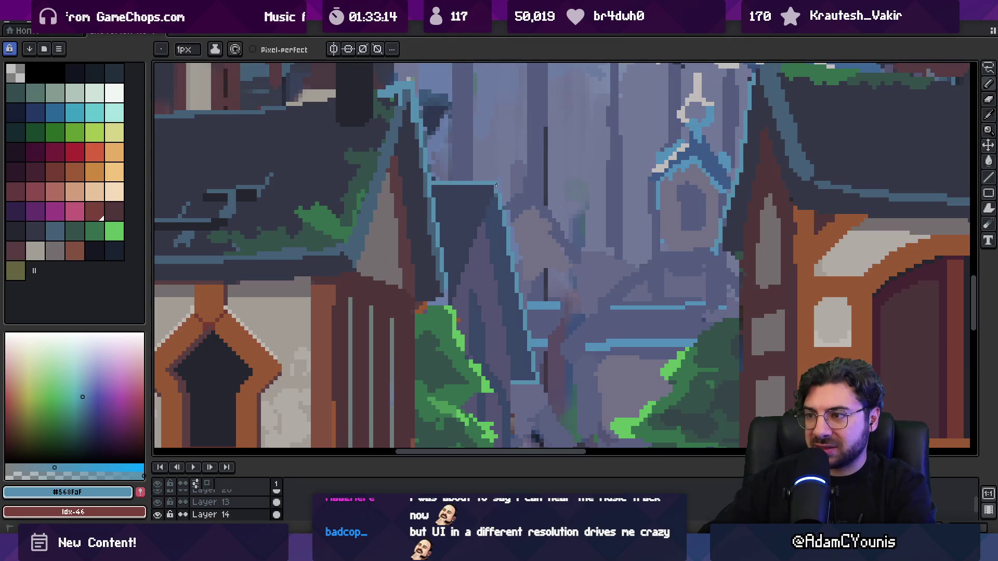
key("z")
scroll(496, 184, "down", 2)
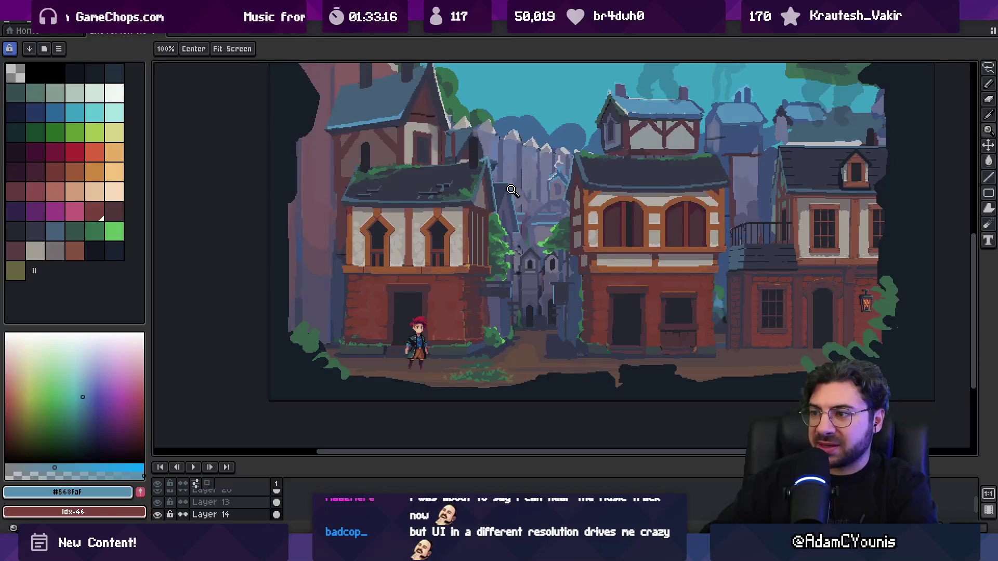
scroll(528, 188, "up", 2)
scroll(527, 188, "up", 1)
- Draw a blue-grey line down from the roof corner, redoing a bad diagonal stroke
key("b")
left_click(390, 192, "alt")
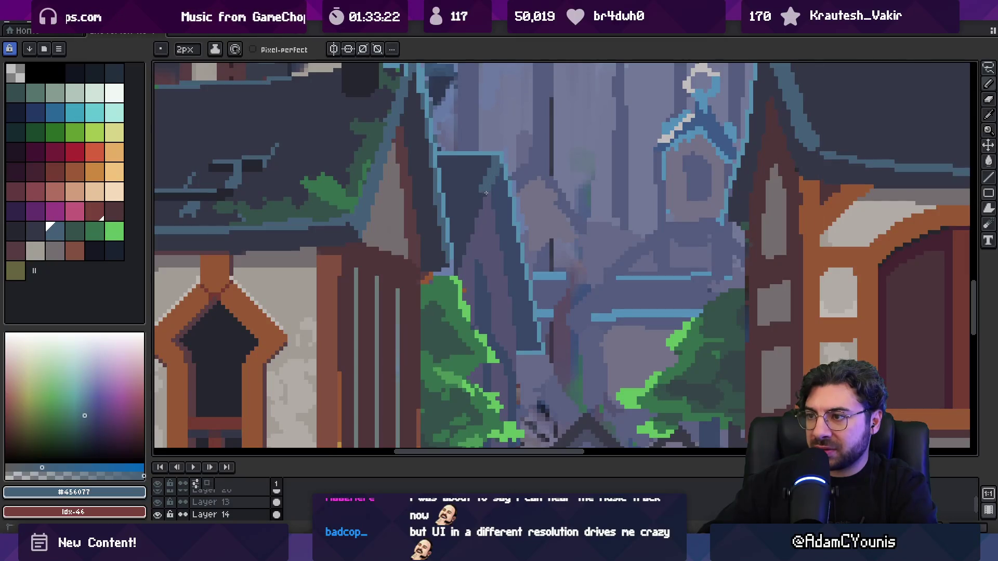
left_click_drag(487, 192, 469, 233)
key("ctrl+z")
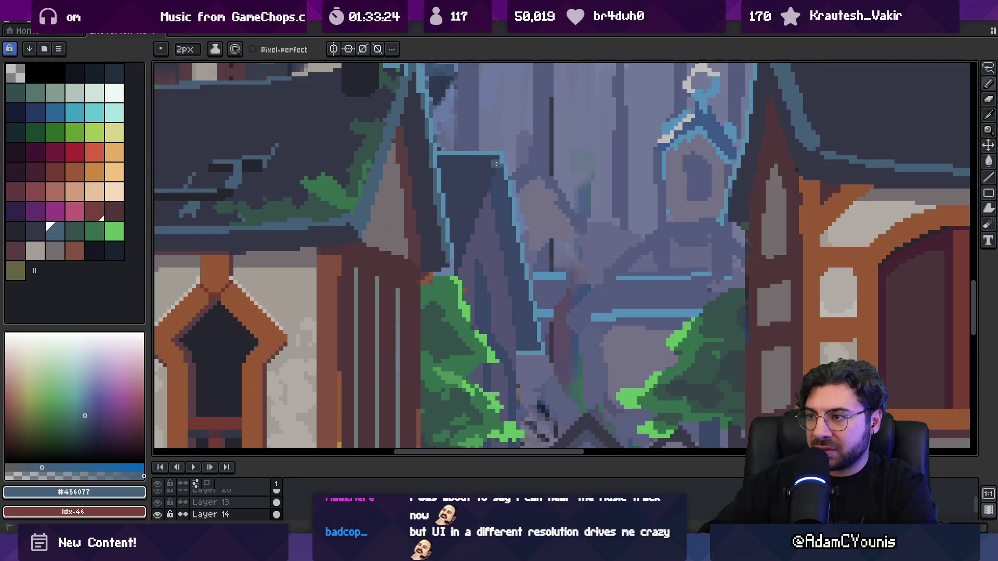
left_click_drag(496, 162, 487, 196)
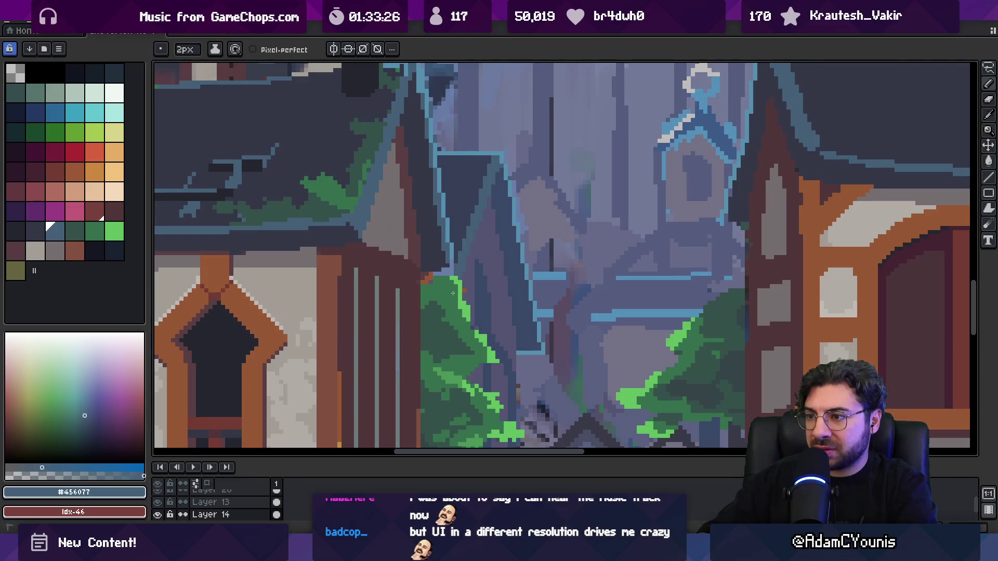
left_click(447, 270, "alt")
left_click(451, 270, "alt")
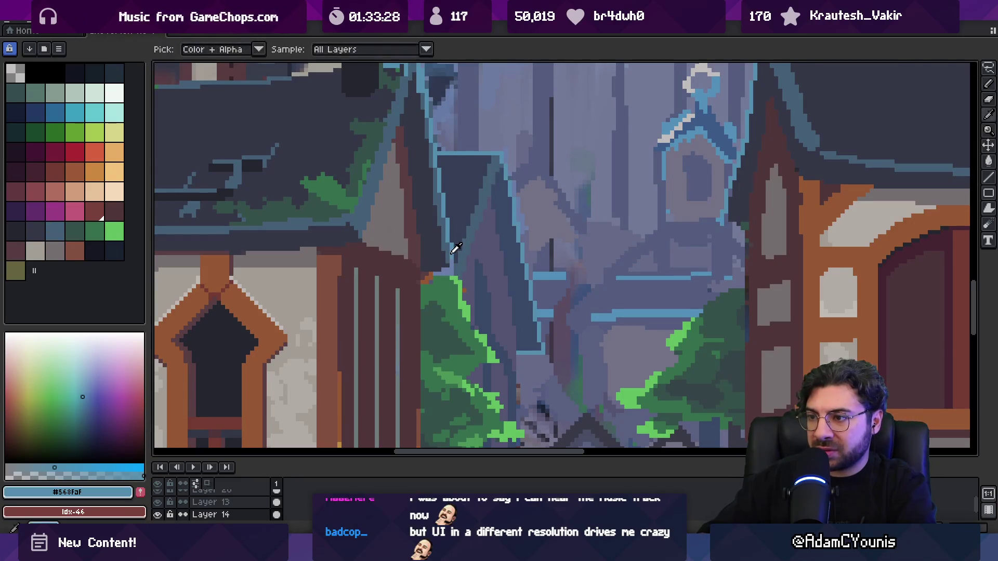
left_click(446, 274, "ctrl")
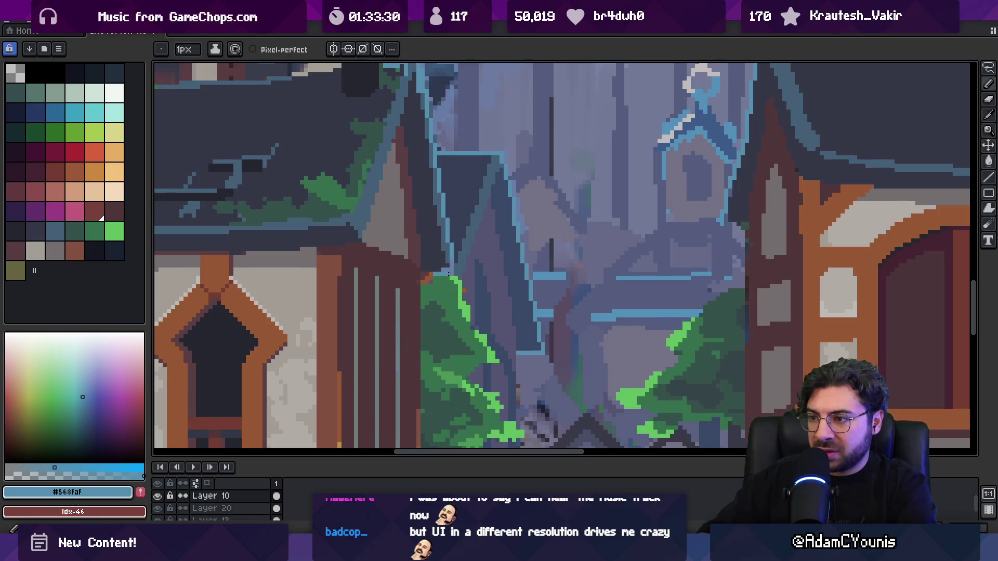
- Extend the blue outline along the alley edge with a 3px brush
left_click(446, 258, "alt")
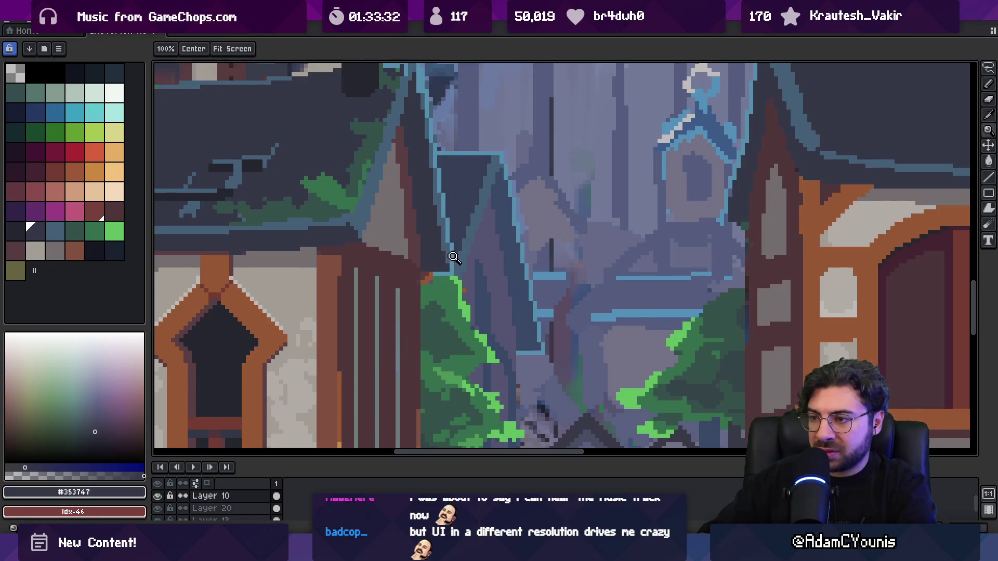
scroll(403, 253, "down", 3)
scroll(436, 250, "up", 4)
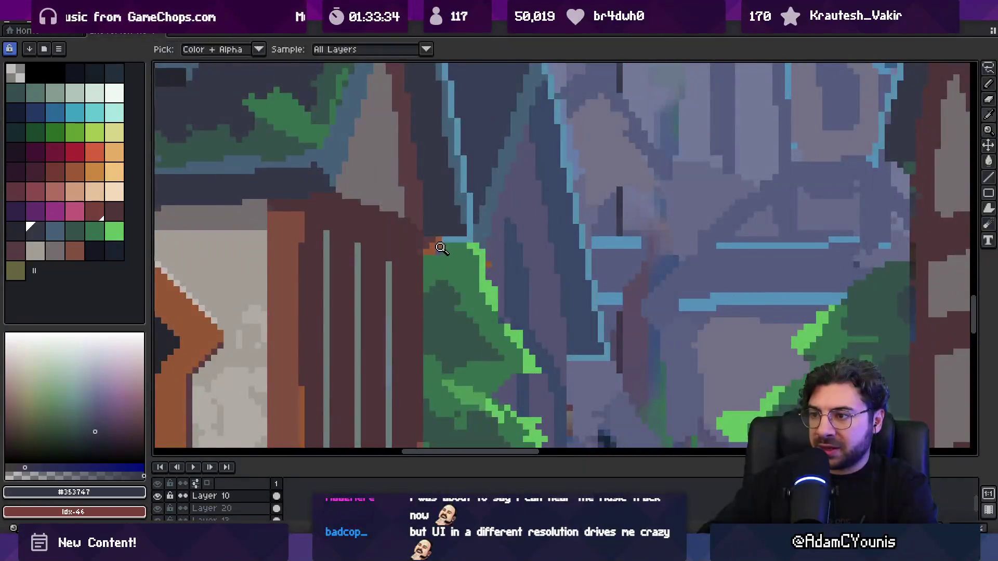
key("minus")
key("minus")
key("minus")
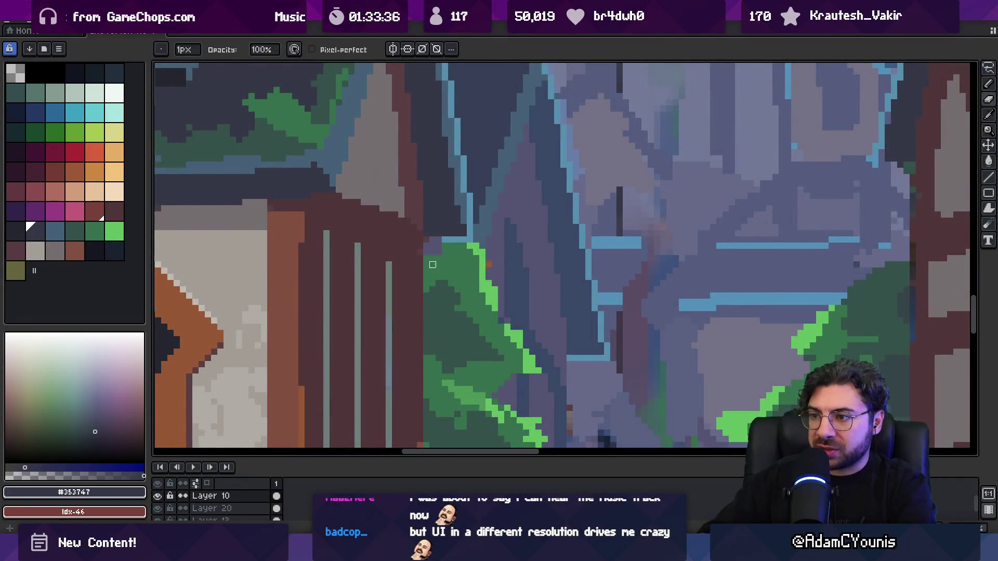
left_click(448, 238, "alt")
left_click_drag(443, 239, 424, 240)
- Try brown pixels along the wall edge, undo them, and bring the side wall into view
mouse_move(425, 281)
left_mouse_down()
mouse_move(453, 192)
mouse_move(444, 198)
left_mouse_up()
left_click(450, 364, "alt")
key("ctrl+z")
key("ctrl+z")
key("ctrl+z")
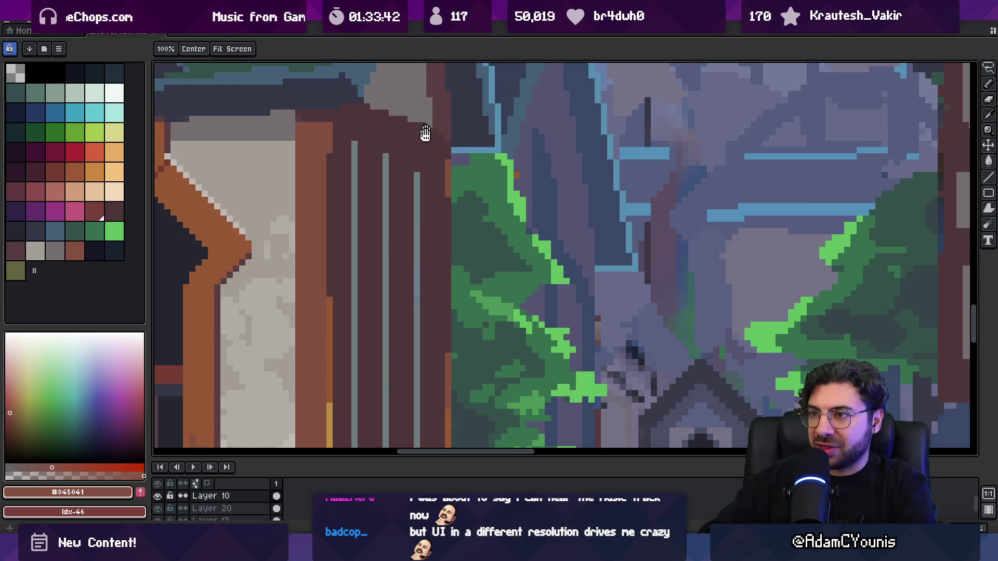
left_click_drag(425, 131, 437, 259)
left_click(448, 256, "alt")
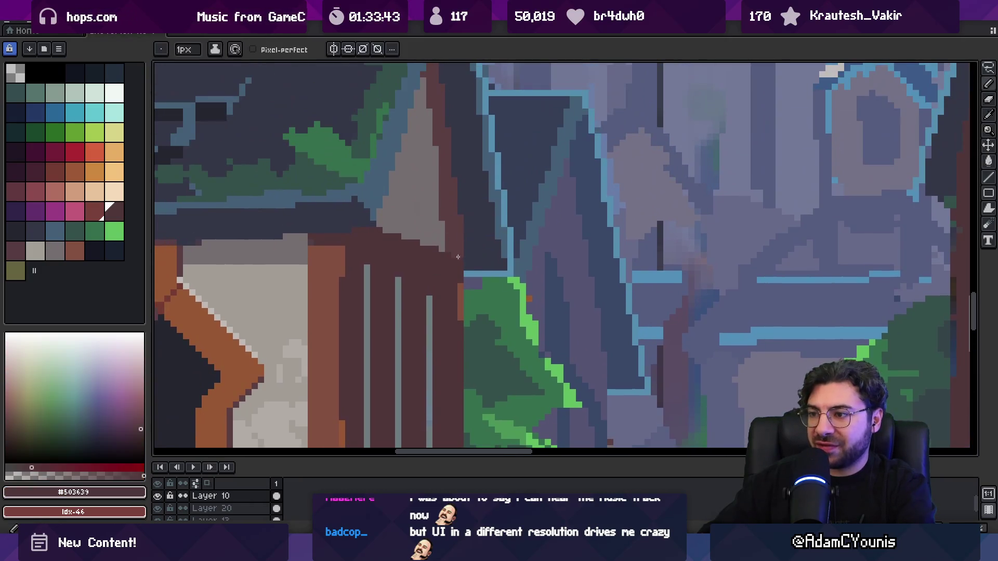
left_click(423, 222, "alt")
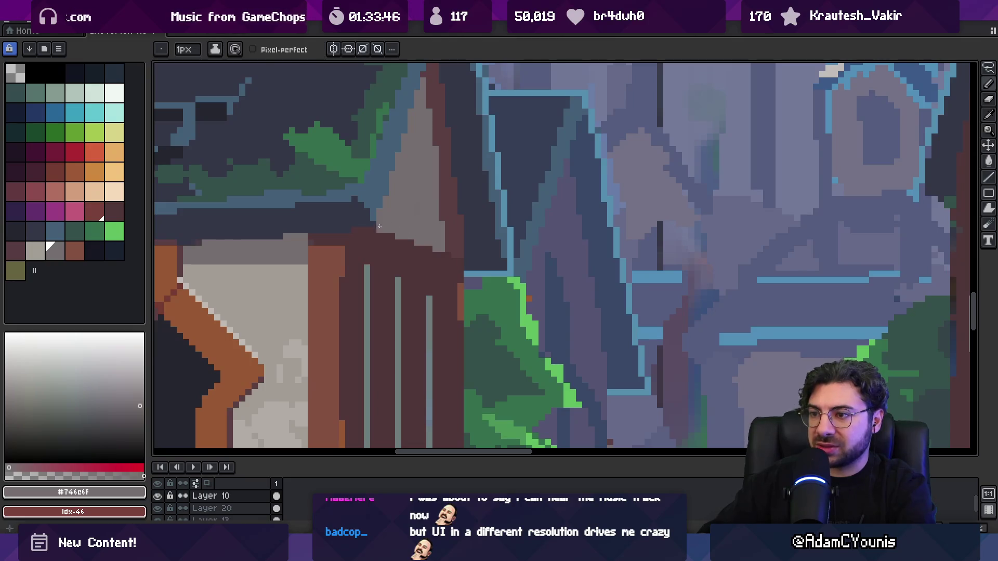
- Zoom in on the side wall and sample its dark brown and orange-brown timber colours
key("z")
scroll(378, 227, "down", 5)
scroll(455, 211, "up", 3)
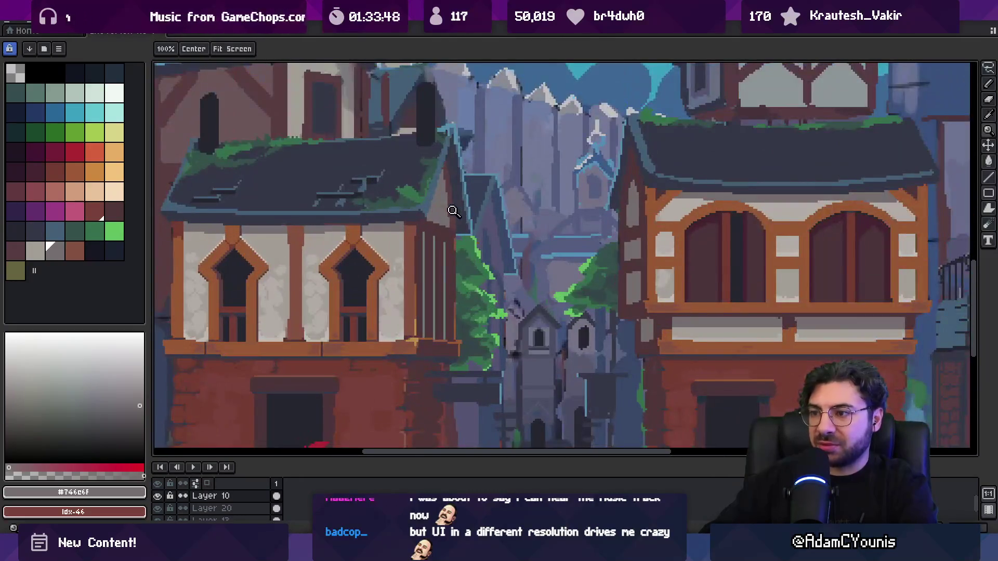
scroll(455, 211, "up", 2)
scroll(446, 218, "up", 2)
key("b")
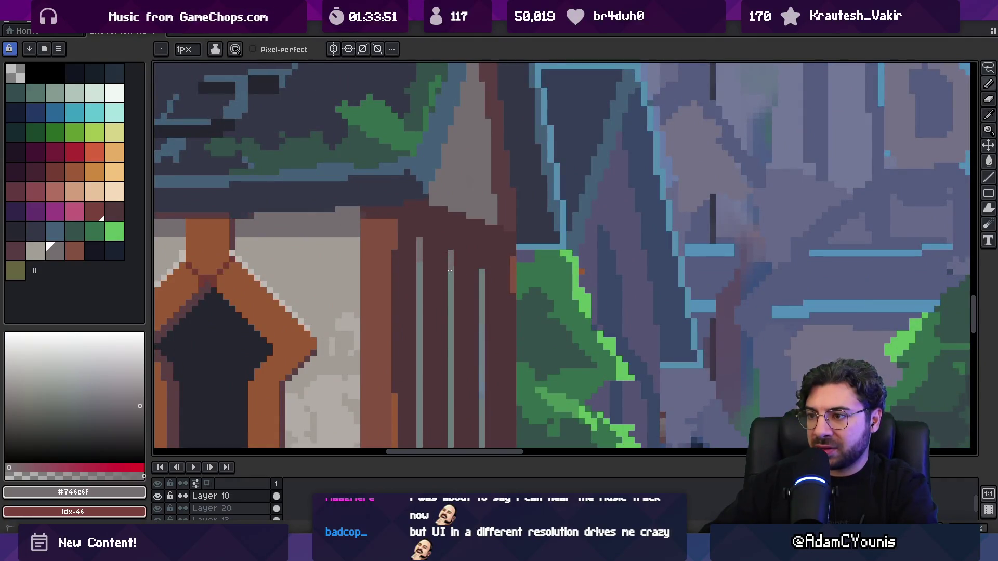
key("v")
scroll(495, 263, "down", 5)
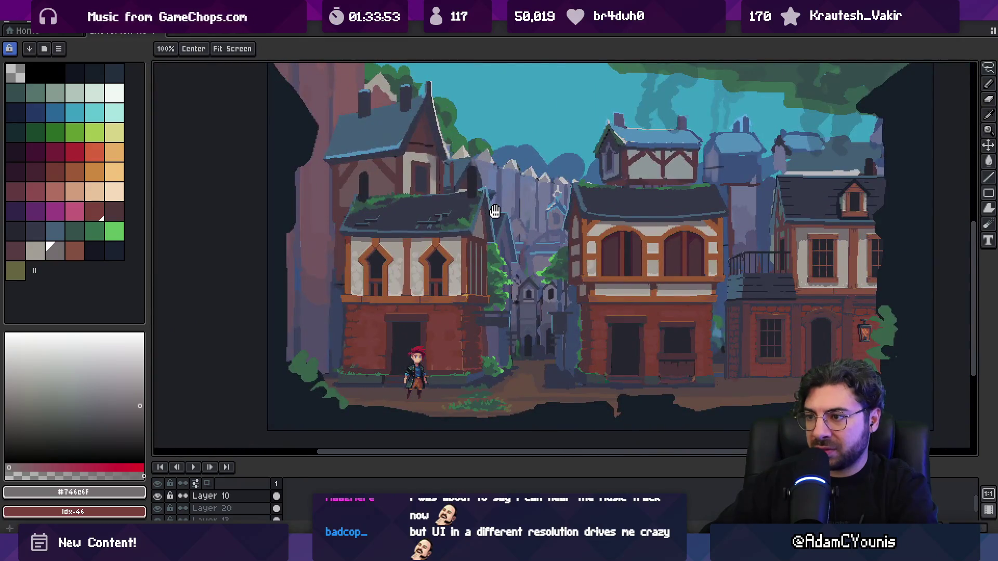
scroll(486, 255, "up", 3)
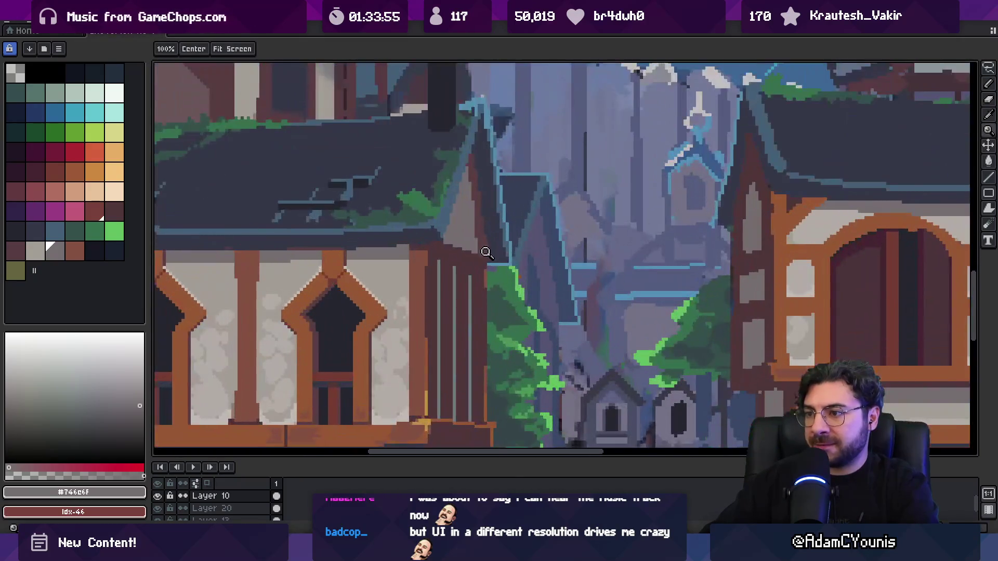
key("b")
left_click(485, 261, "alt")
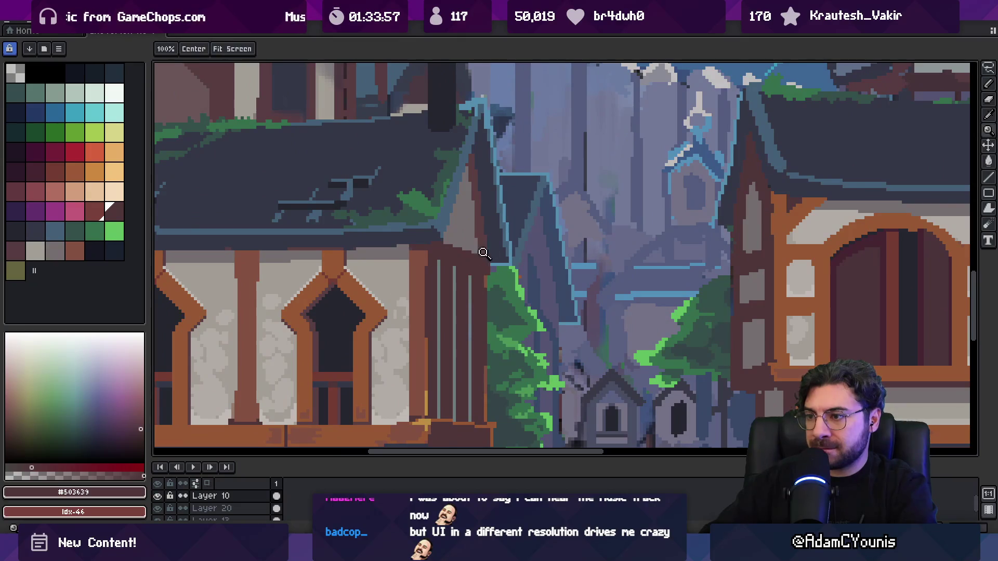
scroll(484, 262, "up", 2)
left_click(456, 256, "alt")
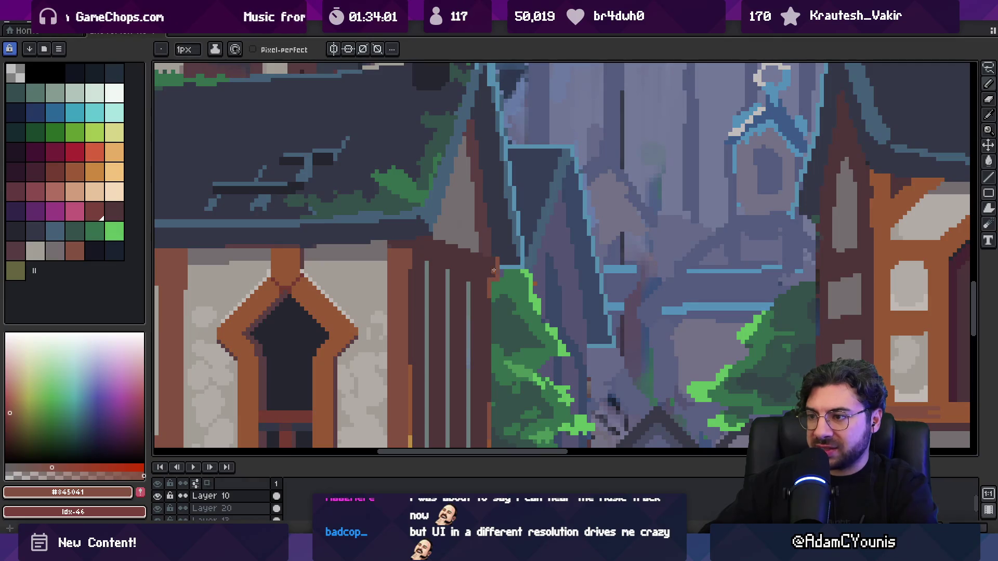
- Draw a short #845041 brown line along the alley-side edge of the side wall
key("z")
scroll(492, 273, "down", 4)
scroll(491, 318, "up", 5)
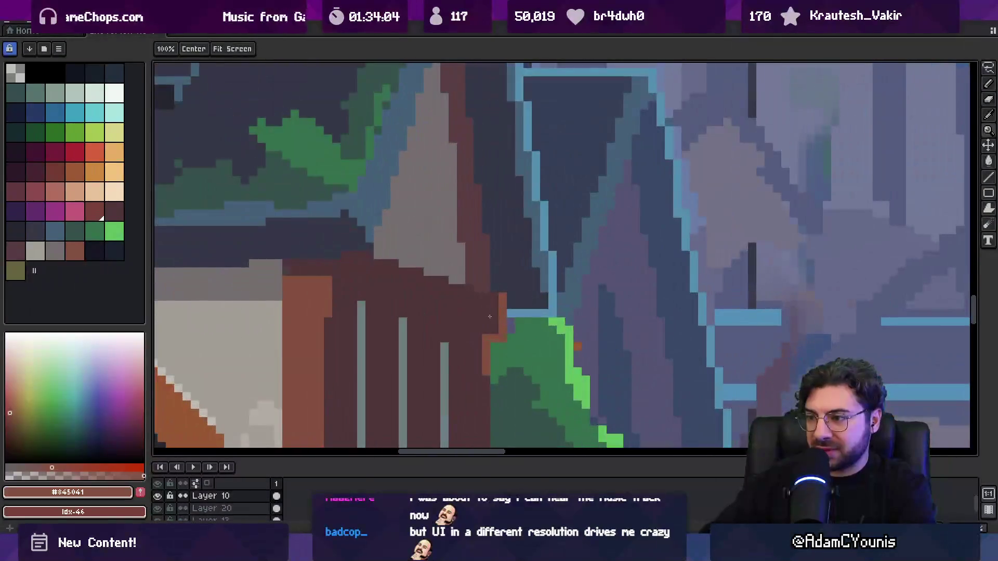
key("b")
left_click_drag(487, 337, 452, 326)
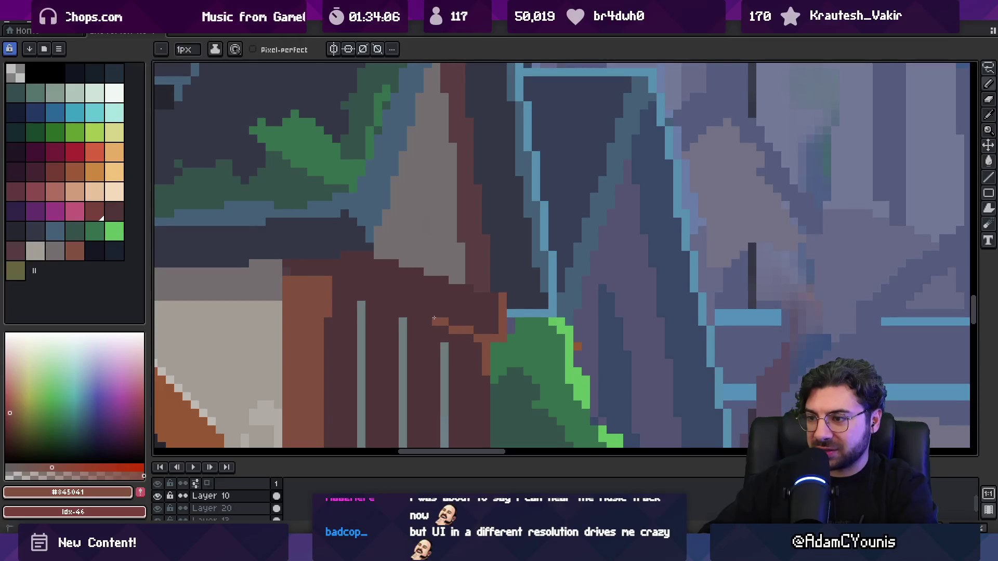
scroll(434, 318, "down", 5)
- Sample dark browns from the side wall and beside the window with the eyedropper
key("v")
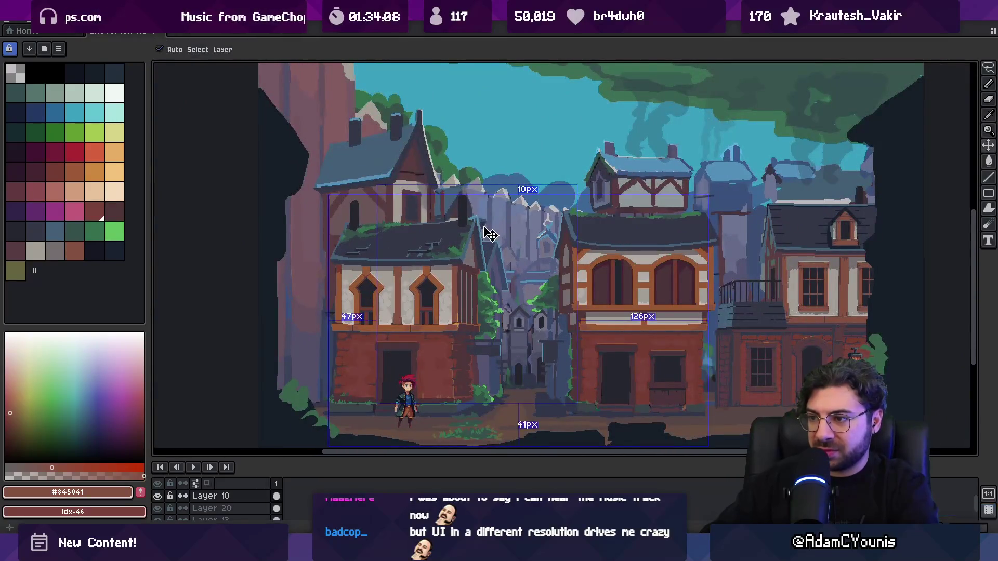
scroll(483, 255, "up", 5)
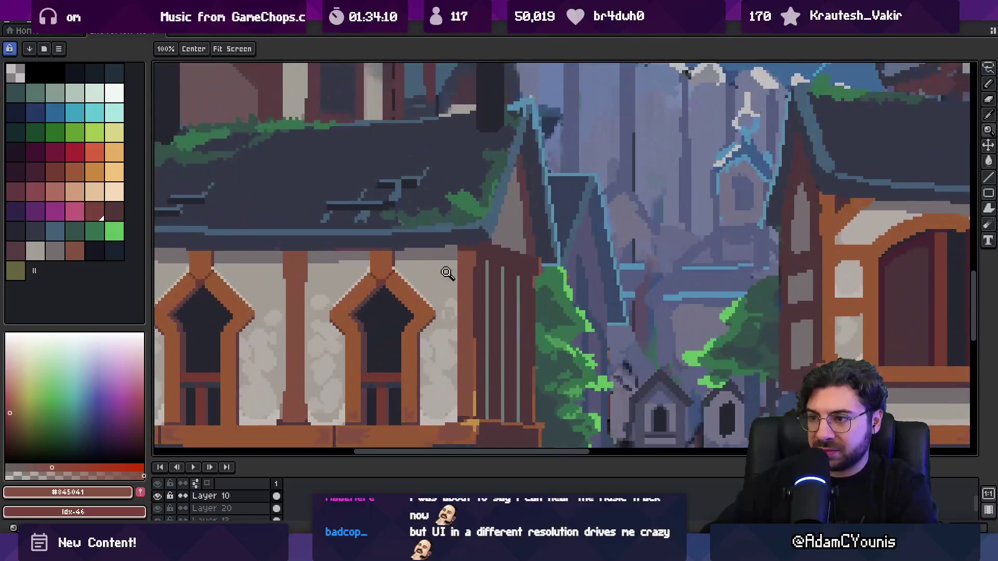
key("i")
left_click(303, 418)
key("h")
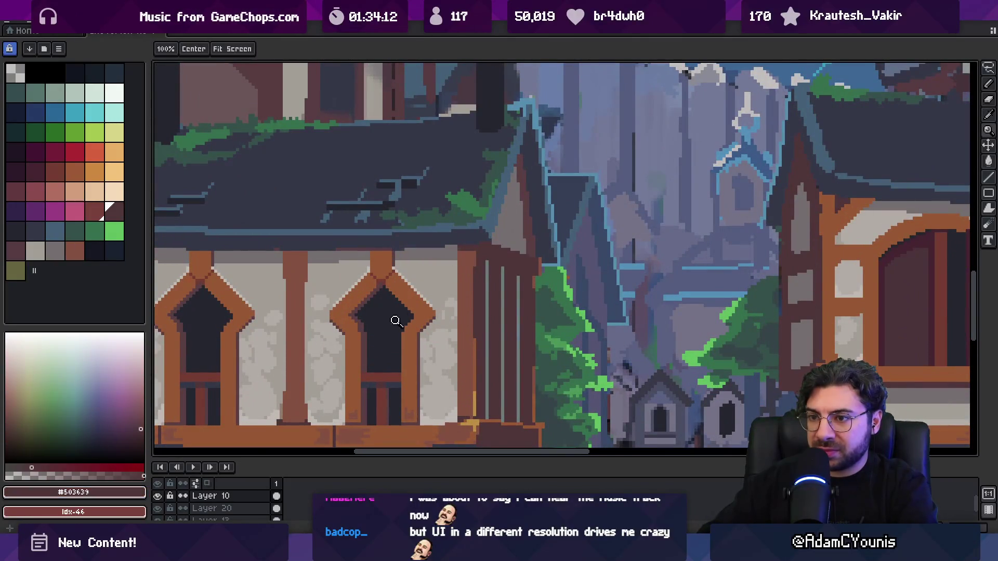
scroll(442, 254, "up", 1)
scroll(375, 208, "up", 1)
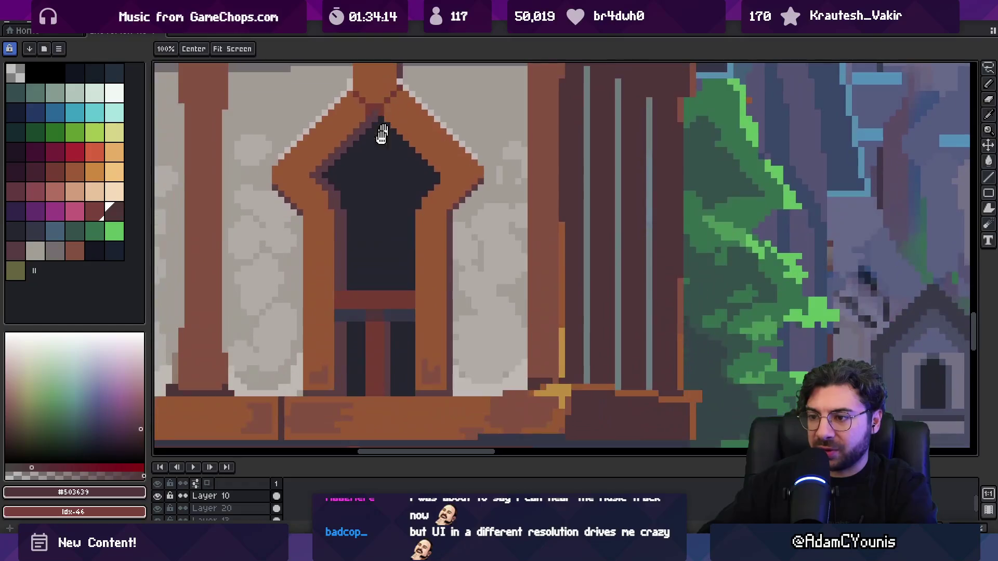
key("i")
left_click(452, 249)
- Pick the near-black #353747 from the window opening and pencil a line along the side wall's top
key("b")
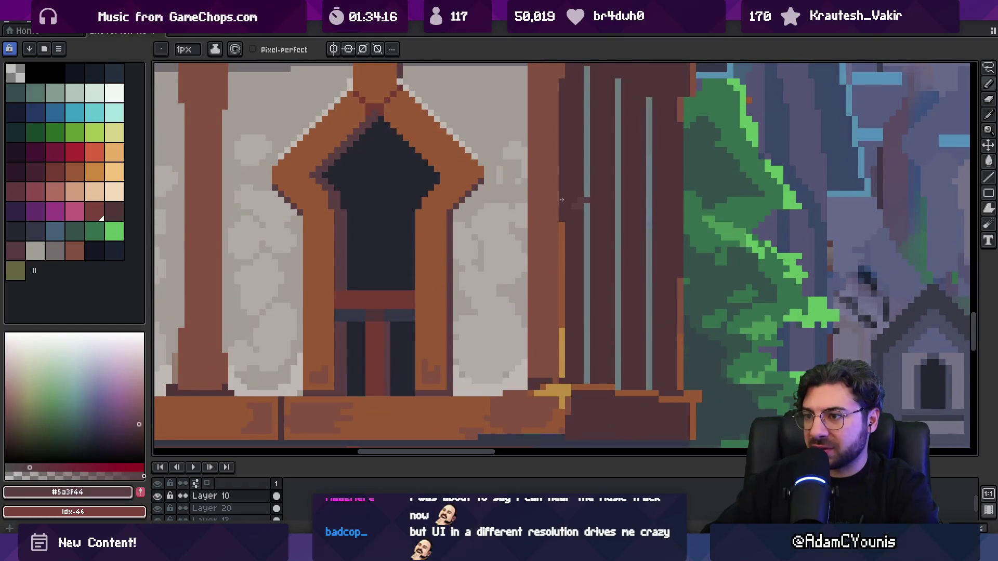
left_click_drag(562, 202, 501, 303)
left_click(308, 391, "alt")
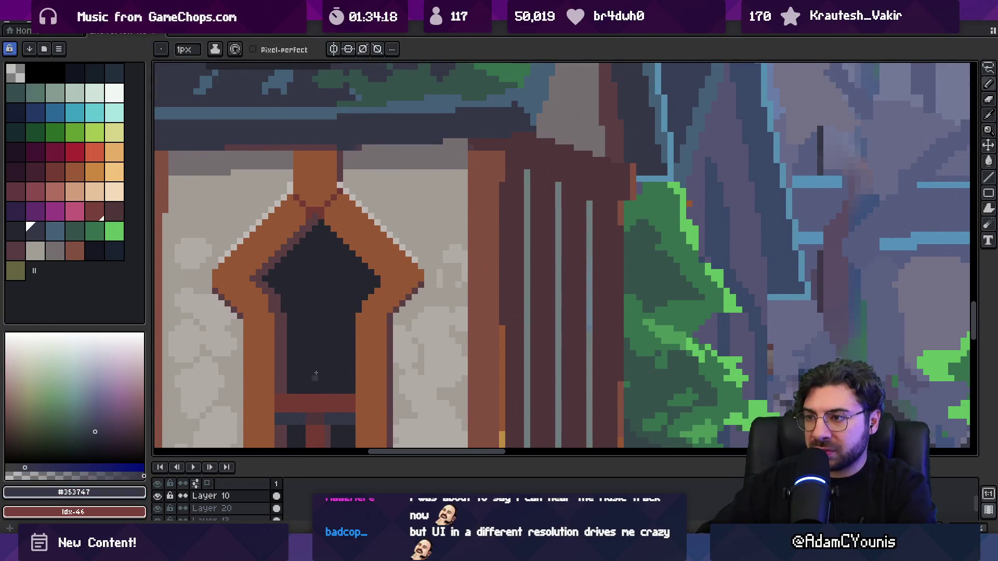
left_click_drag(525, 165, 499, 186)
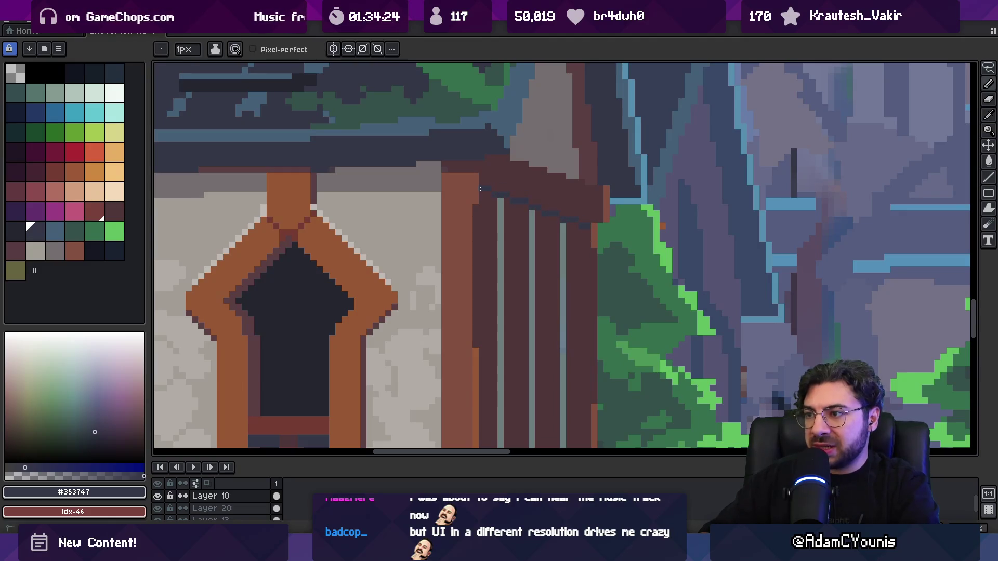
key("z")
scroll(504, 166, "down", 5)
scroll(462, 190, "up", 1)
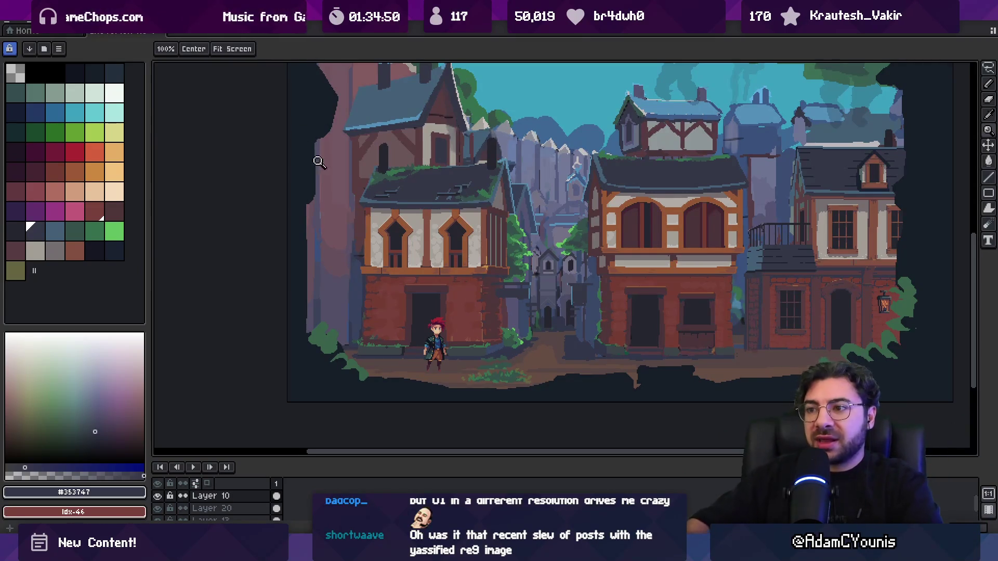
- Zoom and pan the view onto the left house's roof
left_click(372, 202)
key("alt")
key("alt")
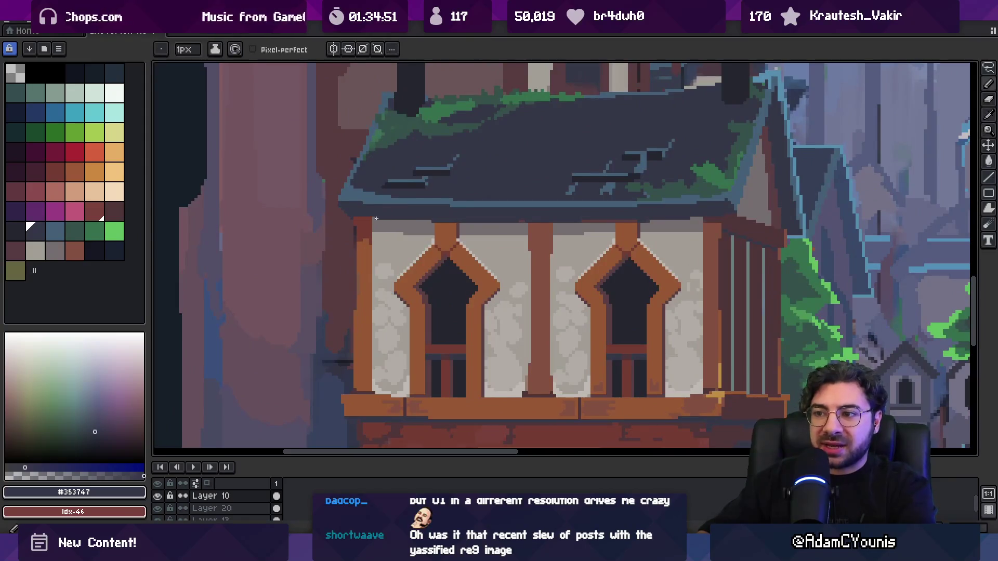
scroll(413, 249, "up", 2)
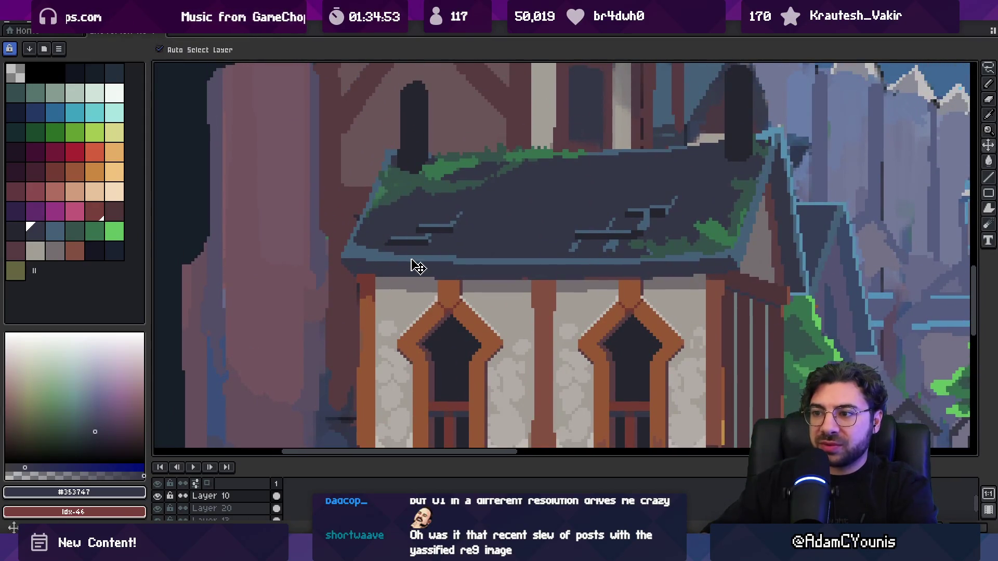
key("space")
scroll(470, 240, "down", 1)
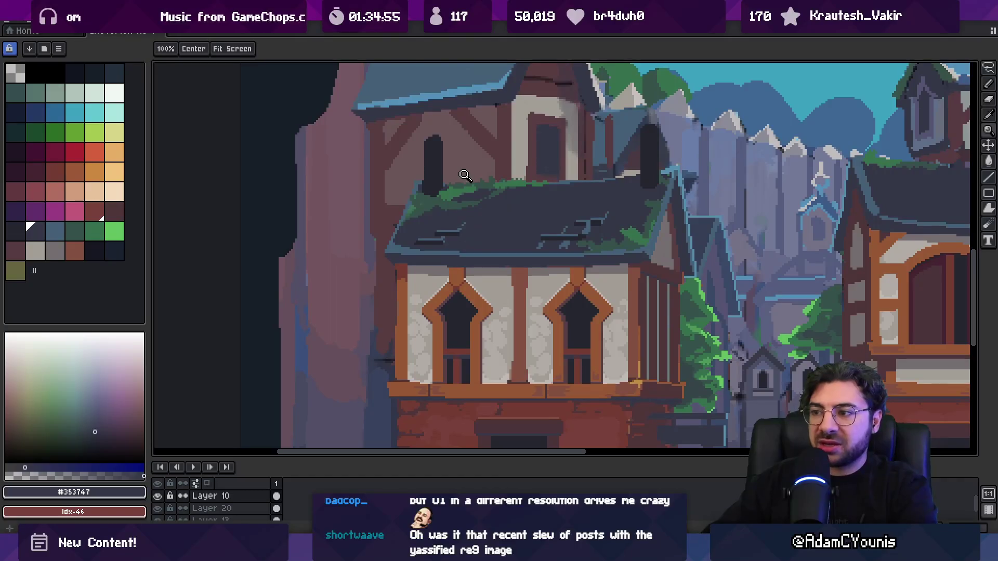
left_click_drag(442, 215, 432, 227)
scroll(433, 227, "up", 3)
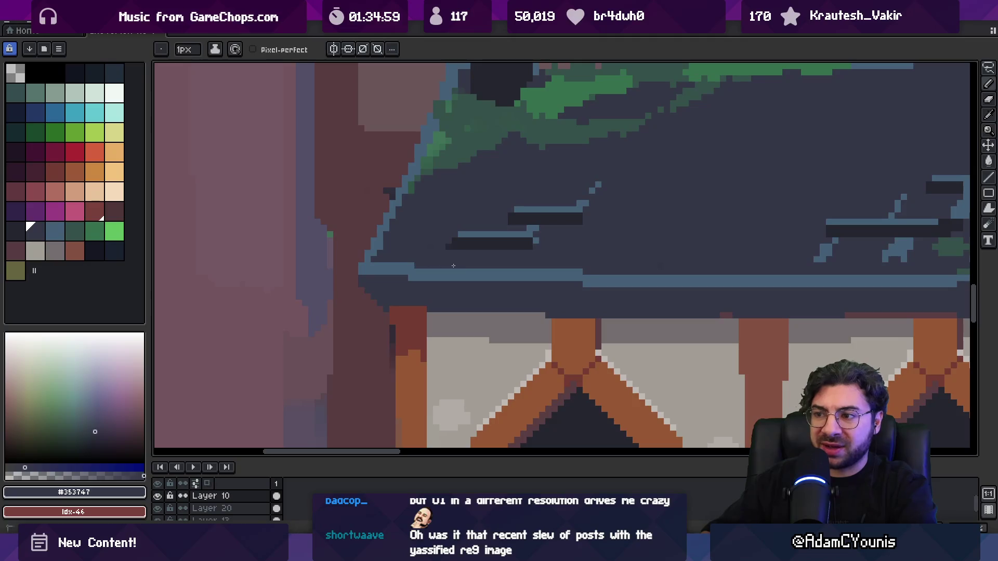
scroll(441, 265, "down", 3)
scroll(439, 238, "up", 3)
- Eyedrop the blue #456077 from the roof edge as the drawing colour
left_click(416, 285, "alt")
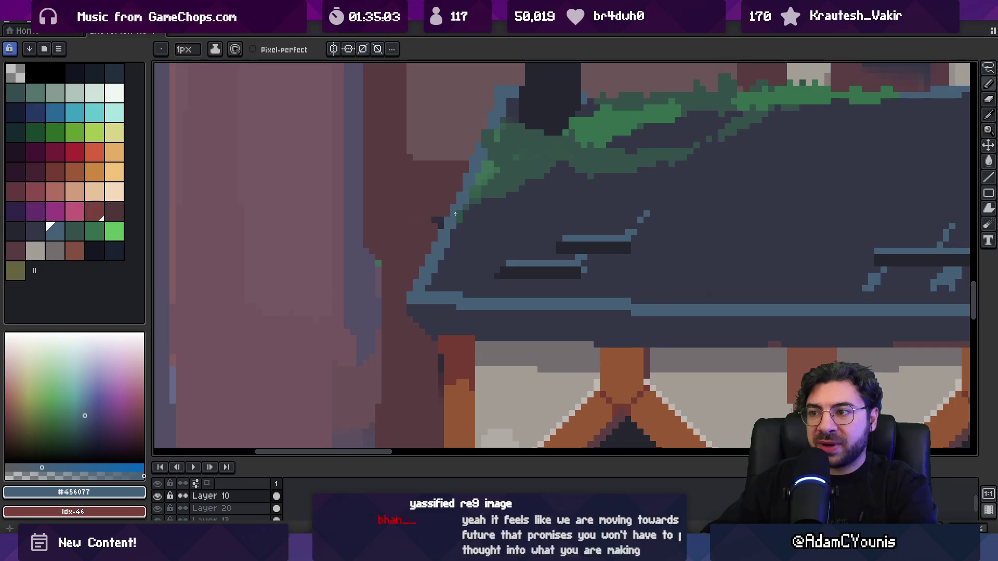
key("space")
scroll(451, 240, "down", 1)
scroll(451, 239, "up", 2)
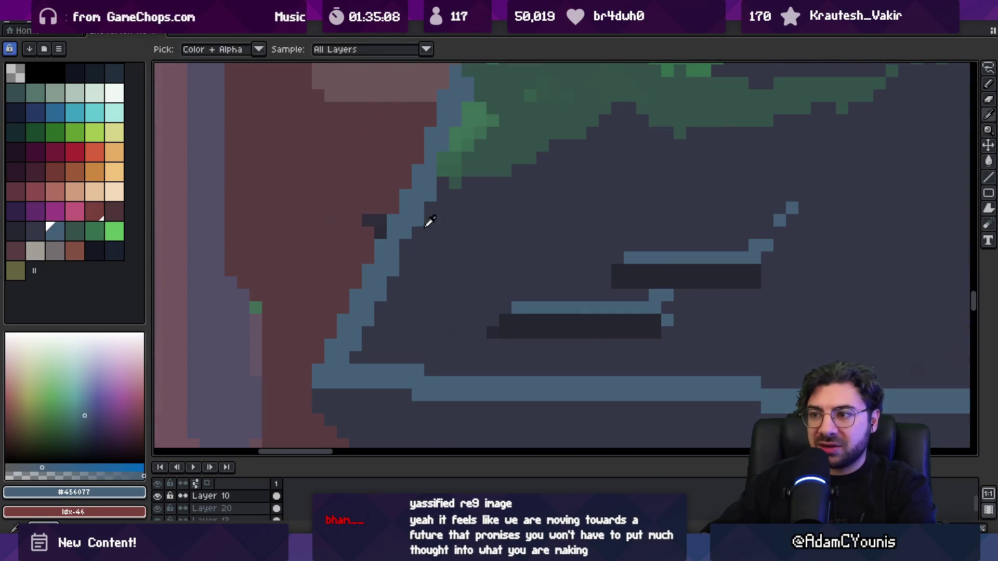
key("space")
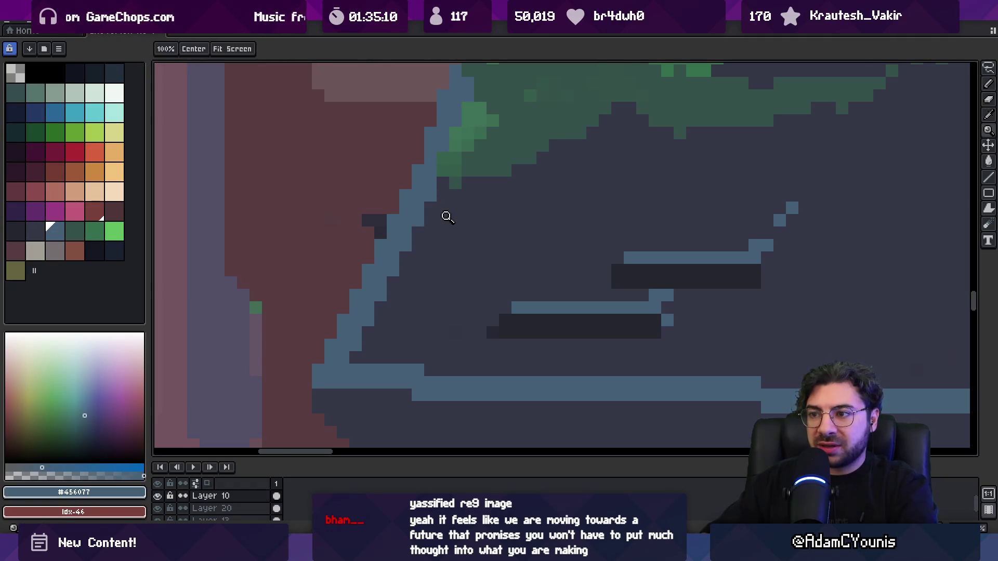